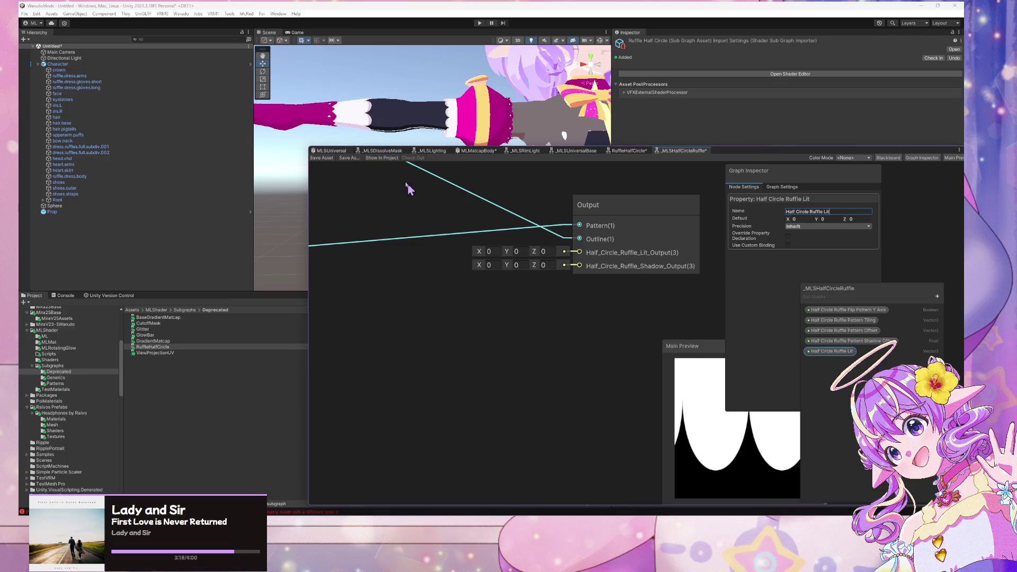
Review the _MLSGradient nodes in the MLSUniversal graph, then return to the _MLSHalfCircleRuffle sub graph.
click(331, 151)
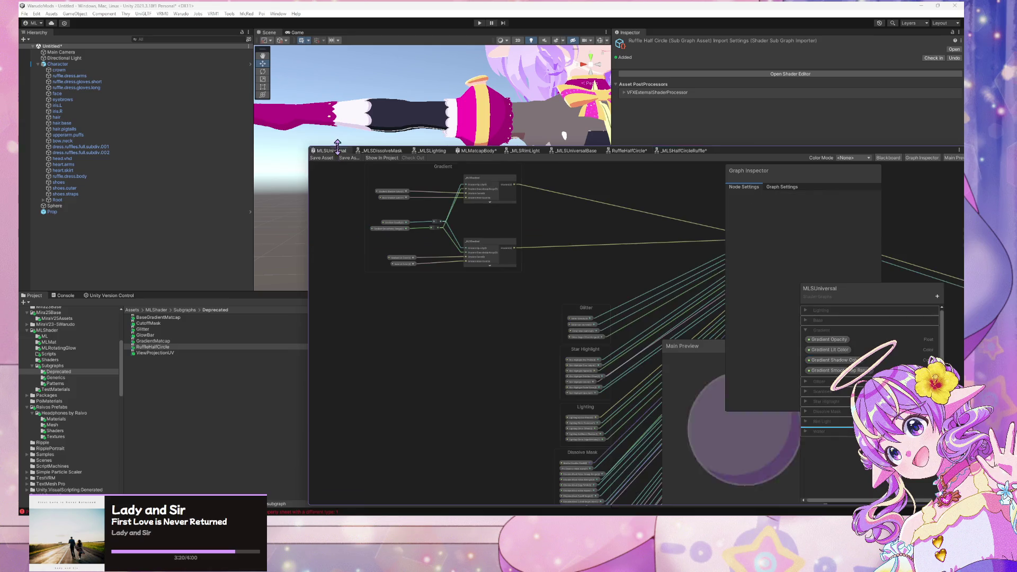
mouse_move(454, 188)
mouse_down()
mouse_move(460, 220)
mouse_move(484, 186)
mouse_move(504, 256)
mouse_move(598, 284)
mouse_move(438, 233)
mouse_move(601, 264)
mouse_move(516, 317)
mouse_move(771, 318)
mouse_move(729, 315)
mouse_move(637, 189)
mouse_up()
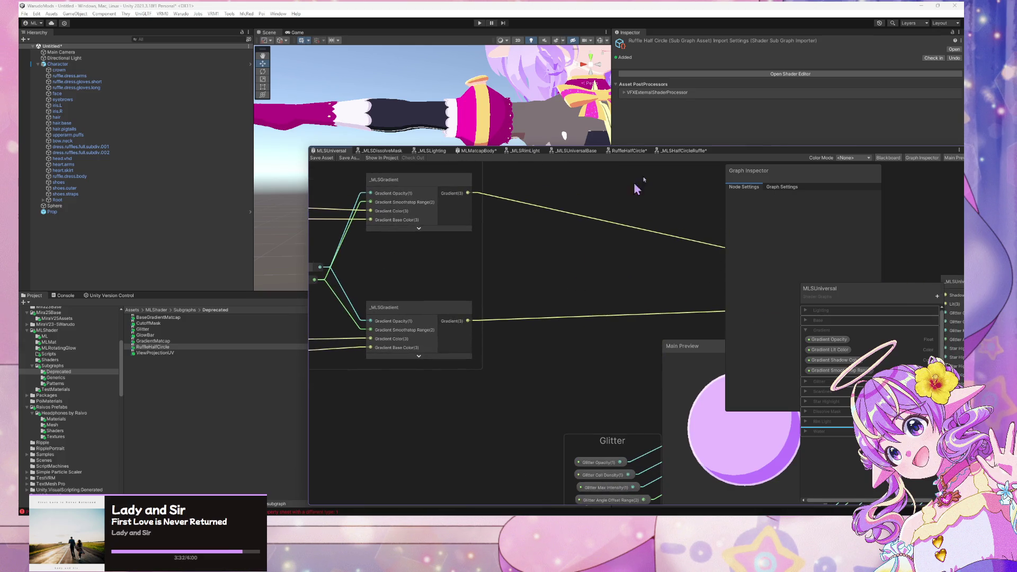
click(694, 154)
Rename the Half Circle Ruffle Lit property to Half Circle Ruffle Lit Color.
click(633, 227)
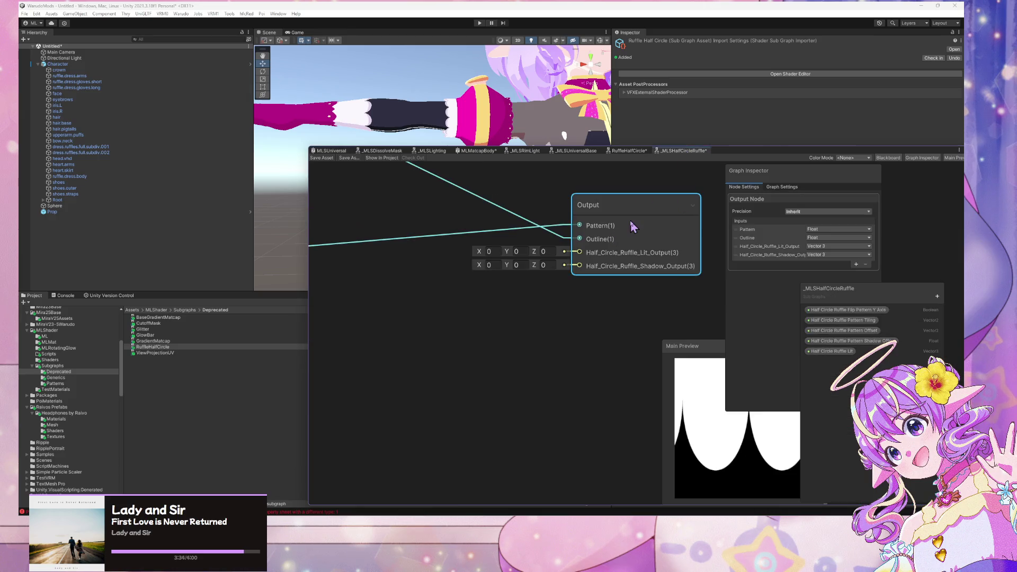
scroll(529, 198, down, 5)
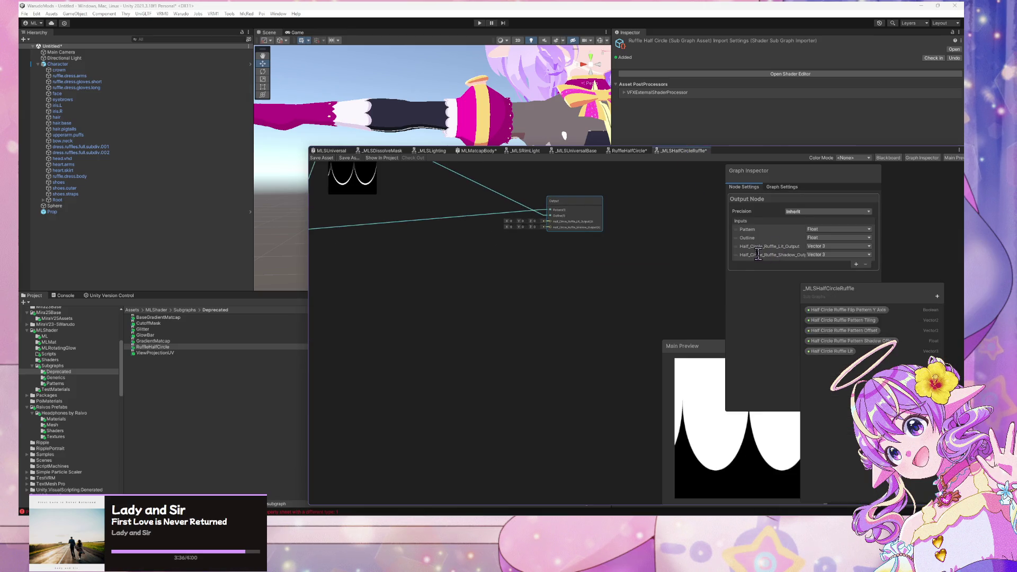
drag(725, 250, 673, 251)
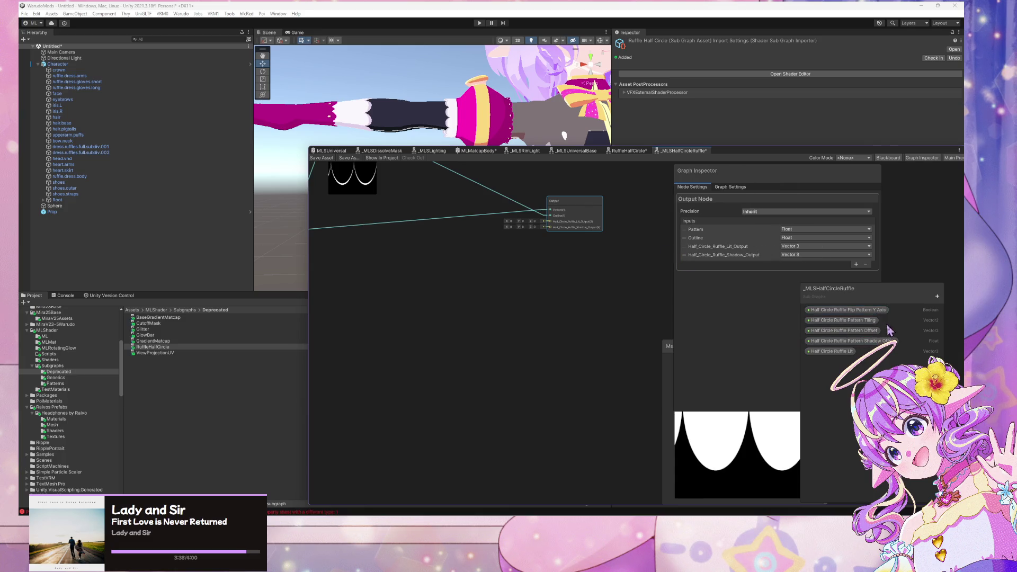
double_click(848, 352)
click(855, 350)
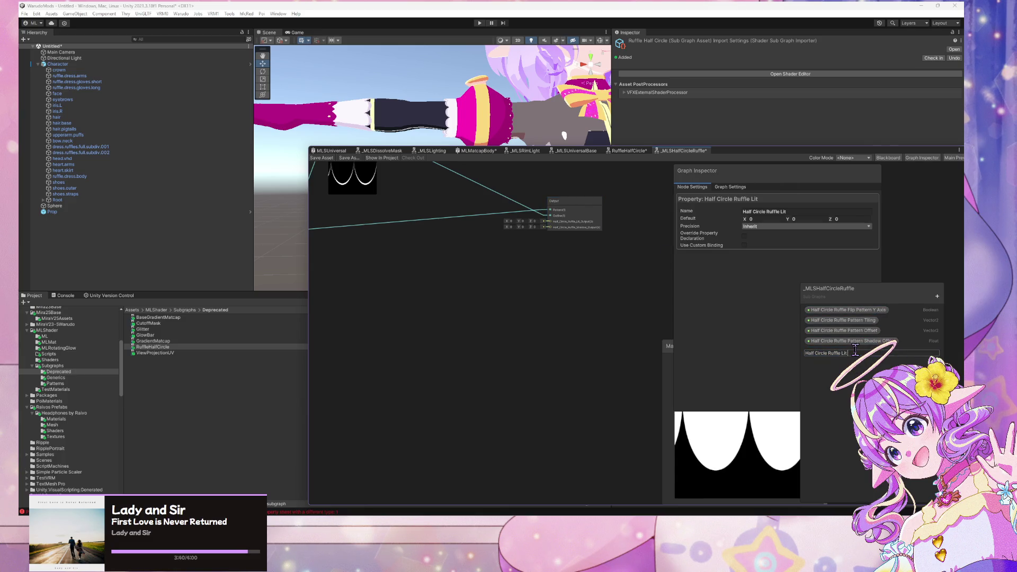
text( Color)
key(Return)
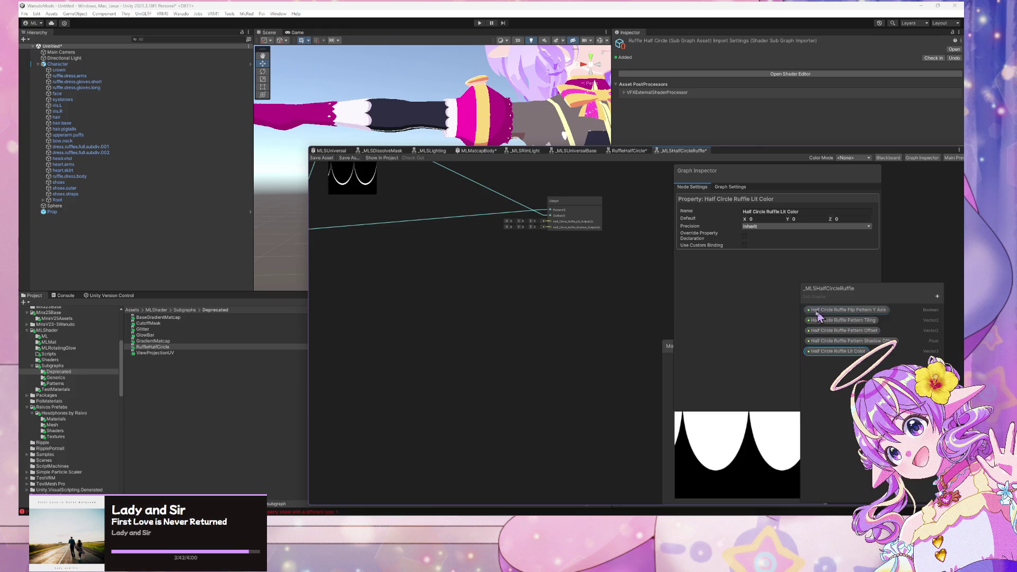
Duplicate Lit Color and rename the copy Half Circle Ruffle Shadow Color.
click(587, 295)
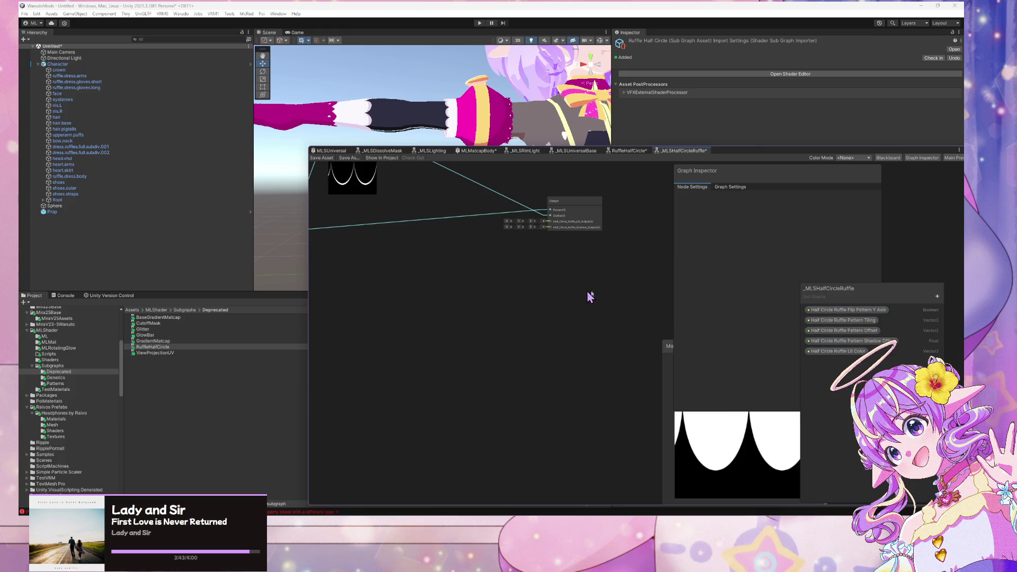
right_click(852, 353)
click(869, 377)
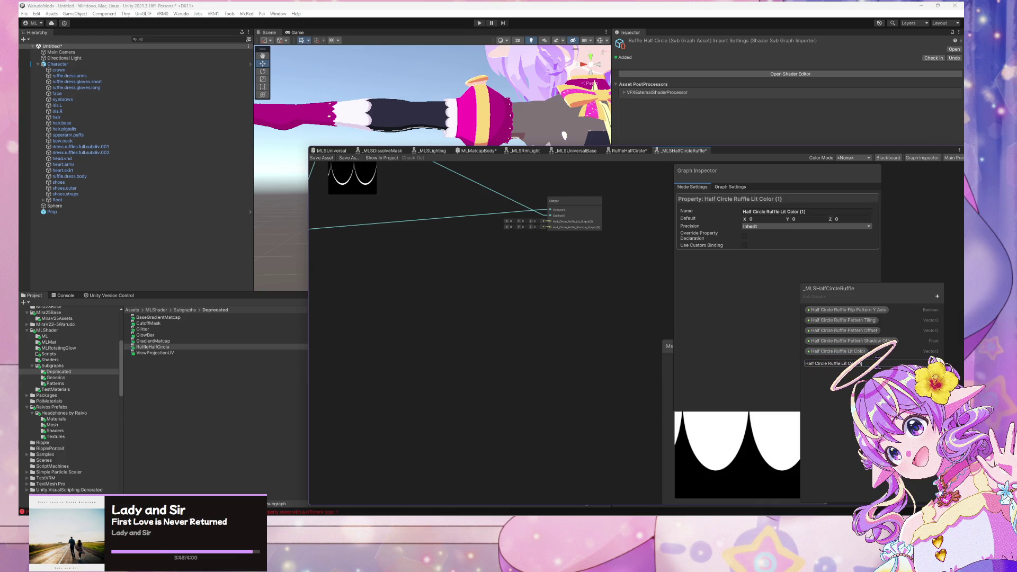
key(BackSpace)
key(BackSpace)
key(BackSpace)
text(Shadow)
key(Return)
Move the Lit Color property to the top of the Blackboard list.
click(847, 352)
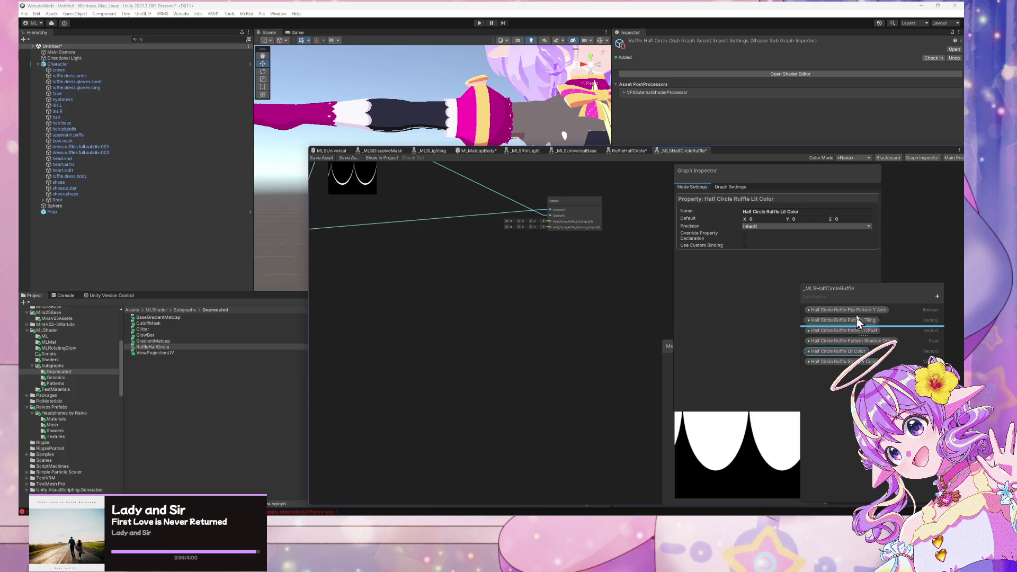
drag(858, 351, 860, 315)
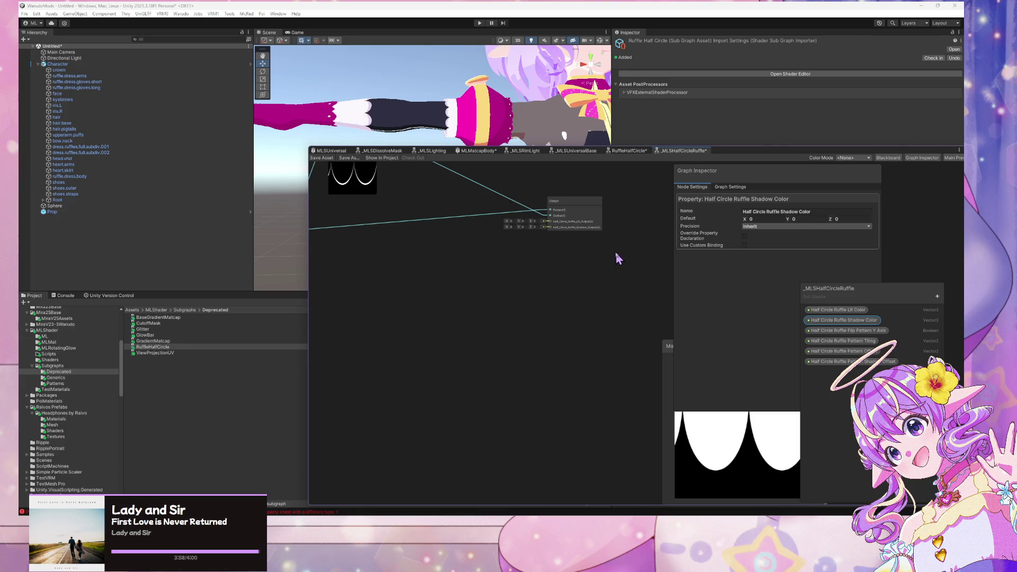
scroll(579, 282, down, 3)
Place Half Circle Ruffle Lit Color and Shadow Color property nodes on the canvas.
scroll(557, 271, up, 3)
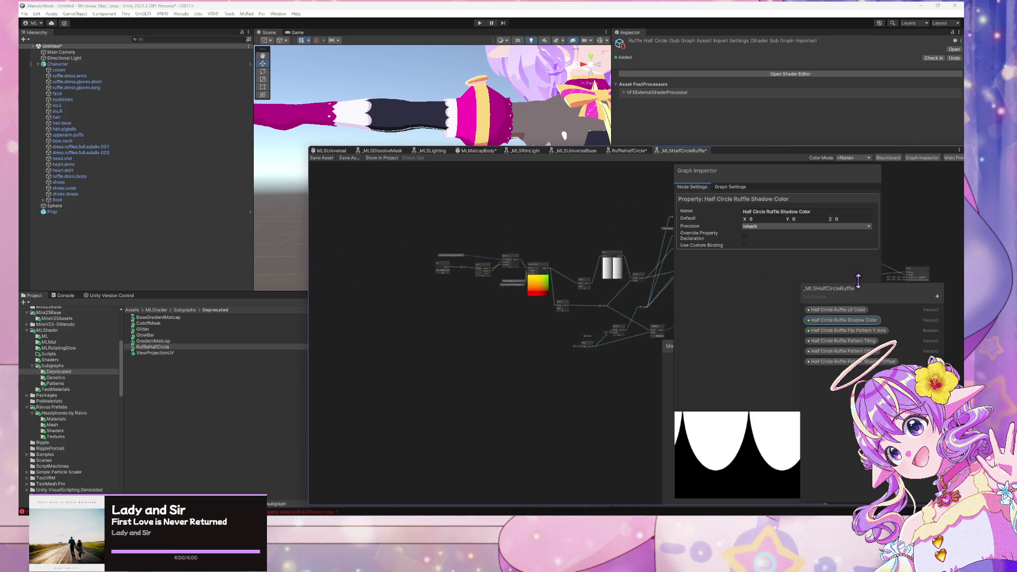
scroll(512, 259, up, 3)
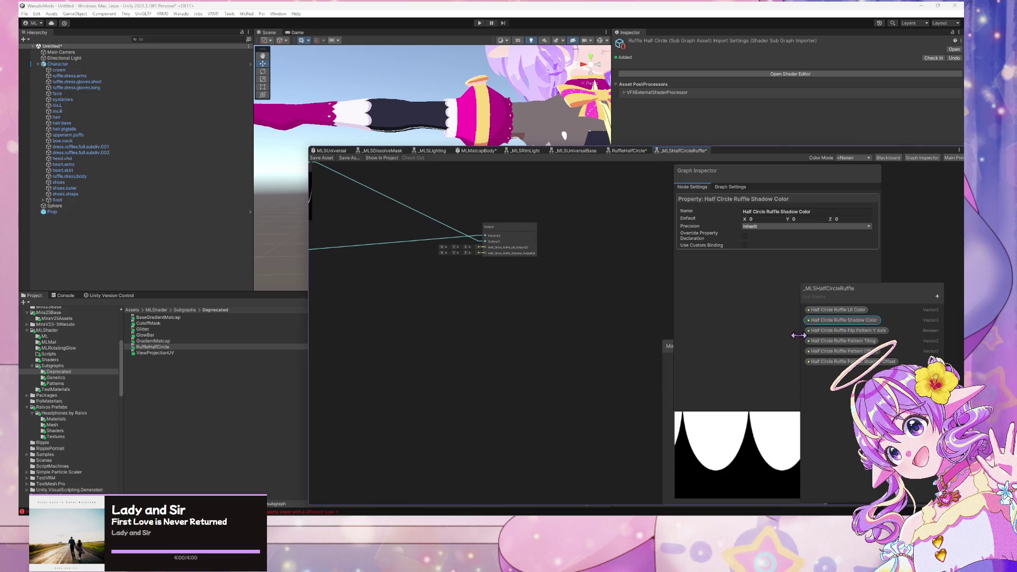
drag(853, 311, 555, 301)
mouse_move(862, 324)
mouse_down()
mouse_move(509, 320)
mouse_move(526, 309)
mouse_up()
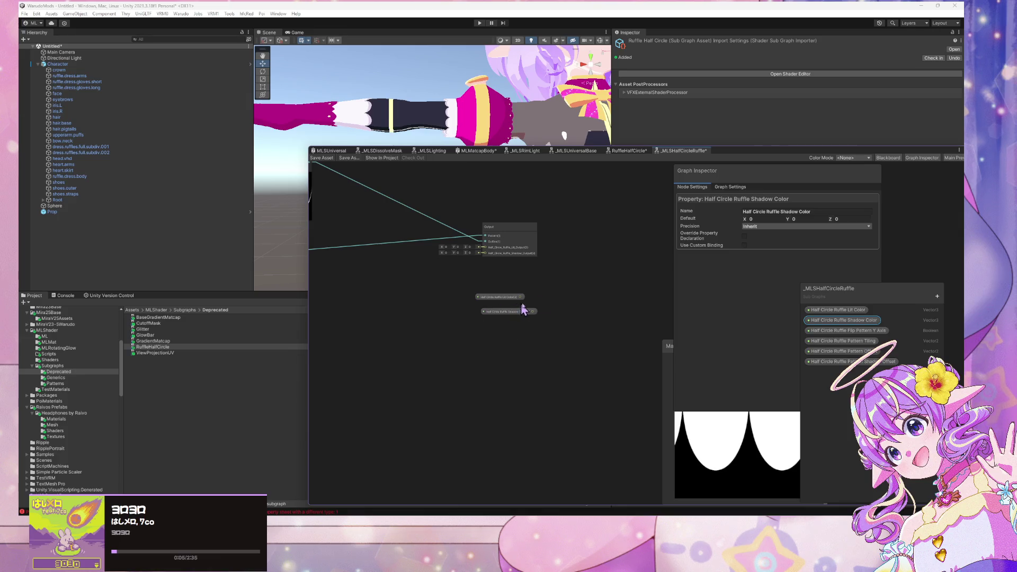
Enable Use Custom Binding for Shadow Color and shift both color nodes left.
click(745, 246)
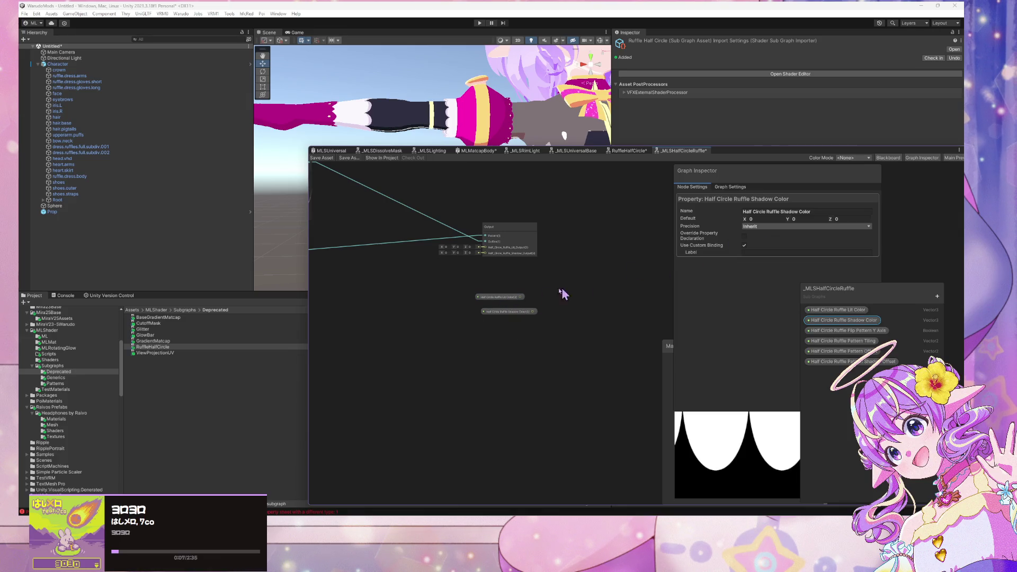
click(509, 303)
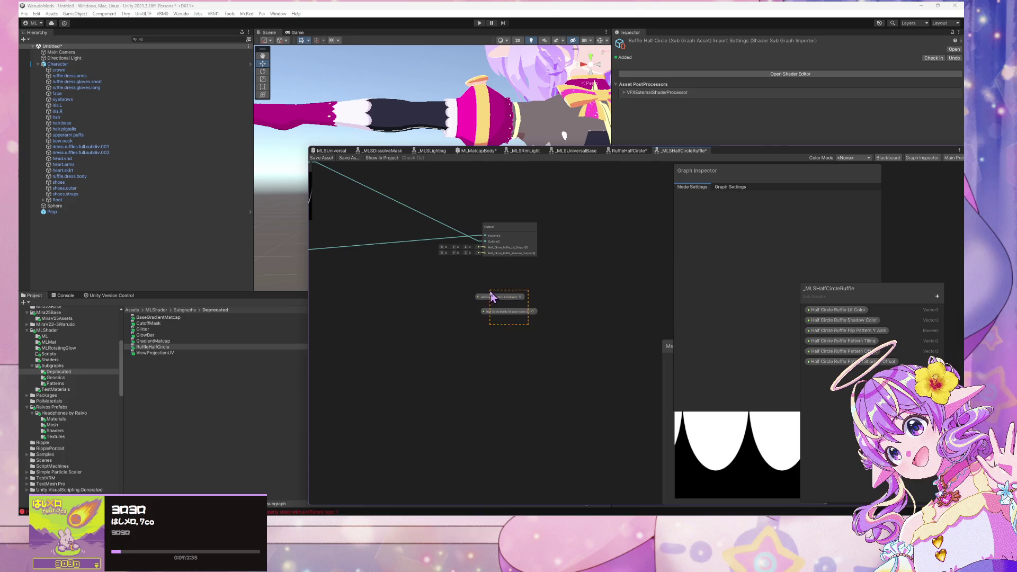
shift+click(510, 318)
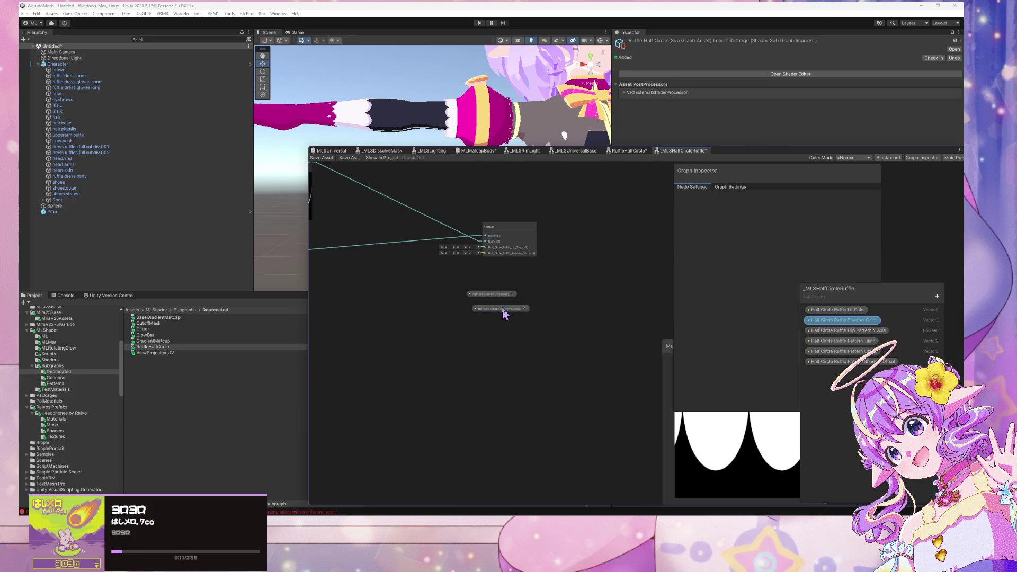
drag(472, 292, 374, 286)
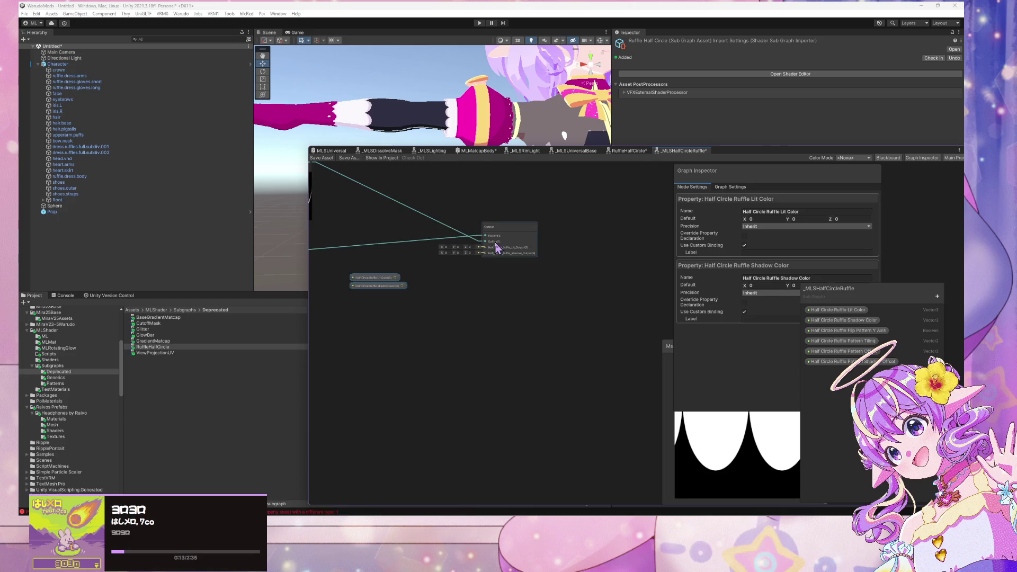
scroll(498, 244, up, 3)
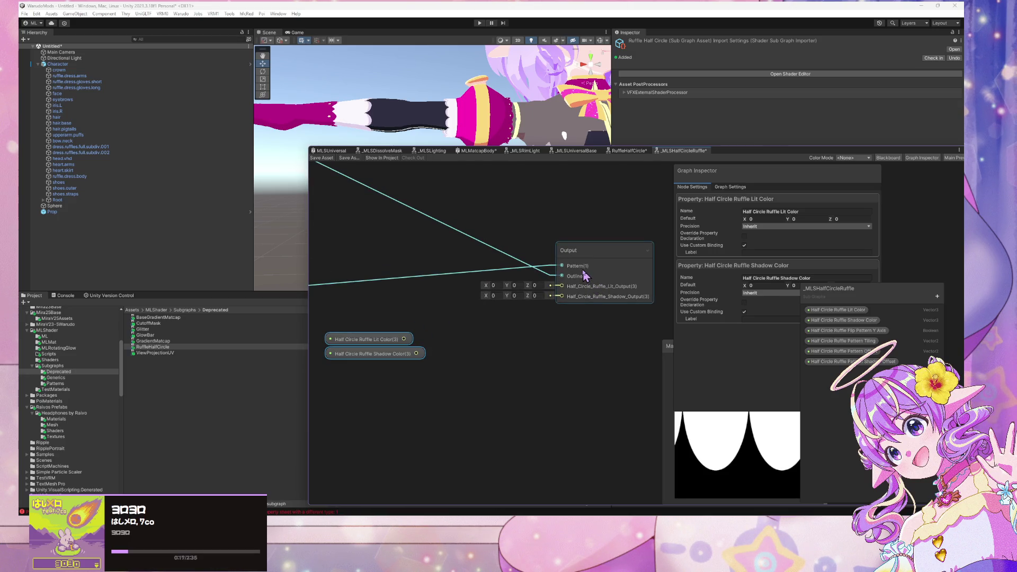
scroll(546, 292, down, 3)
scroll(565, 282, up, 2)
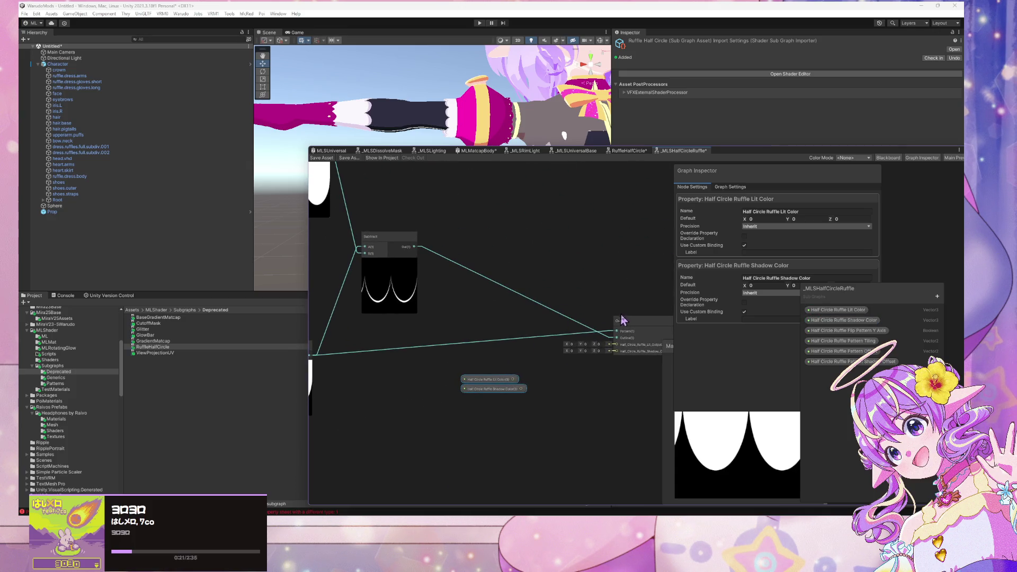
Inspect the Output node and the Subtract, Saturate and Add nodes.
click(666, 323)
scroll(609, 309, up, 2)
scroll(609, 291, down, 2)
scroll(543, 272, down, 2)
scroll(543, 273, up, 4)
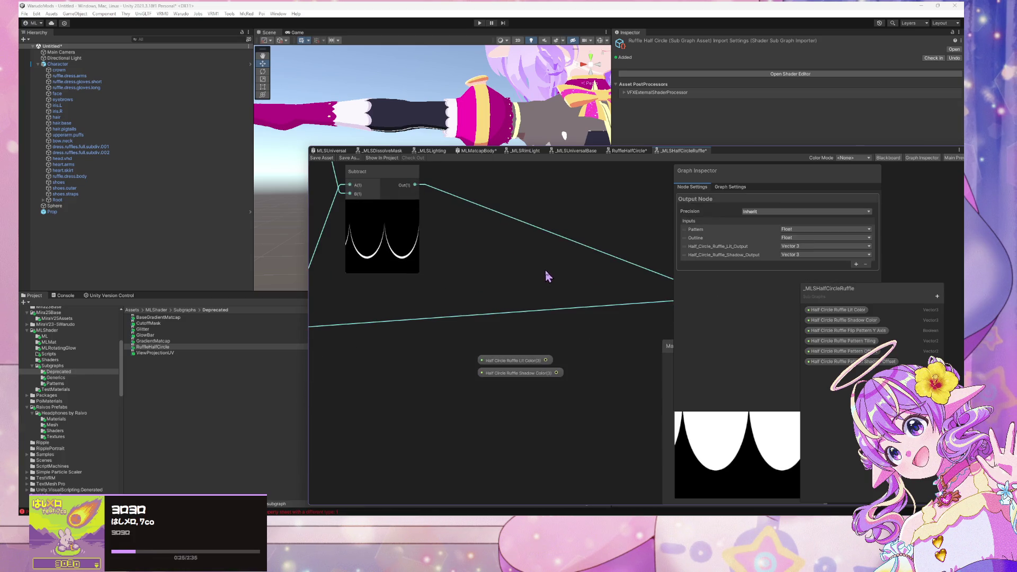
scroll(551, 288, down, 5)
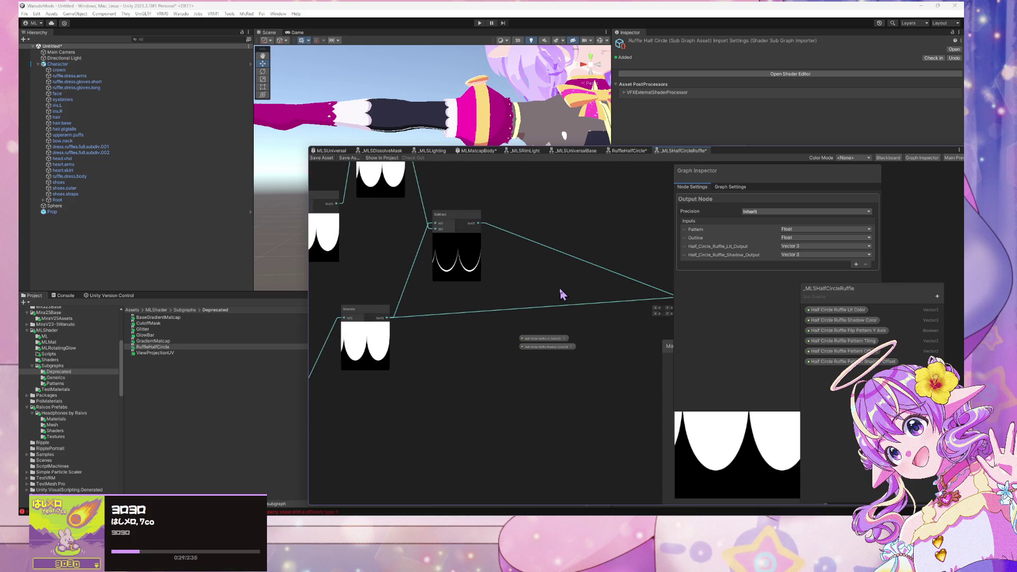
drag(563, 295, 588, 314)
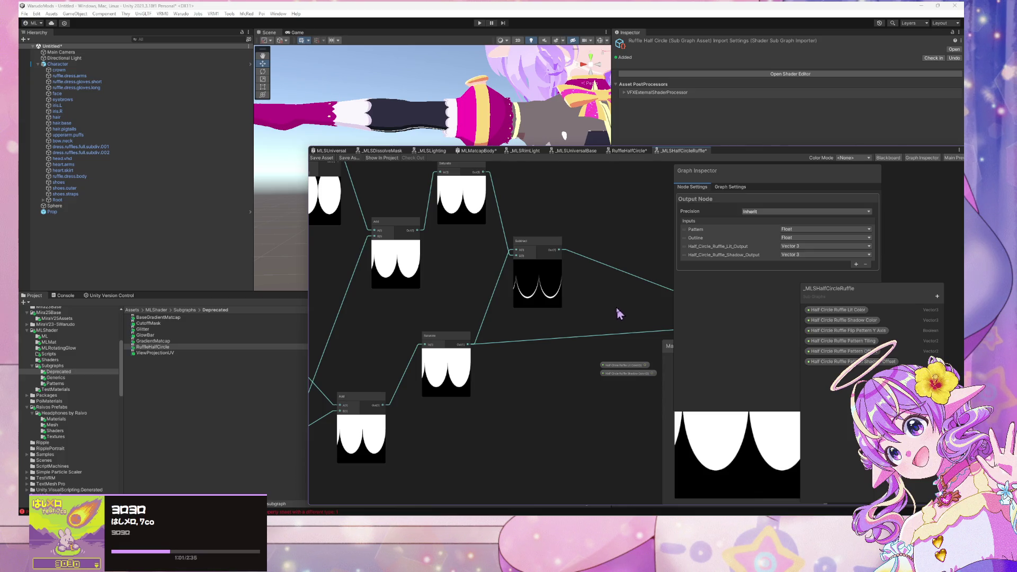
Connect Shadow Color to Half_Circle_Ruffle_Shadow_Output and arrange both color nodes beside it.
drag(620, 313, 492, 288)
scroll(563, 278, up, 2)
scroll(627, 274, down, 3)
scroll(627, 274, up, 4)
scroll(625, 268, down, 2)
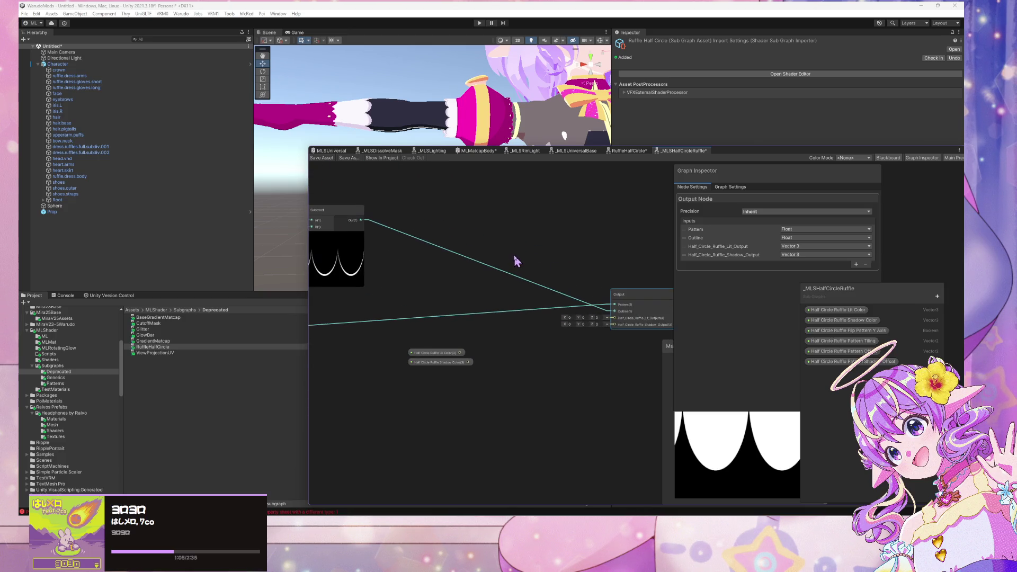
mouse_move(428, 362)
mouse_down()
mouse_move(540, 337)
mouse_move(517, 335)
mouse_move(606, 332)
mouse_up()
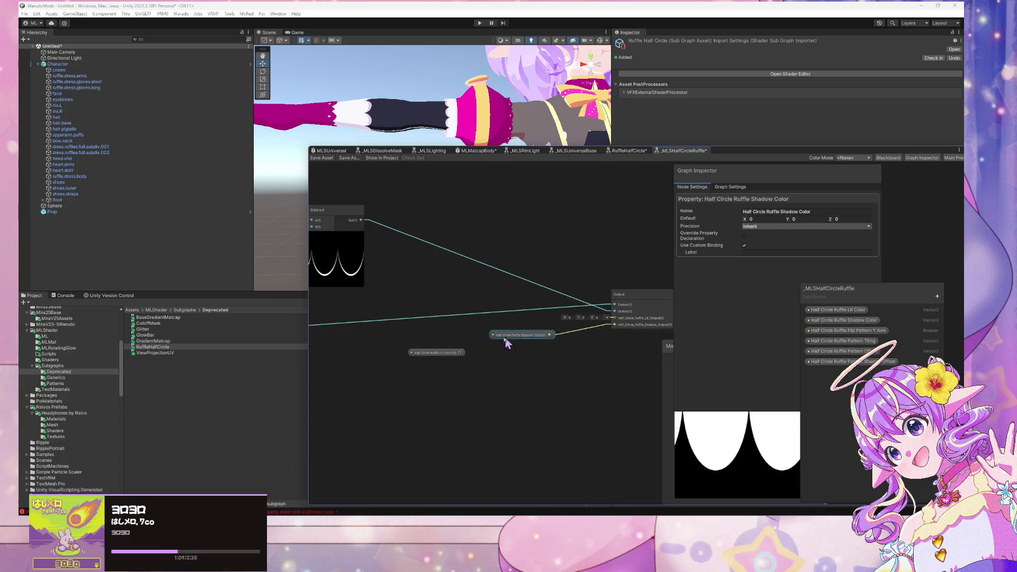
drag(517, 335, 494, 357)
drag(428, 352, 490, 339)
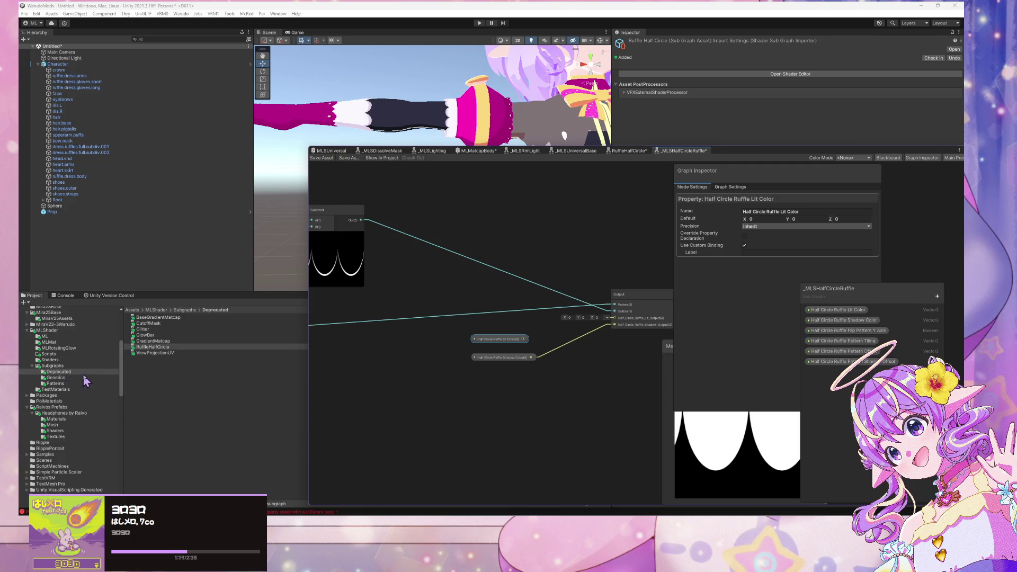
Create a new folder named Deprecated inside MLShader/Shaders.
click(60, 384)
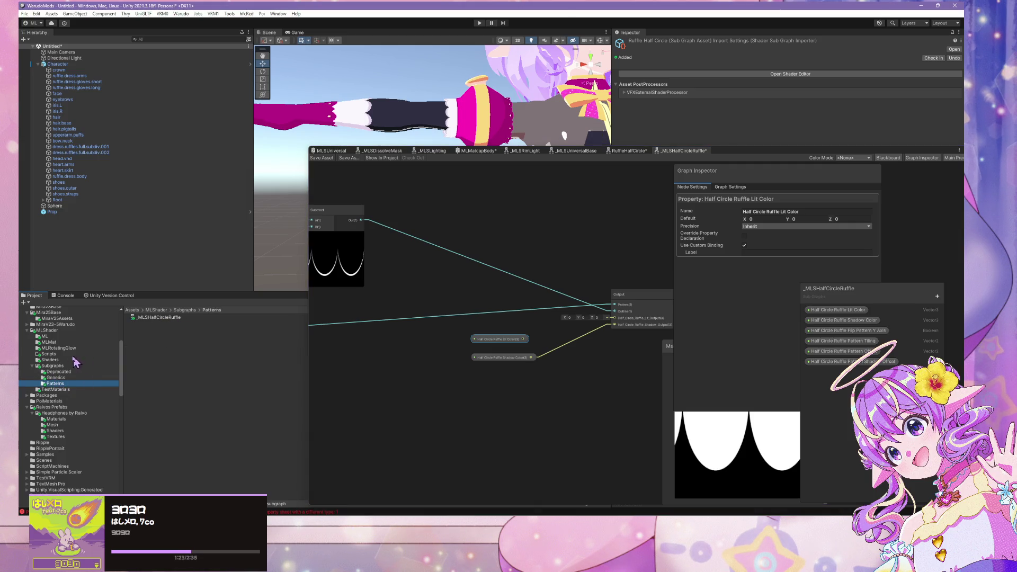
click(72, 359)
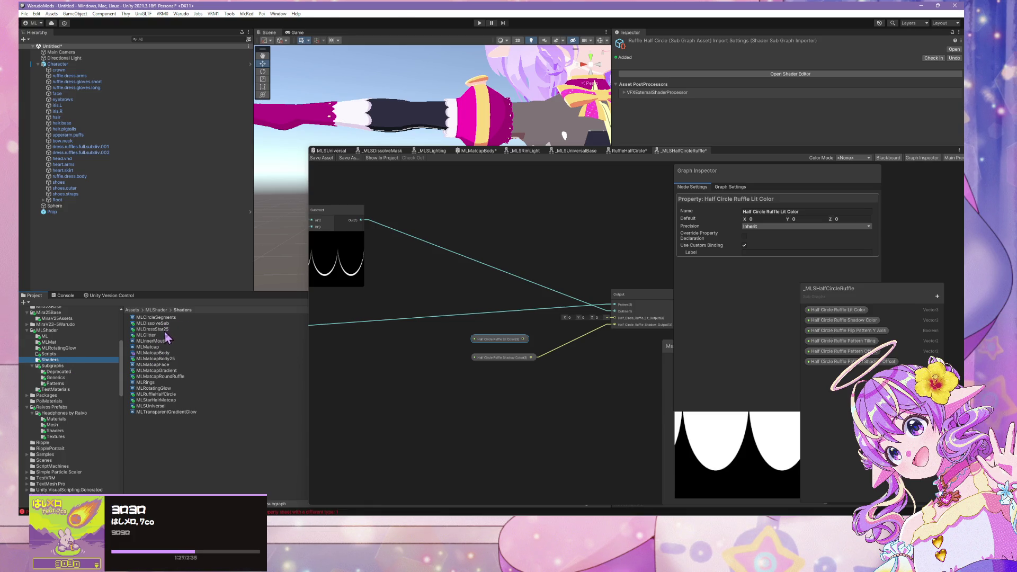
click(153, 407)
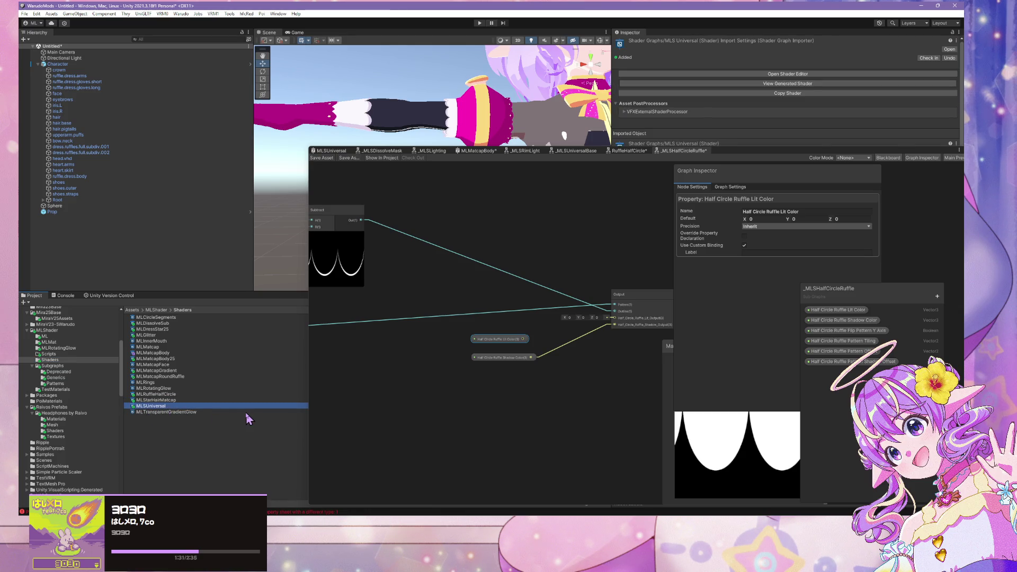
right_click(180, 417)
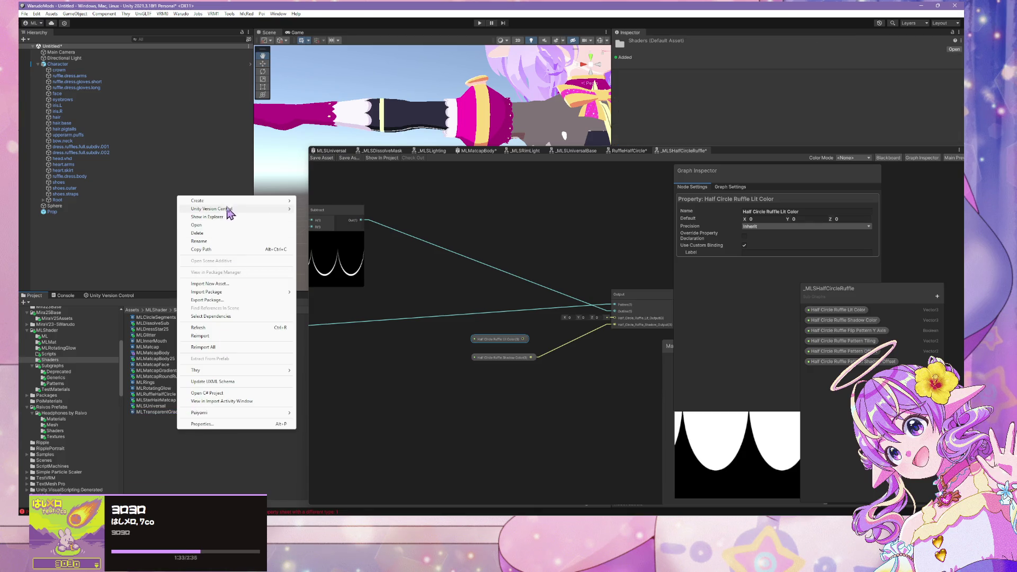
mouse_move(292, 201)
click(342, 128)
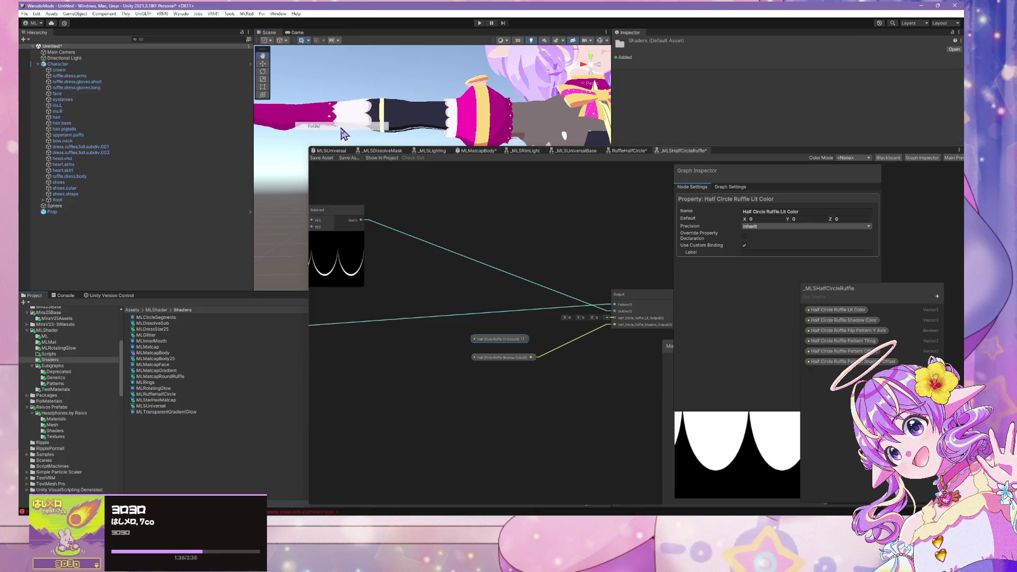
text(Deprecated)
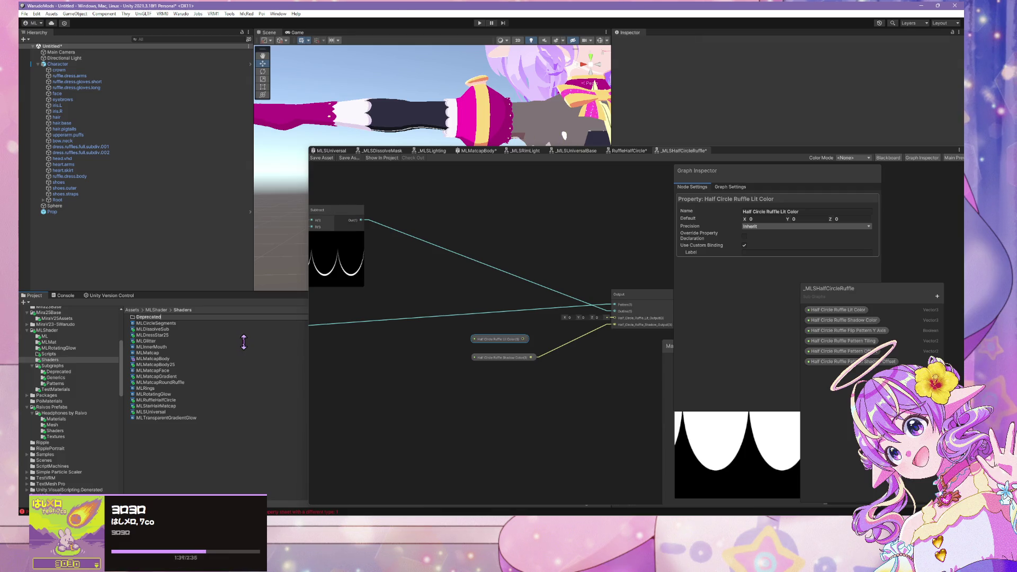
key(Return)
Move MLCircleSegments through MLStarHairMatcap and MLTransparentGradientGlow into Deprecated.
click(204, 323)
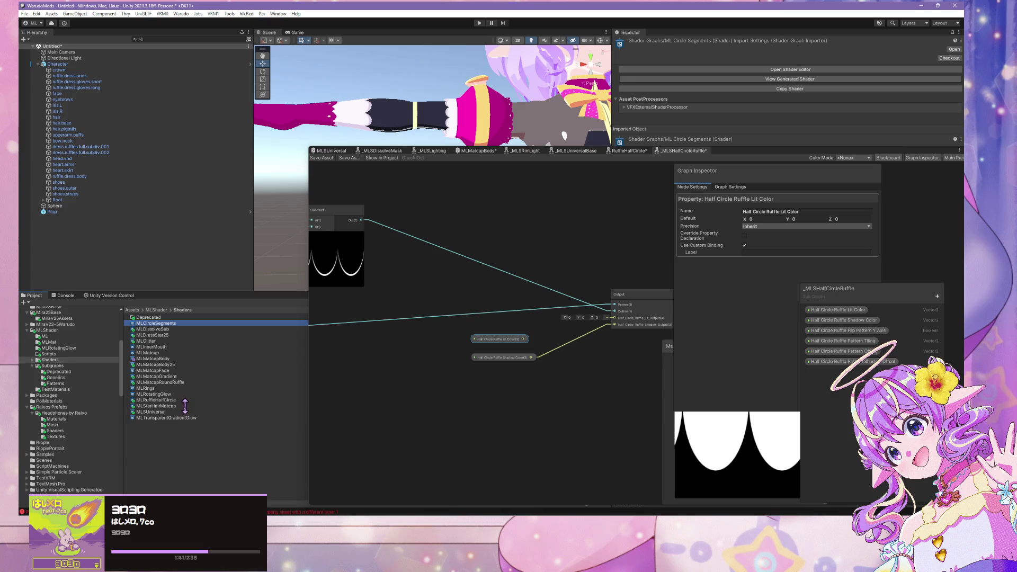
shift+click(155, 406)
drag(154, 406, 151, 318)
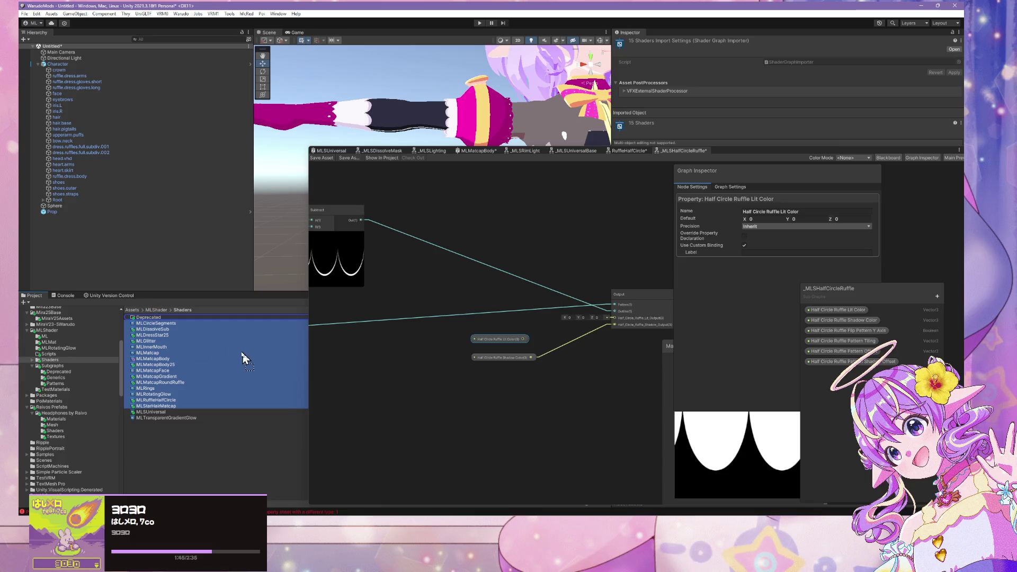
click(145, 329)
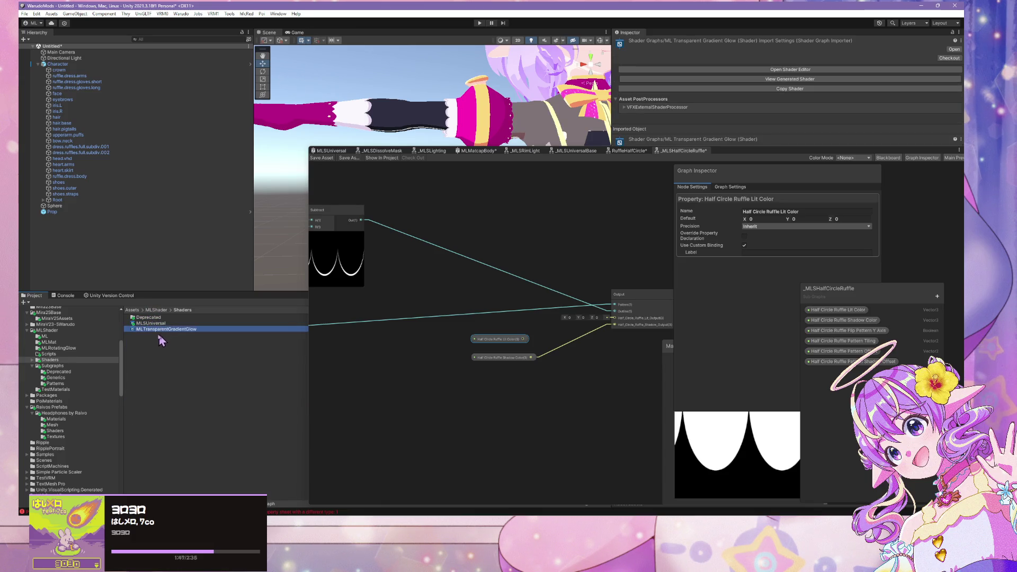
drag(164, 335, 151, 318)
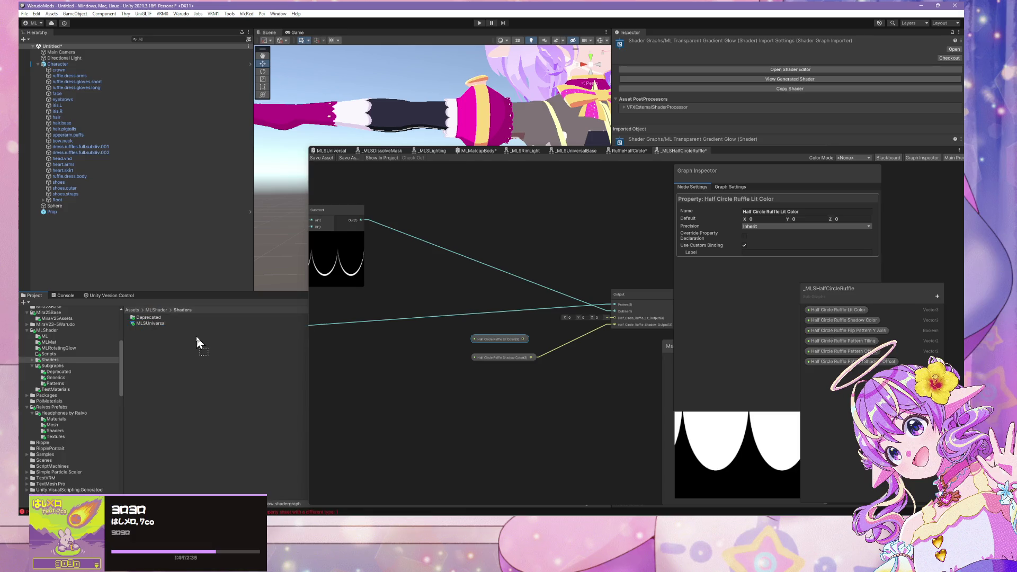
click(166, 324)
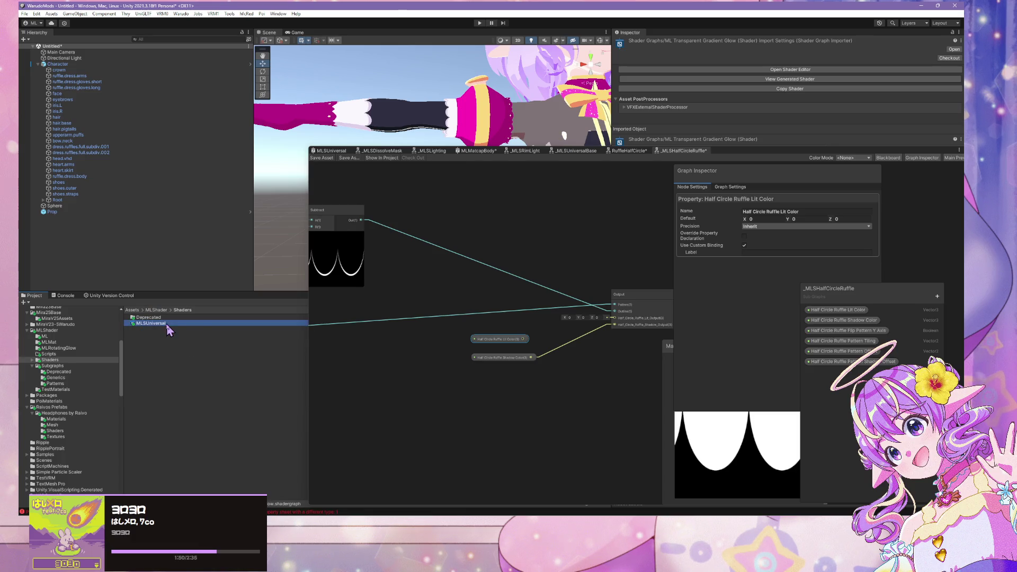
click(741, 197)
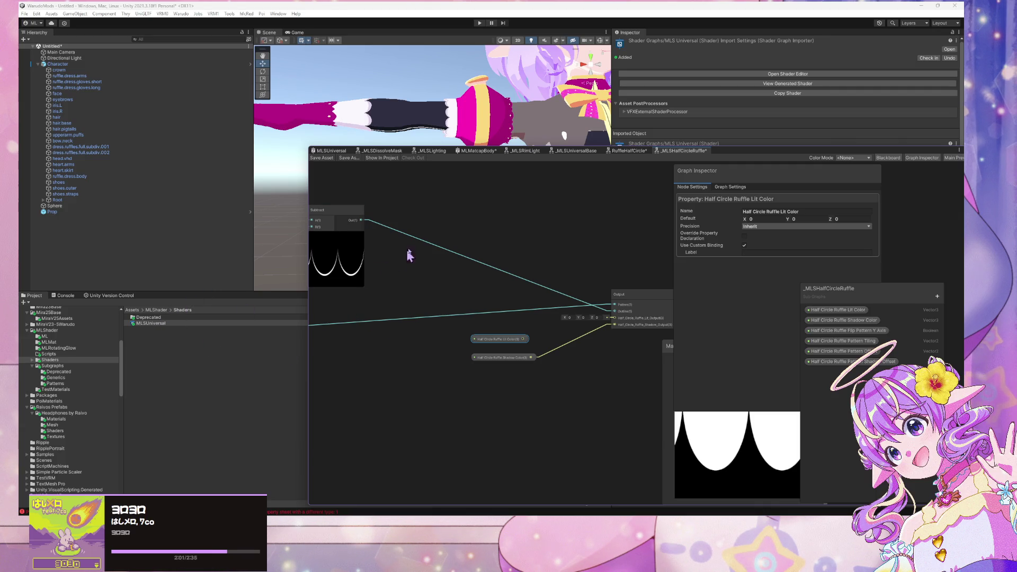
scroll(411, 254, down, 5)
scroll(491, 282, up, 1)
drag(491, 282, 678, 304)
mouse_move(347, 296)
mouse_down()
mouse_move(527, 244)
mouse_move(501, 227)
mouse_move(461, 240)
mouse_up()
scroll(602, 239, up, 2)
scroll(443, 238, up, 6)
scroll(490, 237, down, 6)
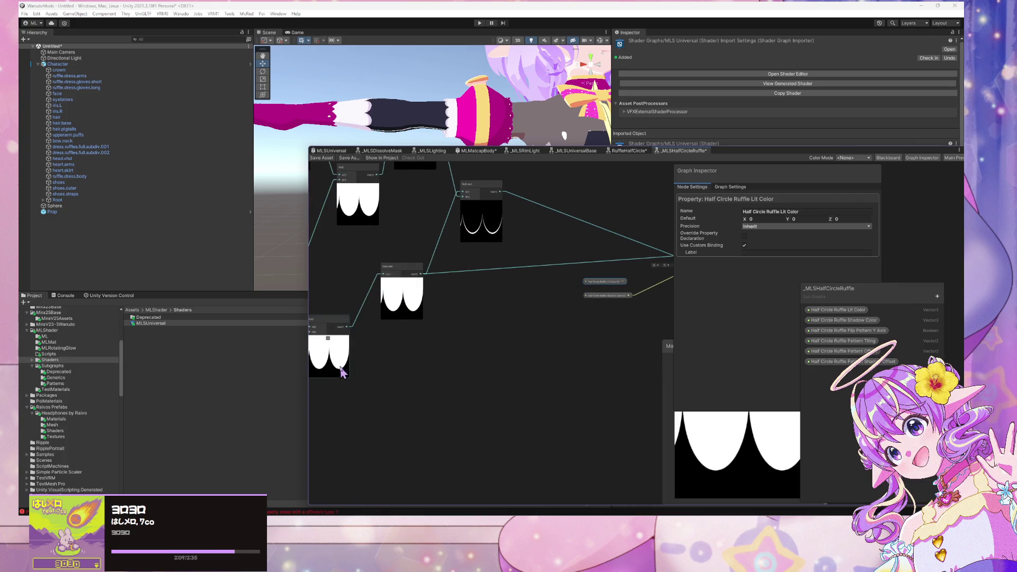
scroll(461, 366, up, 5)
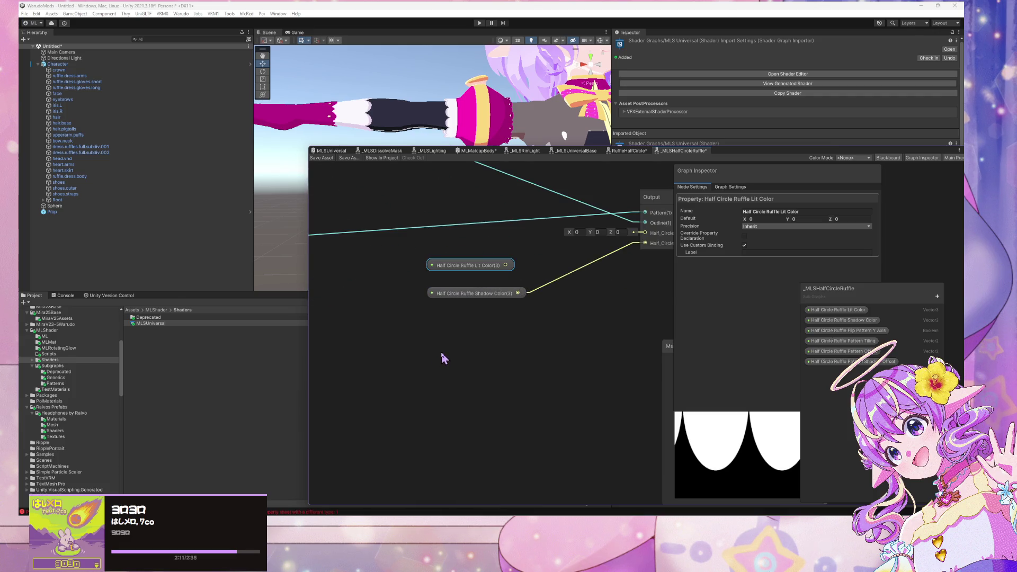
click(162, 324)
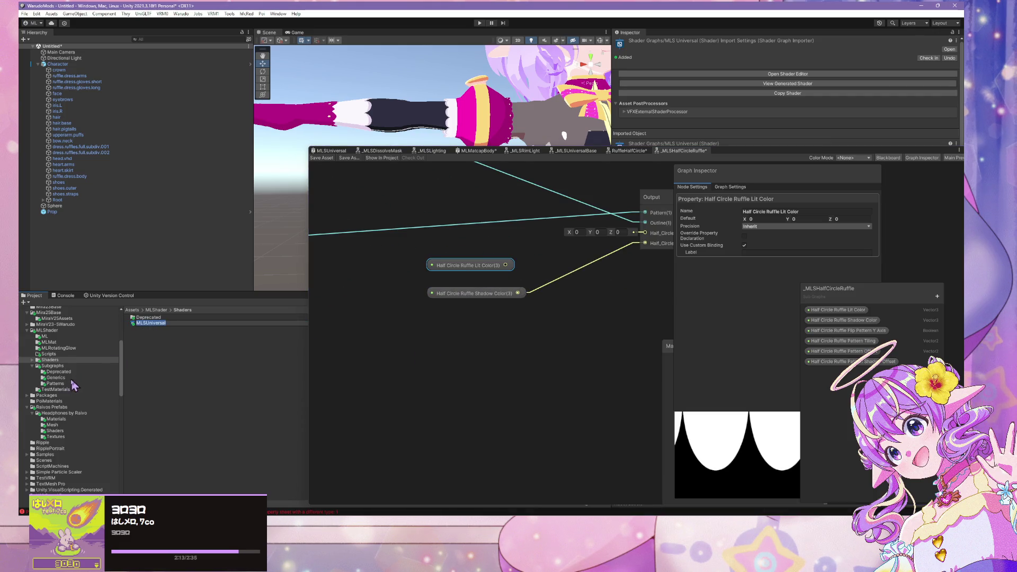
key(Escape)
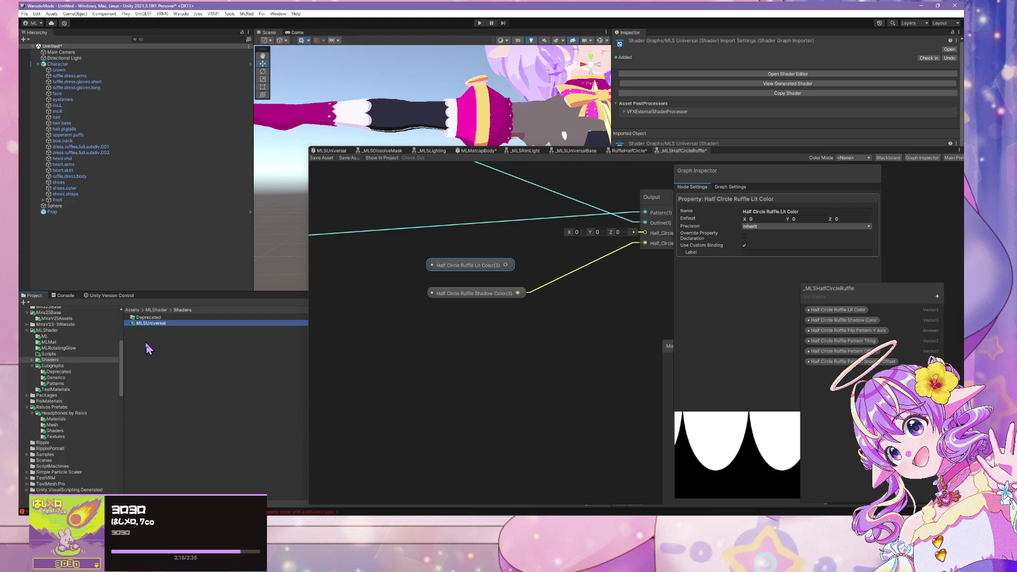
Create a new folder named Generics inside MLShader/Shaders.
right_click(155, 332)
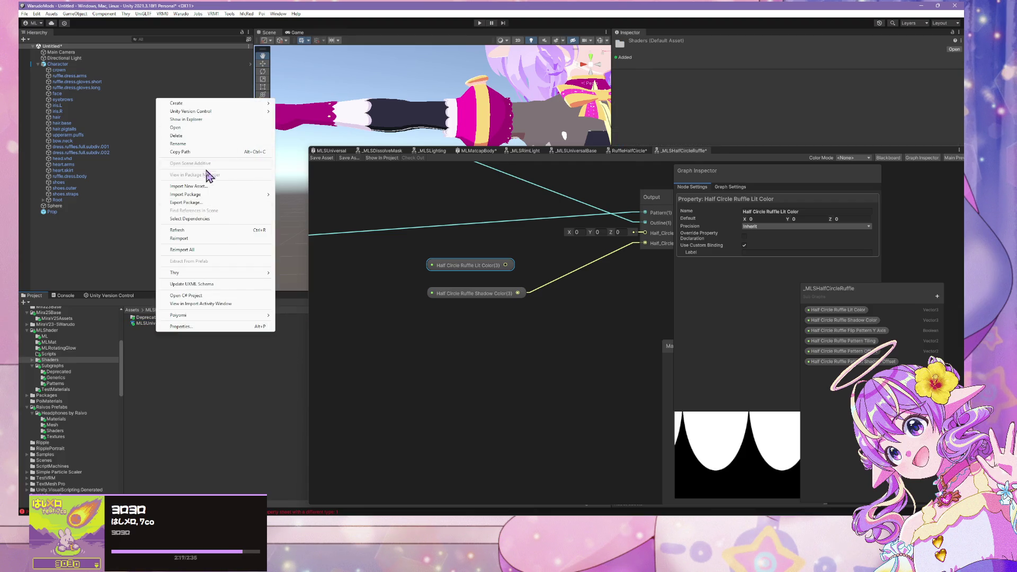
right_click(142, 361)
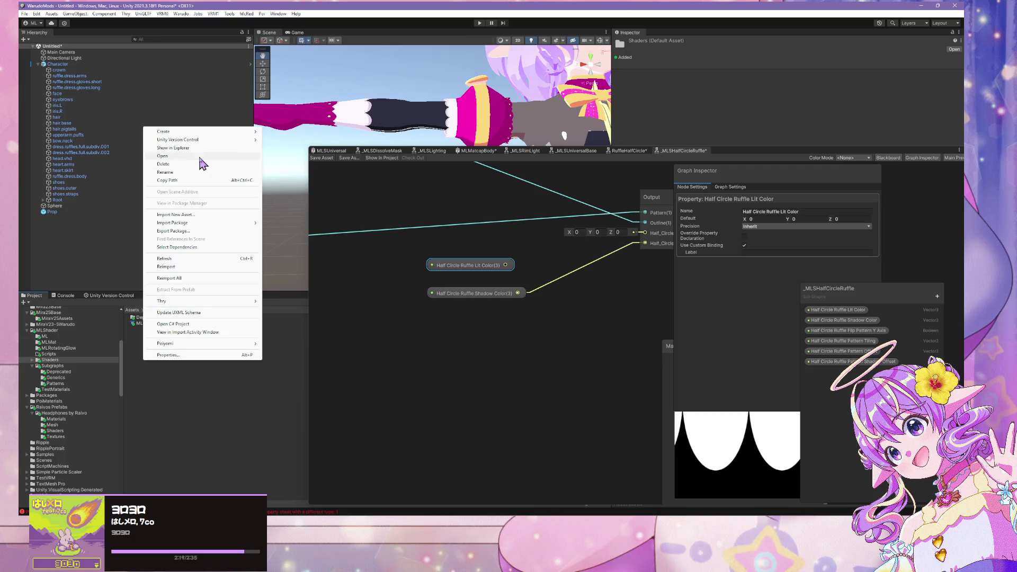
mouse_move(205, 132)
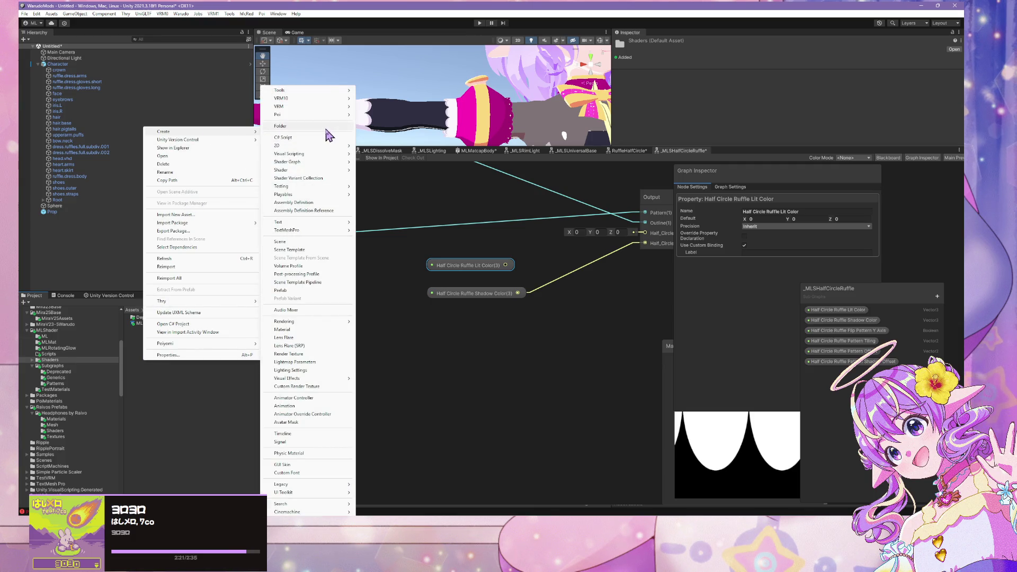
click(318, 126)
text(Gen)
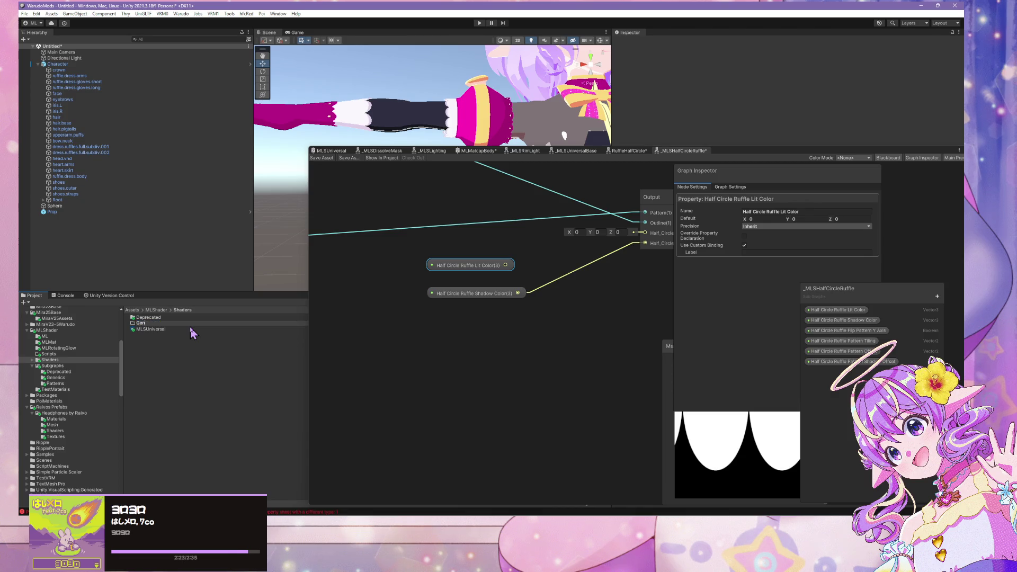
text(erics)
key(Return)
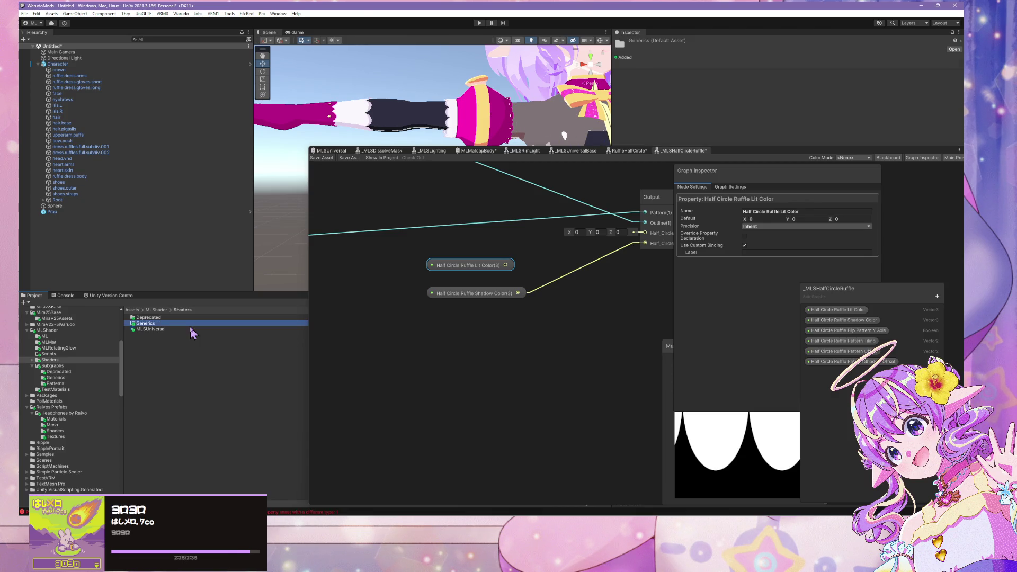
Move MLSUniversal into Generics and browse the Generics, Deprecated and Patterns folders.
click(148, 331)
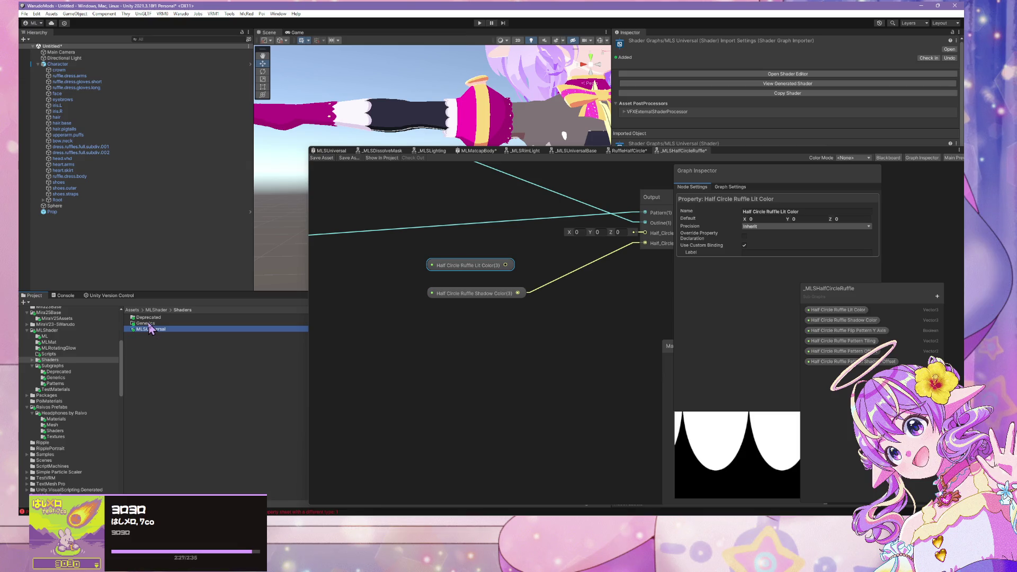
drag(149, 325, 147, 323)
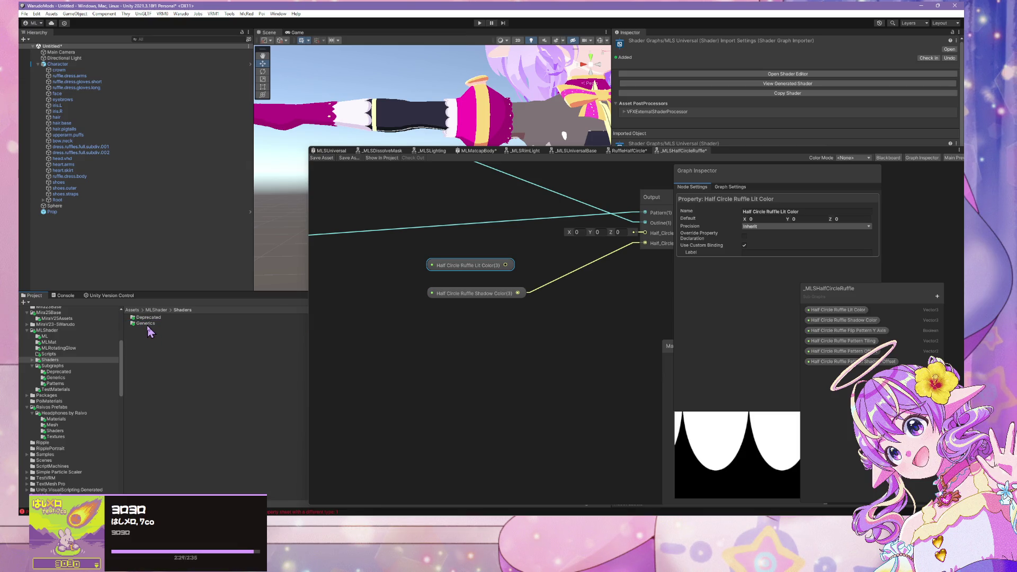
double_click(146, 323)
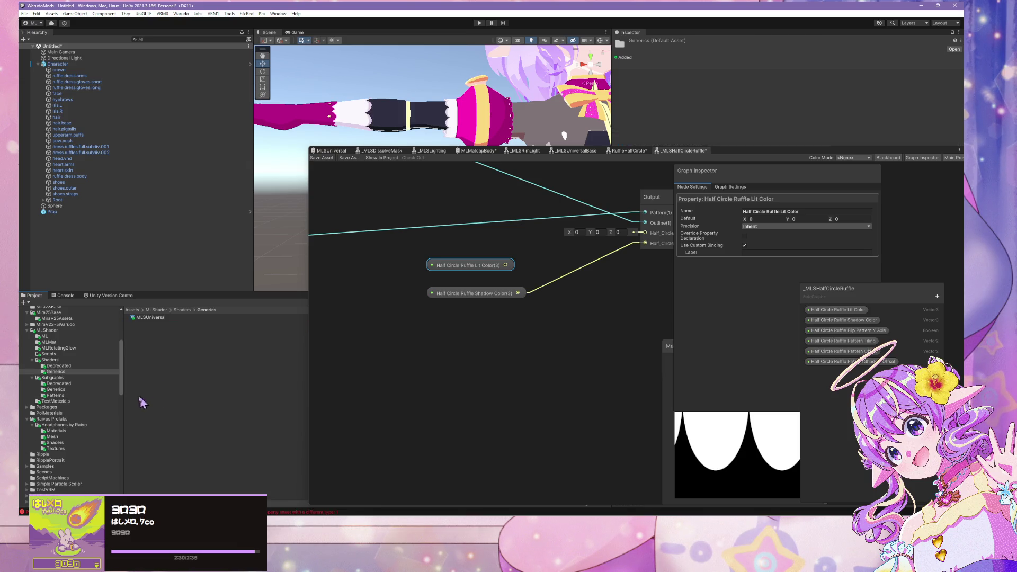
click(67, 366)
click(65, 372)
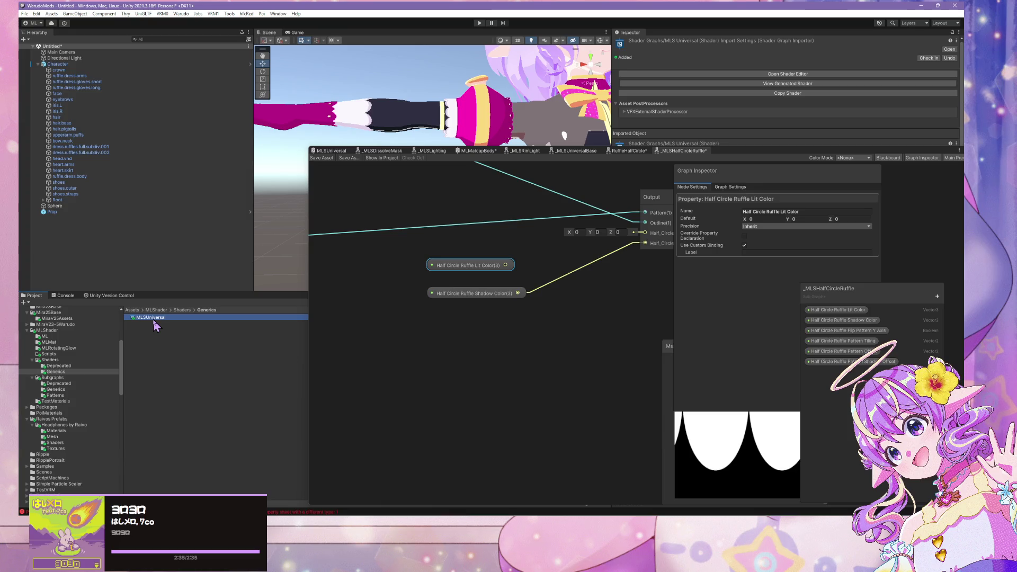
click(56, 396)
click(61, 372)
click(56, 397)
click(56, 373)
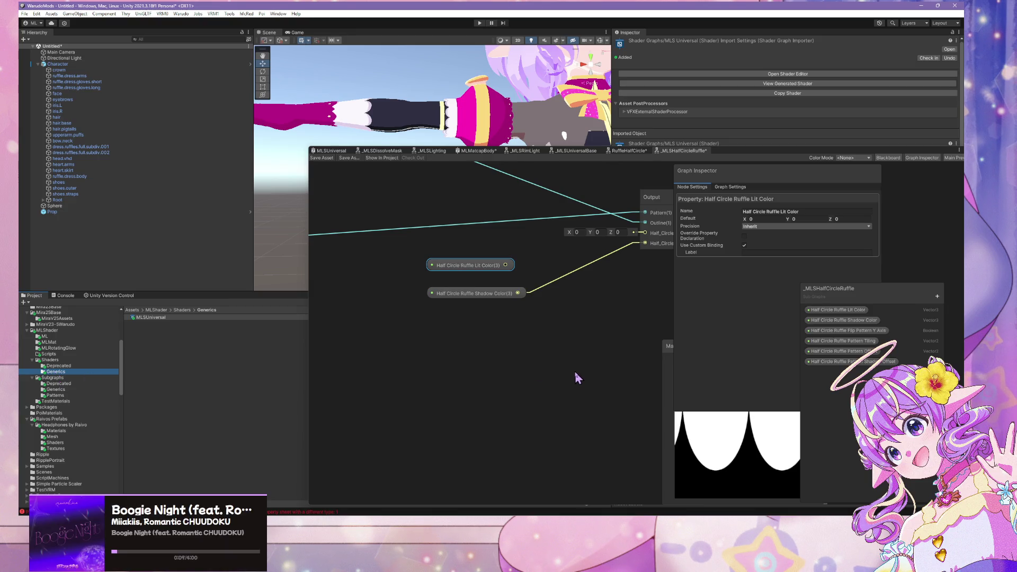
scroll(536, 352, down, 5)
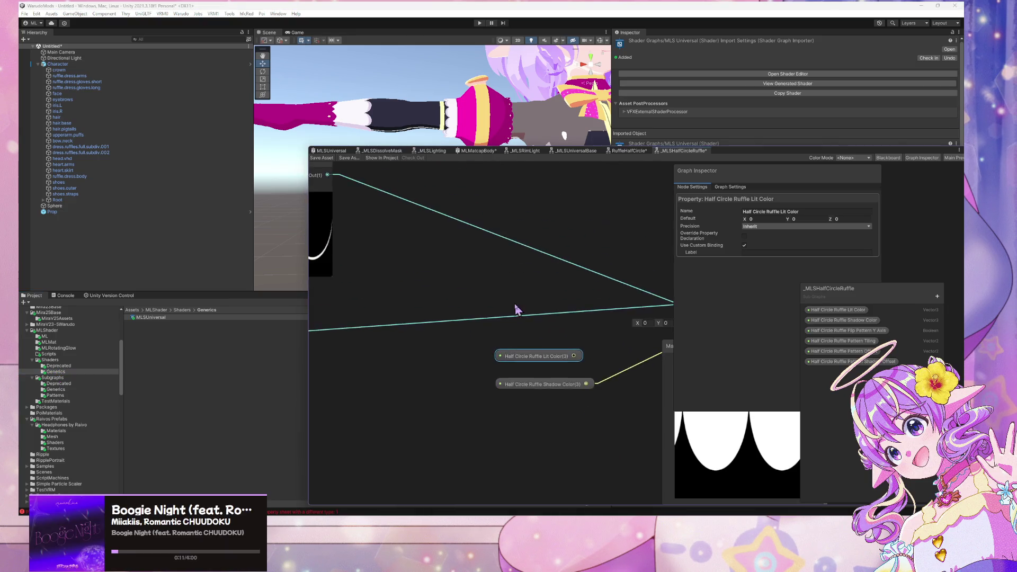
scroll(591, 337, up, 1)
drag(600, 360, 520, 356)
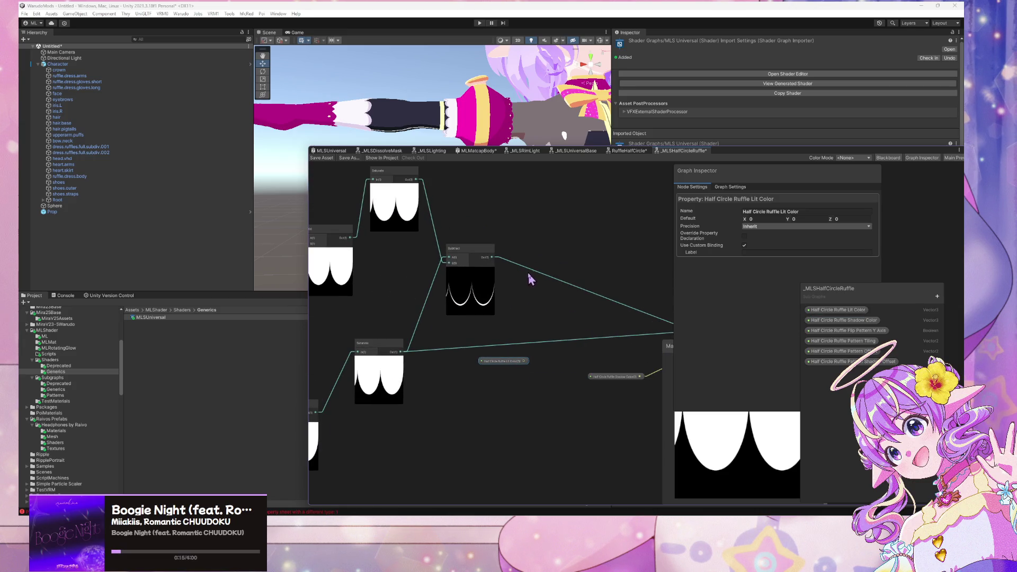
click(541, 288)
right_click(544, 289)
click(522, 296)
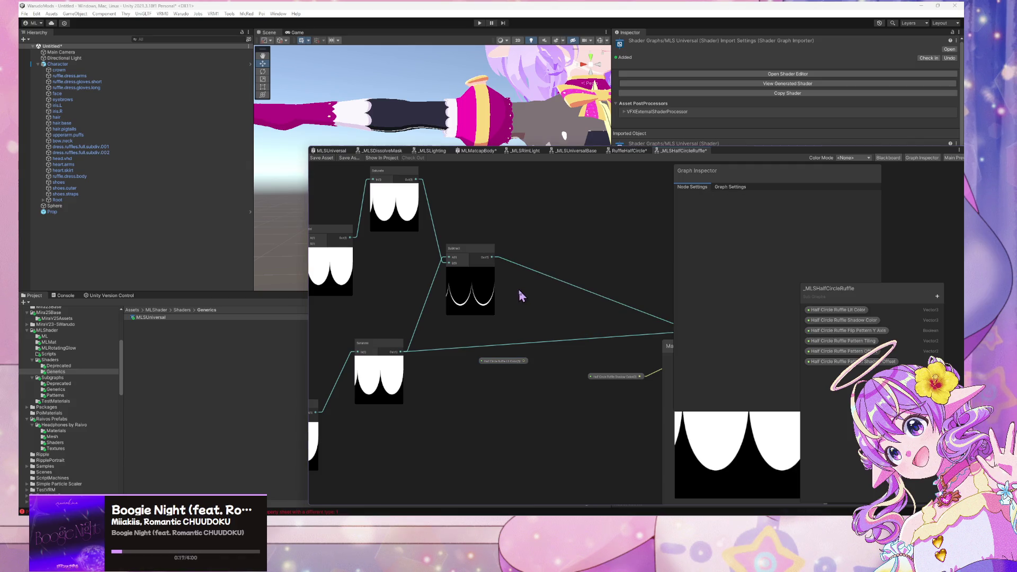
mouse_move(462, 341)
mouse_down()
mouse_move(460, 350)
mouse_move(590, 345)
mouse_up()
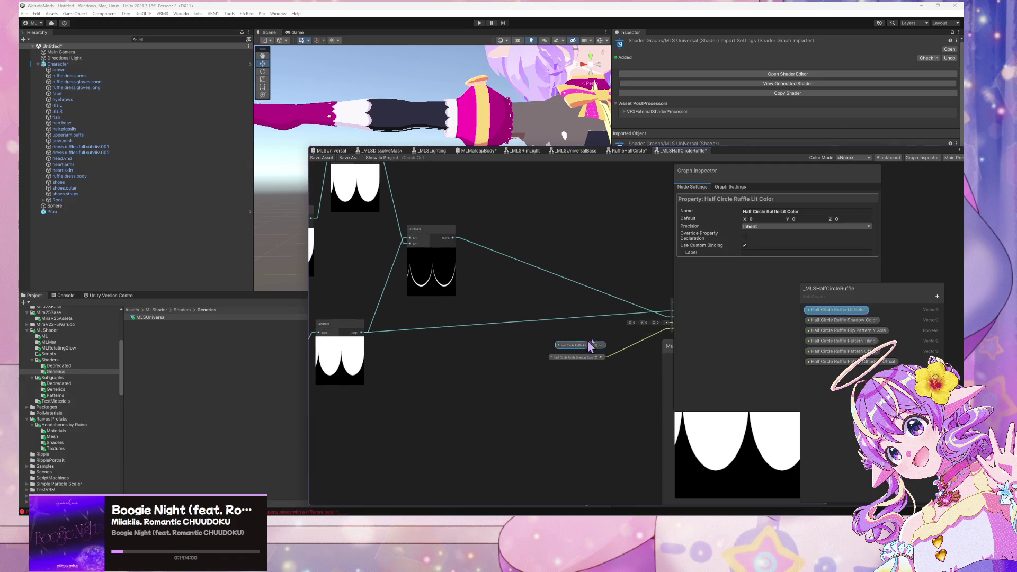
scroll(512, 327, up, 3)
scroll(552, 318, down, 4)
mouse_move(461, 302)
mouse_down()
mouse_move(590, 310)
mouse_move(459, 286)
mouse_up()
scroll(586, 303, up, 3)
drag(482, 323, 484, 325)
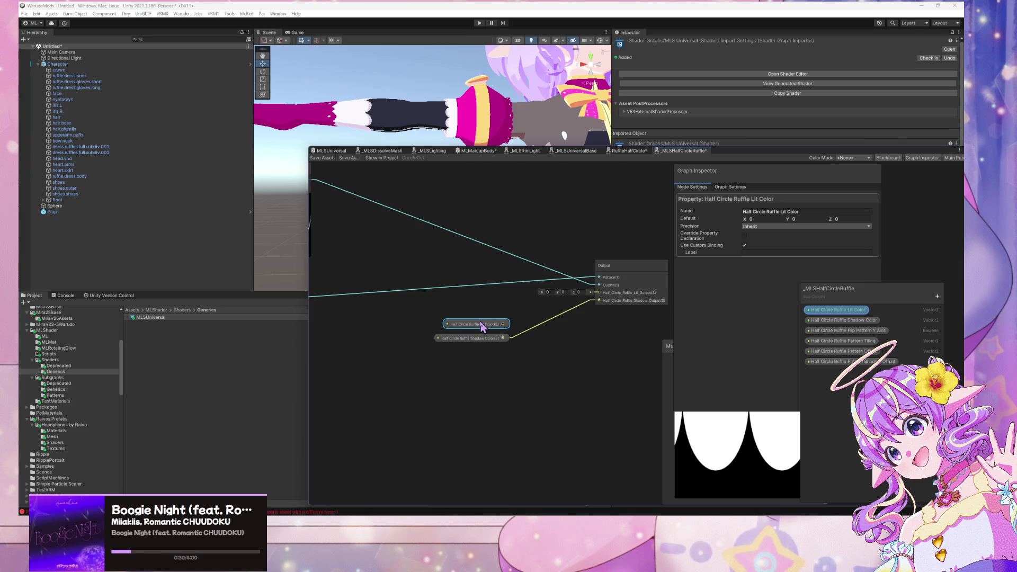
scroll(511, 291, down, 2)
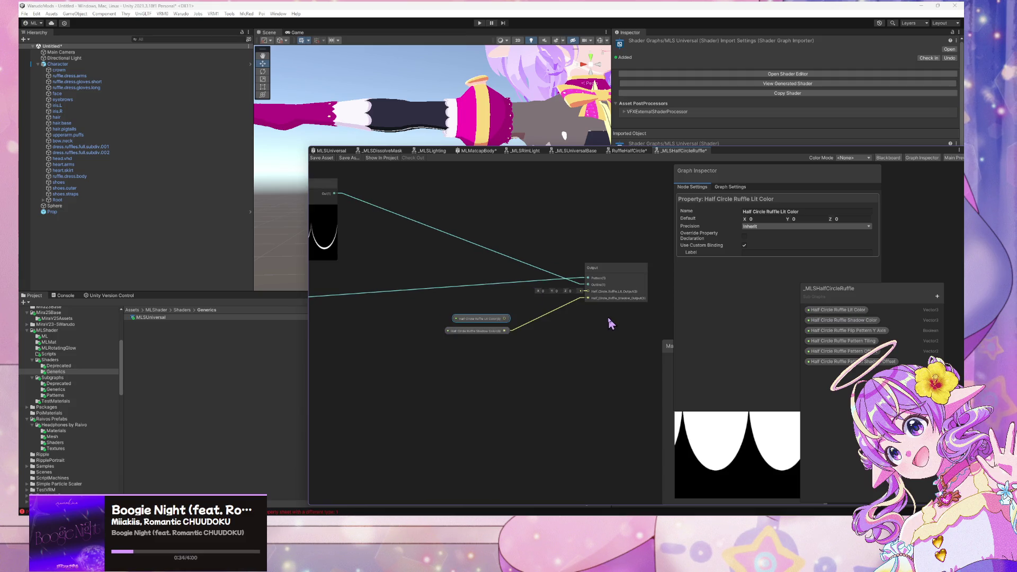
mouse_move(466, 273)
mouse_down()
mouse_move(597, 302)
mouse_move(443, 285)
mouse_move(643, 291)
mouse_move(523, 289)
mouse_move(534, 278)
mouse_up()
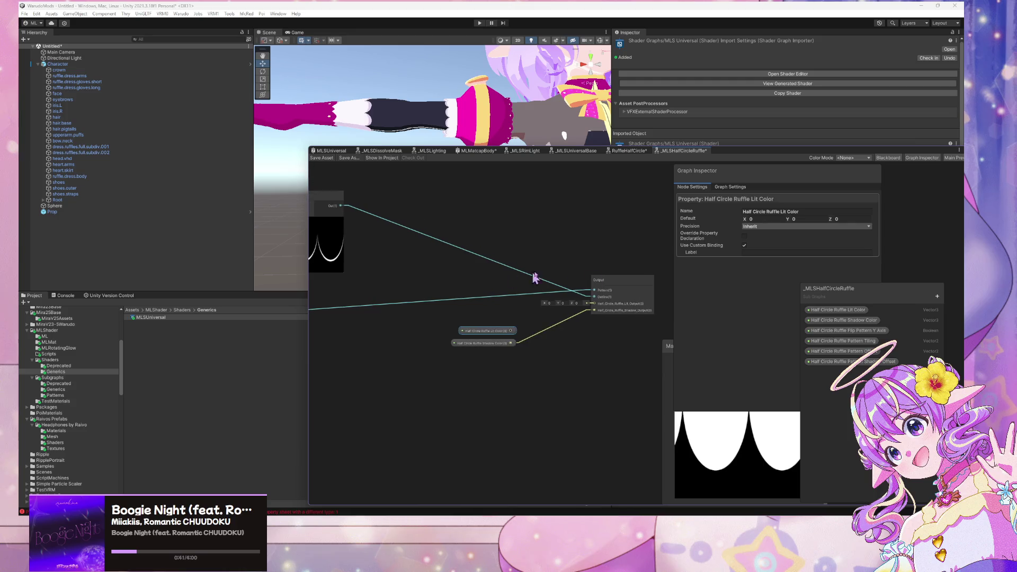
In the Output node's Graph Inspector inputs, add a Float entry named Half_Circle_Ruffle_Alpha_Output.
click(637, 287)
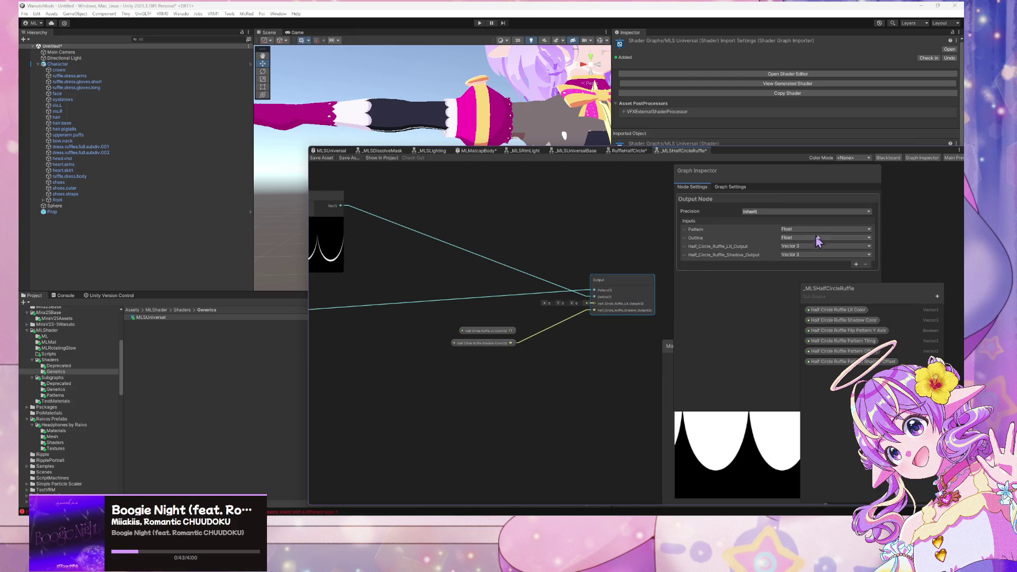
click(856, 264)
click(811, 263)
click(716, 268)
click(696, 265)
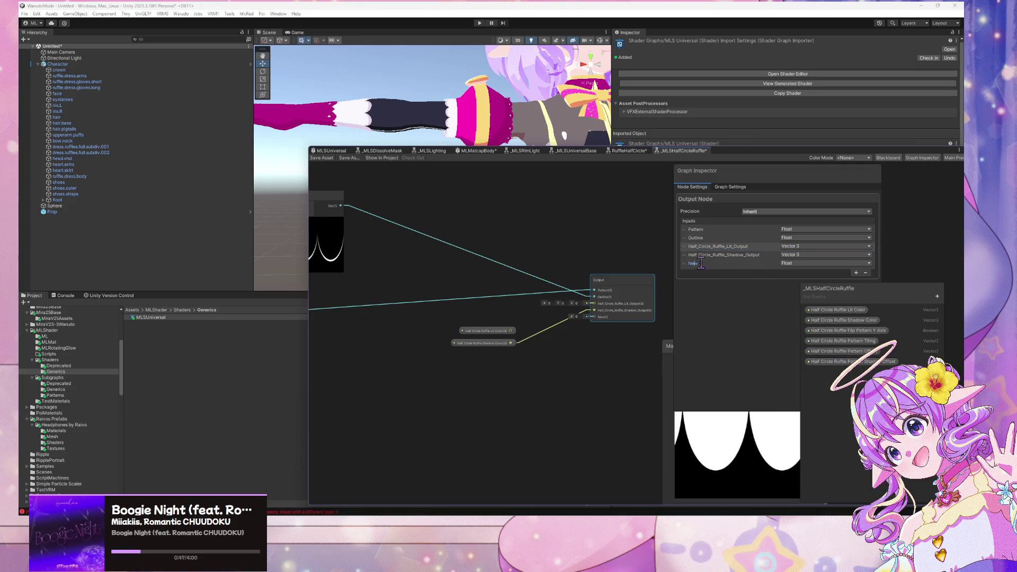
key(BackSpace)
key(BackSpace)
text(uffle_Al)
text(pha_Out)
key(Return)
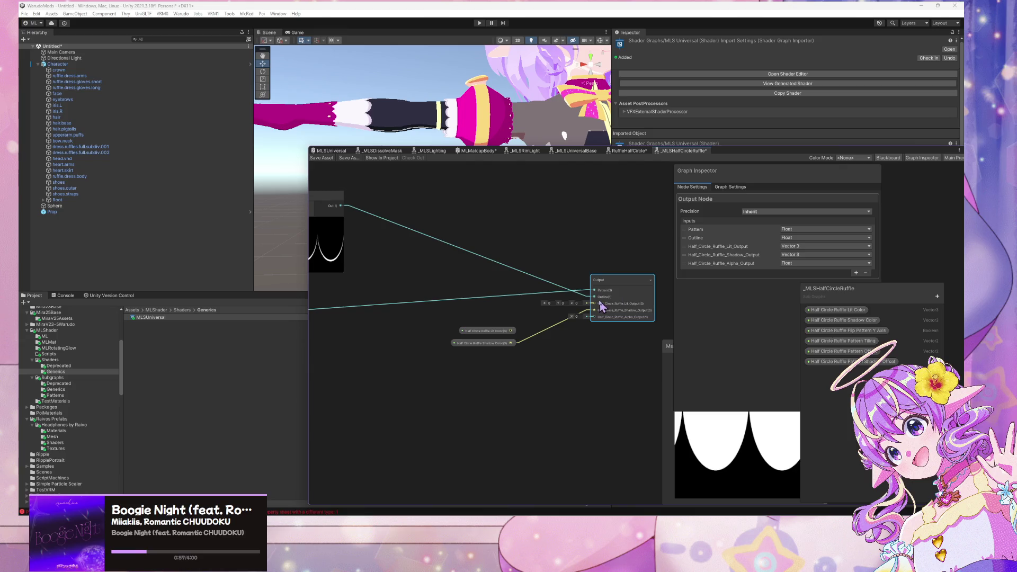
Move the Saturate node beside the Output node to feed Half_Circle_Ruffle_Alpha_Output.
scroll(535, 262, up, 3)
scroll(535, 262, down, 5)
scroll(542, 268, up, 2)
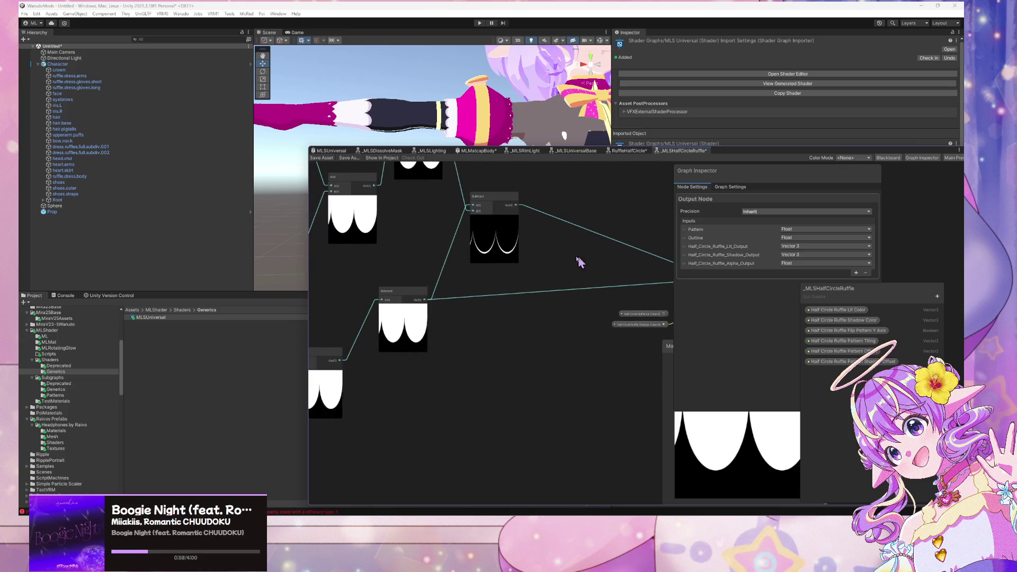
scroll(579, 261, down, 4)
scroll(517, 268, up, 2)
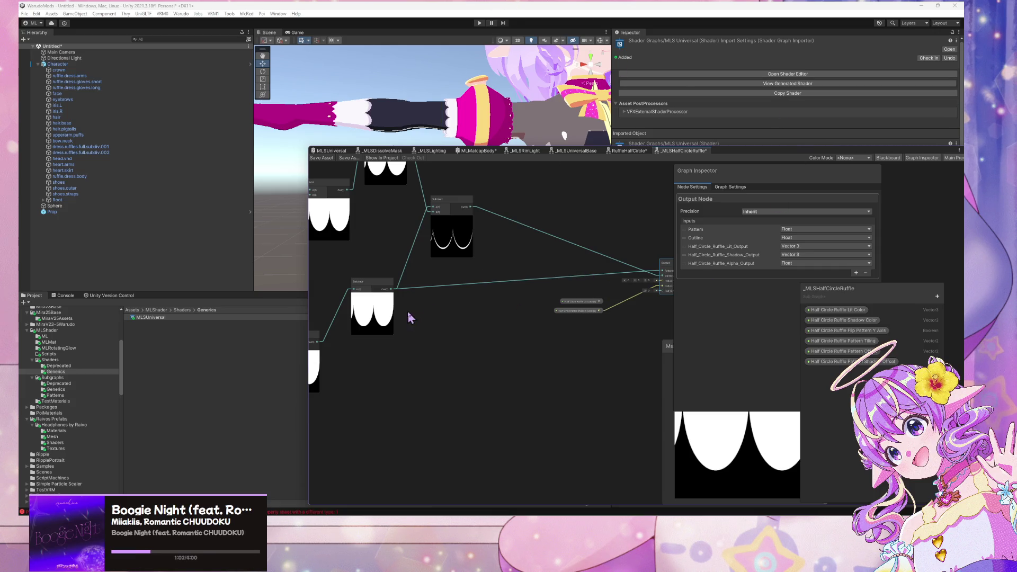
click(393, 294)
mouse_move(394, 294)
mouse_down()
mouse_move(463, 300)
mouse_move(429, 302)
mouse_move(660, 291)
mouse_up()
Line up the Lit Color and Shadow Color nodes further left.
scroll(604, 325, up, 3)
drag(488, 310, 488, 316)
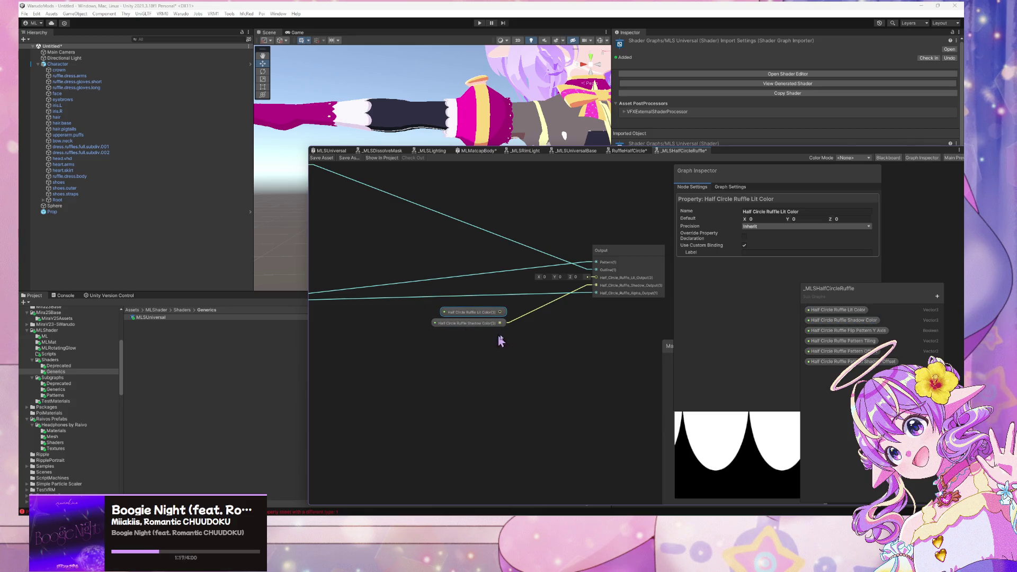
scroll(528, 323, up, 2)
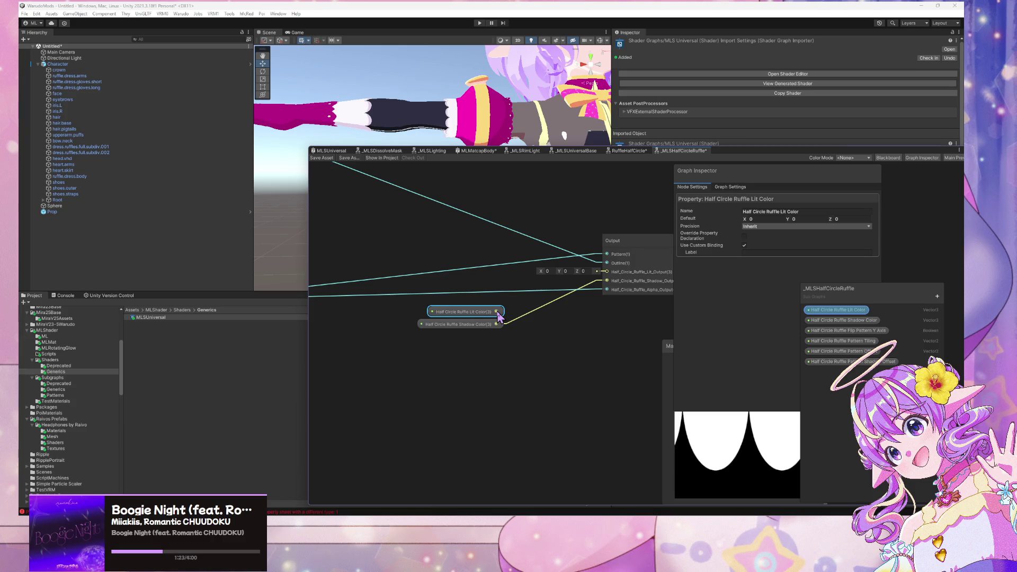
drag(498, 315, 468, 303)
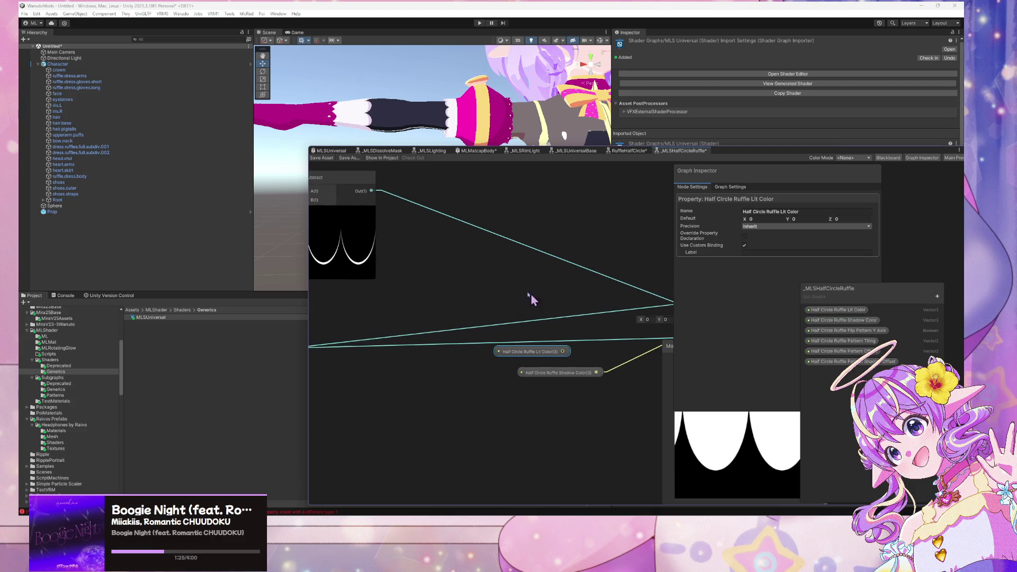
mouse_move(551, 373)
mouse_down()
mouse_move(500, 376)
mouse_move(498, 363)
mouse_up()
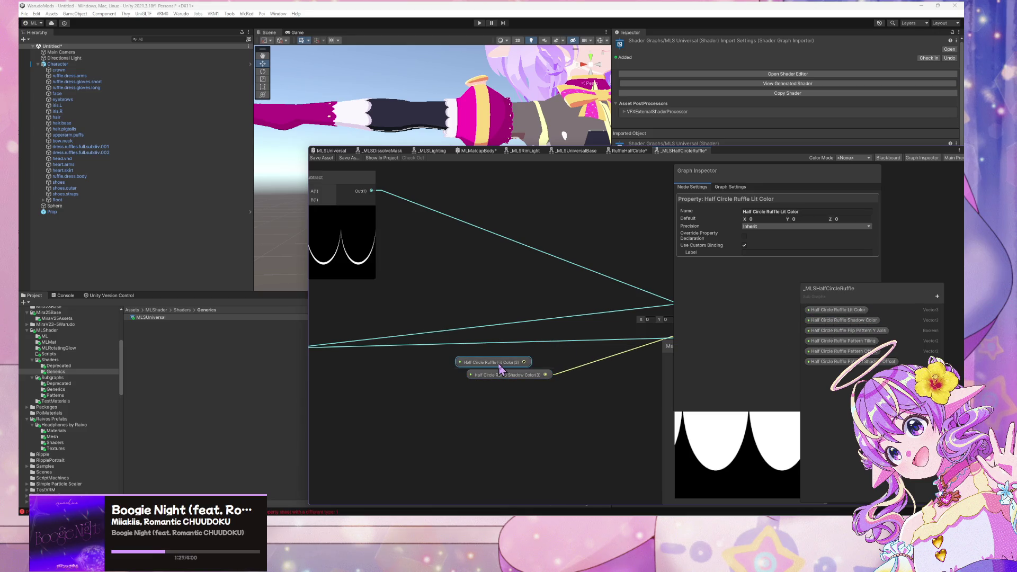
scroll(529, 286, down, 3)
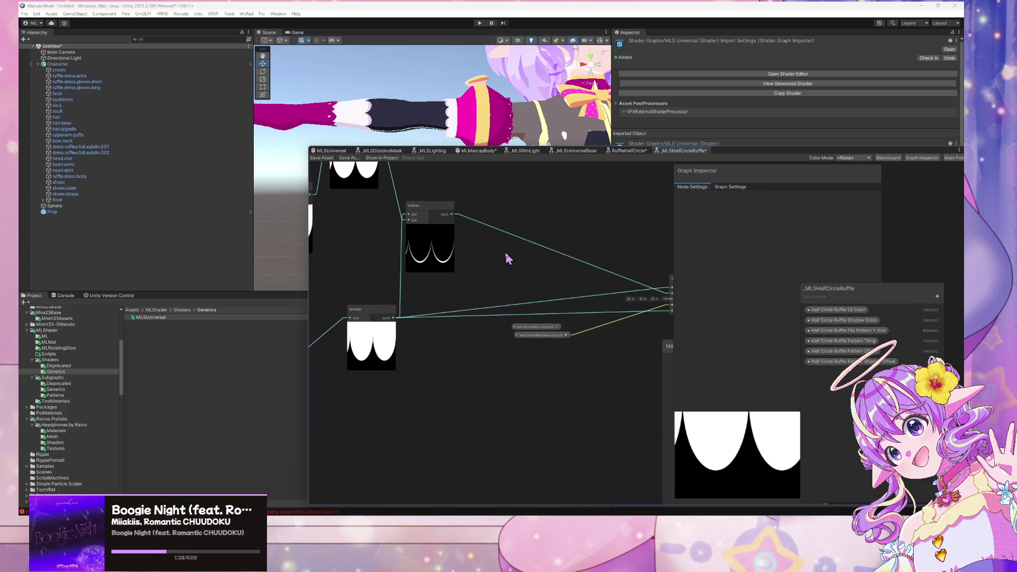
Add a Blend node to the ruffle sub graph via the 'blend' search.
key(space)
text(blend)
key(Return)
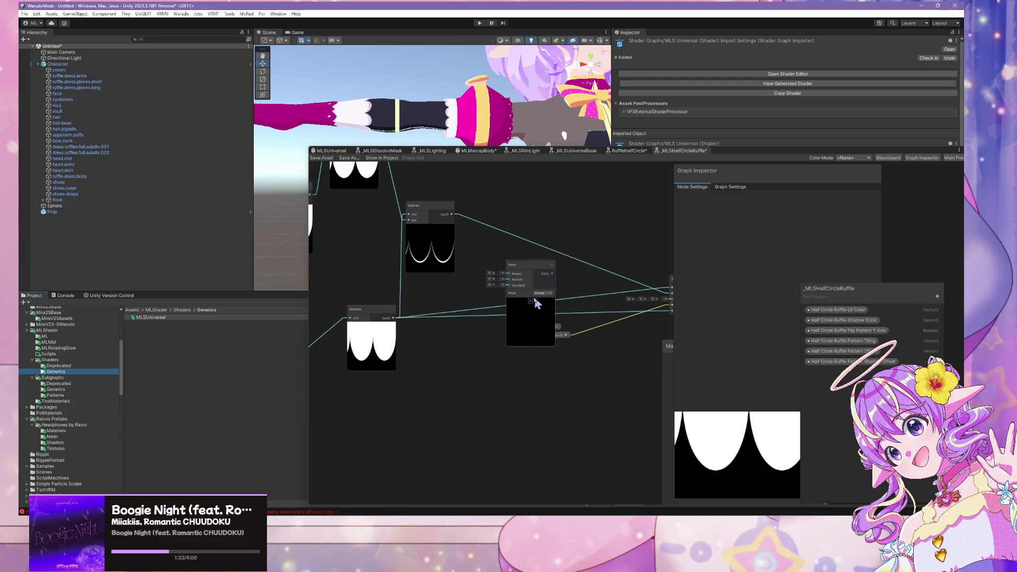
click(530, 268)
drag(530, 267, 540, 261)
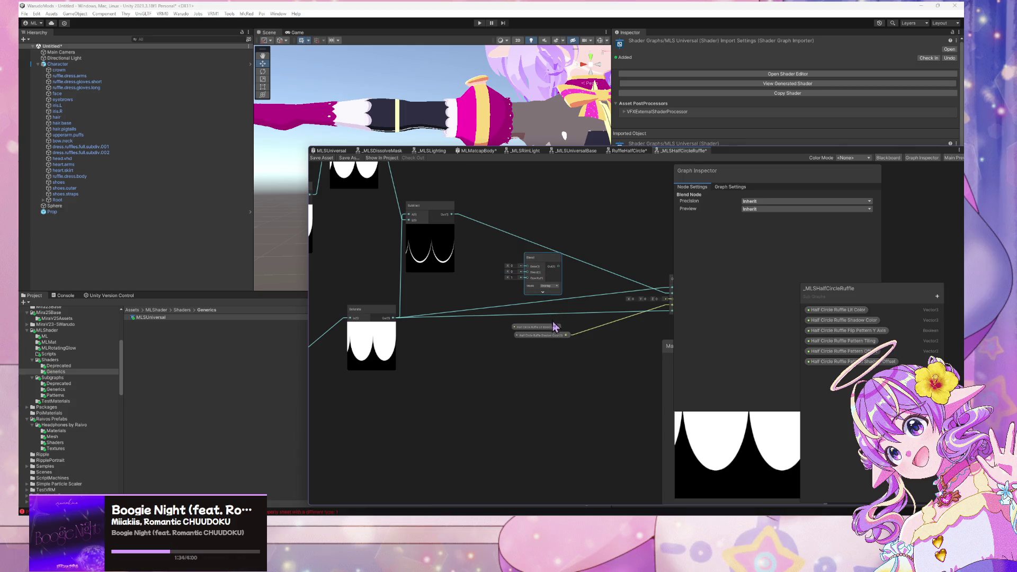
Wire Lit Color to Blend's Base, Shadow Color to Blend, and Subtract to Opacity.
drag(556, 327, 524, 266)
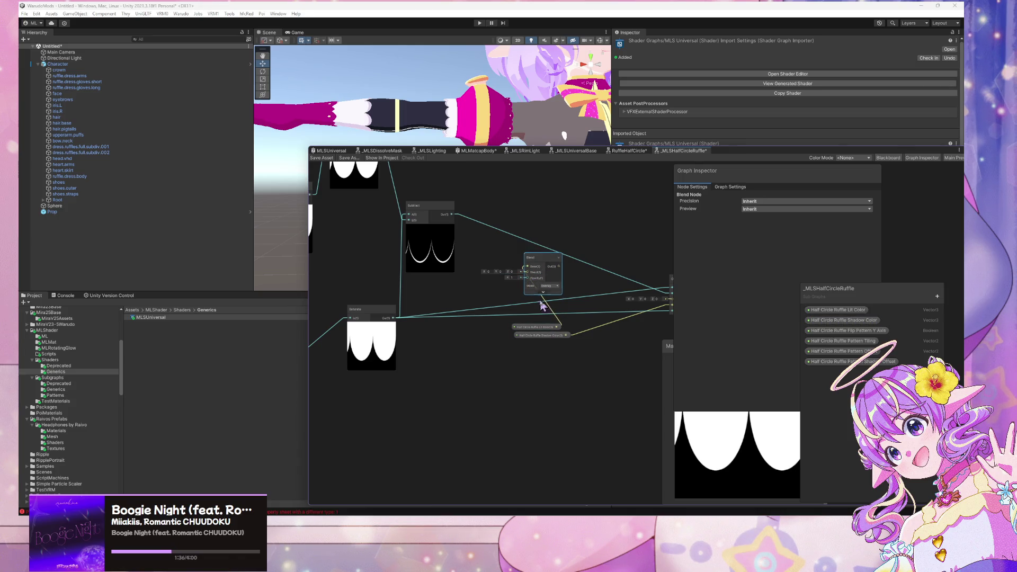
drag(536, 327, 477, 291)
mouse_move(567, 335)
mouse_down()
mouse_move(527, 271)
mouse_move(541, 335)
mouse_move(483, 335)
mouse_up()
drag(507, 272, 528, 279)
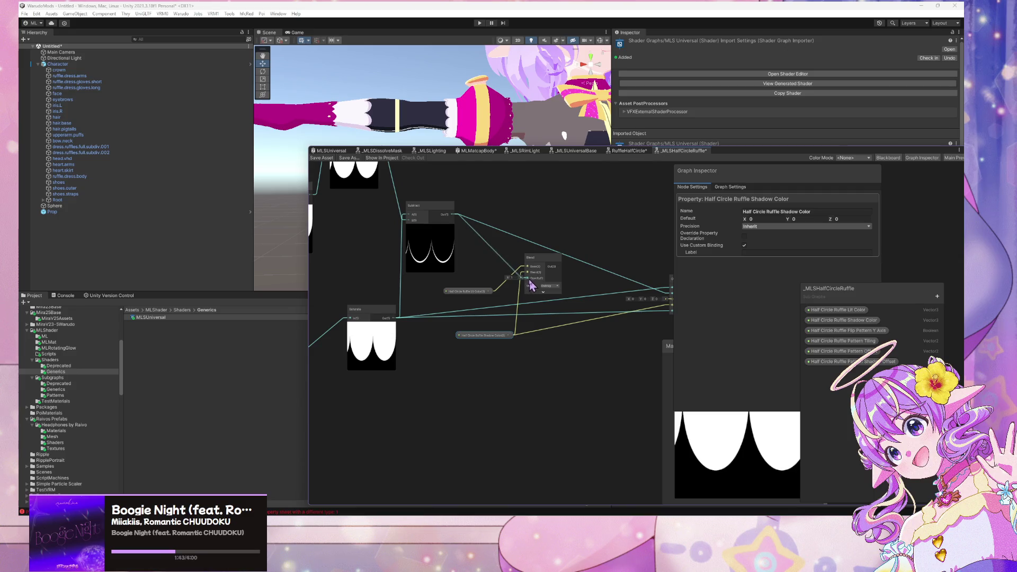
drag(612, 295, 504, 295)
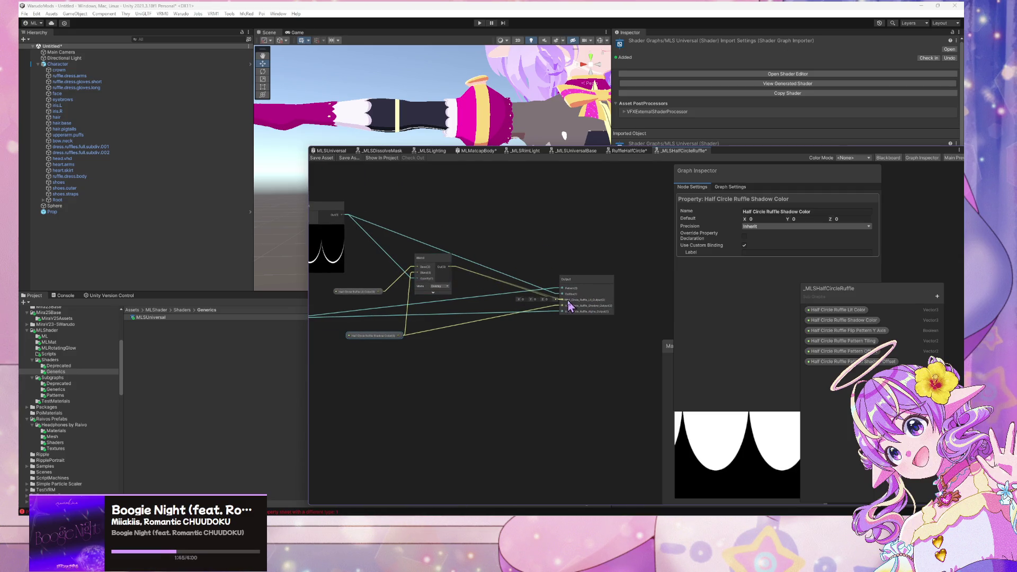
scroll(499, 342, down, 3)
scroll(553, 354, down, 2)
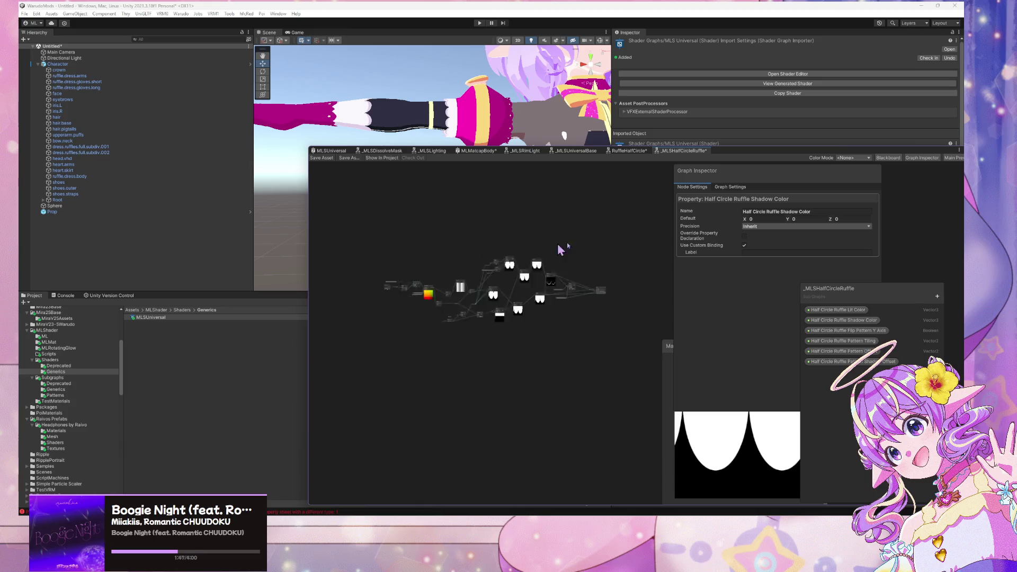
Orbit the Scene view and frame the pink Sphere.
scroll(486, 221, up, 5)
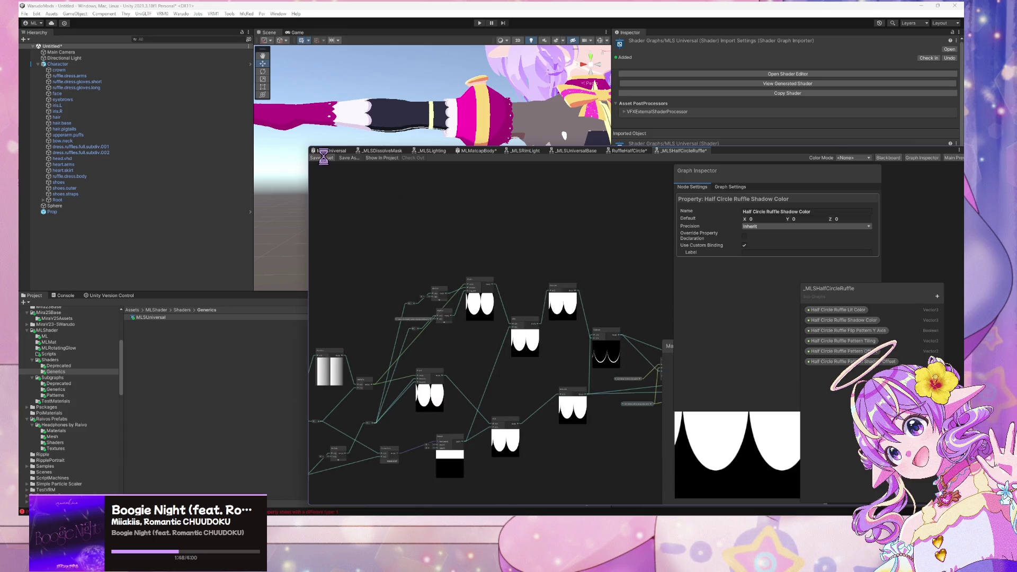
scroll(528, 116, down, 10)
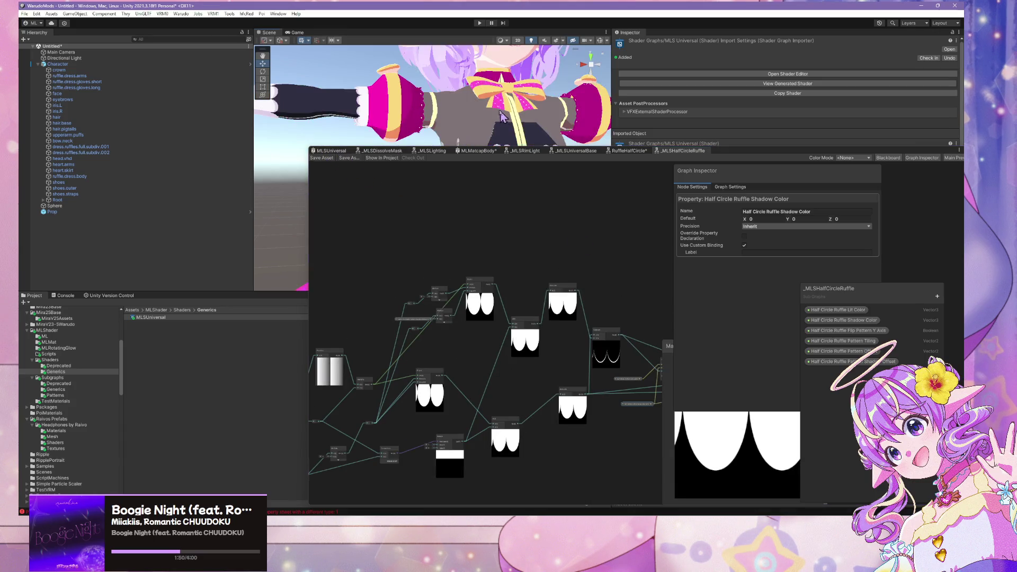
mouse_move(527, 117)
mouse_down()
mouse_move(517, 111)
mouse_move(530, 130)
mouse_move(488, 130)
mouse_up()
mouse_move(712, 156)
mouse_down()
mouse_move(740, 160)
mouse_move(753, 193)
mouse_up()
click(132, 206)
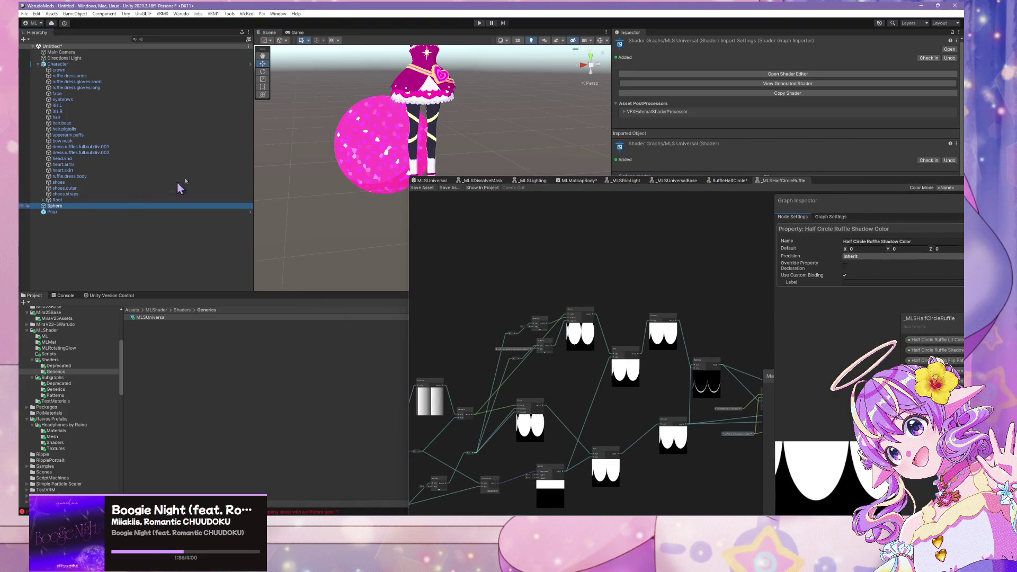
key(f)
mouse_move(380, 144)
mouse_down()
mouse_move(361, 161)
mouse_move(291, 130)
mouse_move(271, 133)
mouse_up()
scroll(292, 131, down, 5)
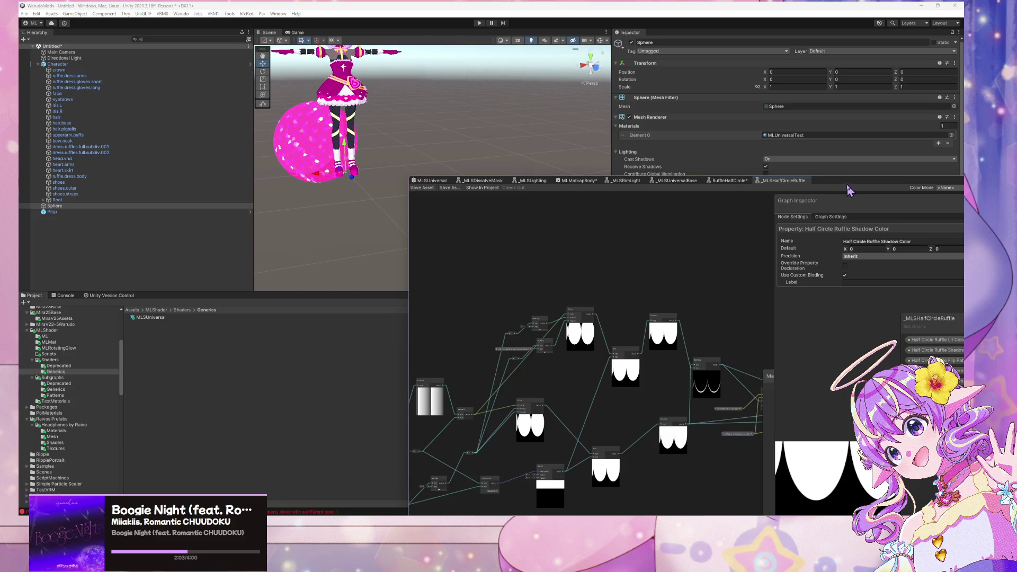
Reveal the Sphere's material settings and toggle Enable Dissolve Mask off and back on.
mouse_move(848, 191)
mouse_down()
mouse_move(663, 344)
mouse_move(494, 399)
mouse_up()
scroll(789, 328, down, 10)
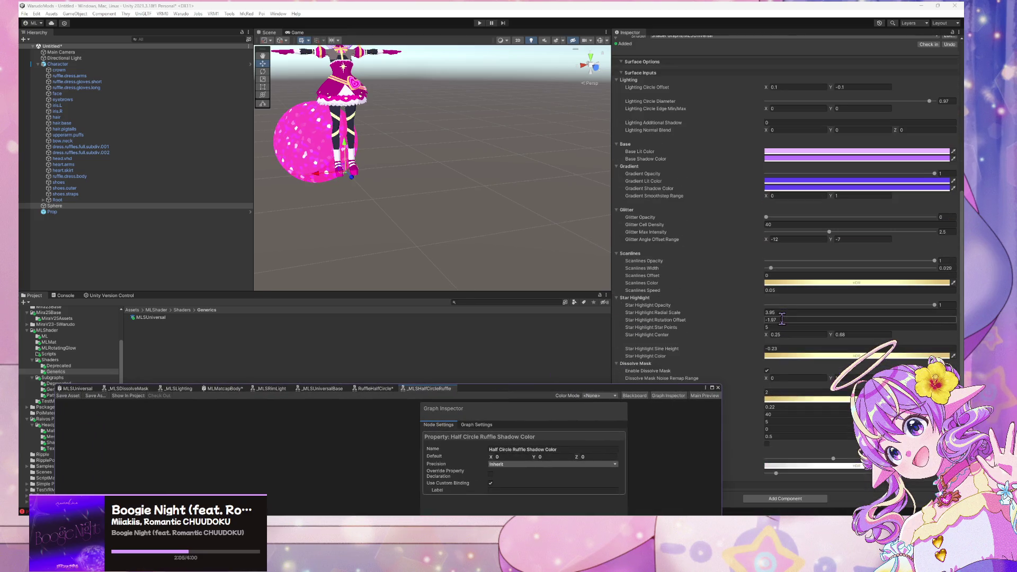
drag(638, 390, 531, 399)
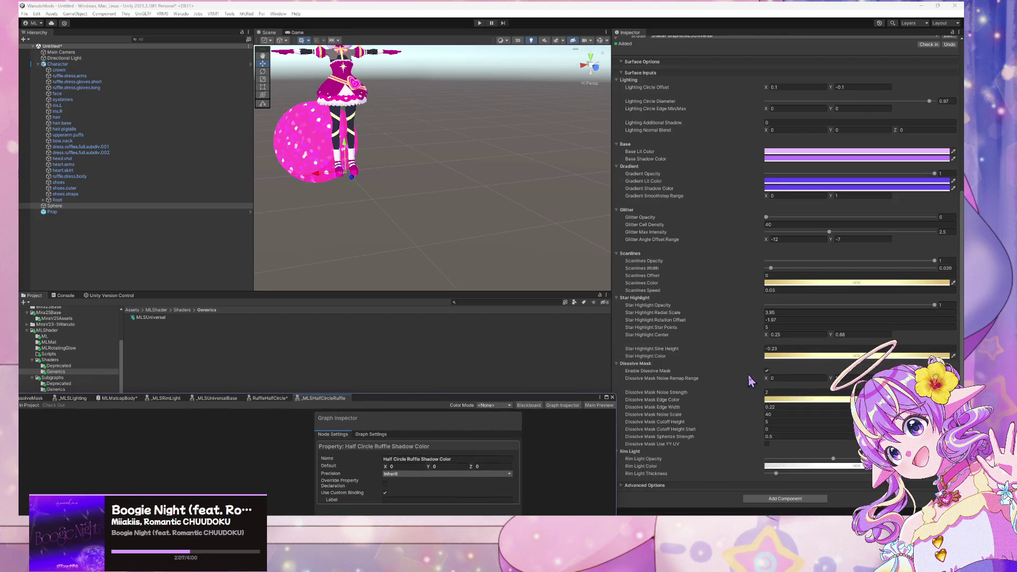
click(767, 371)
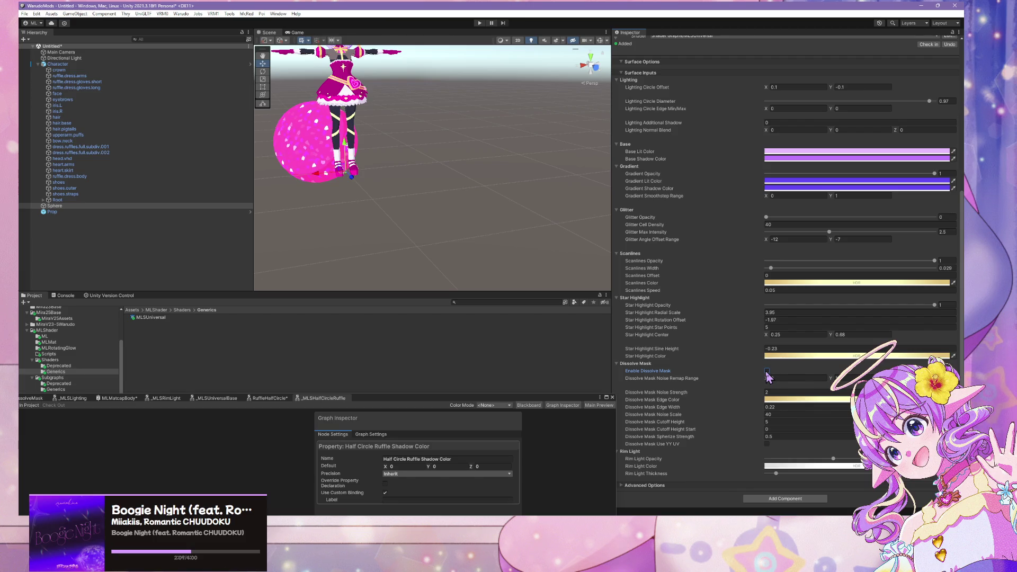
click(767, 372)
drag(512, 394, 768, 177)
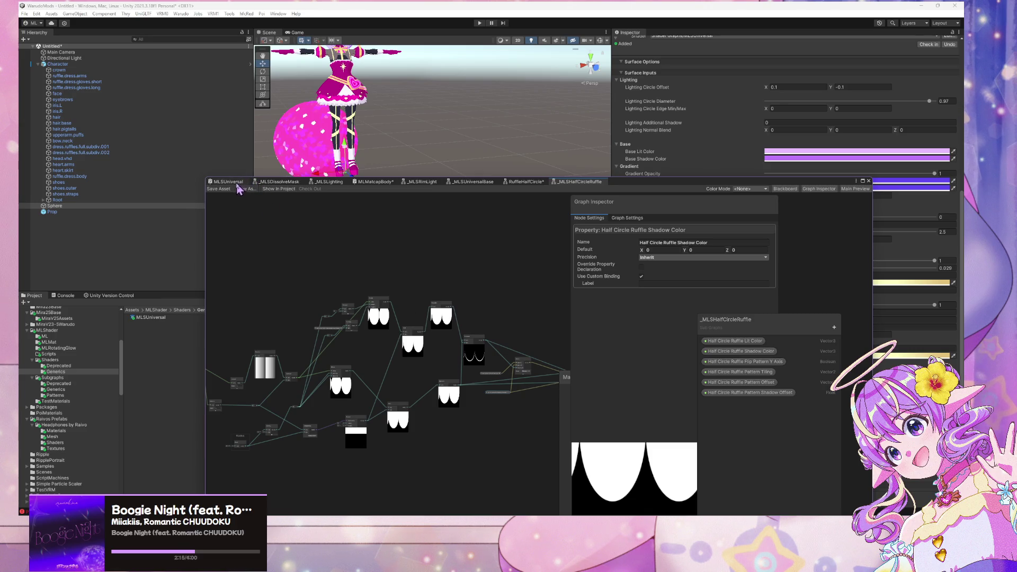
Switch to the MLSUniversal shader graph and bring the master node, Glitter, Star Highlight and Lighting nodes into view.
click(236, 182)
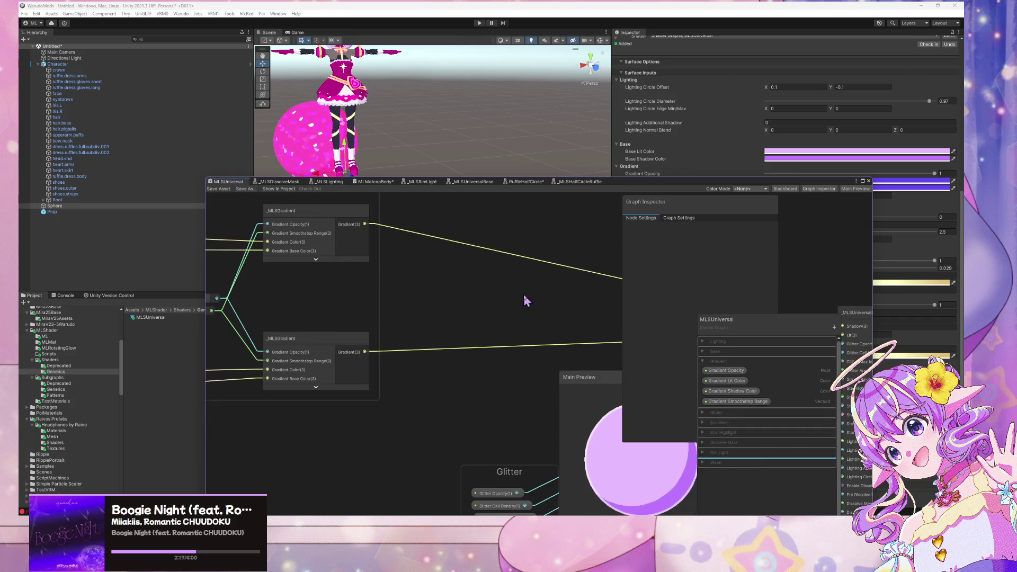
scroll(526, 301, down, 5)
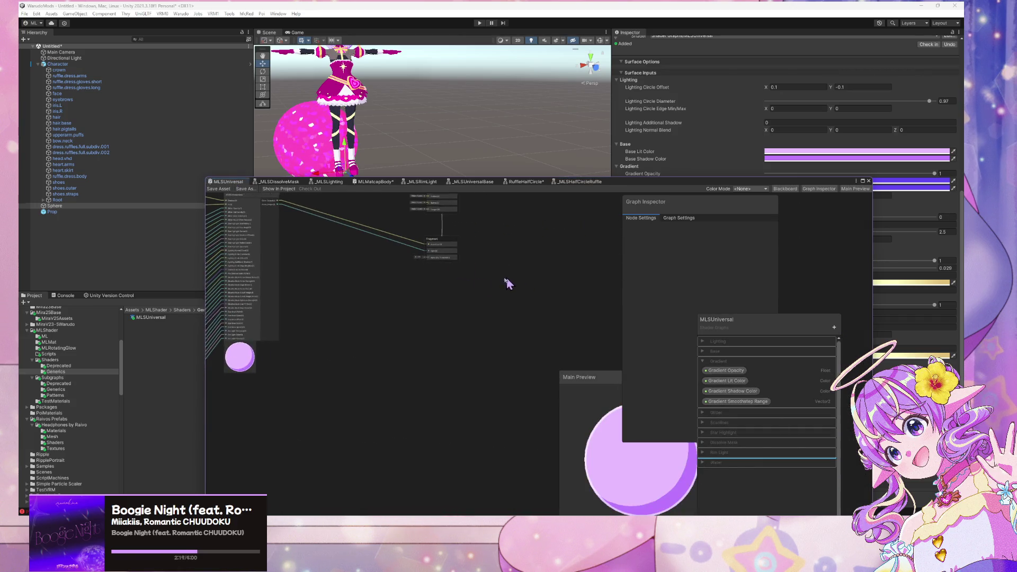
scroll(508, 302, up, 3)
drag(357, 297, 489, 316)
scroll(551, 320, up, 3)
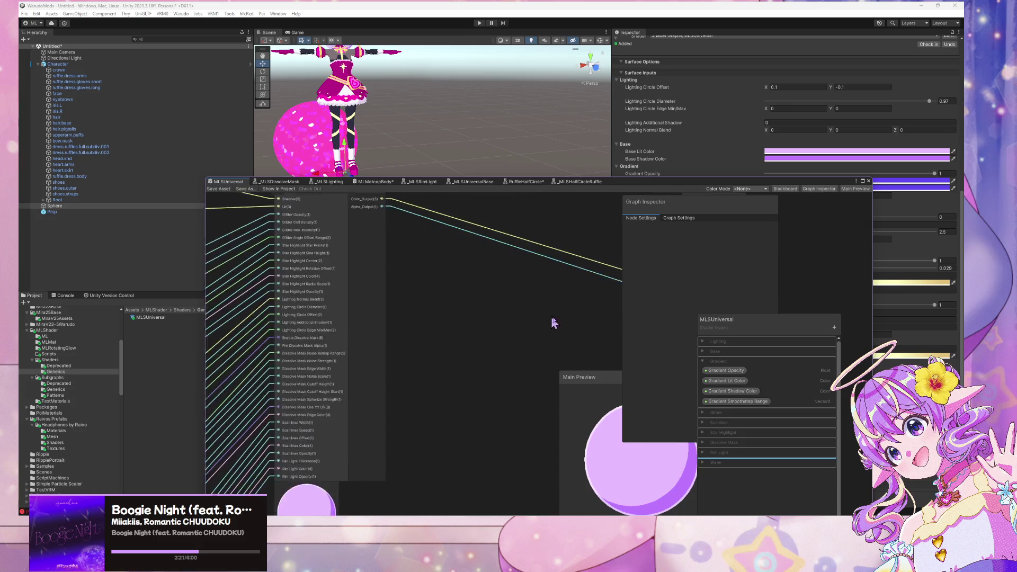
drag(400, 309, 463, 342)
mouse_move(310, 256)
mouse_down()
mouse_move(451, 238)
mouse_move(487, 321)
mouse_move(464, 338)
mouse_move(404, 293)
mouse_move(477, 268)
mouse_move(747, 347)
mouse_move(651, 316)
mouse_up()
Expand the Dissolve Mask category and delete the Pre Dissolve Mask Alpha node from the canvas.
click(707, 442)
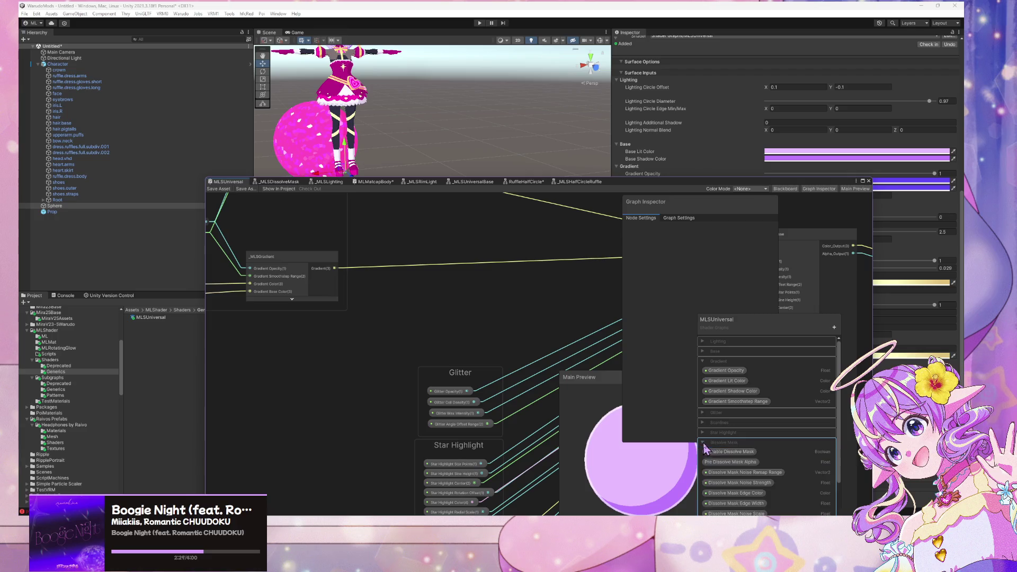
click(726, 452)
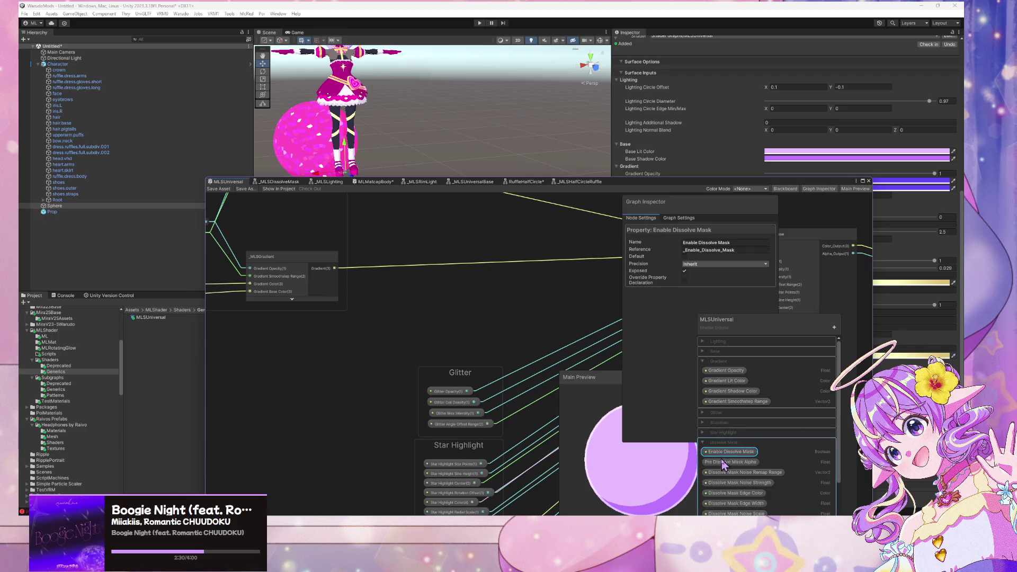
click(724, 462)
scroll(504, 307, down, 10)
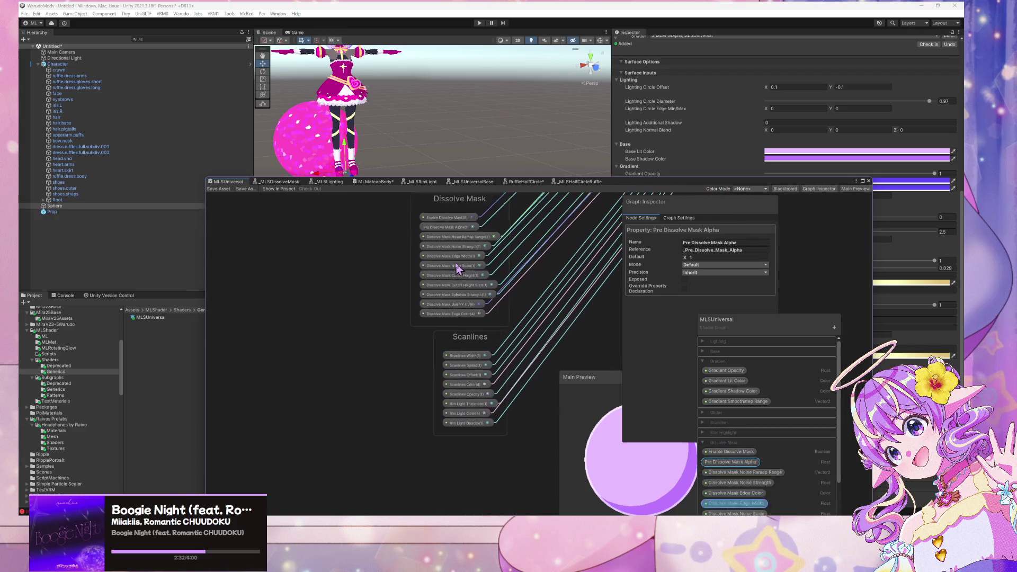
scroll(456, 268, up, 4)
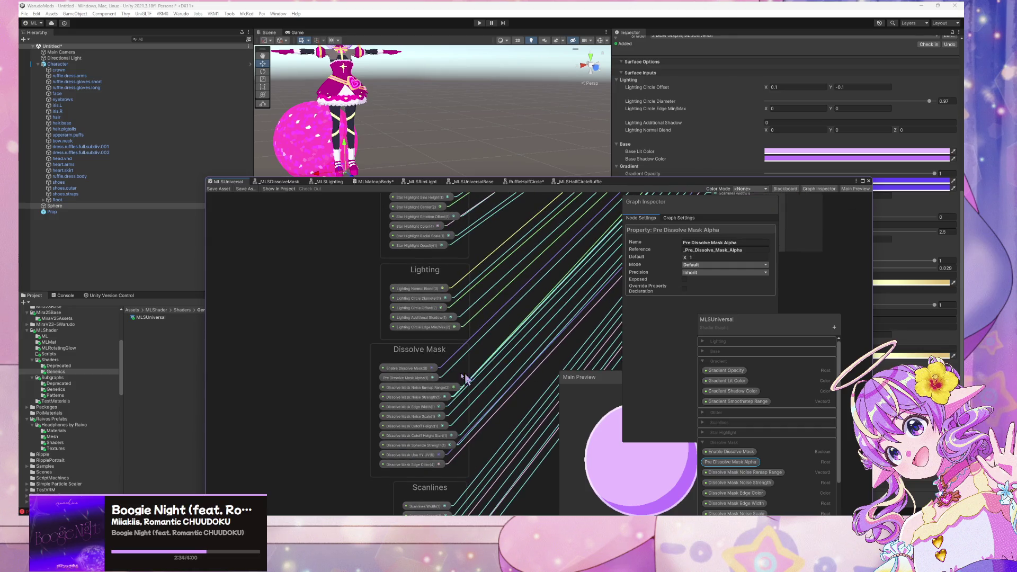
click(408, 377)
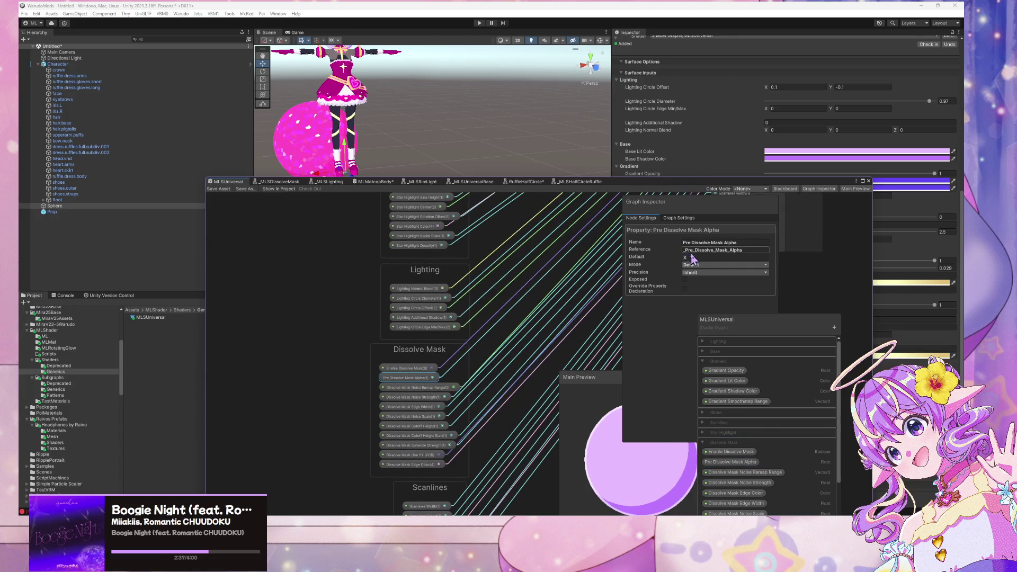
click(694, 257)
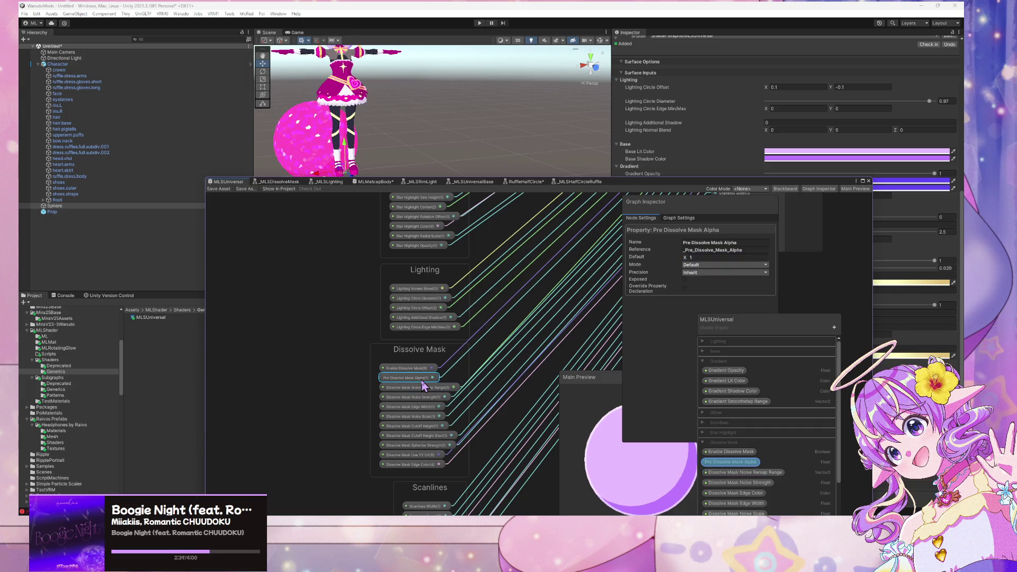
key(Delete)
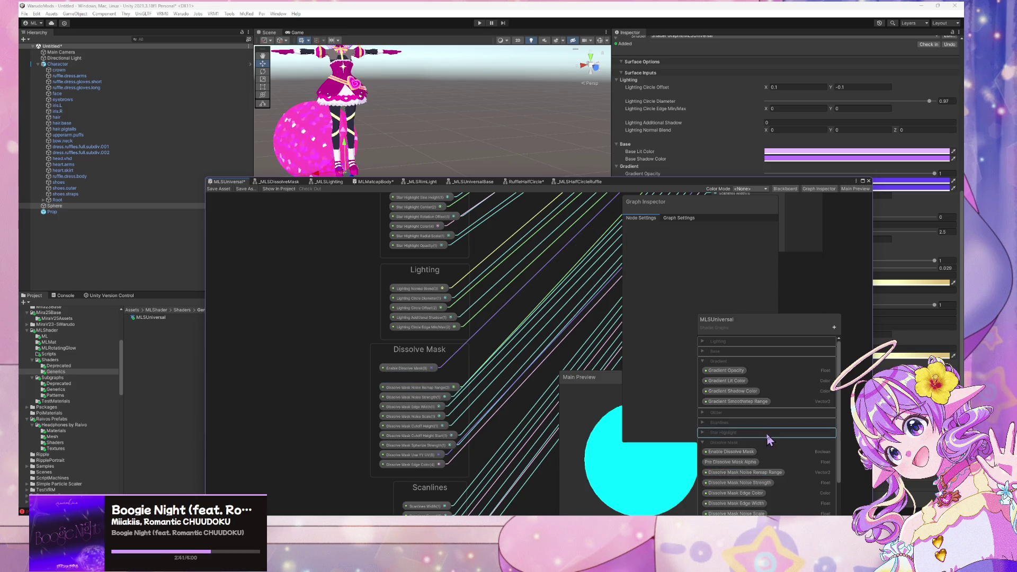
Remove the Pre Dissolve Mask Alpha property from the Blackboard.
right_click(733, 462)
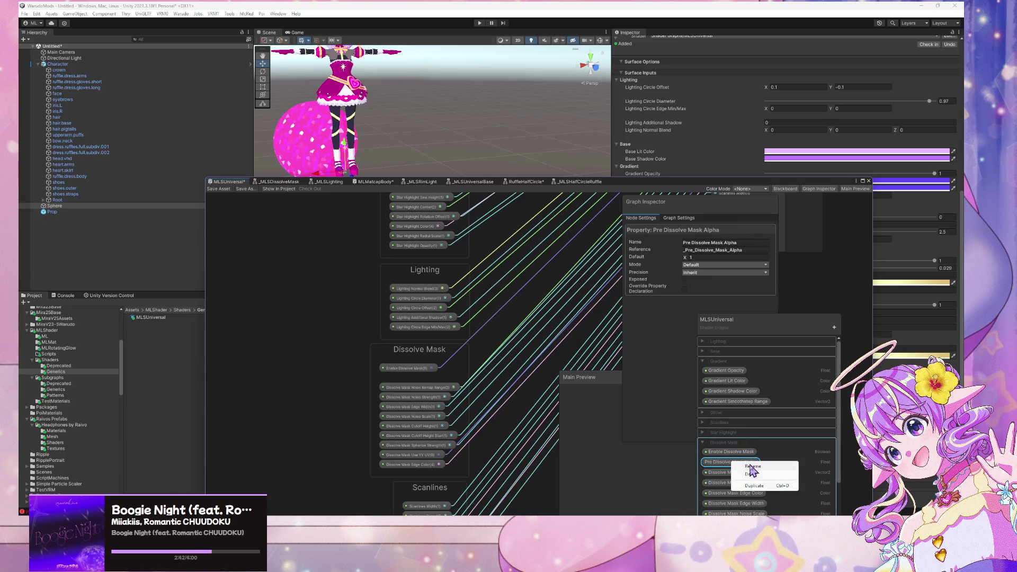
click(751, 474)
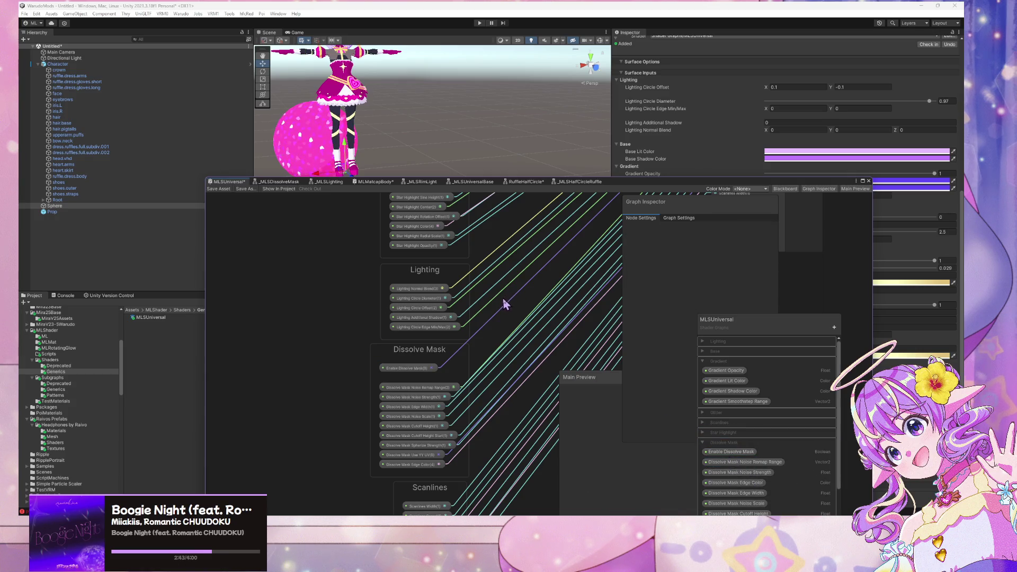
scroll(466, 385, down, 5)
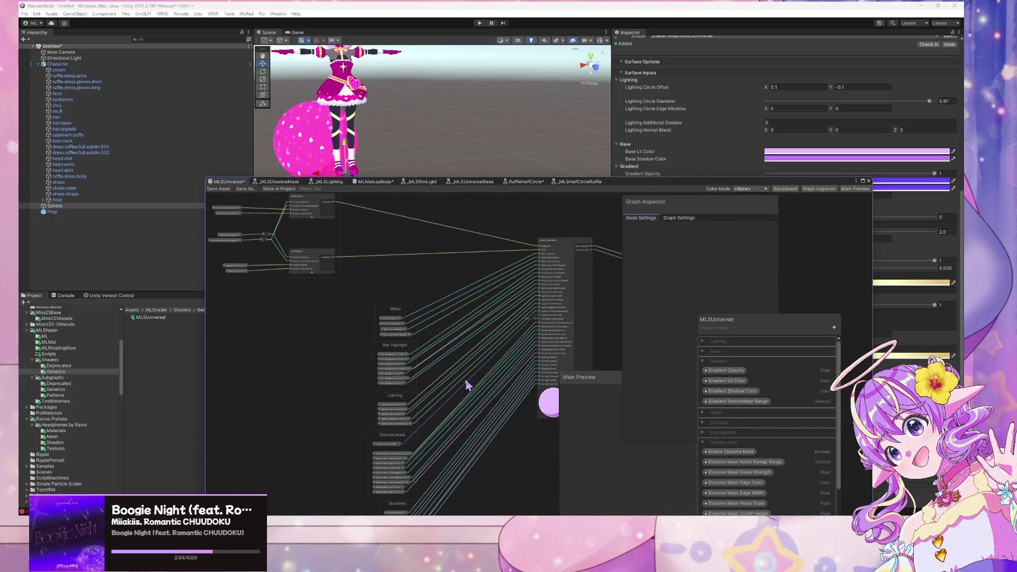
Stack the Glitter, Star Highlight, Lighting and Dissolve Mask groups into a neat column.
drag(466, 386, 491, 355)
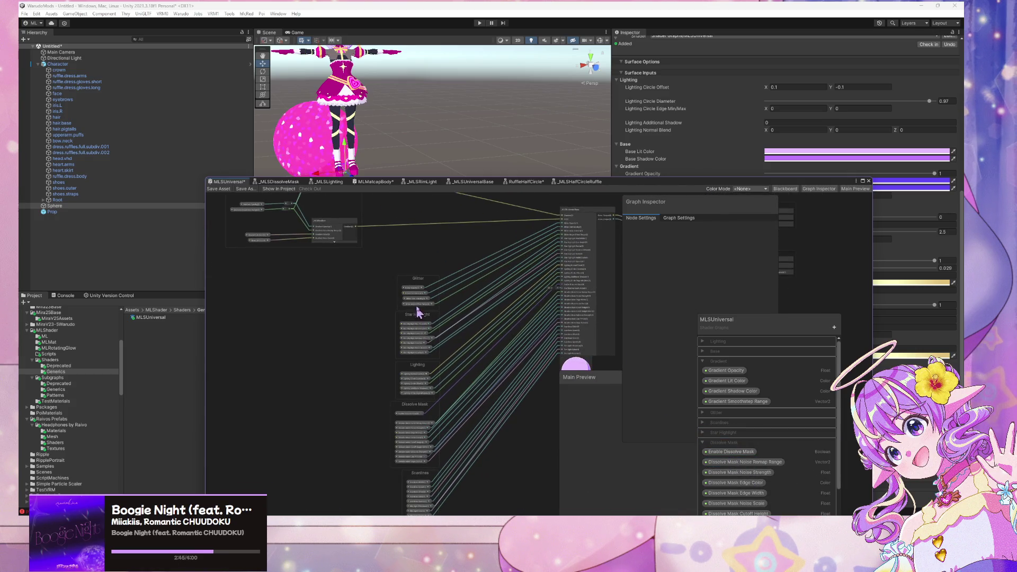
drag(429, 285, 447, 249)
drag(425, 312, 428, 285)
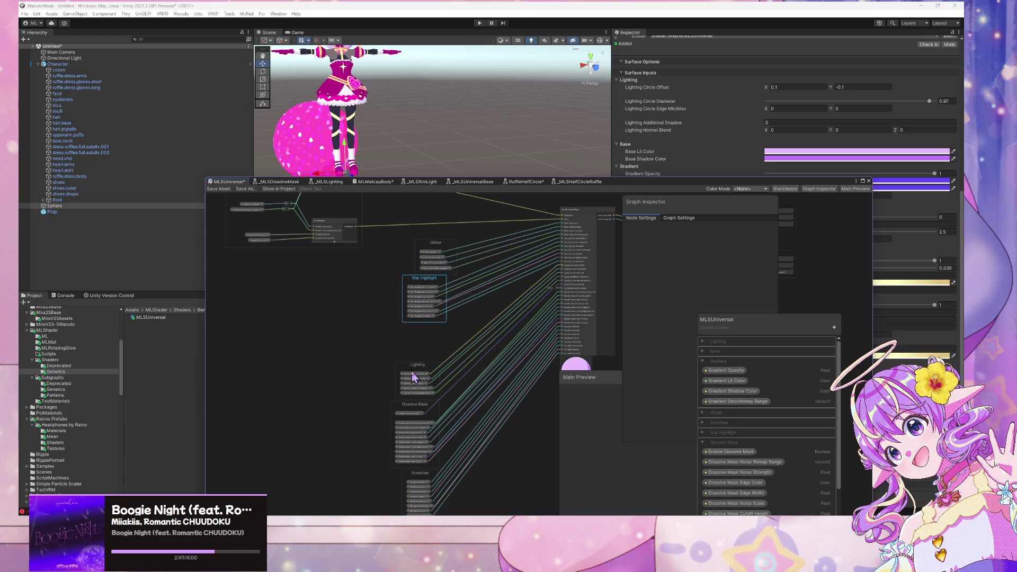
drag(413, 377, 420, 341)
drag(418, 410, 372, 389)
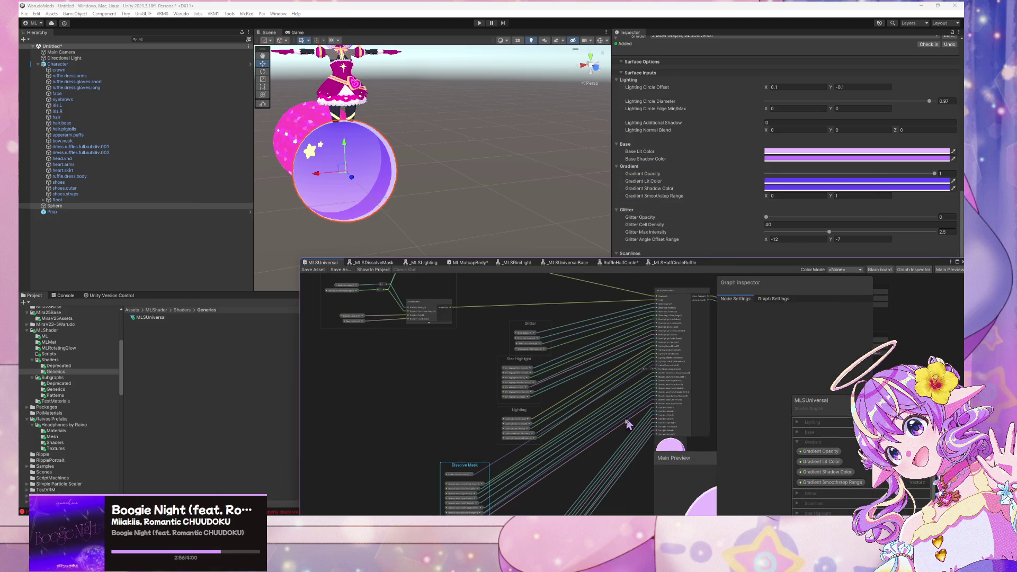
drag(628, 424, 576, 308)
click(423, 366)
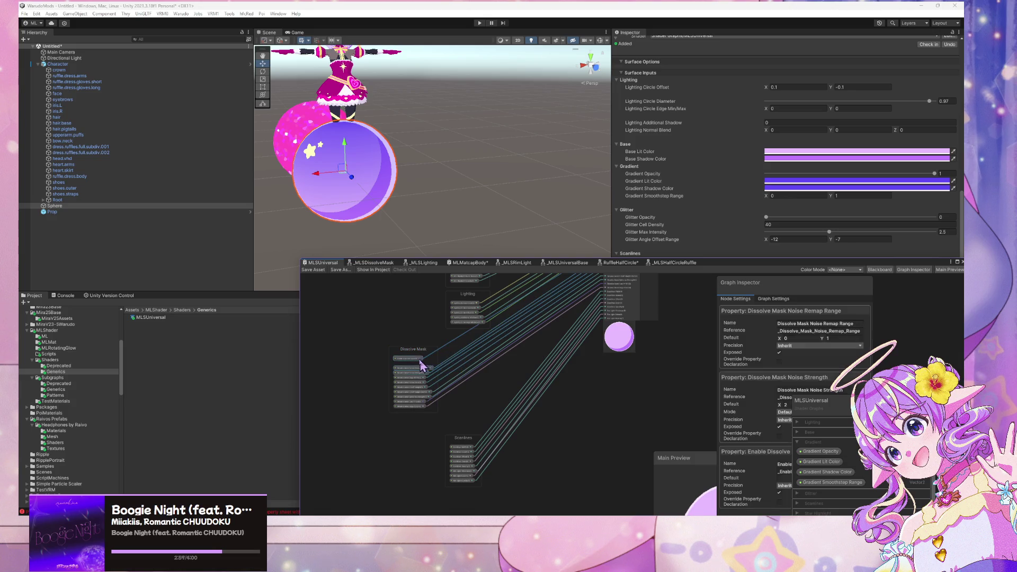
drag(422, 366, 460, 356)
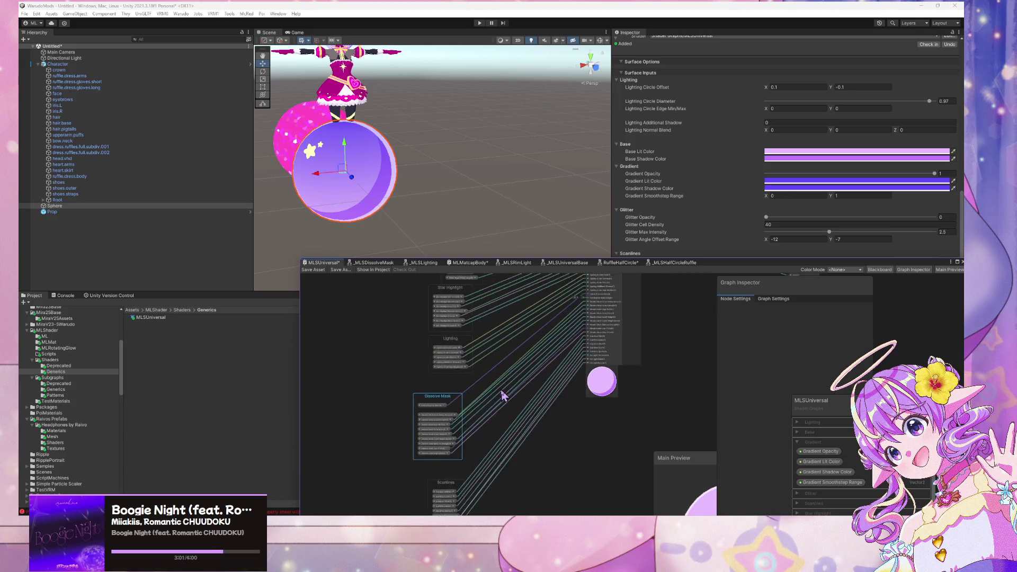
scroll(503, 339, up, 1)
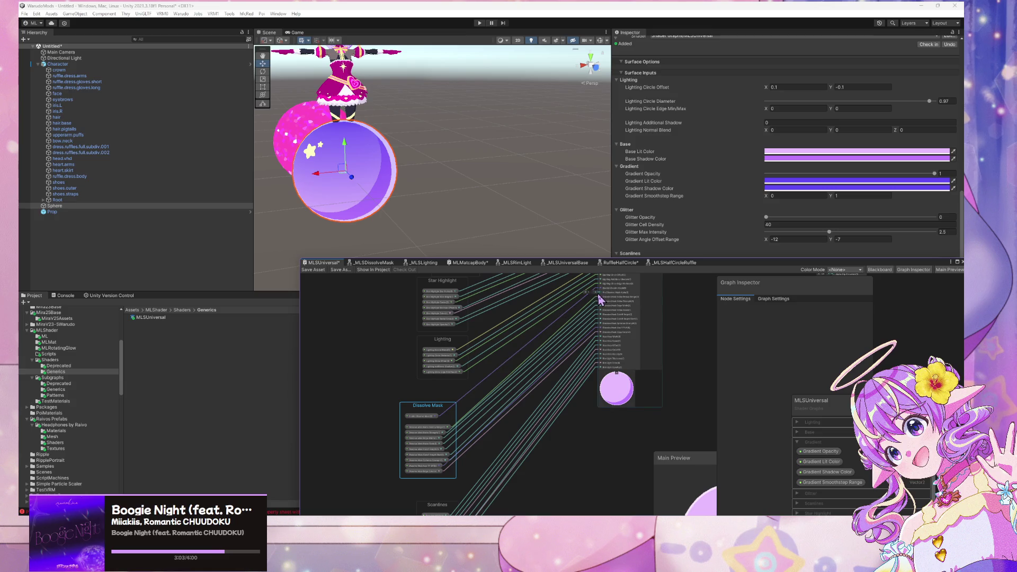
key(space)
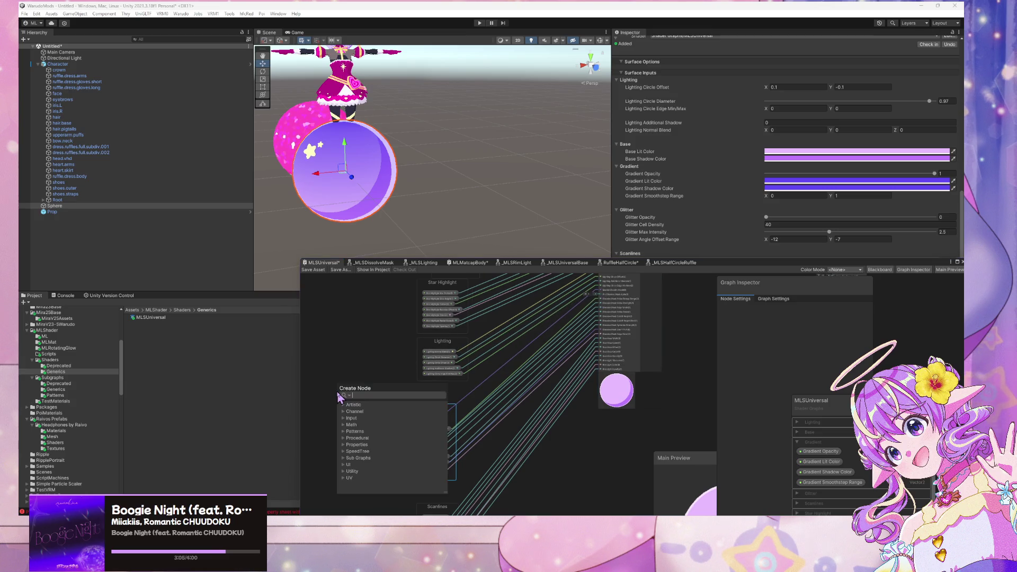
Add a Float node inside the Dissolve Mask group.
text(float)
key(Return)
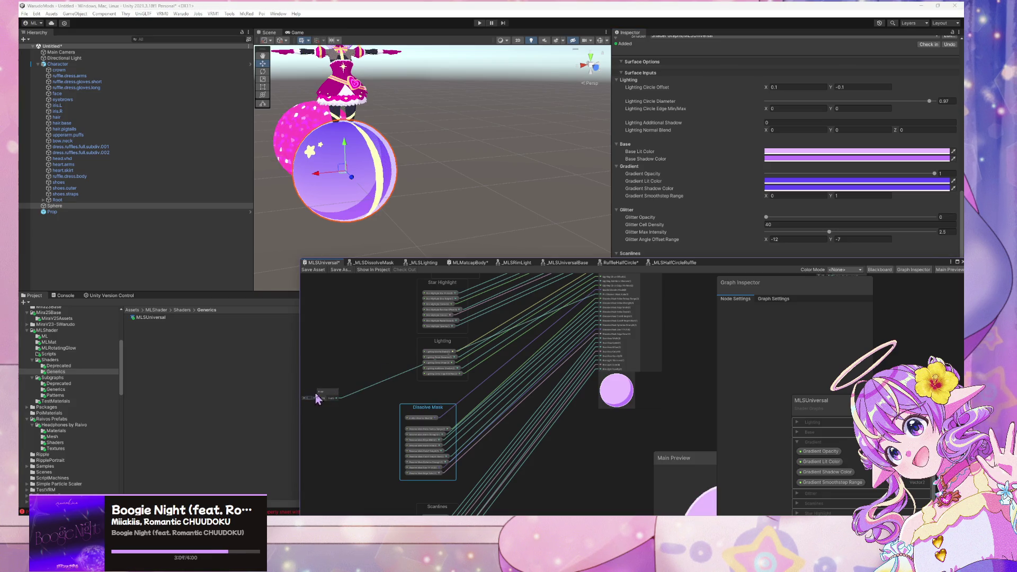
mouse_move(325, 399)
mouse_down()
mouse_move(411, 418)
mouse_move(412, 393)
mouse_up()
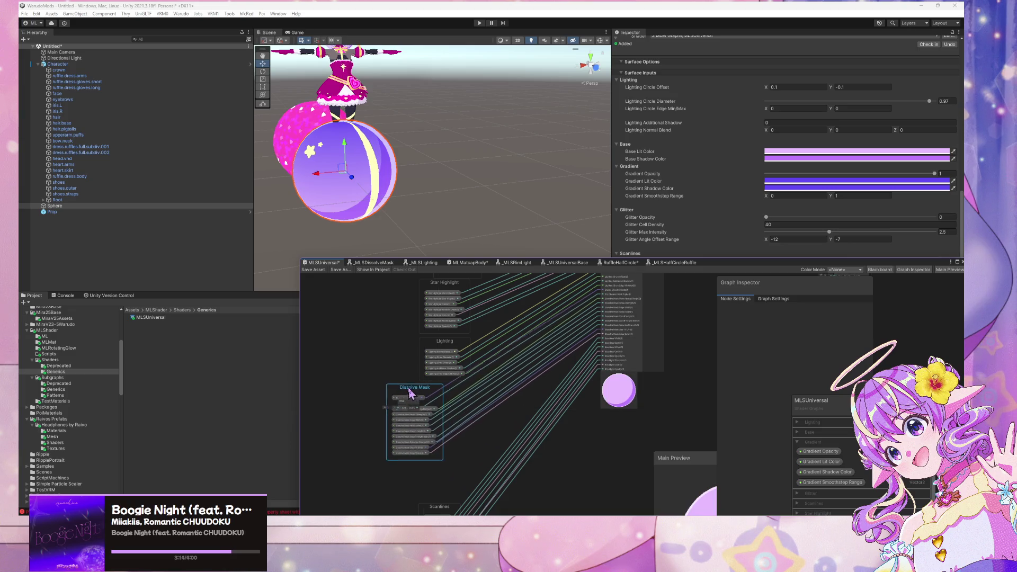
click(407, 401)
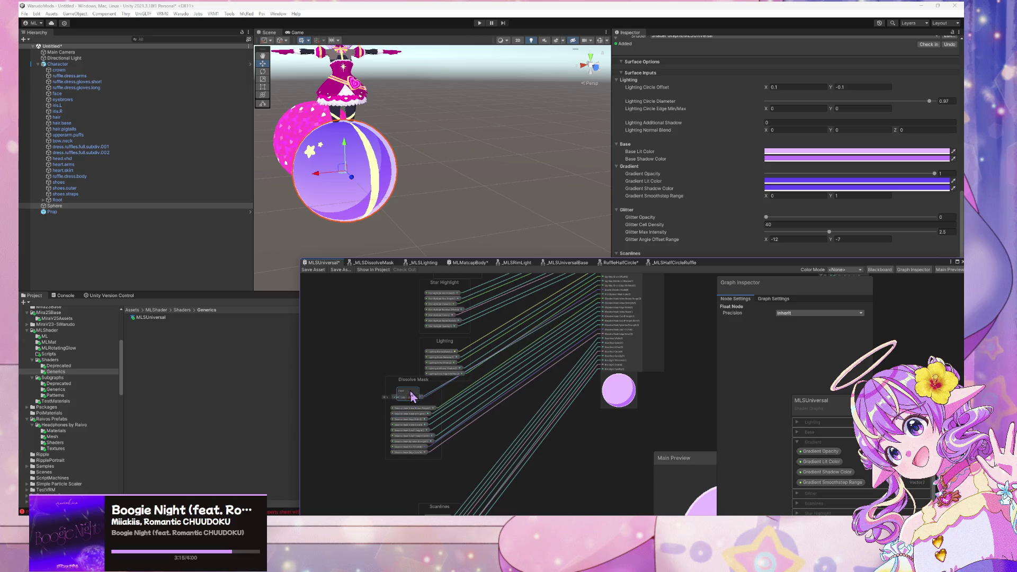
drag(409, 398, 409, 389)
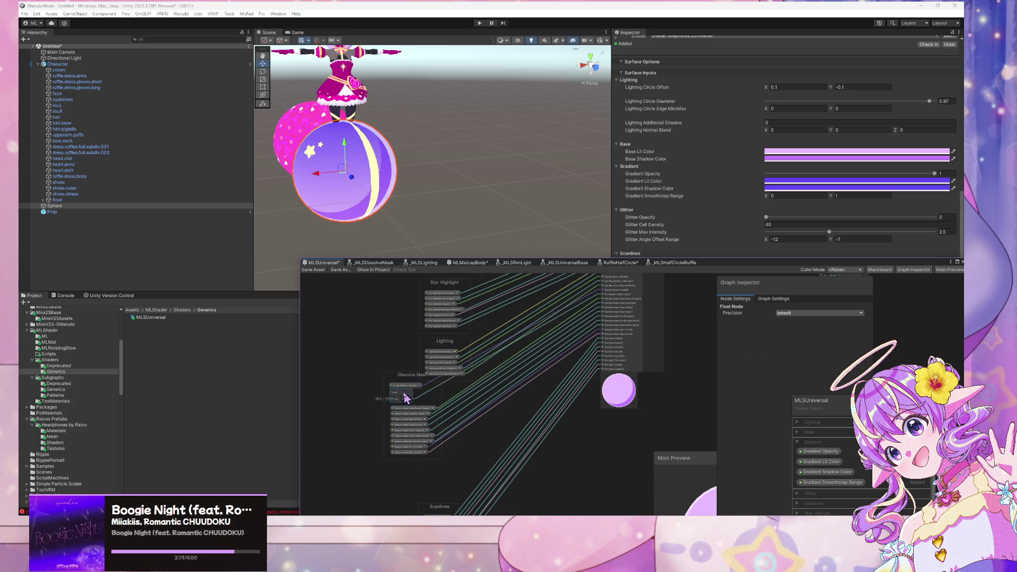
drag(406, 396, 421, 419)
click(371, 385)
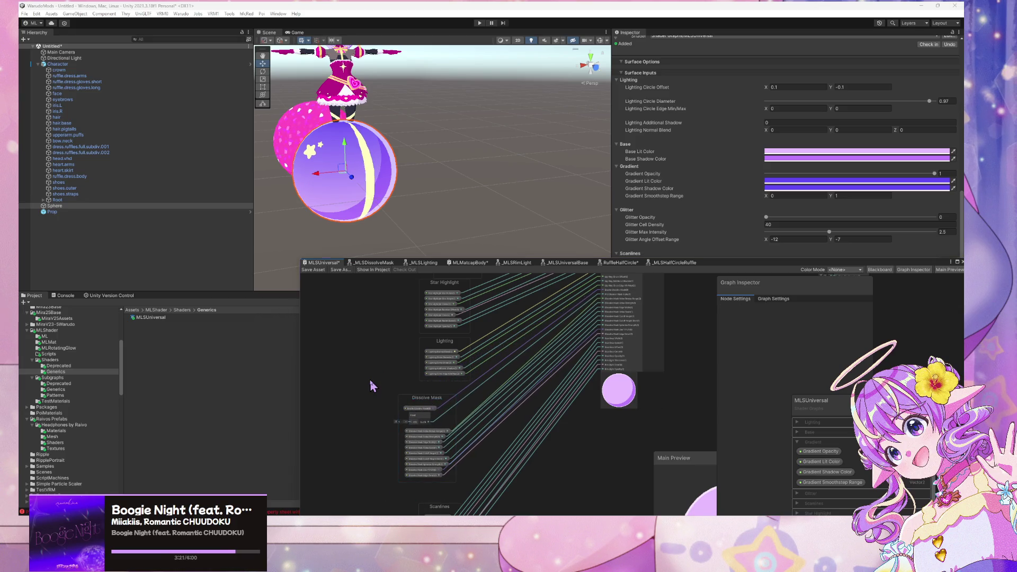
Add a Preview node to the Dissolve Mask group, placed just below Enable Dissolve Mask.
key(space)
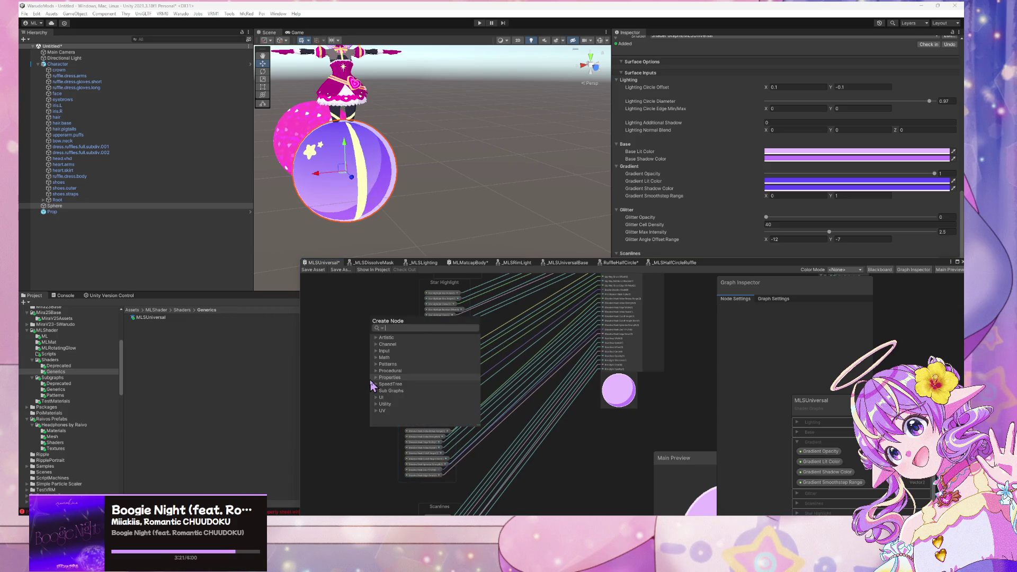
key(Return)
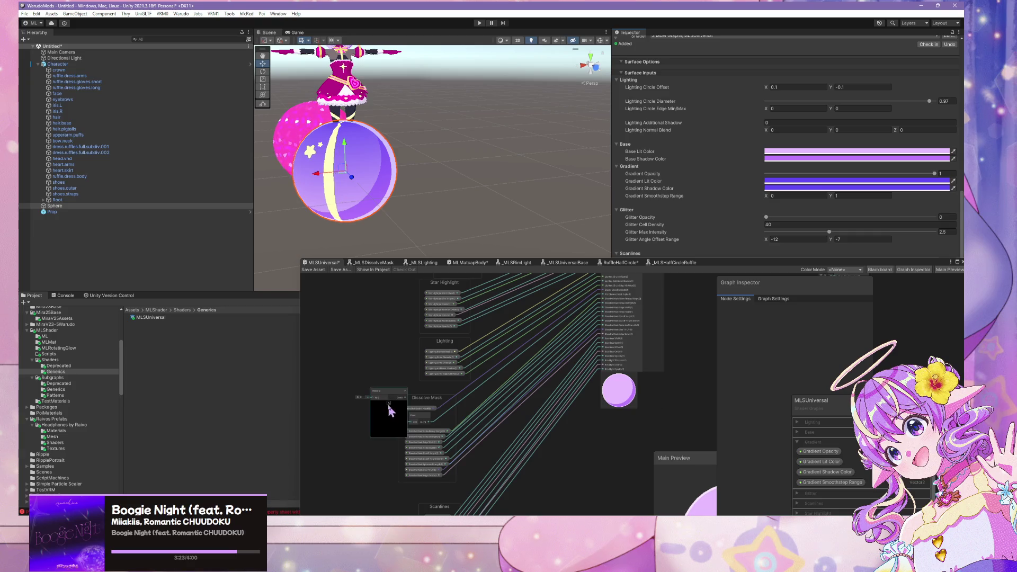
drag(391, 409, 418, 426)
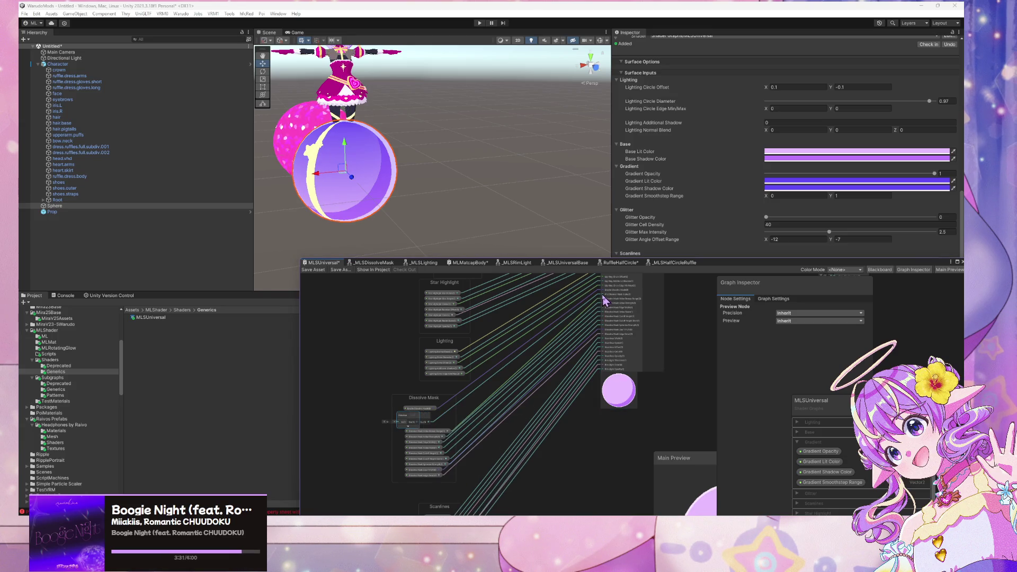
scroll(604, 301, up, 1)
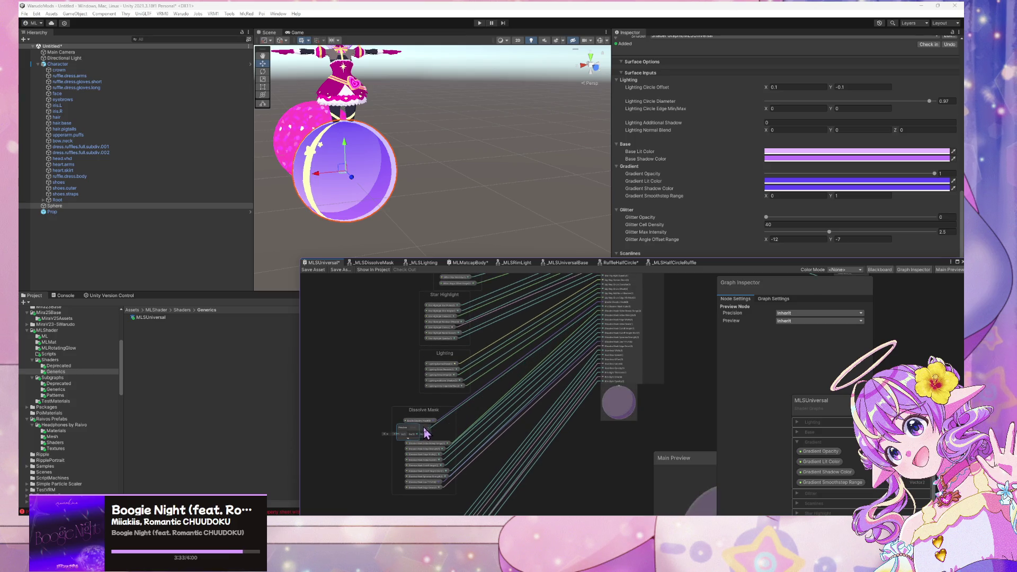
click(464, 432)
drag(408, 434, 418, 434)
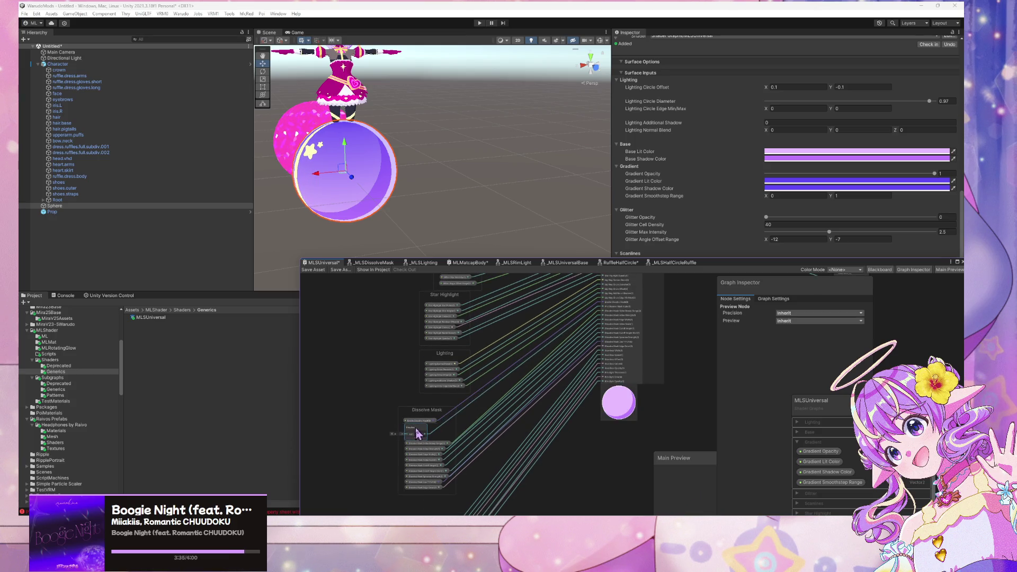
scroll(419, 339, up, 3)
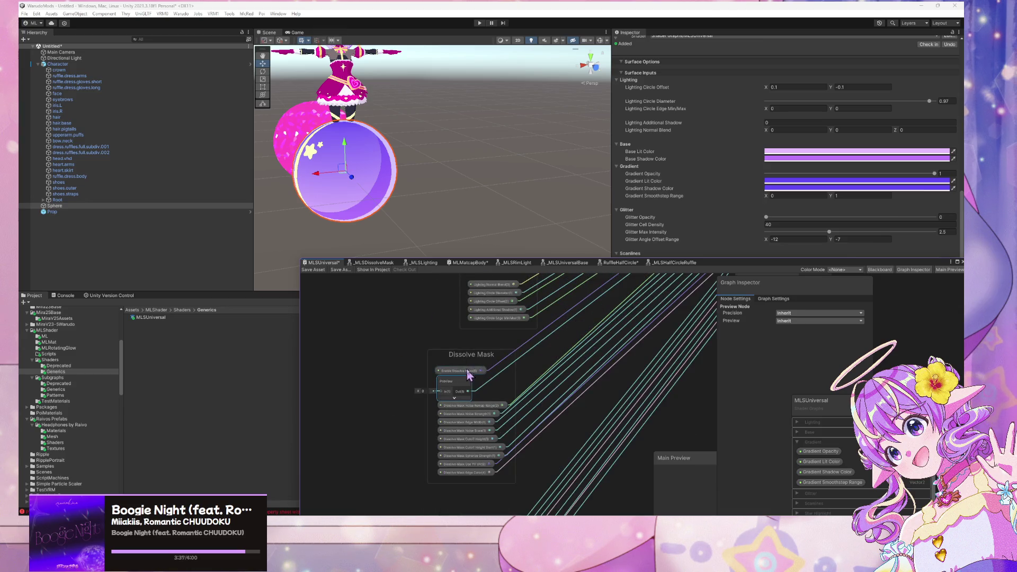
click(463, 476)
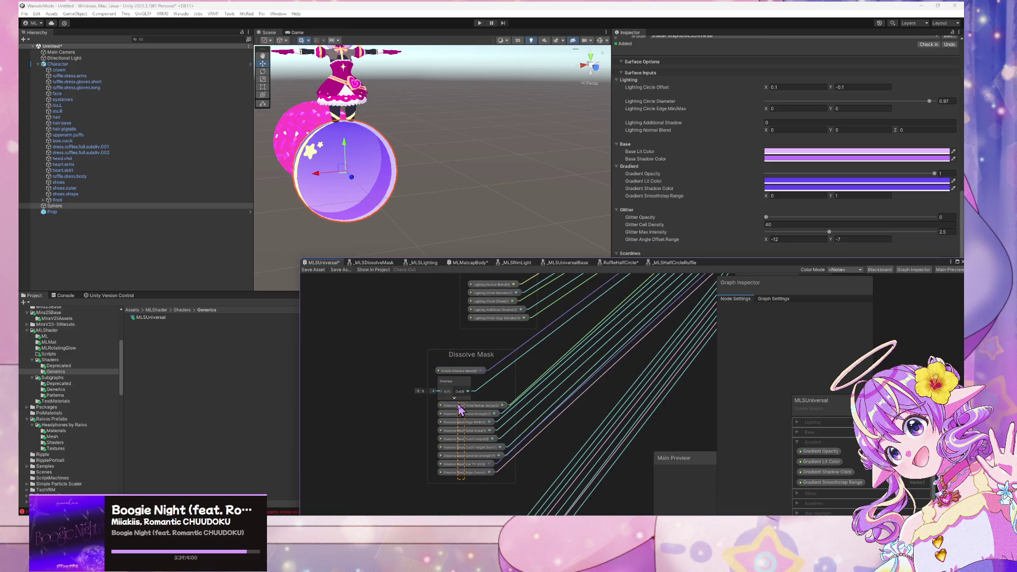
drag(460, 409, 456, 432)
click(461, 398)
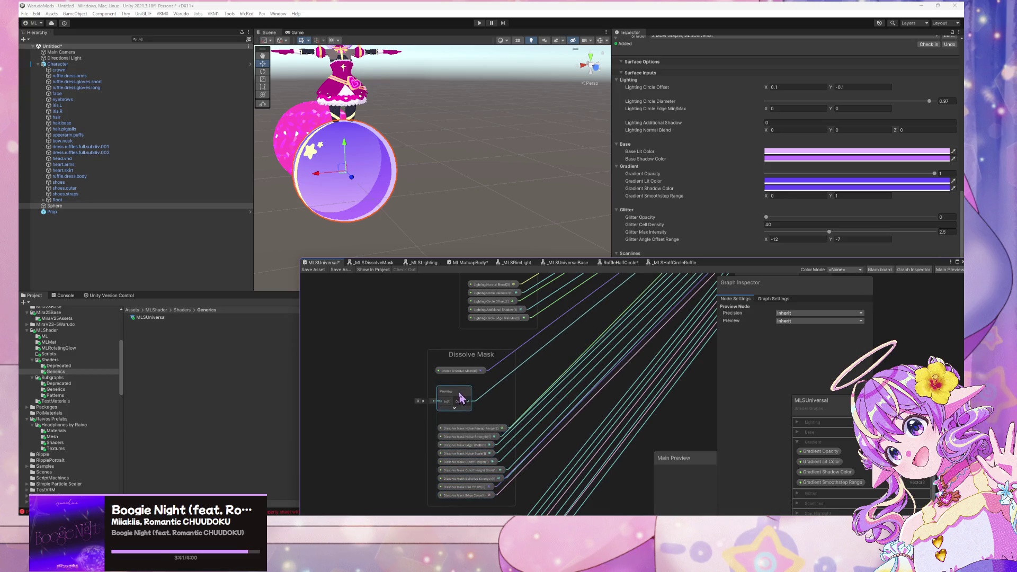
scroll(464, 414, down, 6)
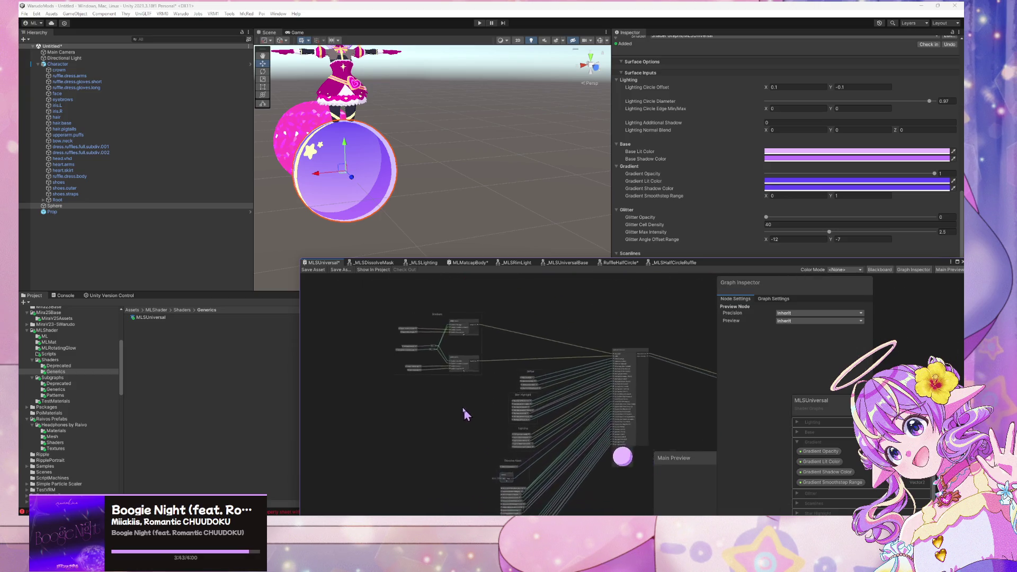
Add a reroute point on the upper Gradient wire and wrap it in a group named Shadow.
scroll(455, 368, up, 6)
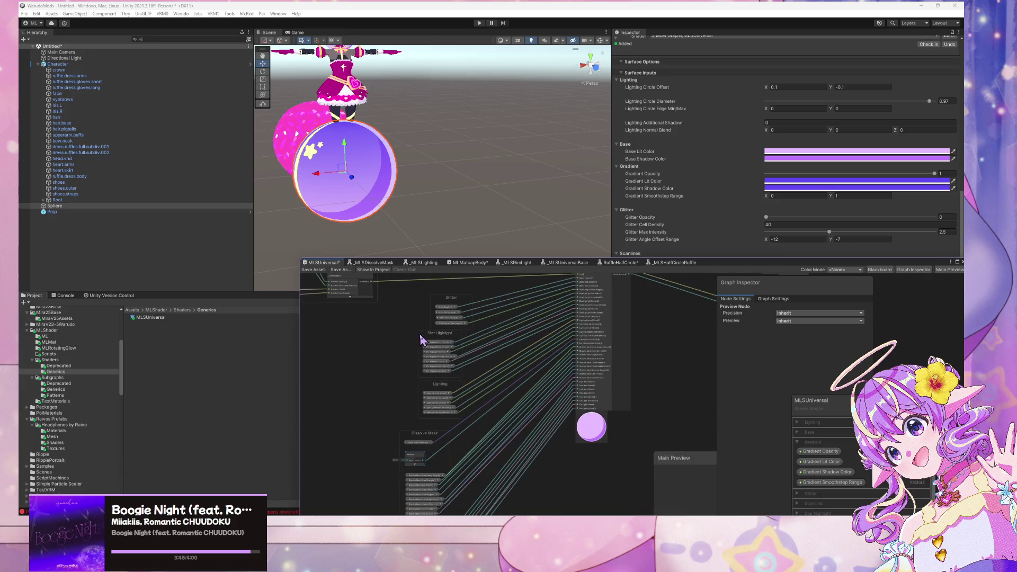
scroll(403, 372, up, 1)
mouse_move(402, 372)
mouse_down()
mouse_move(479, 395)
mouse_move(466, 404)
mouse_move(500, 476)
mouse_move(391, 430)
mouse_move(386, 418)
mouse_move(519, 302)
mouse_up()
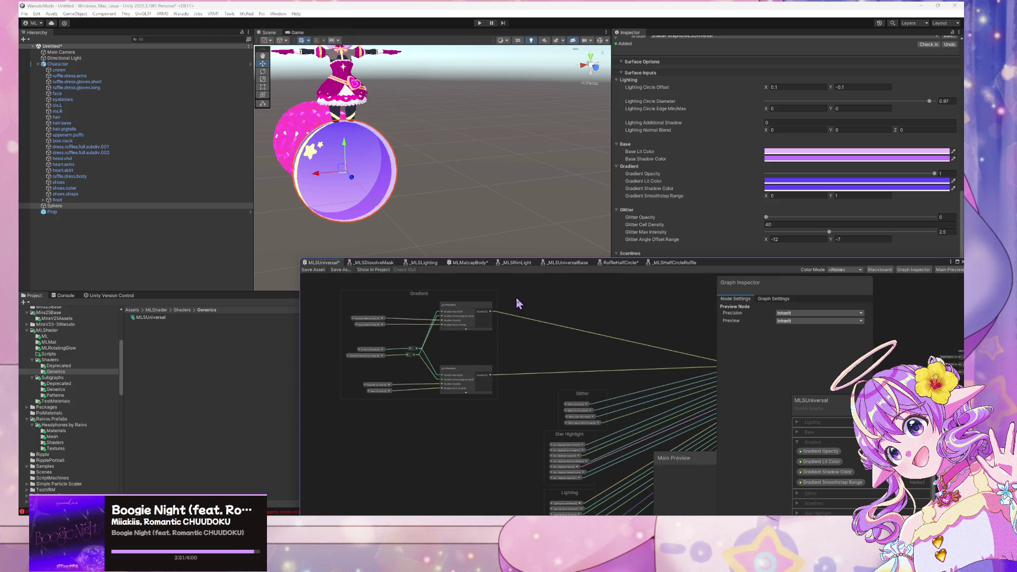
click(528, 320)
double_click(527, 319)
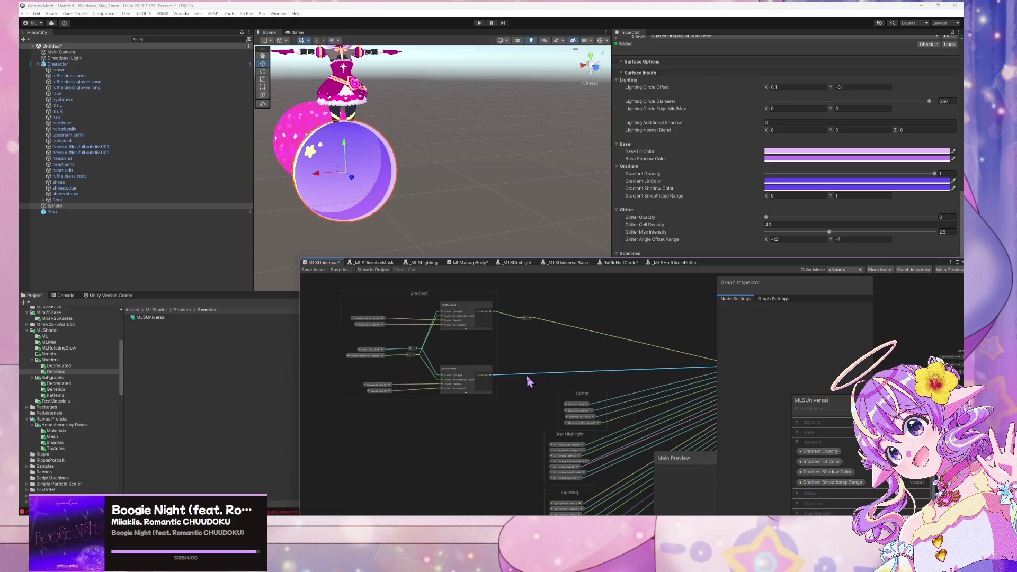
drag(529, 378, 527, 299)
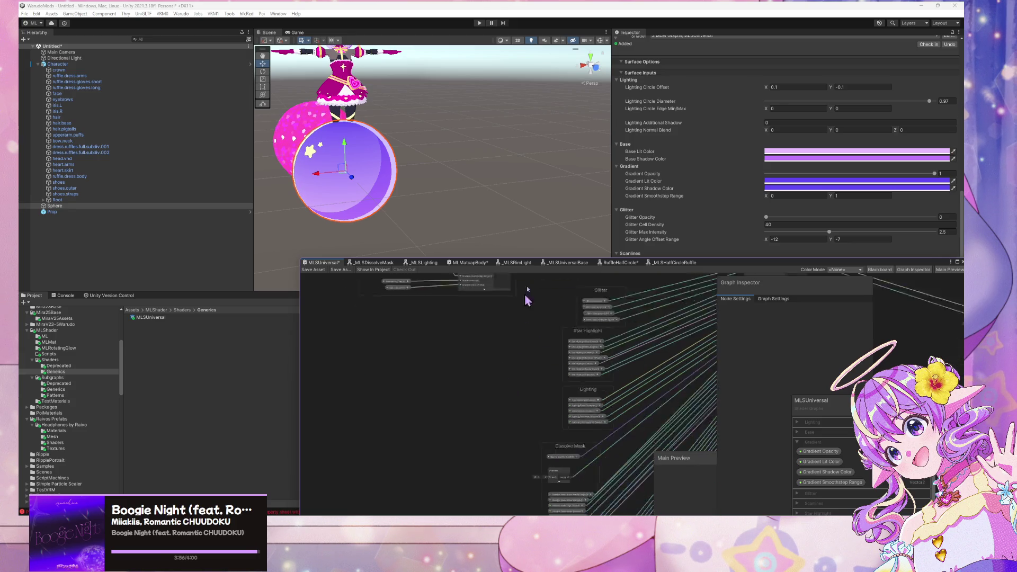
drag(519, 364, 492, 492)
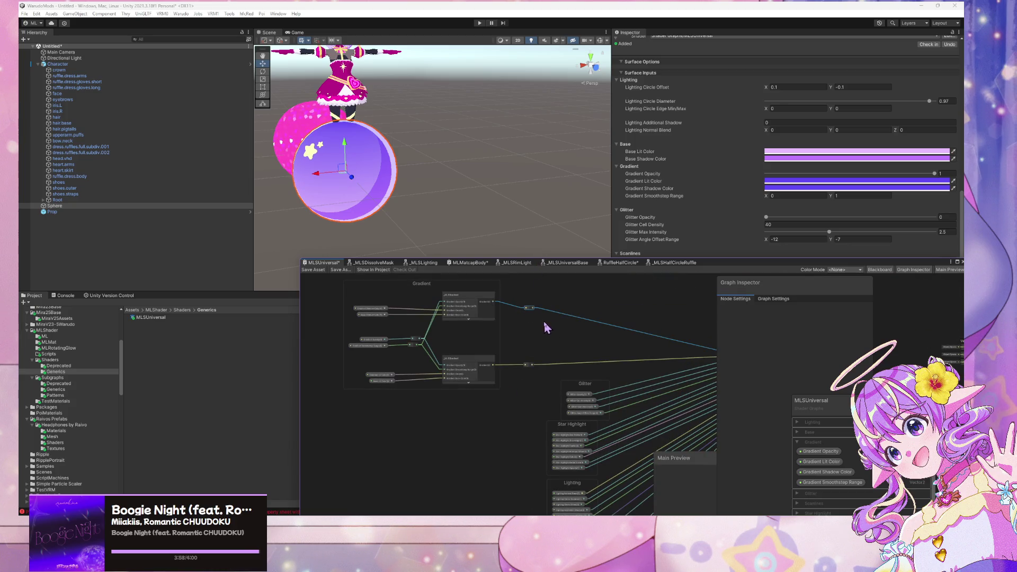
scroll(479, 319, up, 3)
key(ctrl+g)
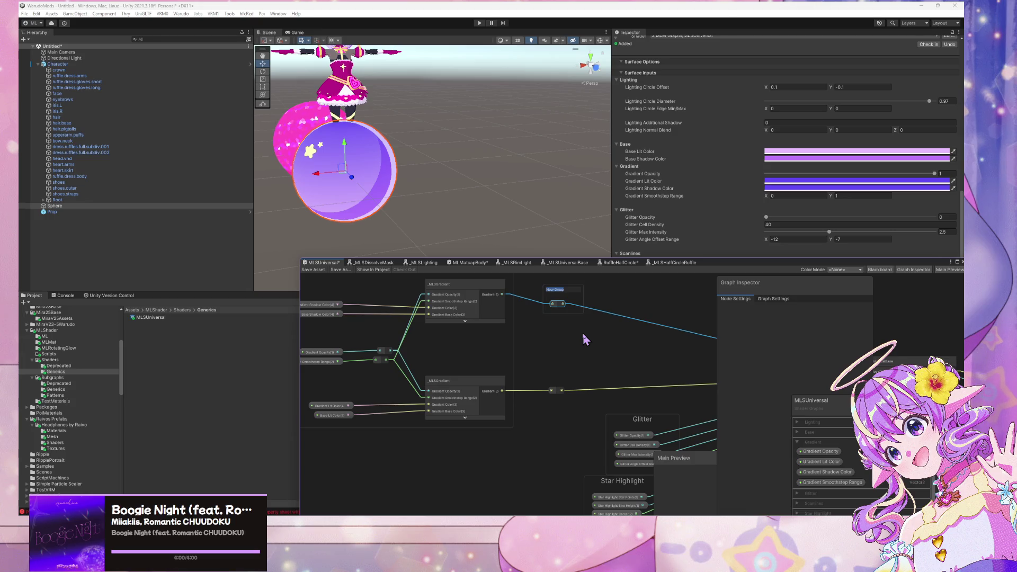
text(GrShadow)
key(Return)
Group the lower reroute point as Lit and shift the Gradient, Shadow and Lit groups left.
click(553, 390)
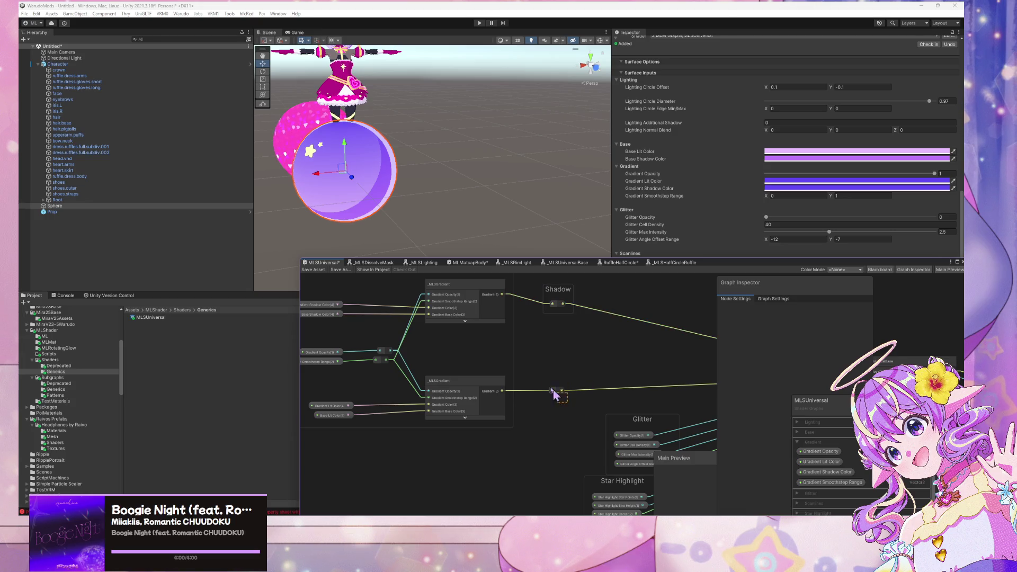
key(ctrl+g)
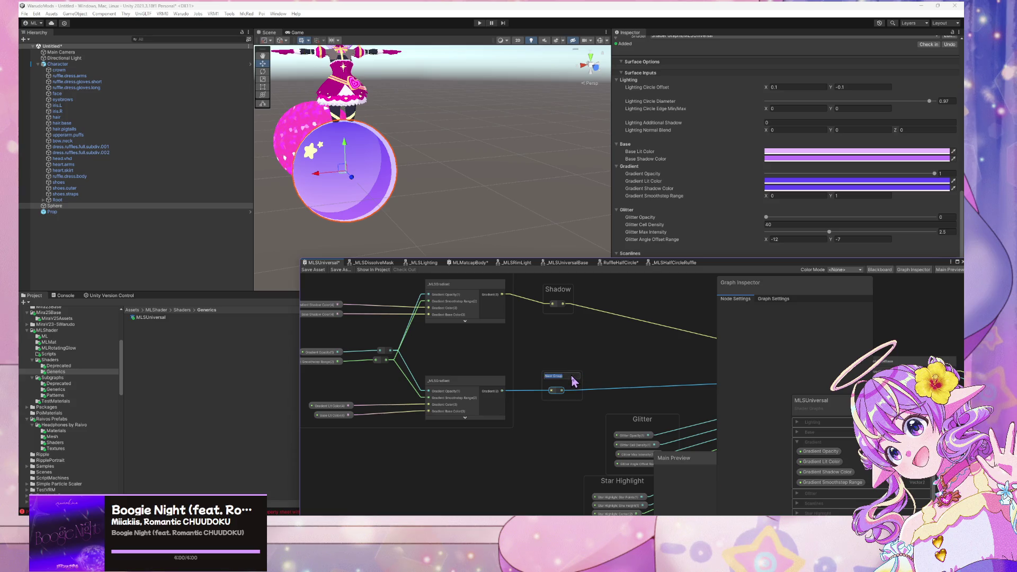
text(Hit)
key(Return)
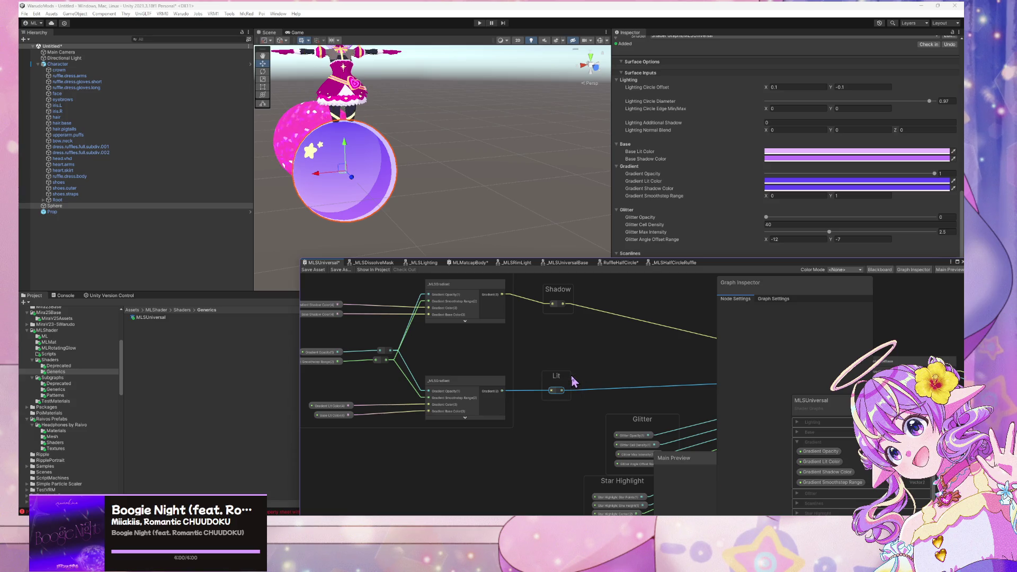
scroll(599, 349, down, 3)
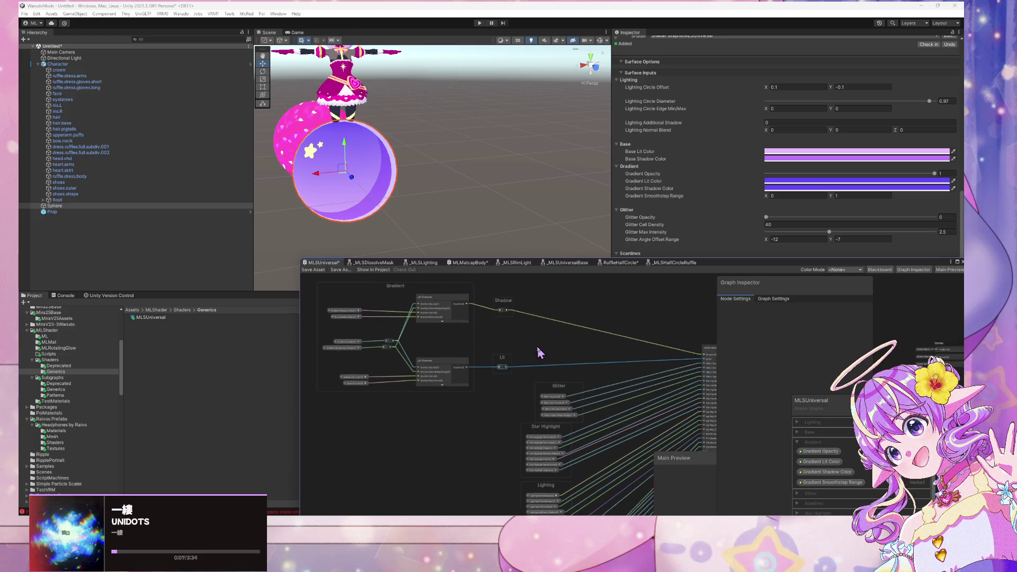
mouse_move(480, 294)
mouse_down()
mouse_move(448, 295)
mouse_move(368, 329)
mouse_up()
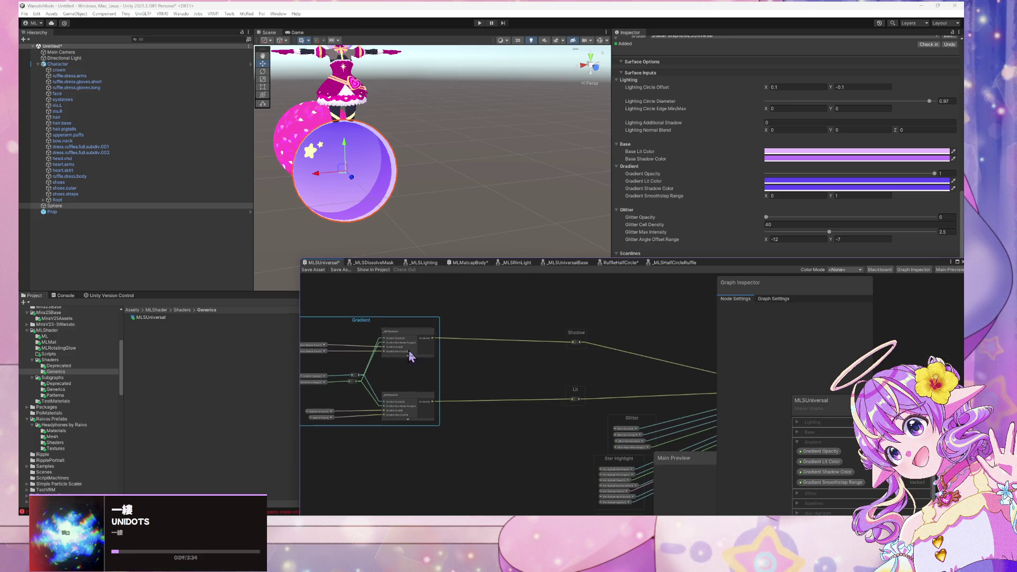
mouse_move(602, 419)
mouse_down()
mouse_move(545, 318)
mouse_move(523, 341)
mouse_move(474, 341)
mouse_up()
click(538, 445)
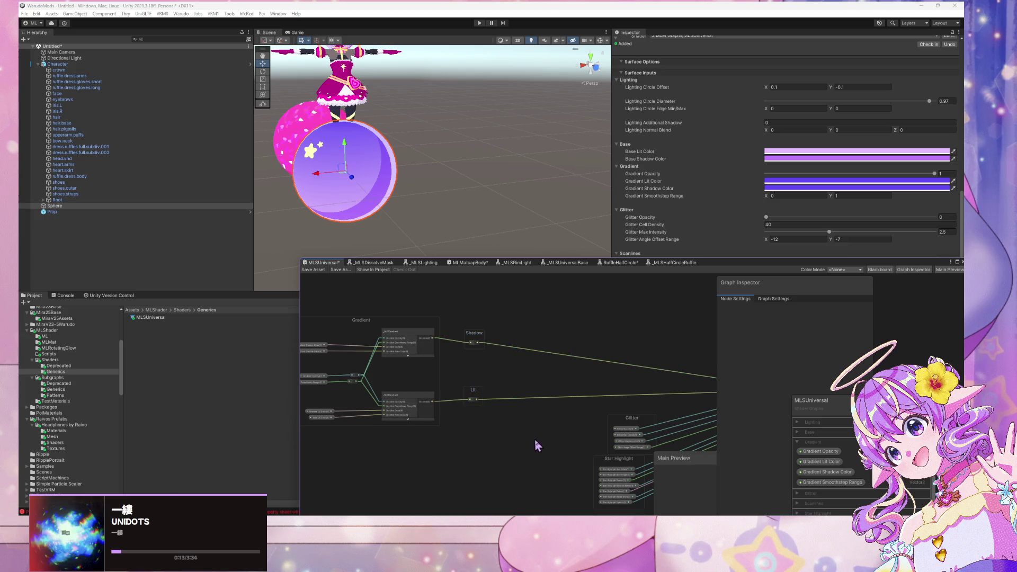
scroll(443, 370, down, 3)
scroll(485, 309, up, 3)
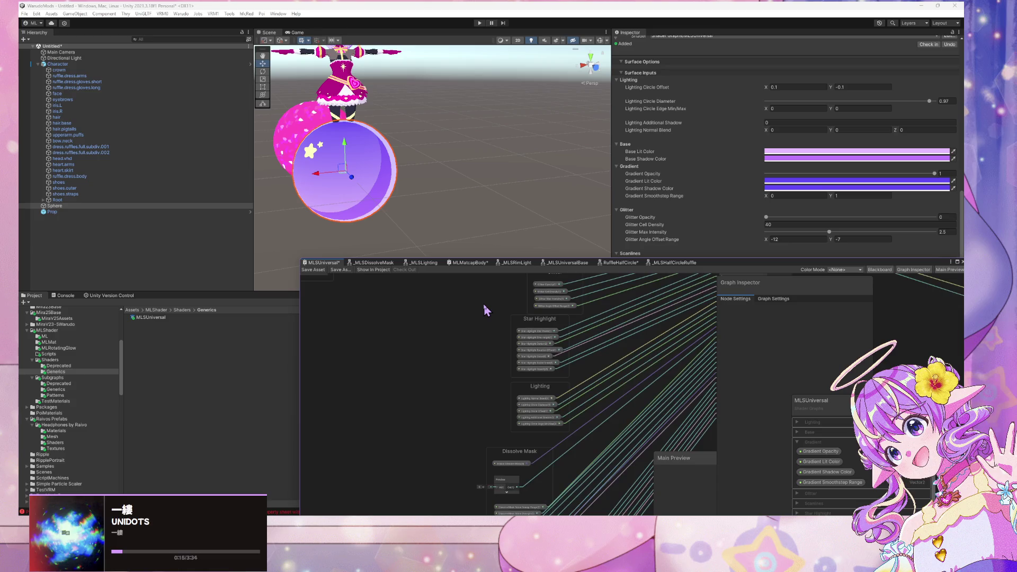
mouse_move(486, 310)
mouse_down()
mouse_move(557, 460)
mouse_move(524, 408)
mouse_up()
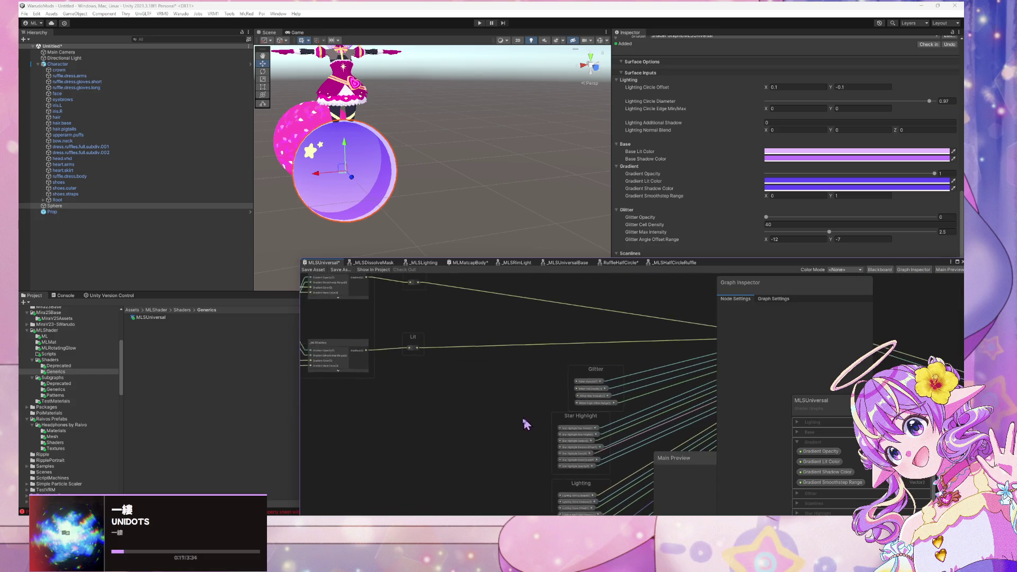
Add reroute points on the gradient and Lit wires, lining them up with the Shadow wire.
double_click(570, 306)
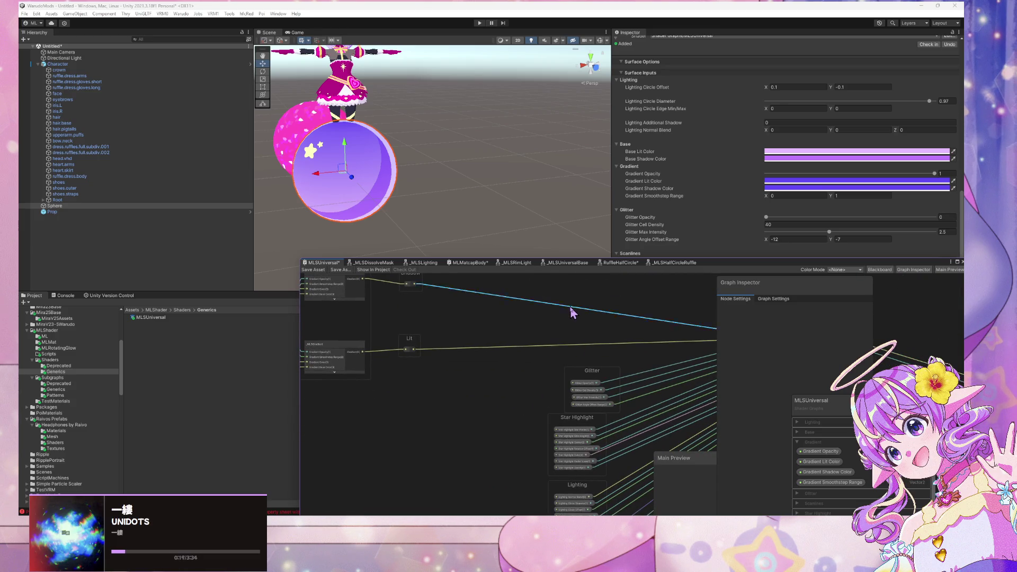
mouse_move(573, 309)
mouse_down()
mouse_move(526, 318)
mouse_move(593, 331)
mouse_up()
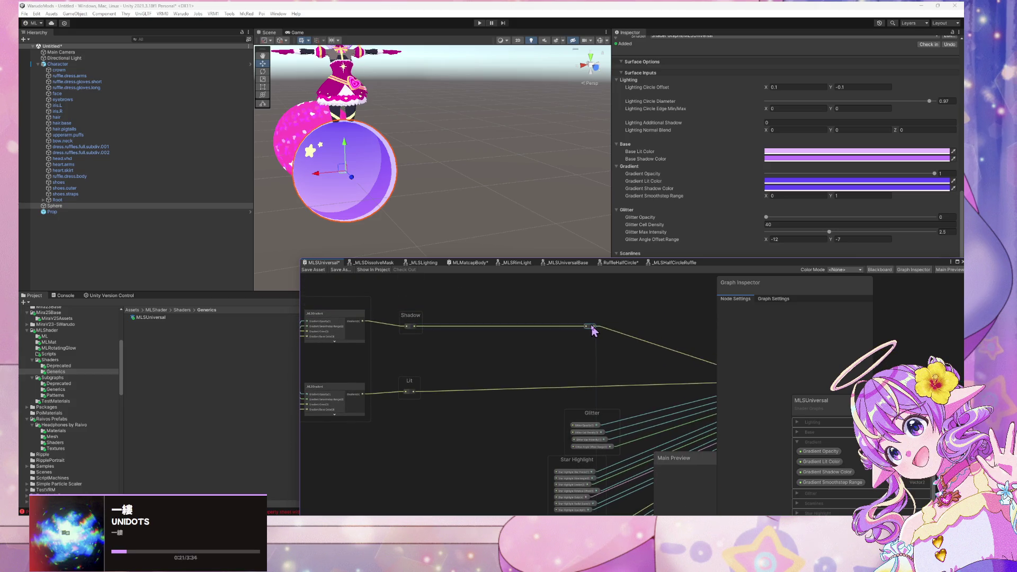
double_click(596, 388)
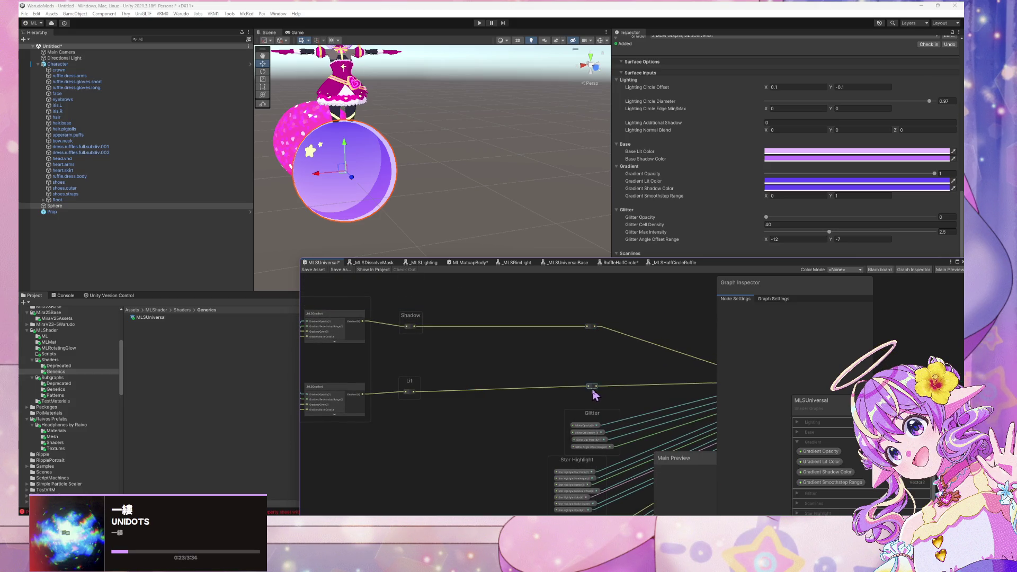
scroll(593, 395, down, 5)
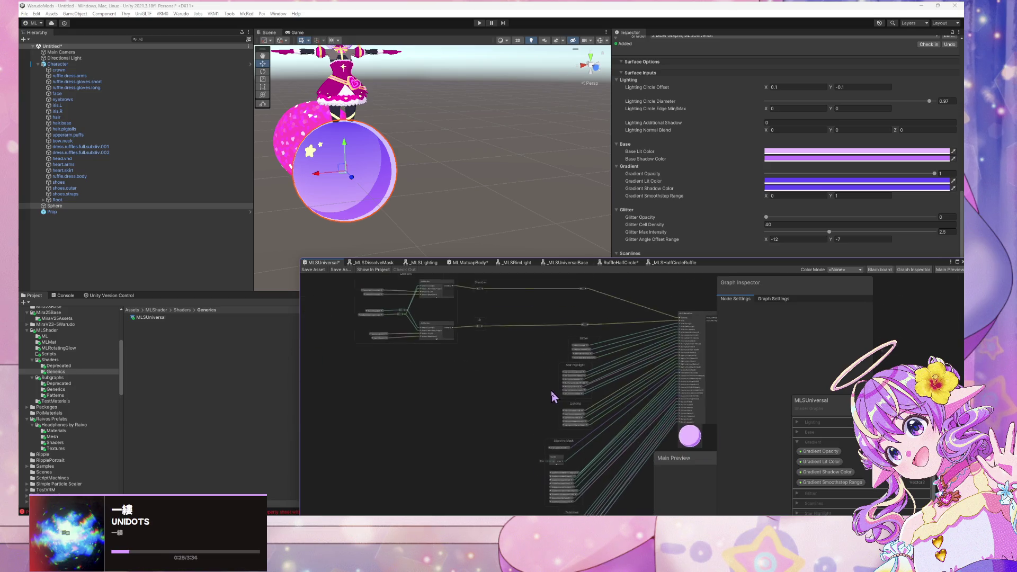
drag(740, 265, 700, 164)
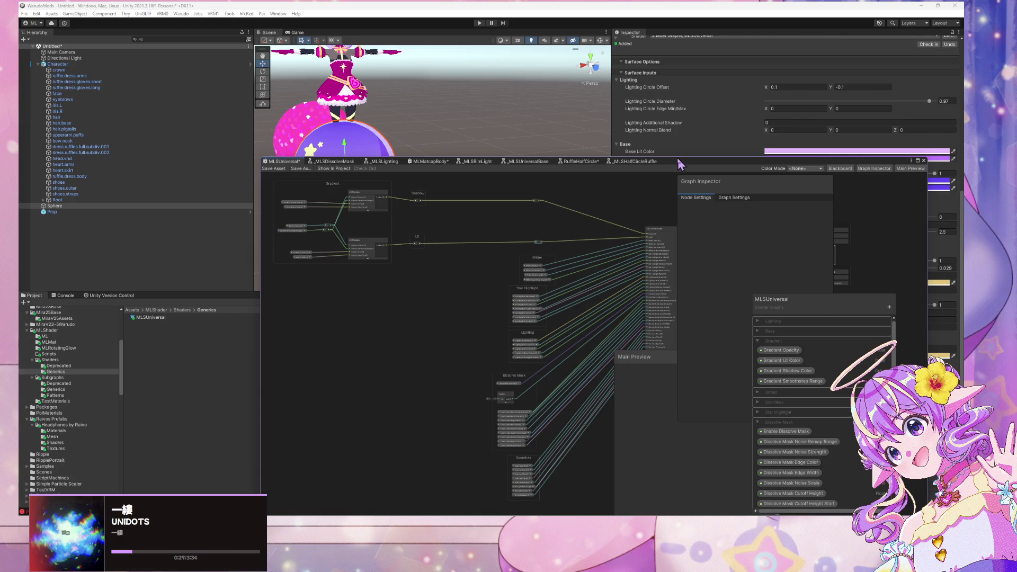
Reposition the Shader Graph window further to the right.
mouse_move(678, 157)
mouse_down()
mouse_move(672, 114)
mouse_move(909, 116)
mouse_up()
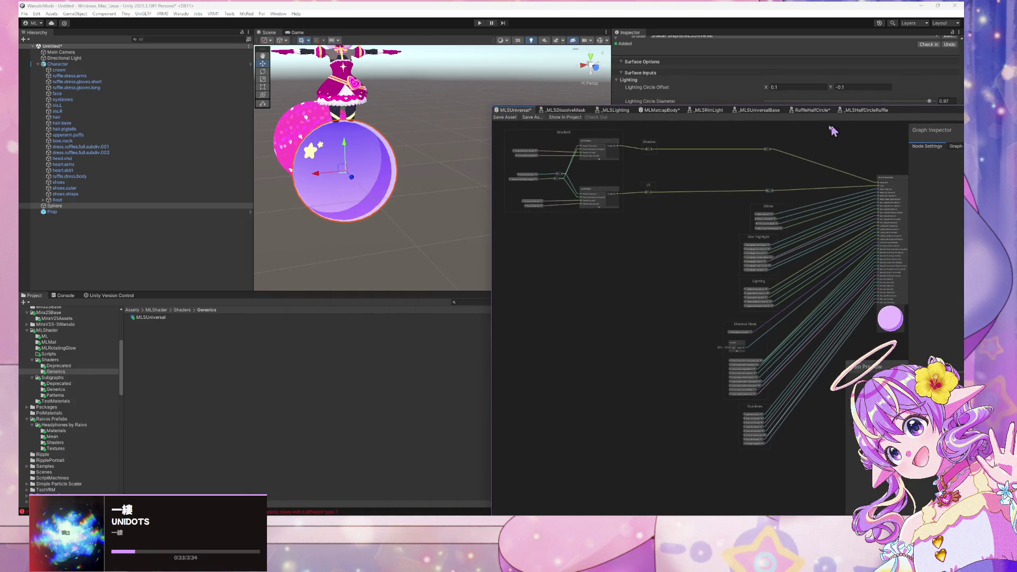
scroll(688, 243, up, 4)
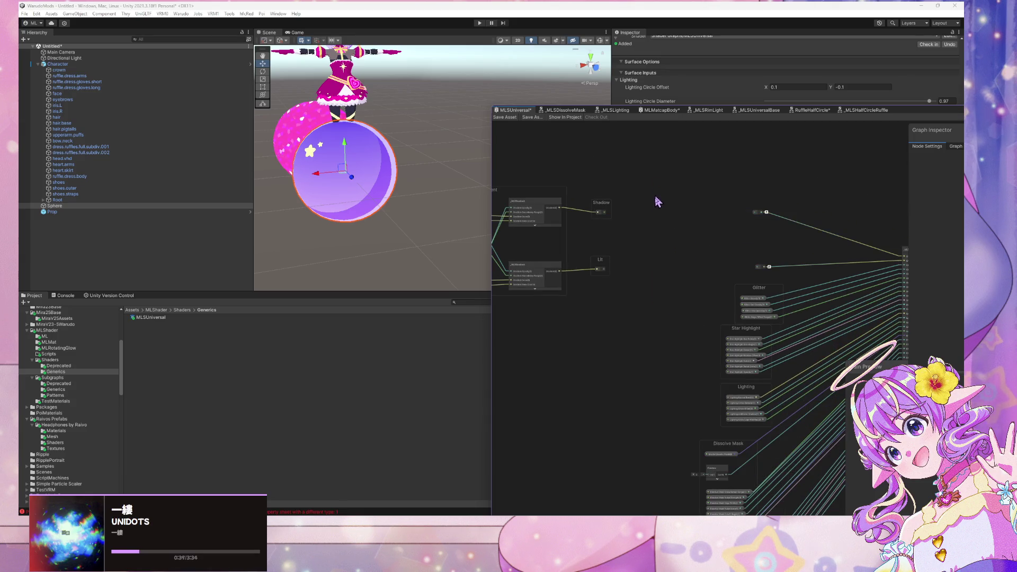
scroll(632, 291, down, 2)
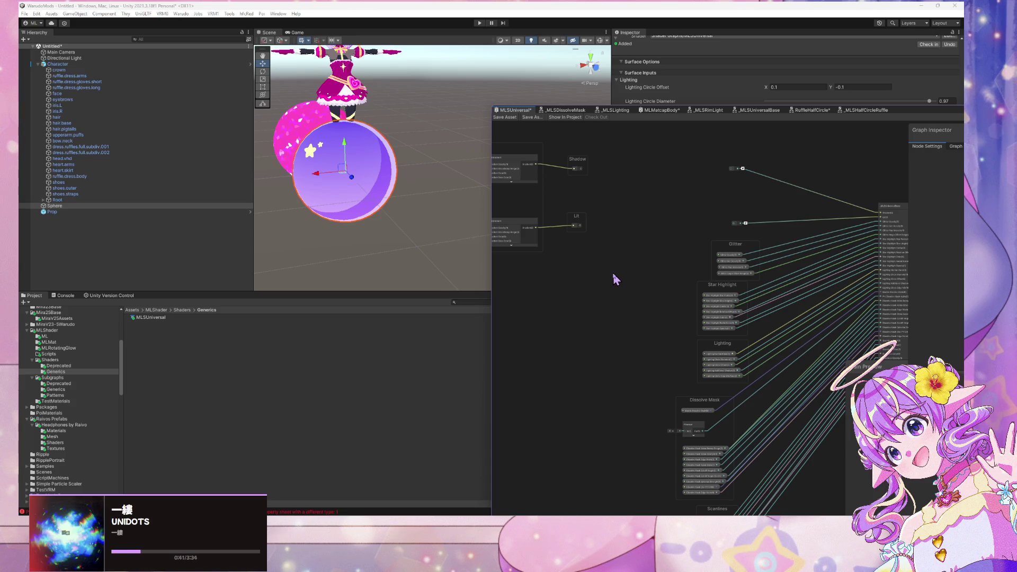
key(space)
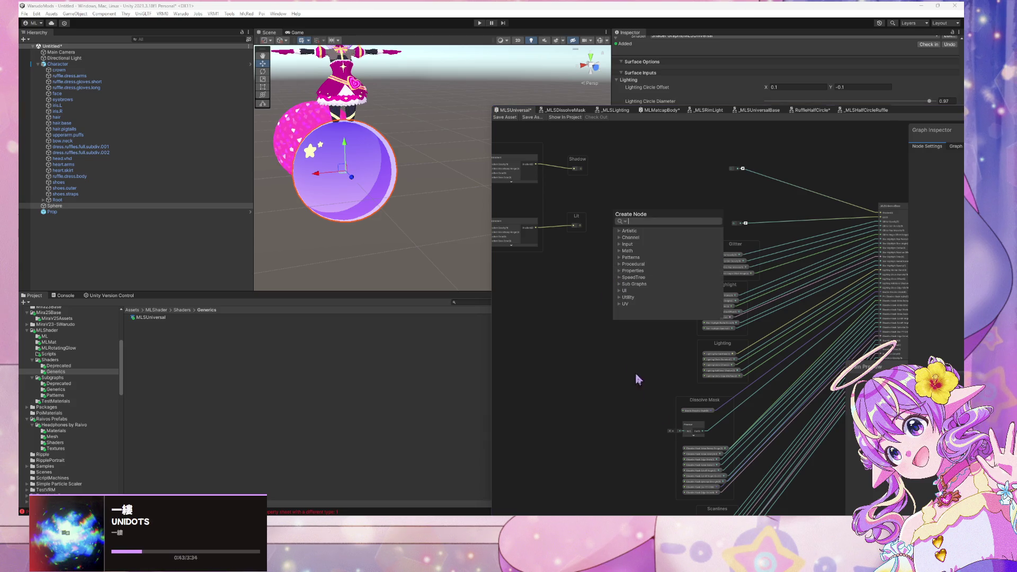
click(674, 430)
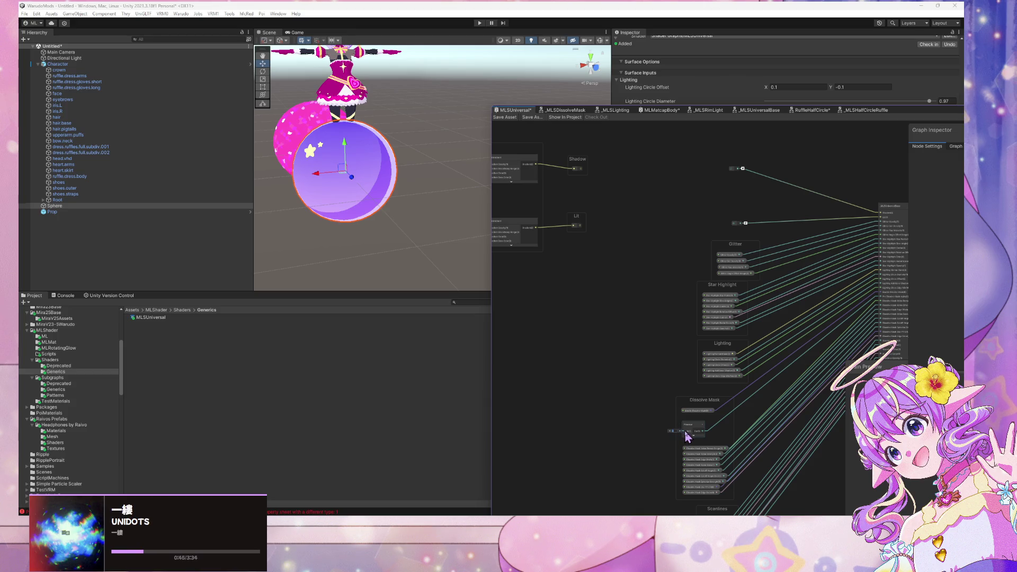
key(space)
key(Escape)
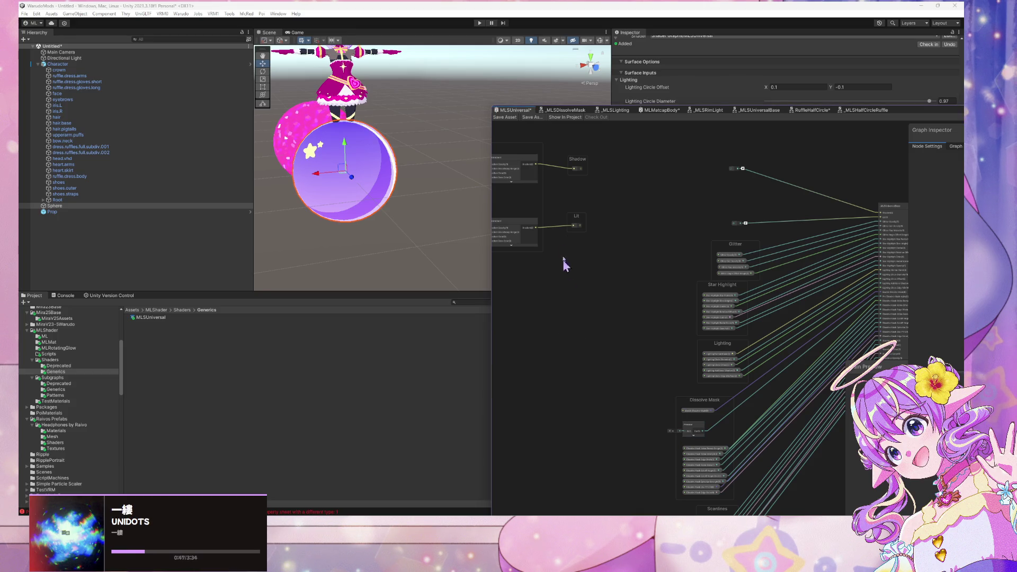
Wire the Lit output into the Dissolve Mask section via a reroute and shift Pre Dissolve Mask Alpha left.
drag(581, 227, 681, 431)
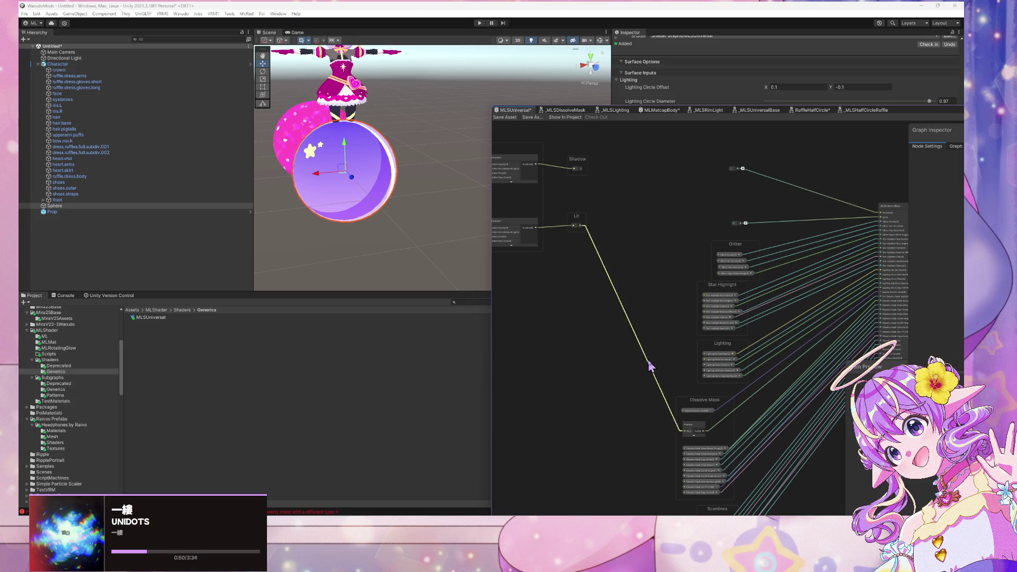
double_click(649, 365)
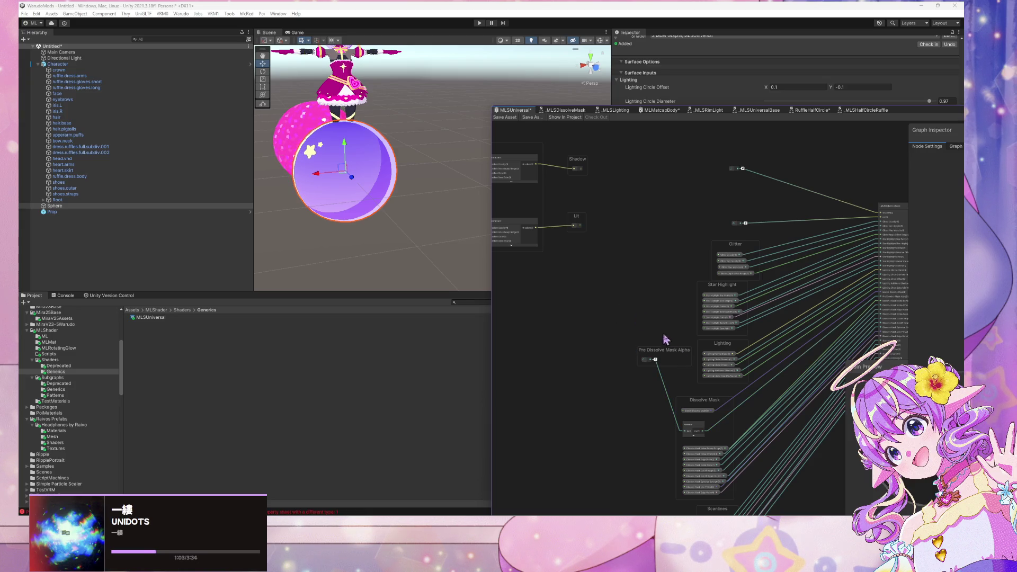
drag(657, 357, 622, 361)
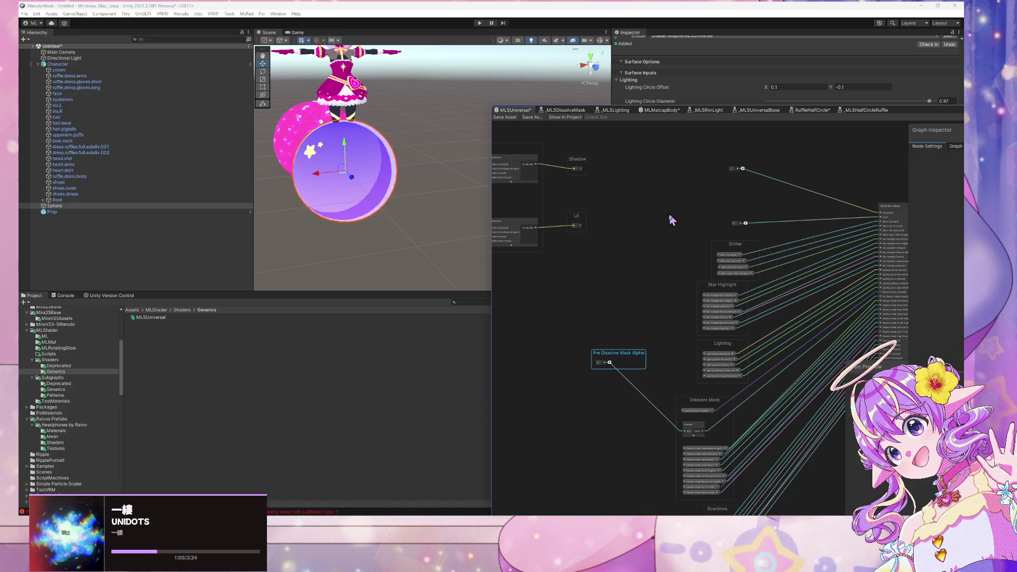
drag(647, 282, 667, 293)
scroll(634, 265, down, 3)
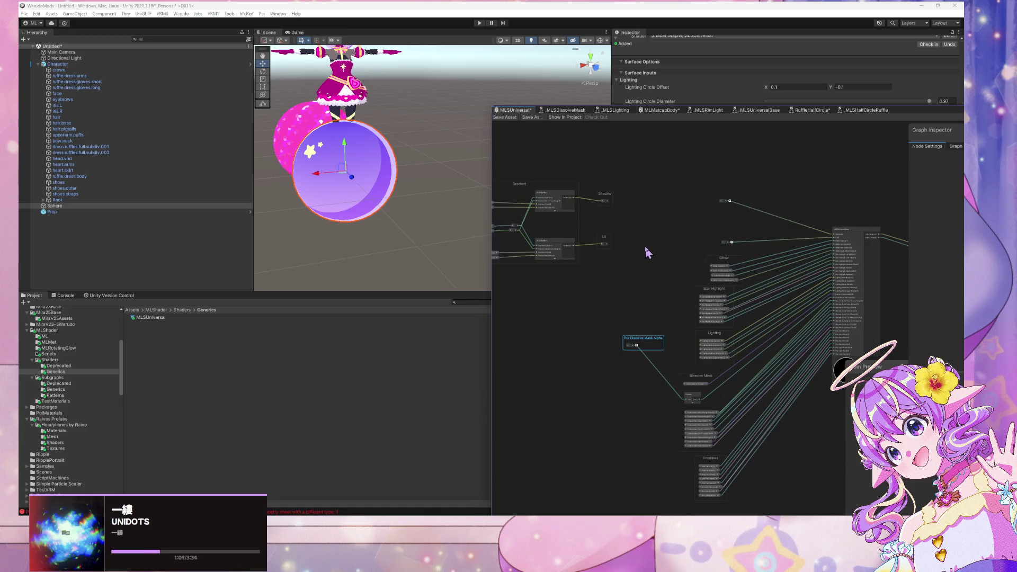
click(645, 248)
Add the _MLSHalfCircleRuffle subgraph beside the Shadow and Lit nodes and feed it the shadow colour.
key(space)
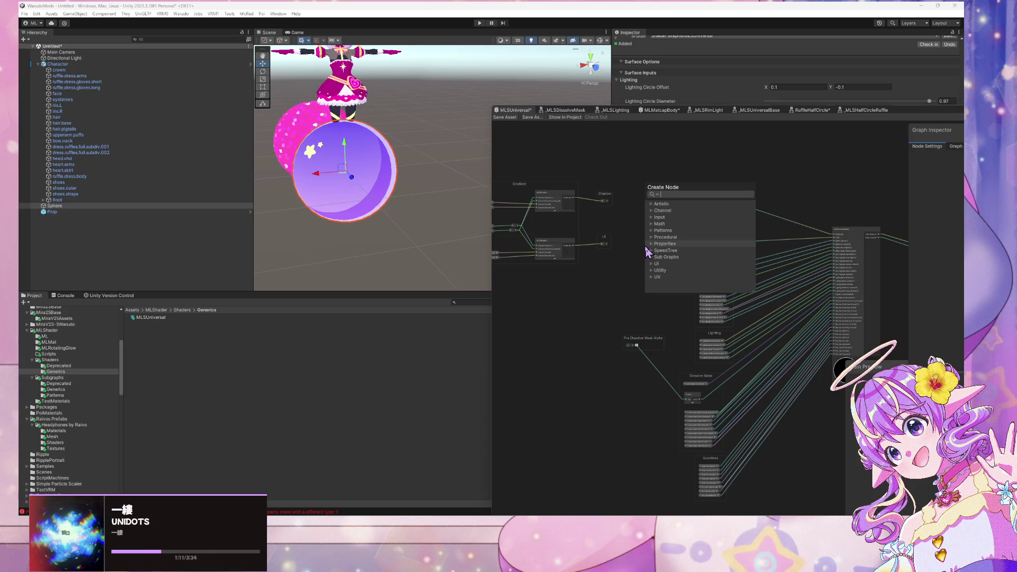
text(half)
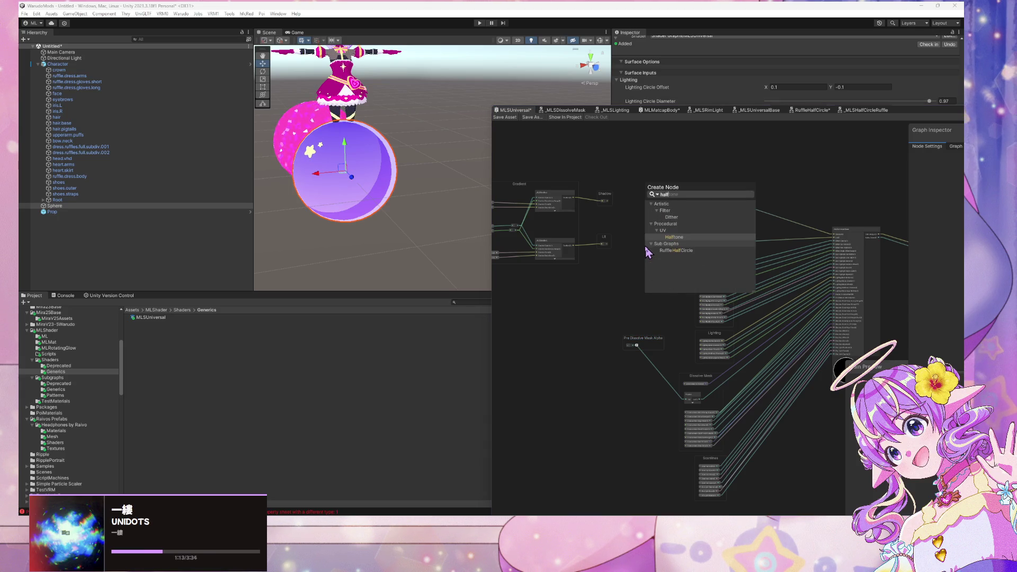
key(BackSpace)
key(BackSpace)
key(BackSpace)
text(mls)
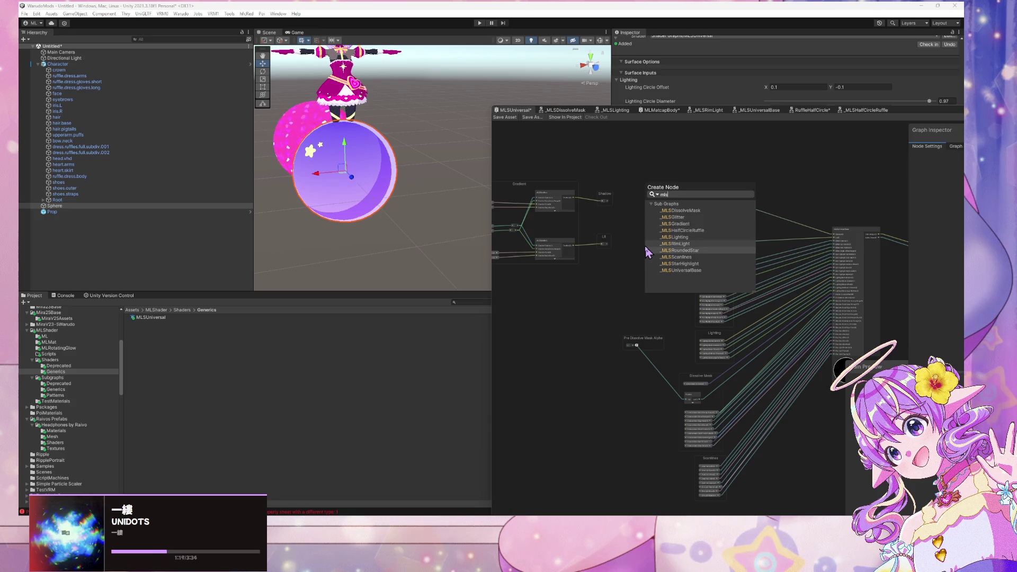
key(Up)
key(Return)
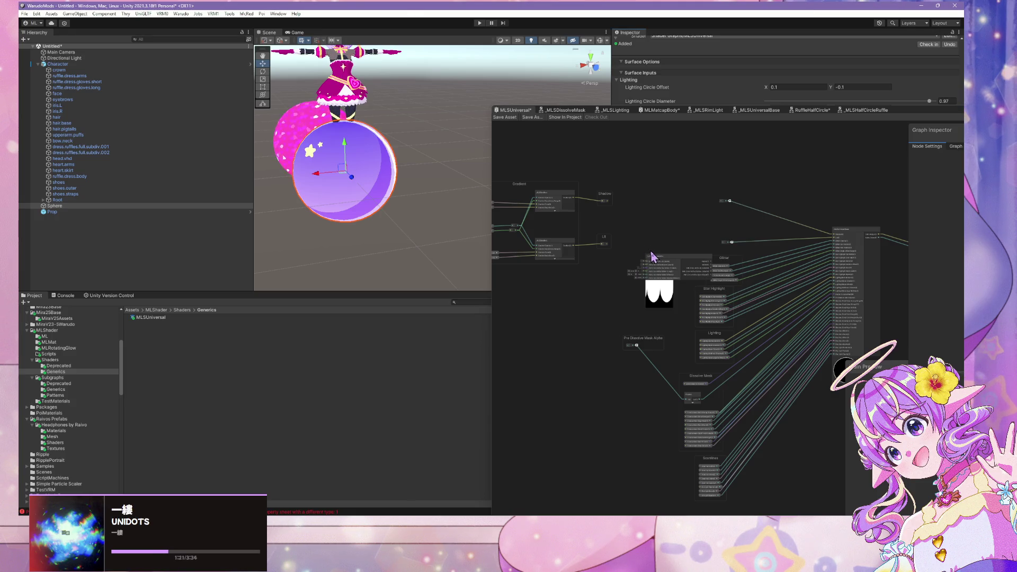
click(666, 260)
mouse_move(666, 260)
mouse_down()
mouse_move(625, 261)
mouse_move(643, 286)
mouse_move(622, 276)
mouse_move(634, 268)
mouse_move(601, 276)
mouse_up()
scroll(642, 242, up, 3)
drag(581, 201, 601, 283)
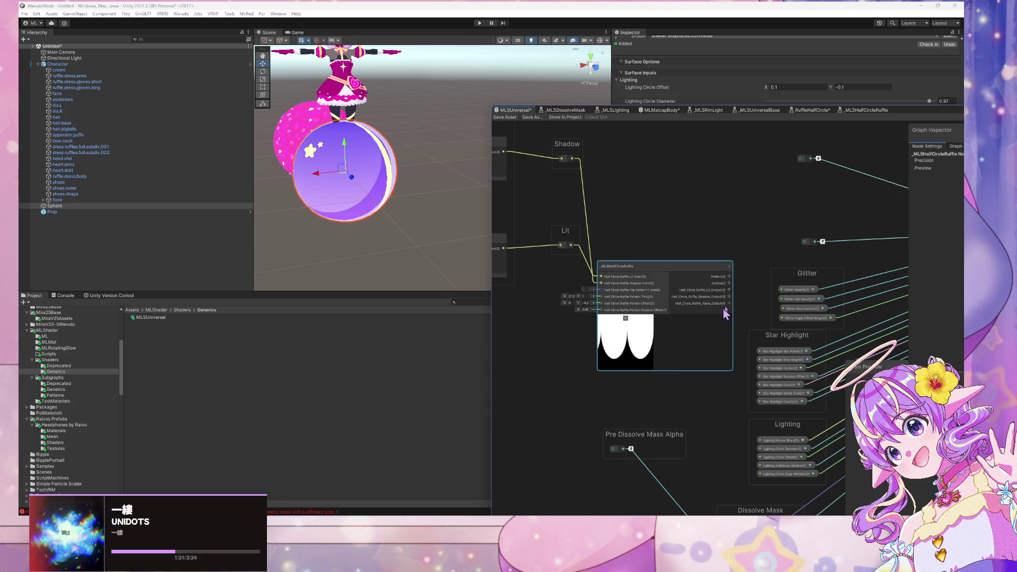
Group the upper reroute as Shadow and the lower reroute as Lit.
drag(753, 217, 688, 231)
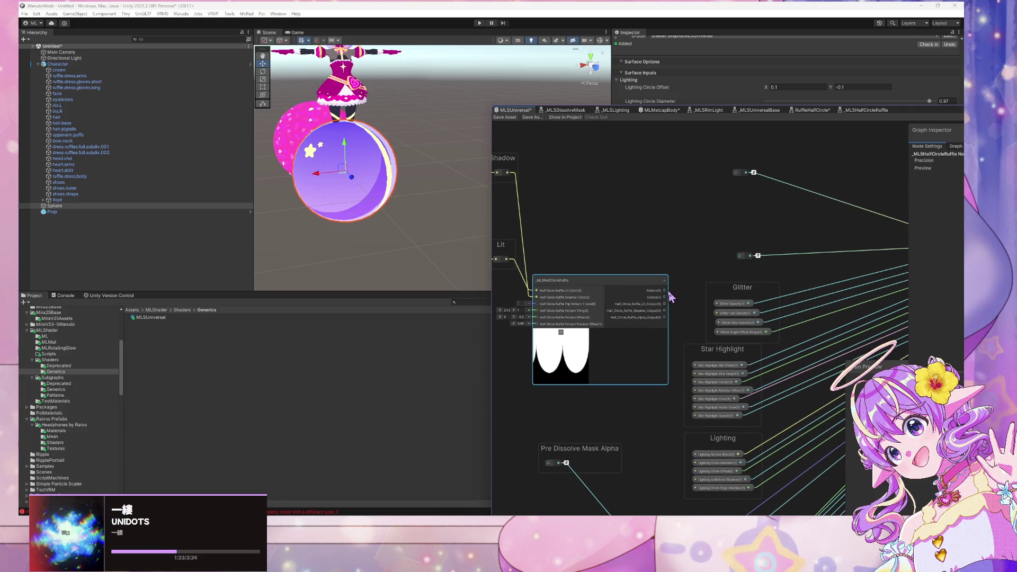
drag(666, 305, 733, 212)
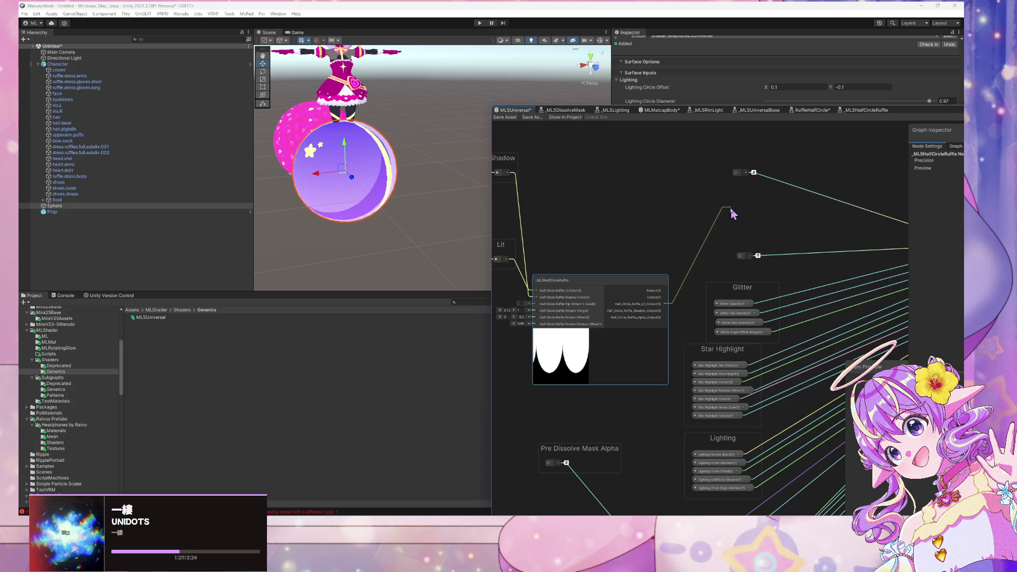
mouse_move(733, 214)
mouse_down()
mouse_move(738, 175)
mouse_move(737, 230)
mouse_move(733, 218)
mouse_up()
click(698, 202)
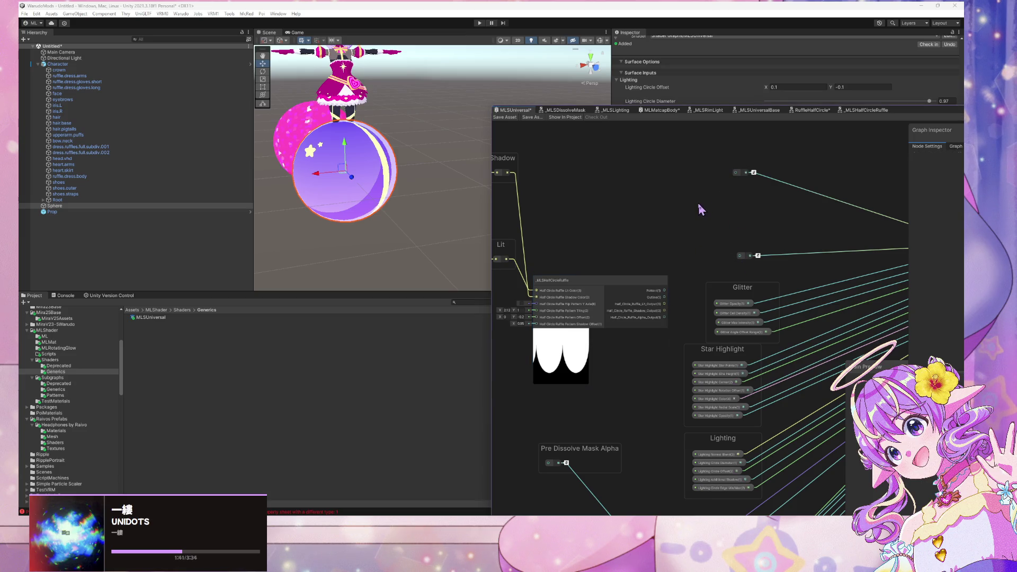
key(ctrl+g)
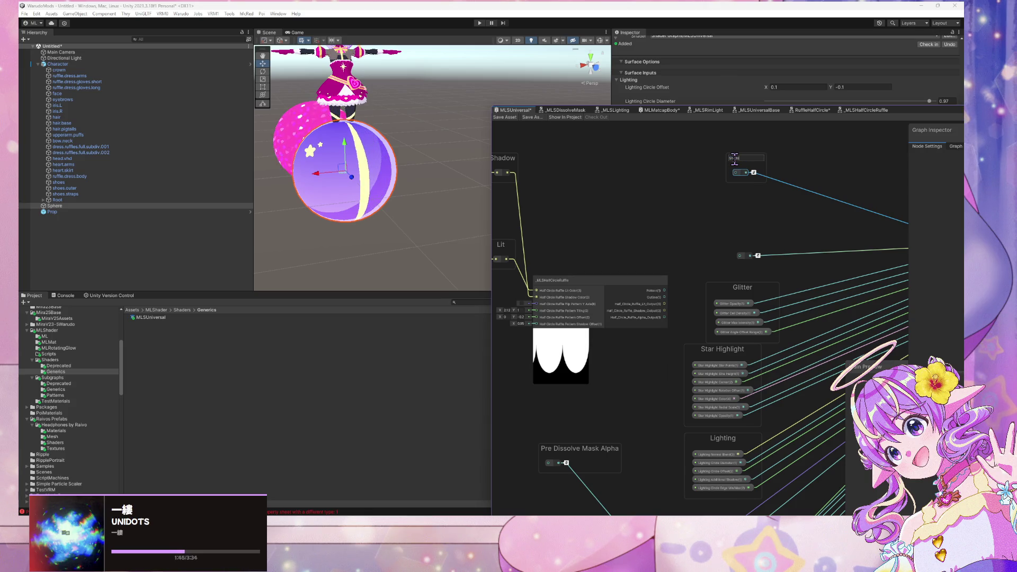
text(Shadow)
key(Return)
click(745, 255)
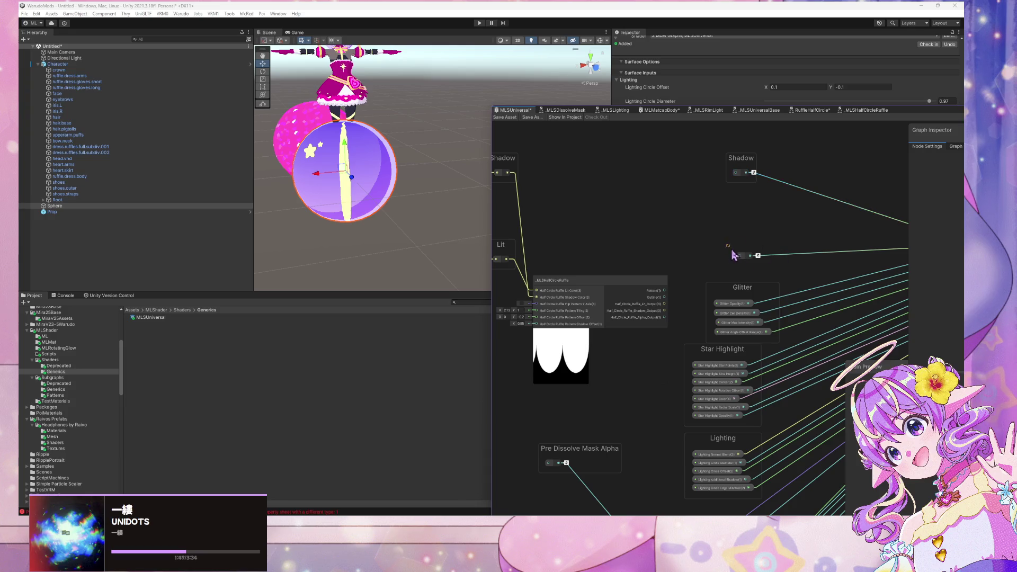
key(ctrl+g)
text(Lit)
key(Return)
Connect the ruffle's shadow and lit outputs to the Shadow and Lit groups, its alpha to Pre Dissolve Mask Alpha, and save.
mouse_move(778, 231)
mouse_down()
mouse_move(603, 227)
mouse_move(772, 227)
mouse_up()
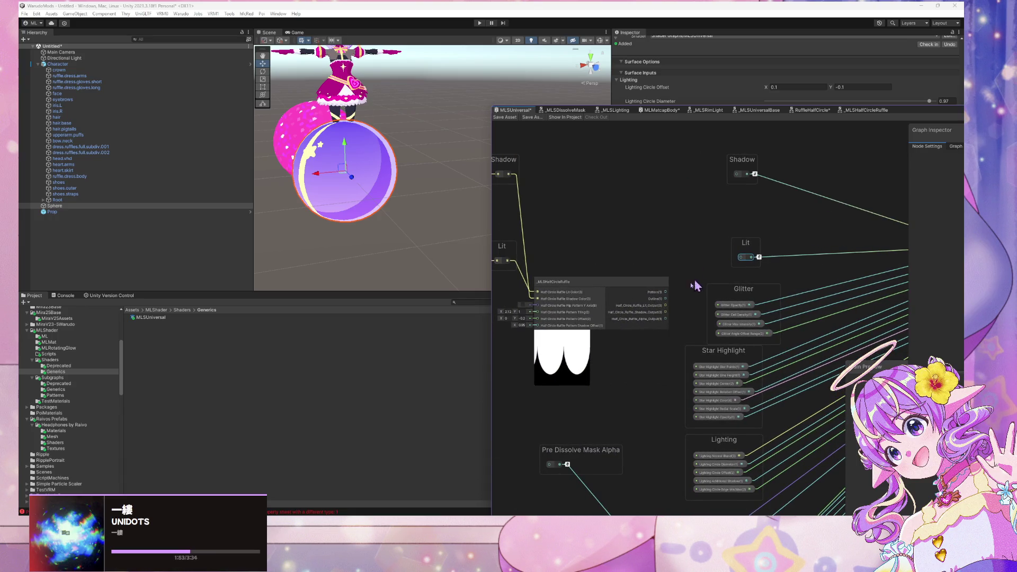
drag(666, 314, 737, 173)
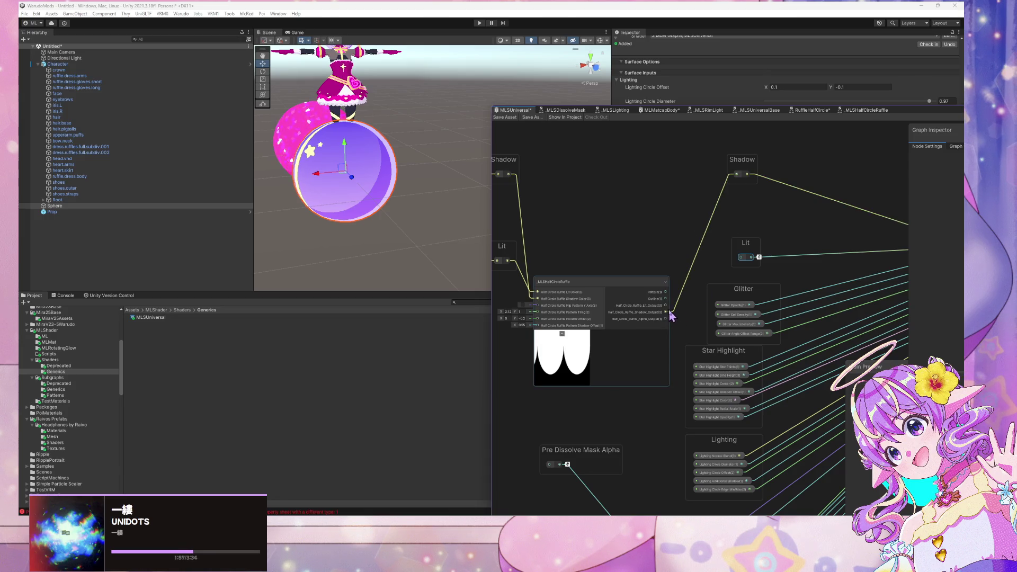
drag(667, 307, 741, 257)
drag(623, 382, 623, 298)
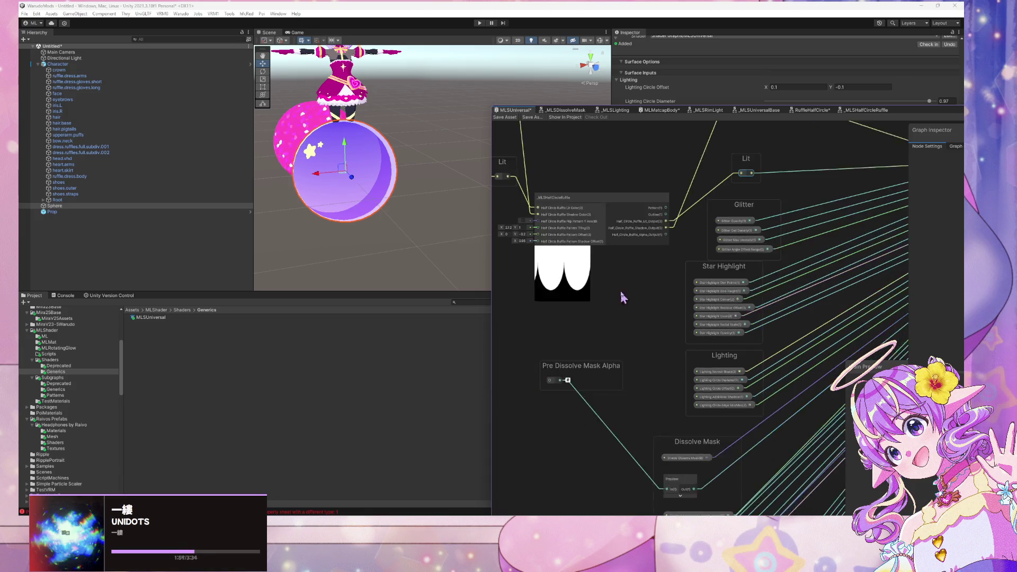
mouse_move(677, 232)
mouse_down()
mouse_move(629, 321)
mouse_move(559, 377)
mouse_up()
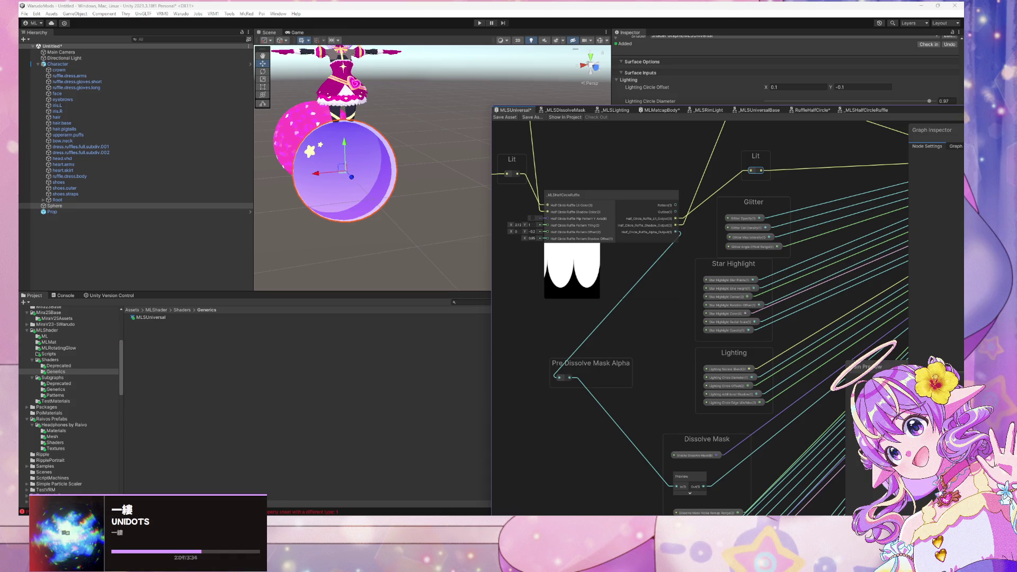
click(498, 116)
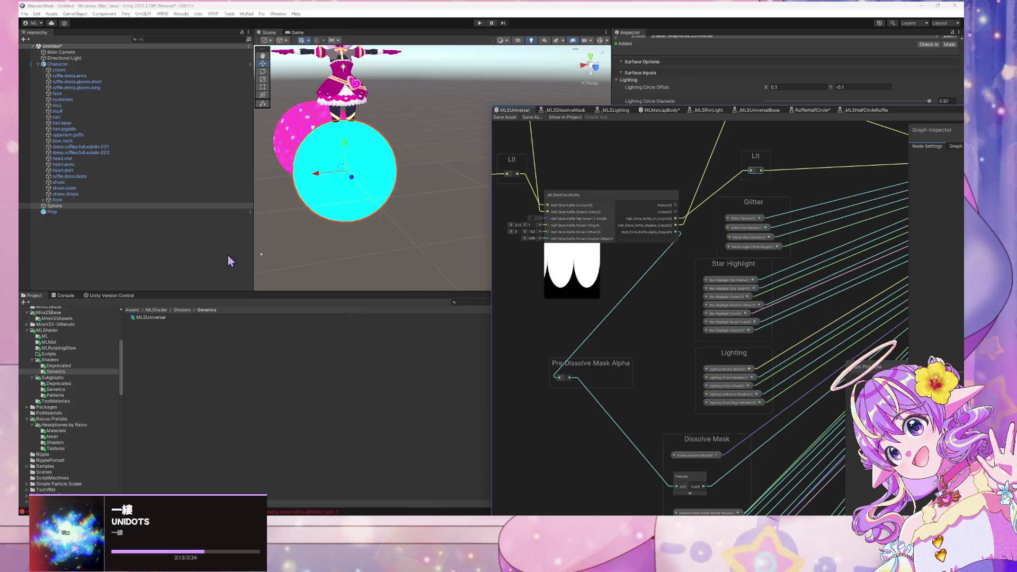
mouse_move(906, 118)
mouse_down()
mouse_move(753, 65)
mouse_move(857, 87)
mouse_move(883, 136)
mouse_up()
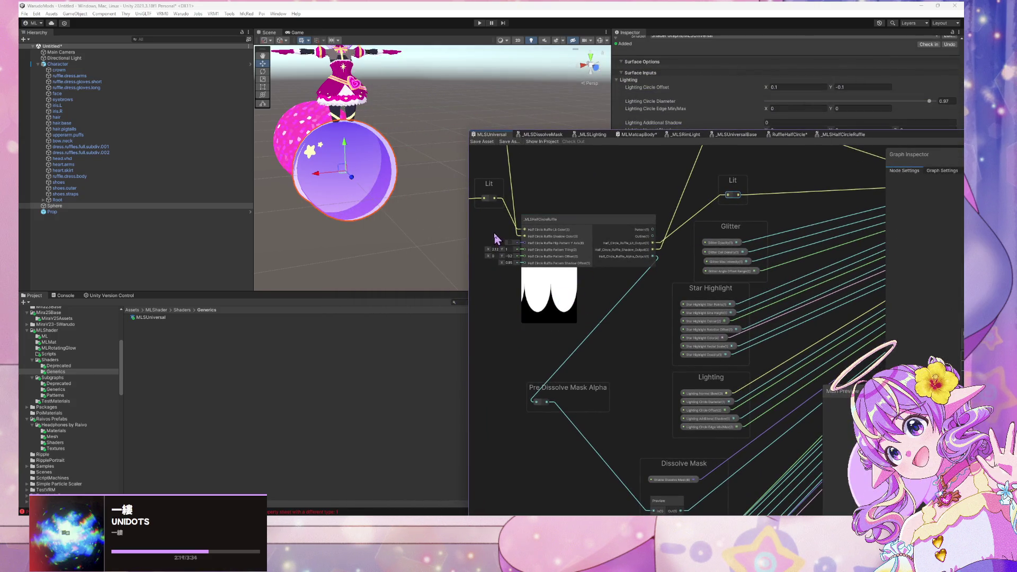
scroll(496, 238, down, 3)
click(350, 83)
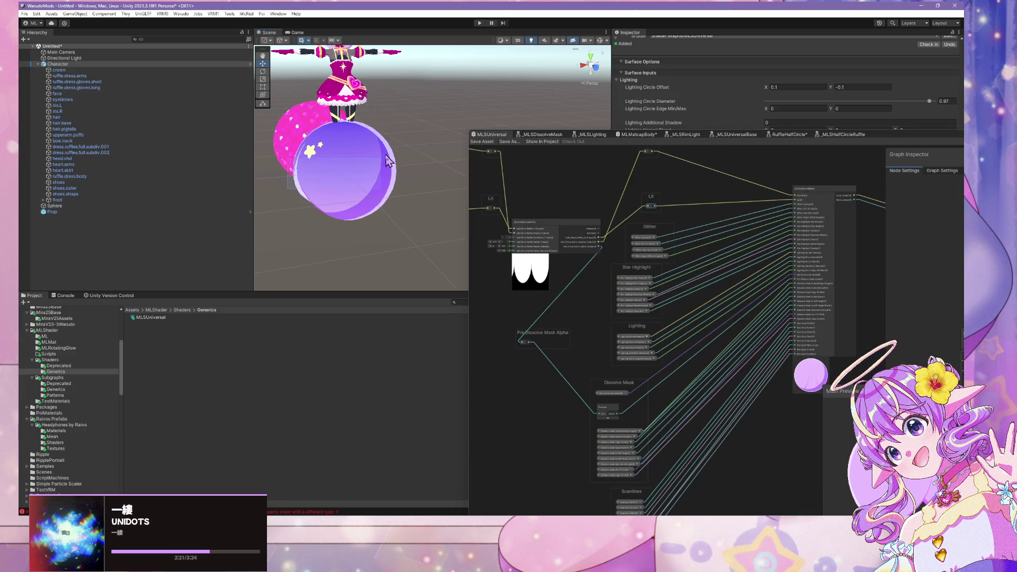
click(336, 242)
mouse_move(356, 229)
mouse_down()
mouse_move(390, 222)
mouse_move(493, 235)
mouse_move(496, 245)
mouse_move(480, 222)
mouse_move(420, 208)
mouse_move(361, 174)
mouse_move(313, 180)
mouse_up()
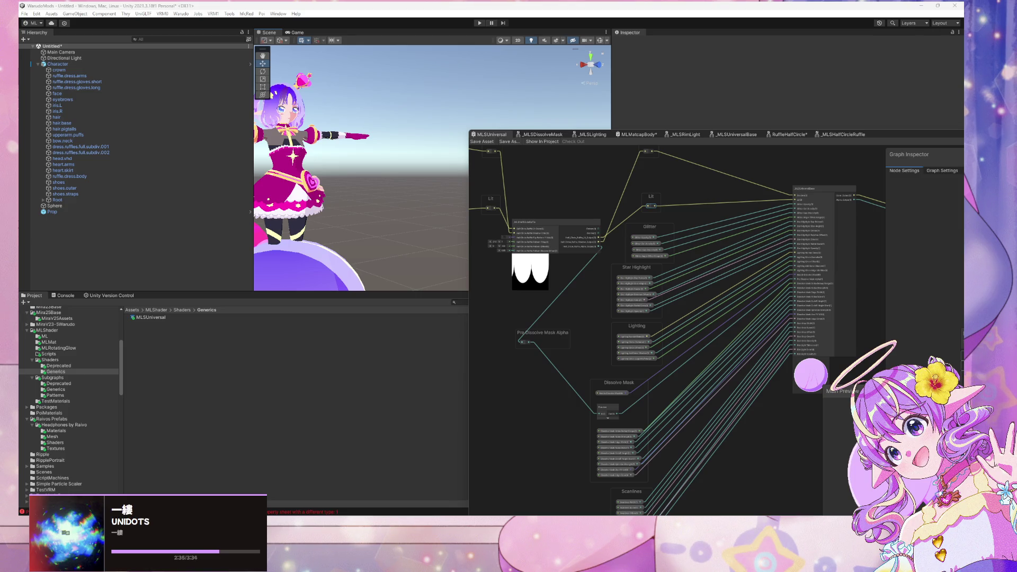
drag(498, 279, 640, 345)
scroll(554, 323, down, 3)
mouse_move(554, 323)
mouse_down()
mouse_move(675, 379)
mouse_move(551, 318)
mouse_up()
scroll(657, 369, up, 3)
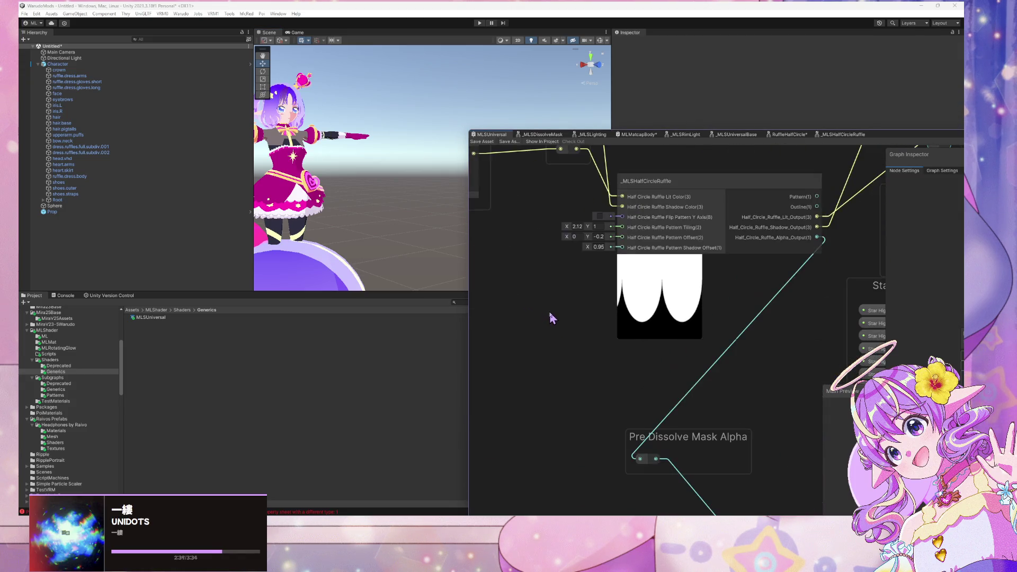
scroll(551, 316, down, 3)
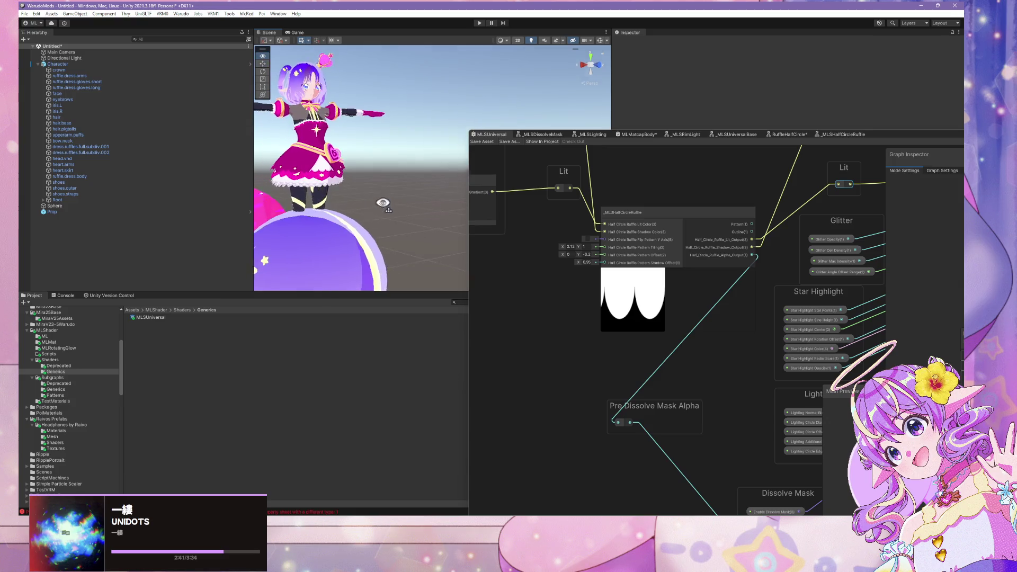
scroll(387, 208, up, 5)
drag(386, 209, 360, 227)
scroll(362, 224, down, 5)
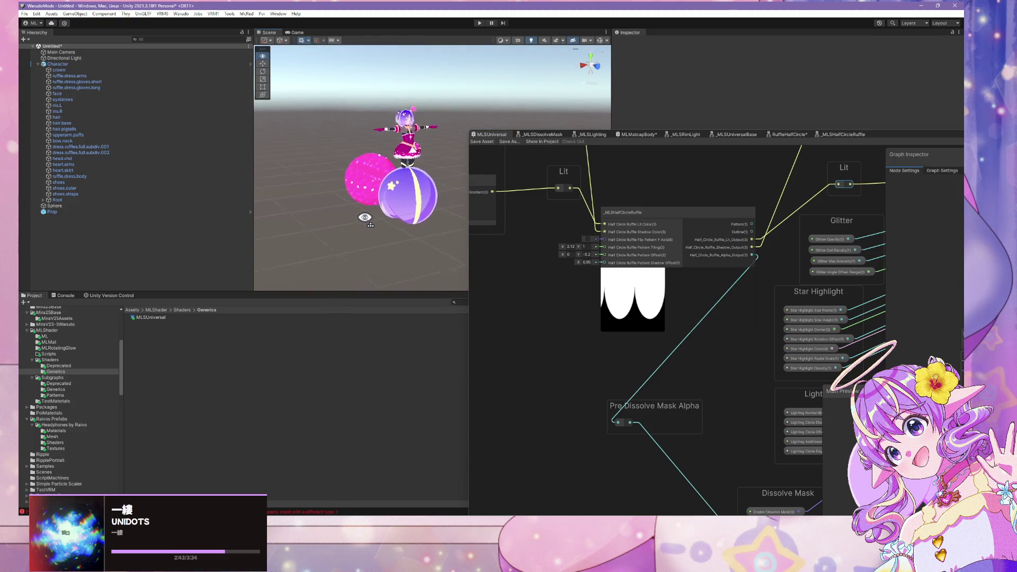
scroll(365, 219, up, 2)
scroll(365, 218, up, 3)
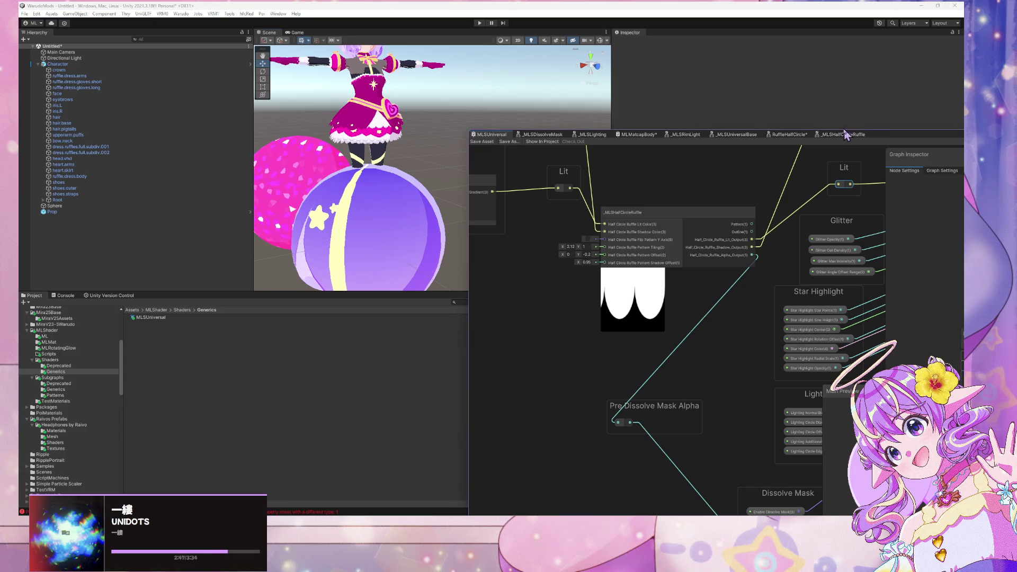
drag(865, 139, 514, 161)
Move the Gradient group left and place the Shadow and Lit nodes left of the HalfCircleRuffle node.
scroll(306, 217, down, 3)
scroll(307, 216, up, 5)
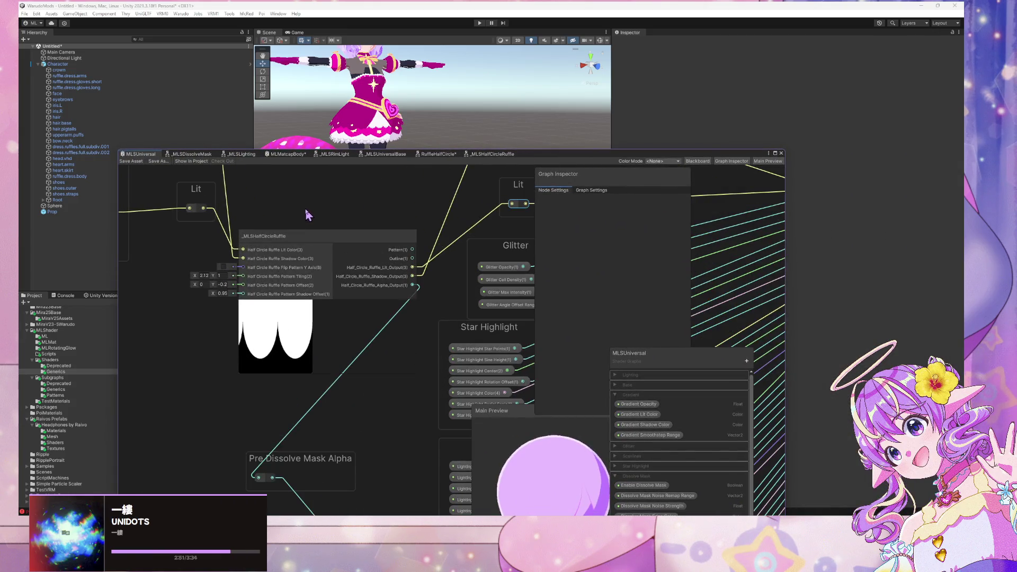
scroll(309, 214, down, 6)
scroll(344, 204, up, 3)
scroll(387, 227, down, 3)
drag(387, 228, 499, 284)
scroll(488, 318, up, 4)
drag(209, 200, 461, 244)
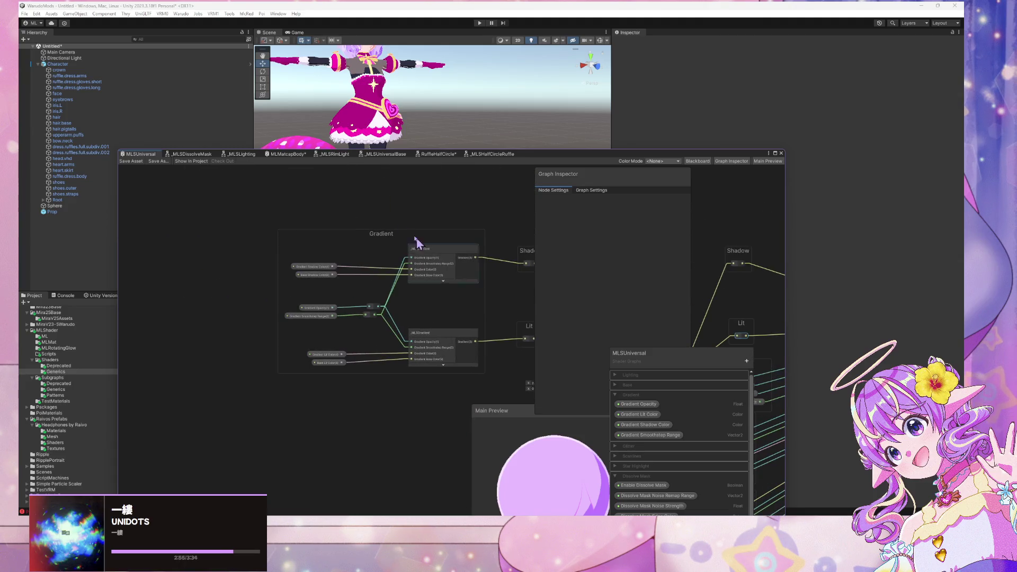
drag(387, 234, 254, 237)
drag(452, 264, 320, 228)
mouse_move(409, 318)
mouse_down()
mouse_move(375, 209)
mouse_move(308, 213)
mouse_up()
drag(427, 236, 298, 199)
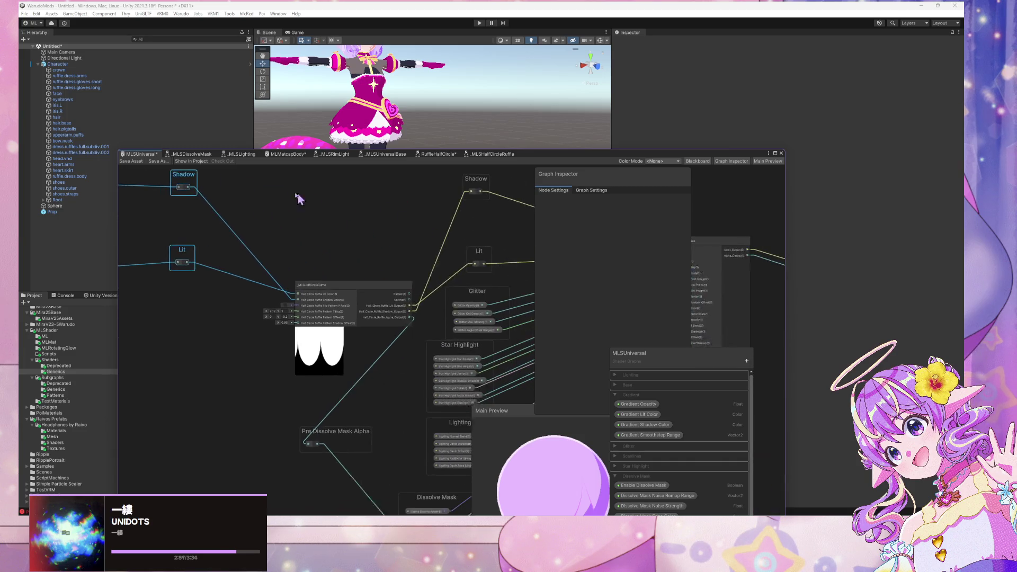
drag(370, 292, 320, 289)
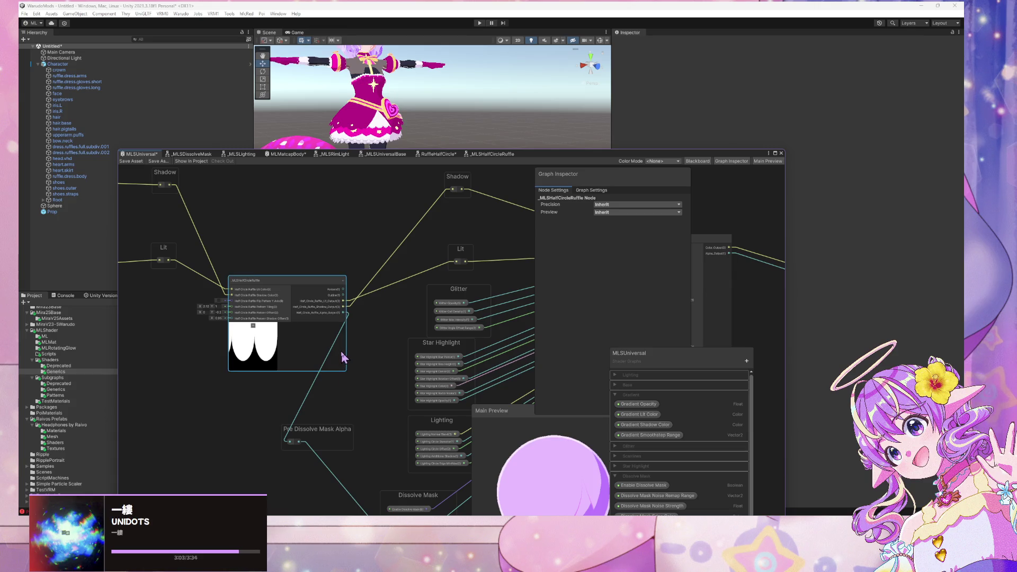
Collapse the Gradient and Dissolve Mask categories and delete the Water property category.
drag(638, 354, 629, 224)
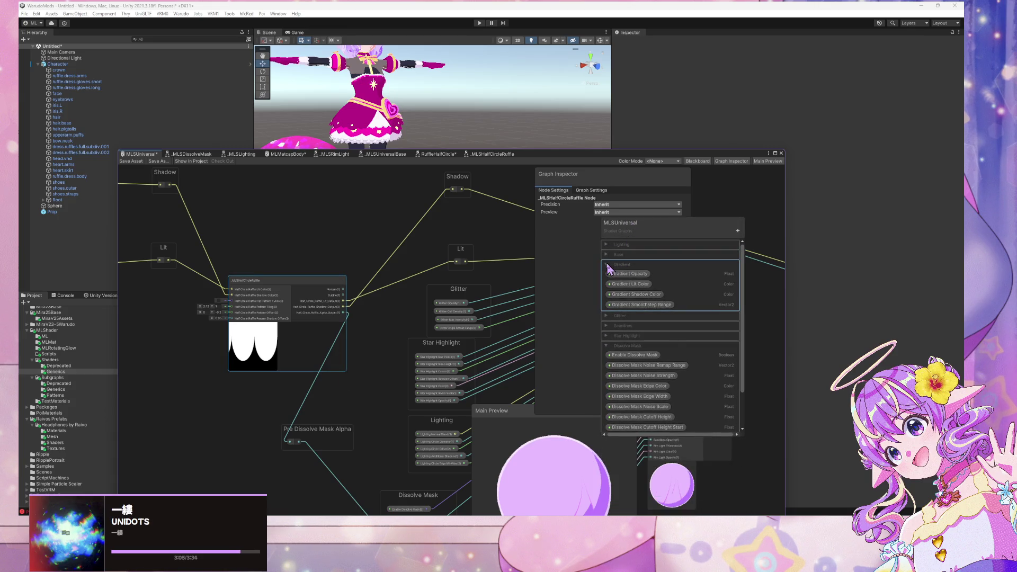
click(607, 265)
click(607, 305)
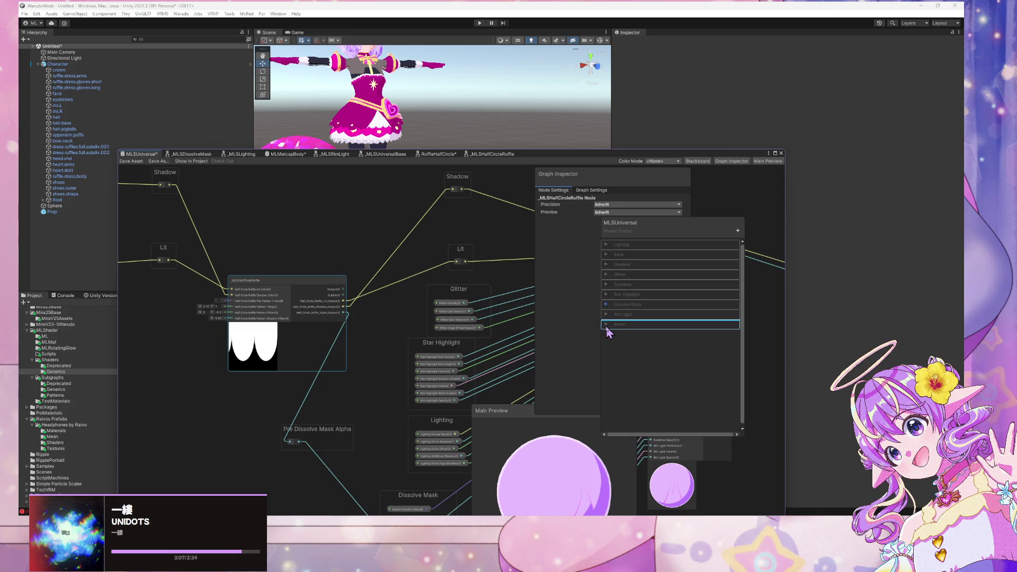
click(618, 325)
right_click(624, 331)
click(648, 341)
Switch to the _MLSHalfCircleRuffle subgraph.
scroll(398, 253, down, 3)
scroll(398, 253, down, 2)
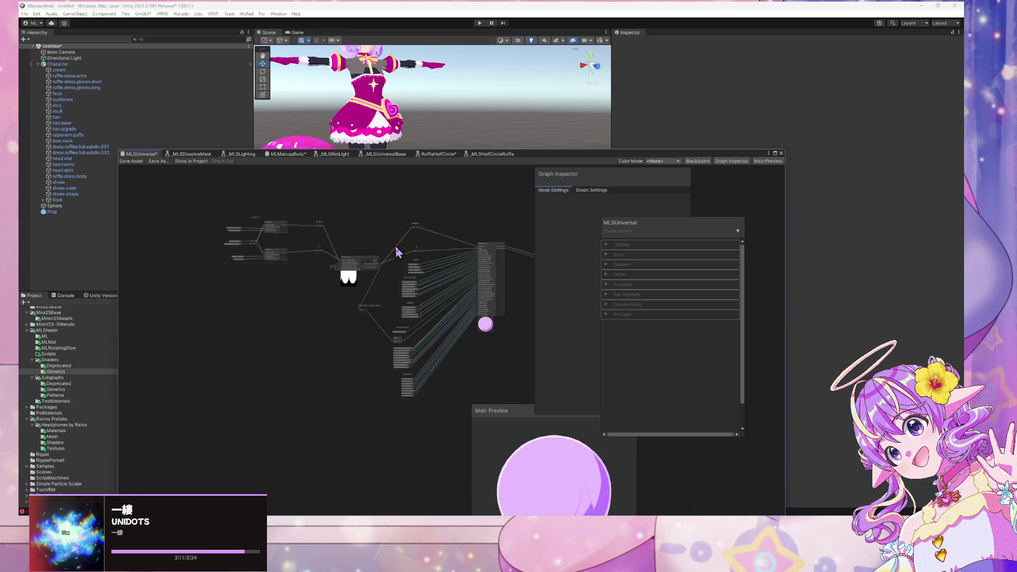
scroll(398, 253, up, 5)
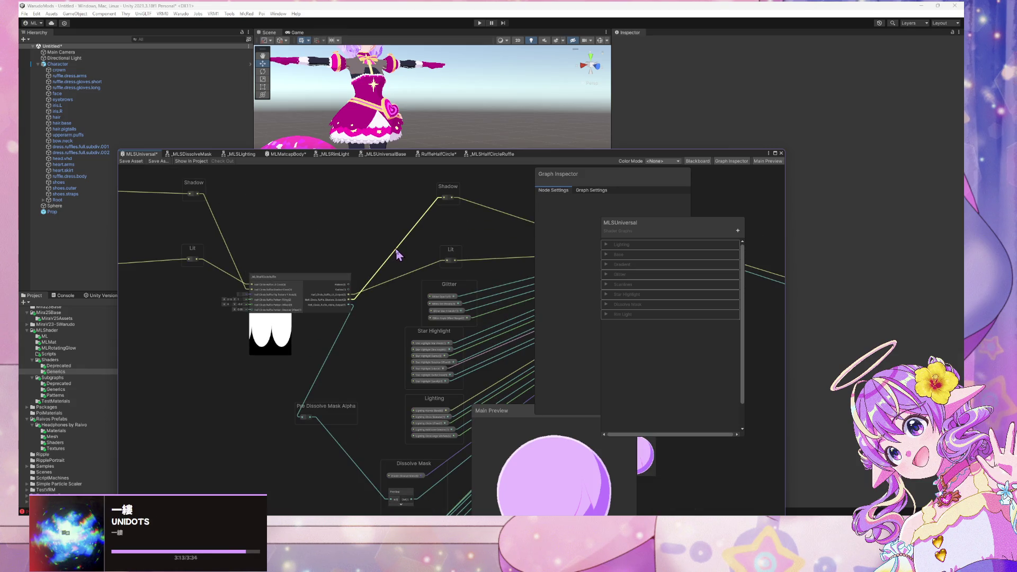
scroll(382, 241, up, 2)
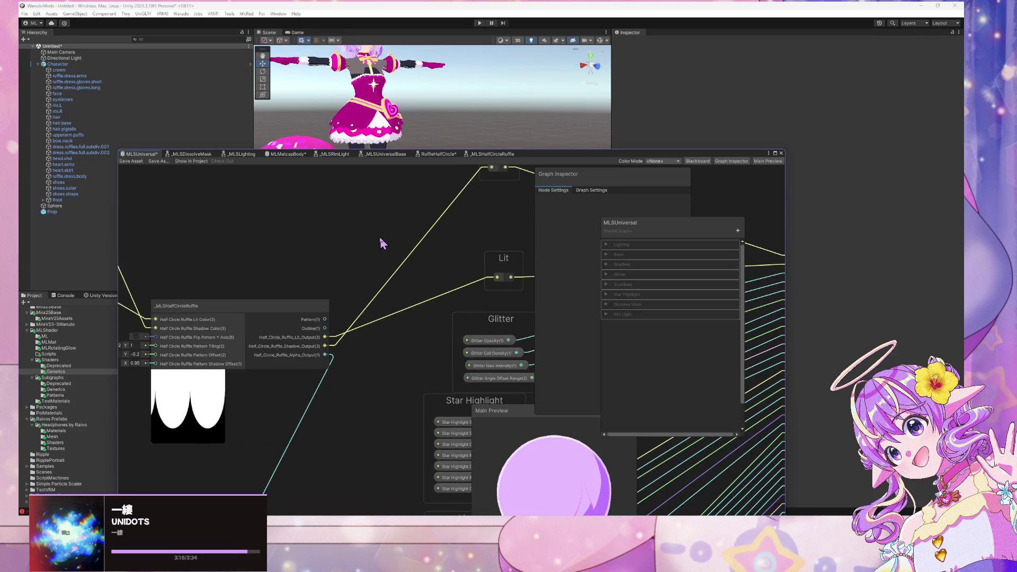
click(468, 155)
scroll(438, 265, up, 4)
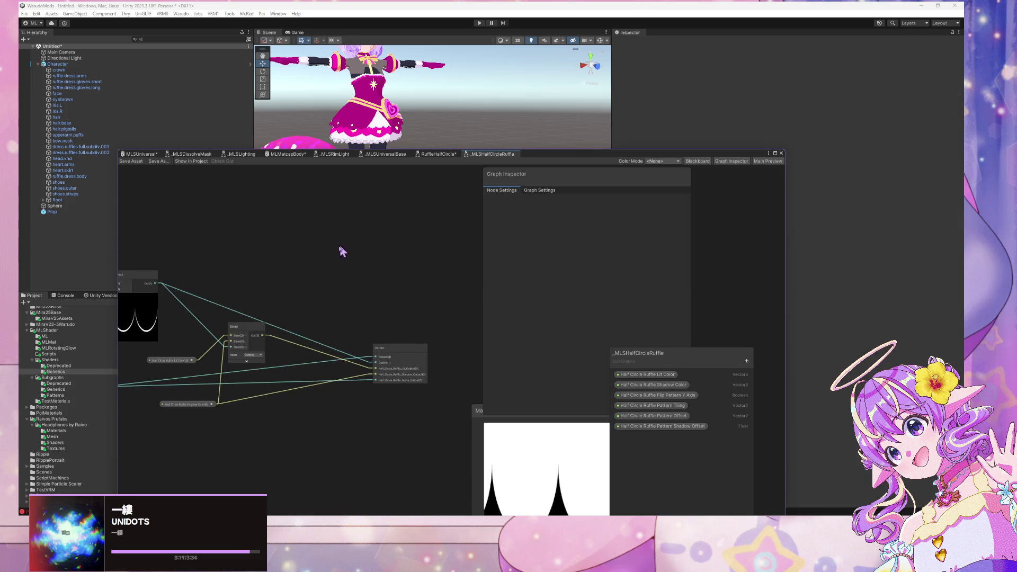
Remove the Pattern and Outline outputs from the subgraph's Output node.
click(386, 348)
click(520, 233)
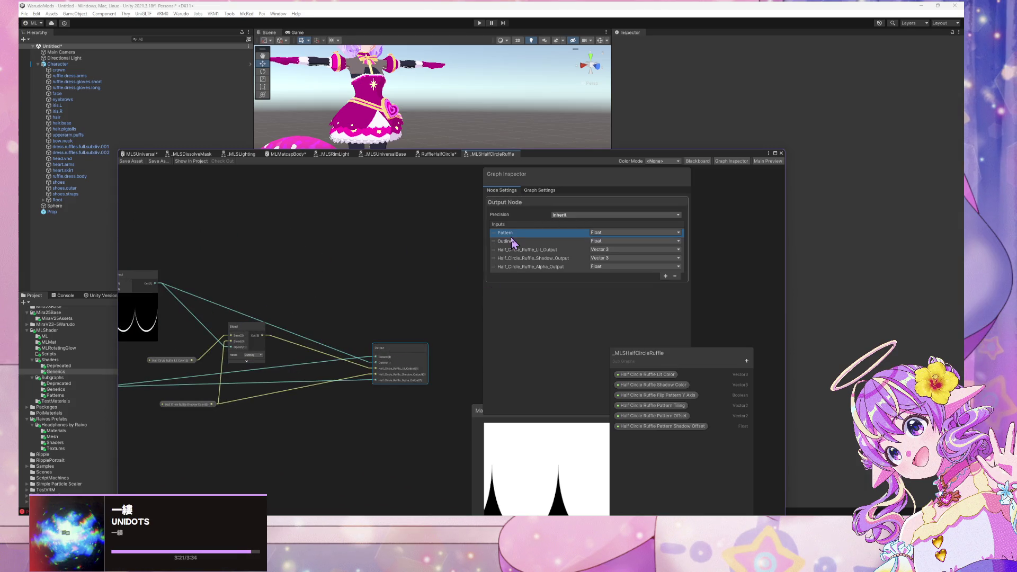
click(676, 276)
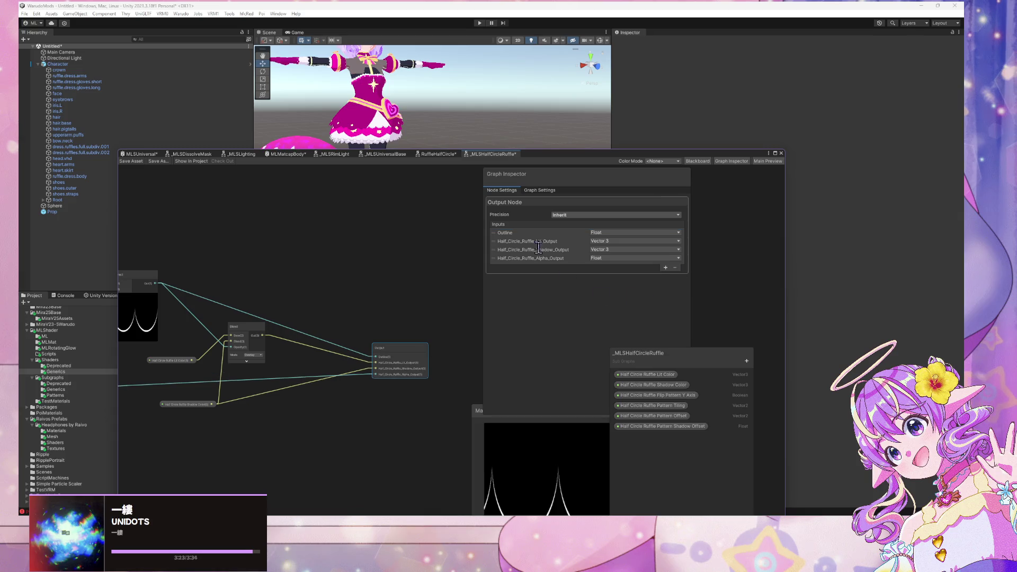
key(Return)
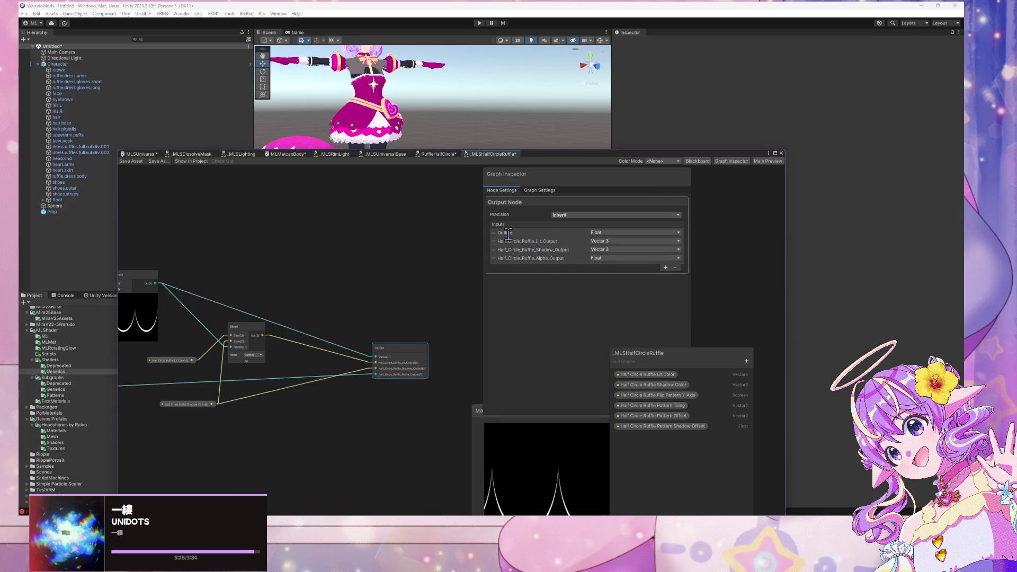
click(506, 233)
click(675, 267)
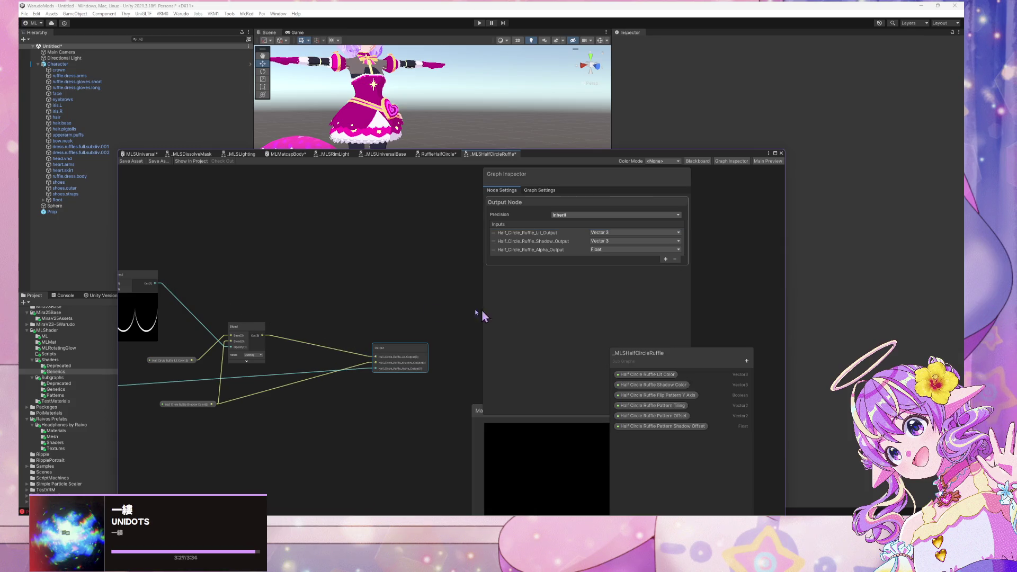
key(a)
Save the _MLSHalfCircleRuffle subgraph and go back to the MLSUniversal graph.
click(131, 161)
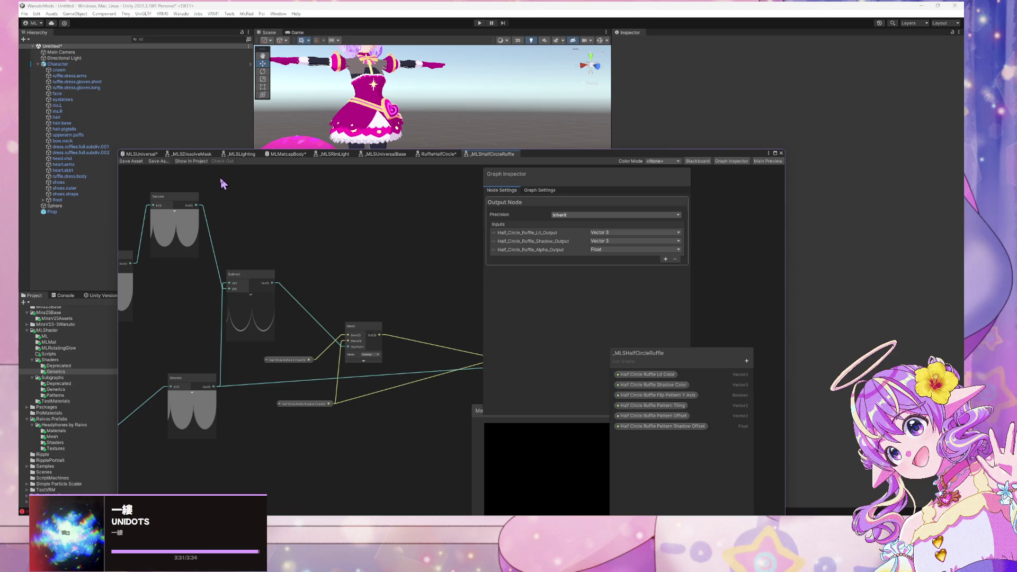
click(195, 154)
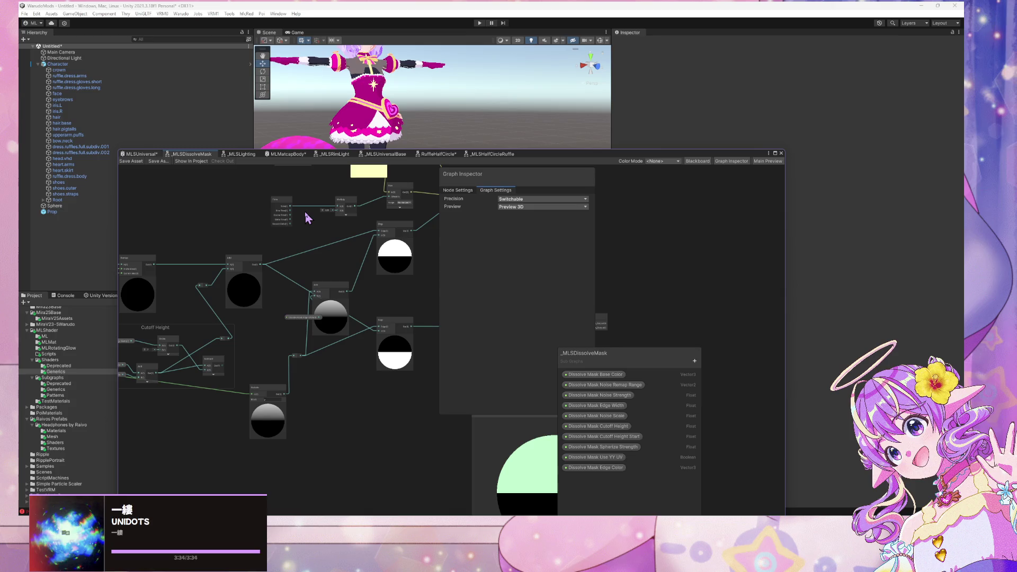
click(142, 154)
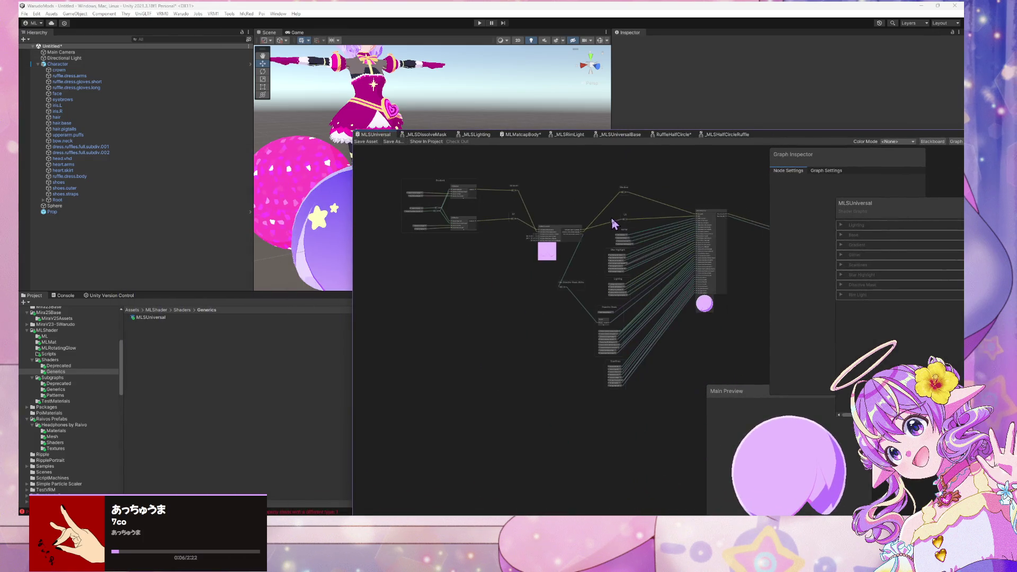
Regroup the _MLSGradient nodes and place the shadow-colour properties beside the lower gradient node.
scroll(583, 249, up, 5)
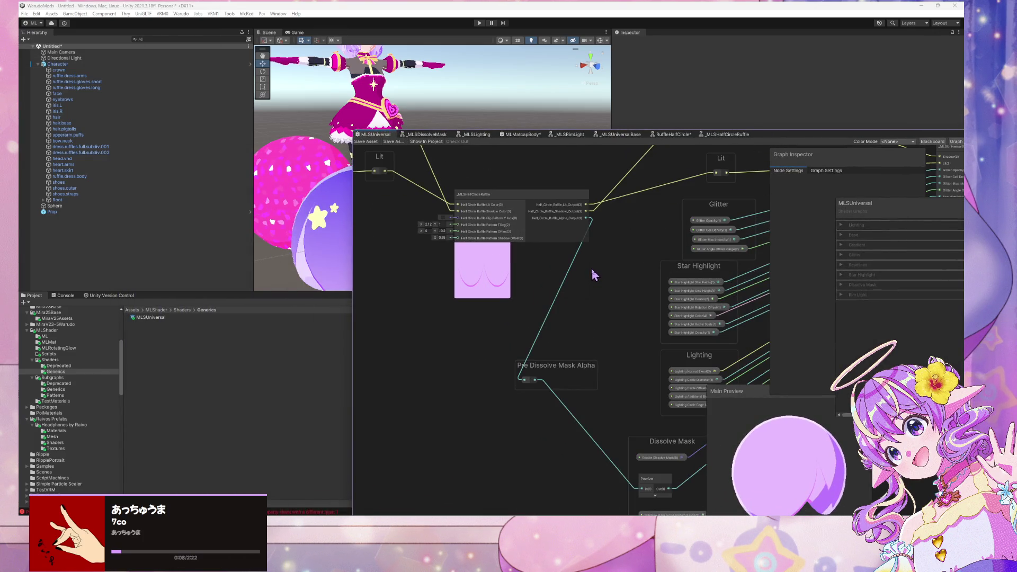
mouse_move(581, 267)
mouse_down()
mouse_move(665, 355)
mouse_move(616, 359)
mouse_up()
scroll(564, 313, right, 5)
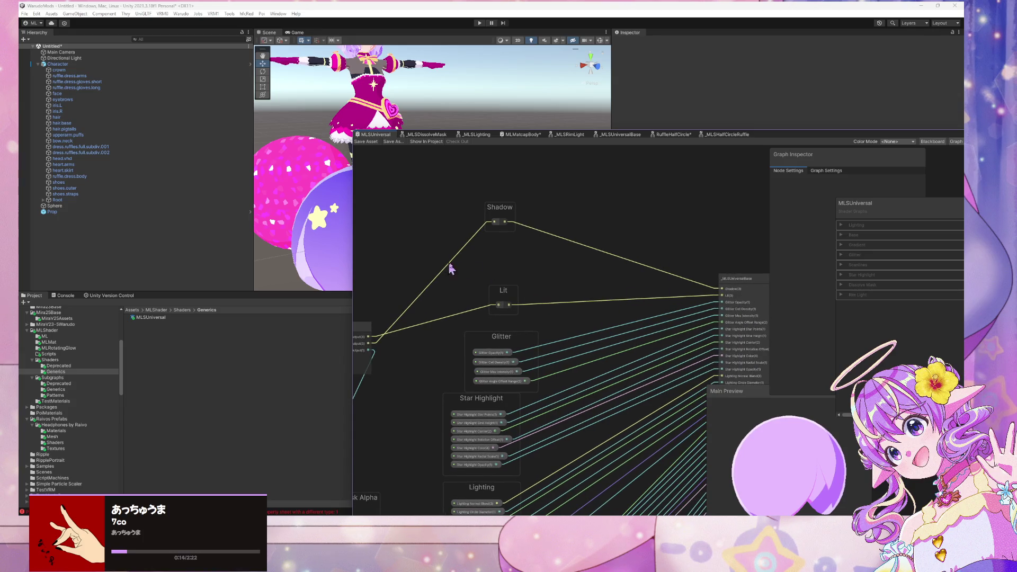
drag(453, 268, 710, 292)
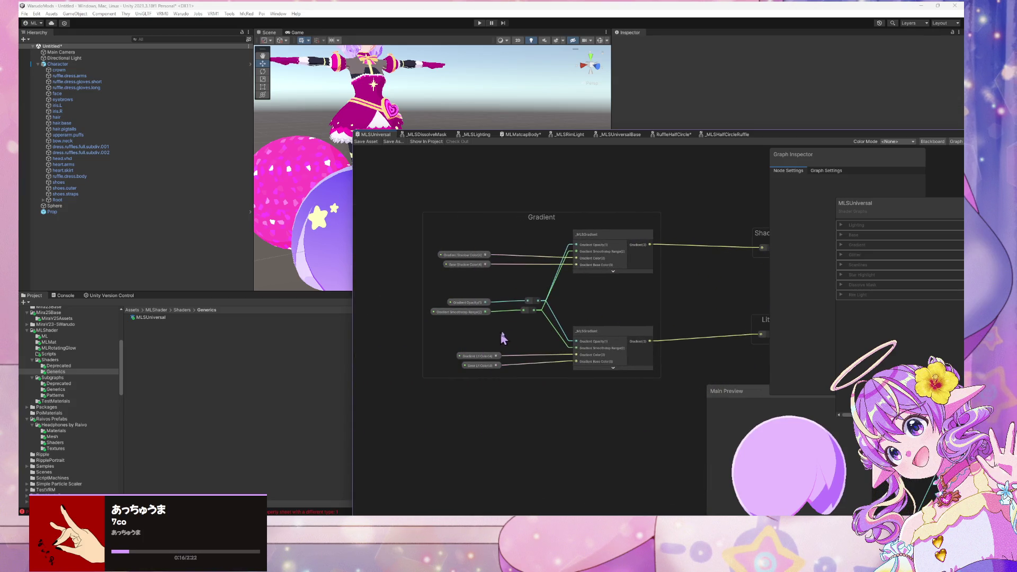
drag(654, 380, 655, 379)
drag(599, 331, 599, 187)
drag(597, 261, 602, 353)
mouse_move(433, 237)
mouse_down()
mouse_move(510, 288)
mouse_move(484, 359)
mouse_up()
mouse_move(484, 322)
mouse_down()
mouse_move(501, 310)
mouse_move(469, 270)
mouse_up()
Reposition the Lit and Shadow nodes, the ruffle subgraph node and Pre Dissolve Mask Alpha.
scroll(678, 337, down, 2)
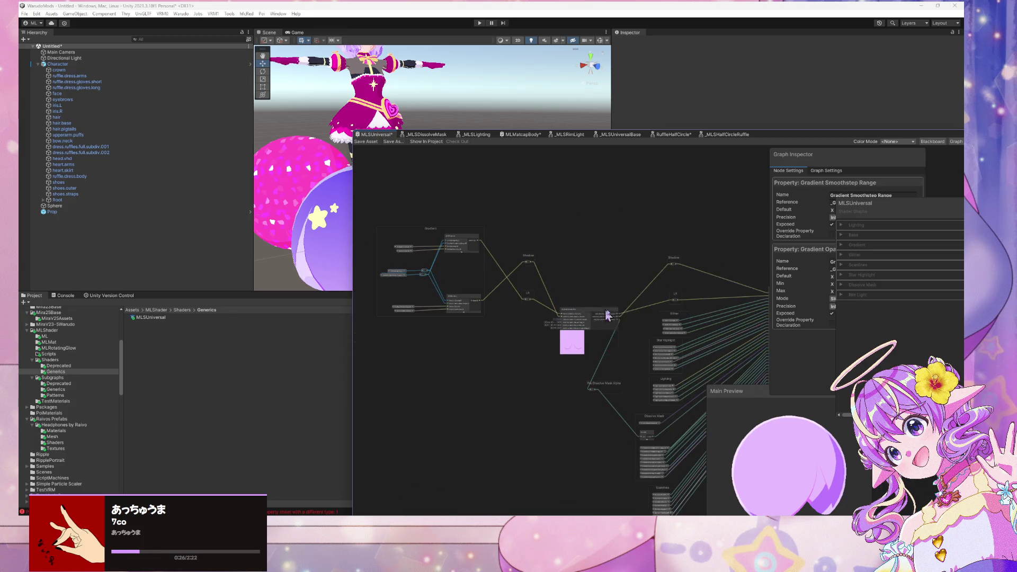
scroll(649, 307, up, 2)
mouse_move(444, 287)
mouse_down()
mouse_move(444, 202)
mouse_move(433, 288)
mouse_up()
mouse_move(670, 289)
mouse_down()
mouse_move(657, 205)
mouse_move(652, 276)
mouse_up()
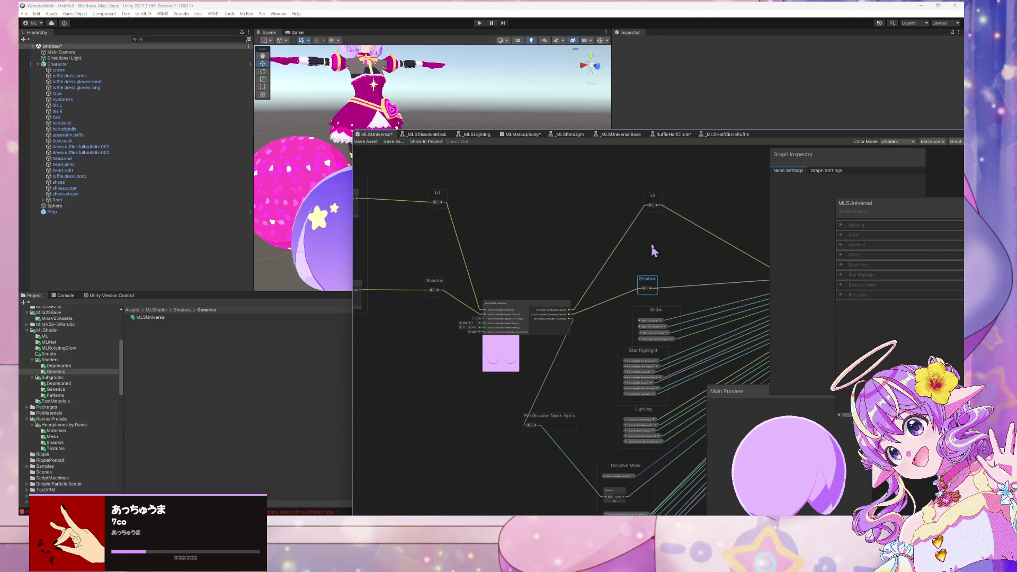
drag(656, 202, 645, 213)
drag(537, 305, 531, 267)
drag(555, 425, 585, 441)
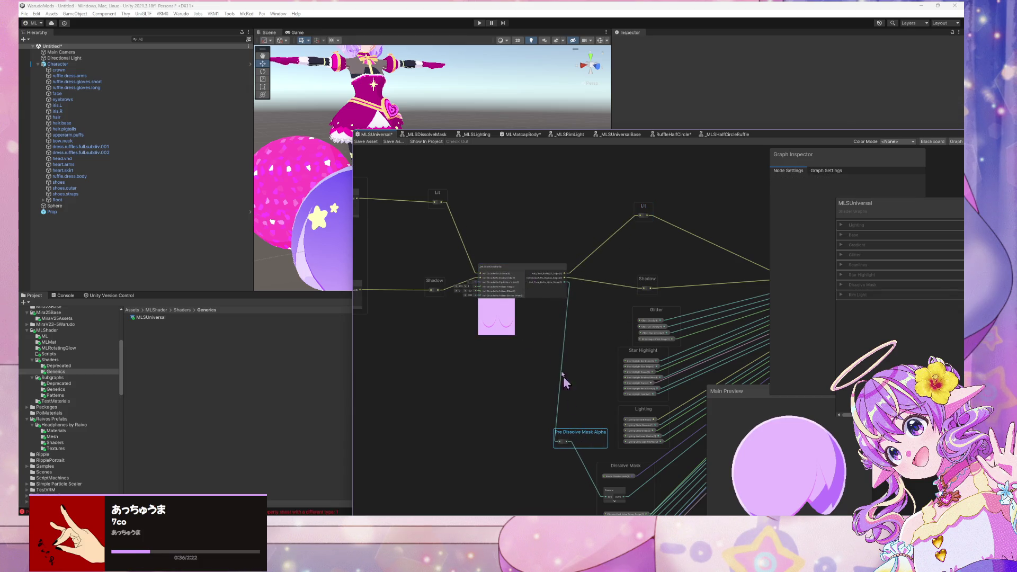
drag(500, 270, 521, 280)
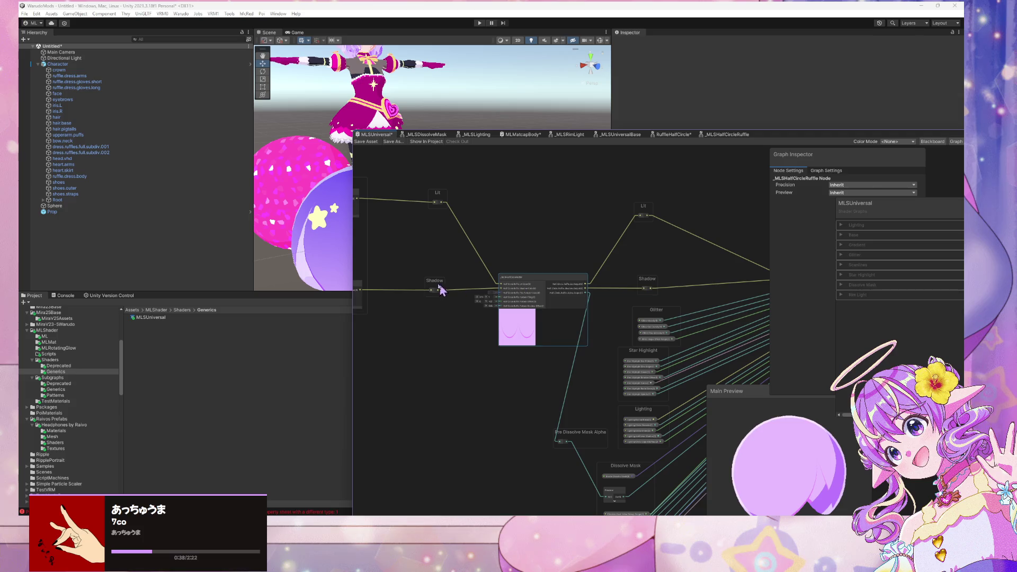
mouse_move(439, 290)
mouse_down()
mouse_move(555, 329)
mouse_move(598, 332)
mouse_move(546, 298)
mouse_up()
mouse_move(618, 297)
mouse_down()
mouse_move(609, 299)
mouse_move(609, 279)
mouse_move(604, 302)
mouse_up()
drag(618, 265, 418, 272)
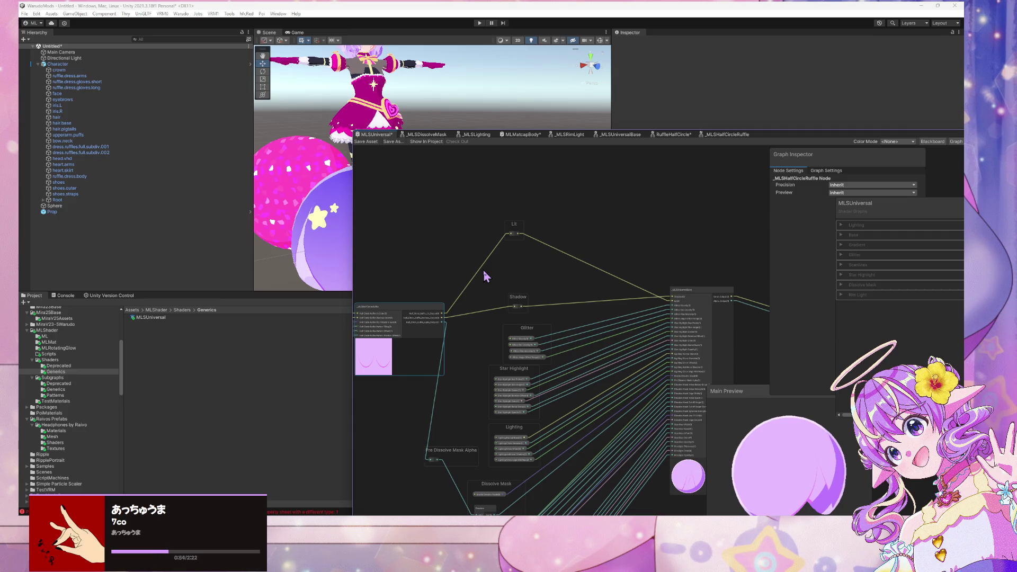
scroll(621, 233, up, 5)
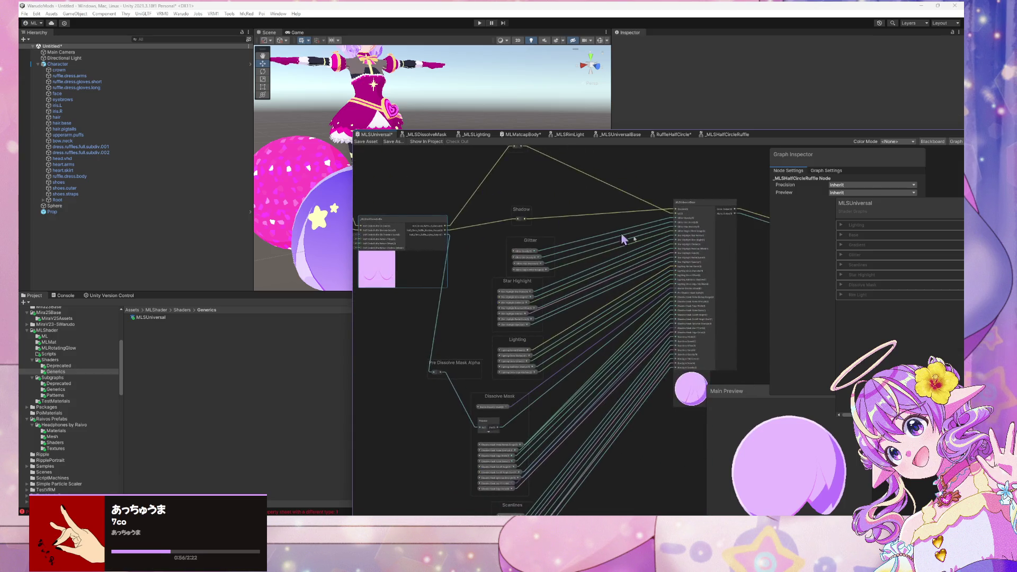
scroll(573, 214, down, 5)
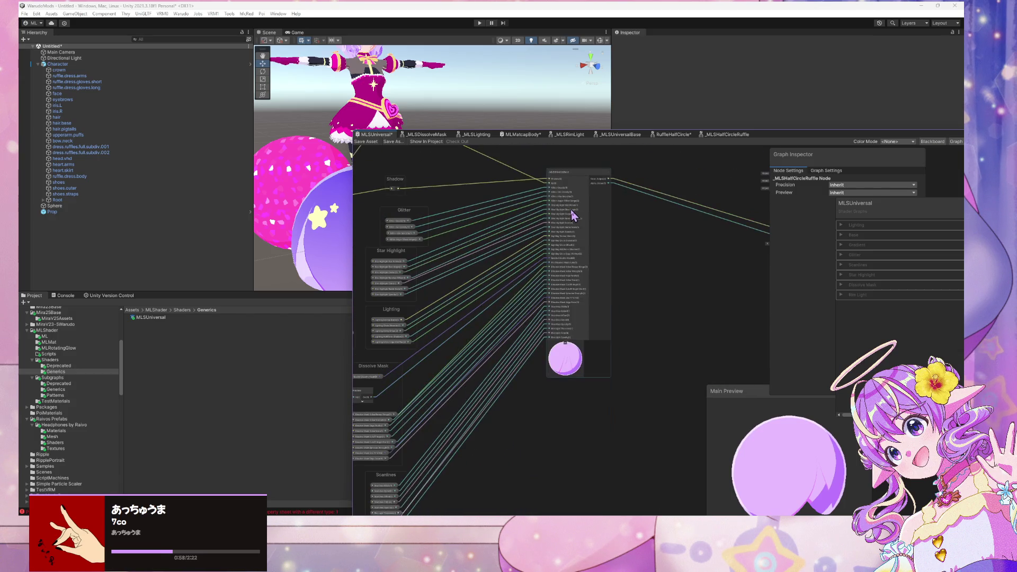
scroll(573, 214, up, 4)
scroll(574, 215, down, 2)
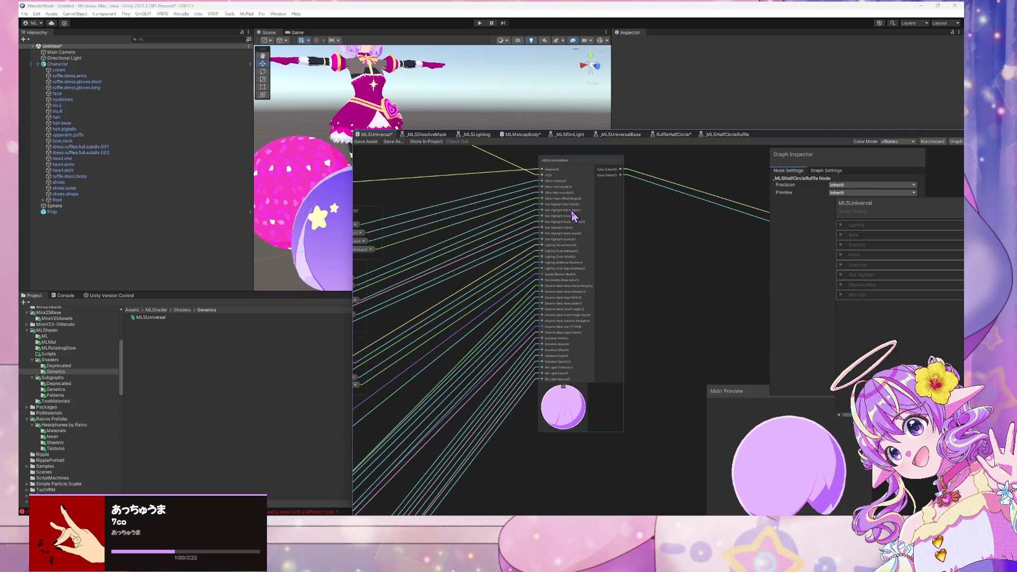
scroll(574, 214, up, 3)
scroll(574, 215, down, 8)
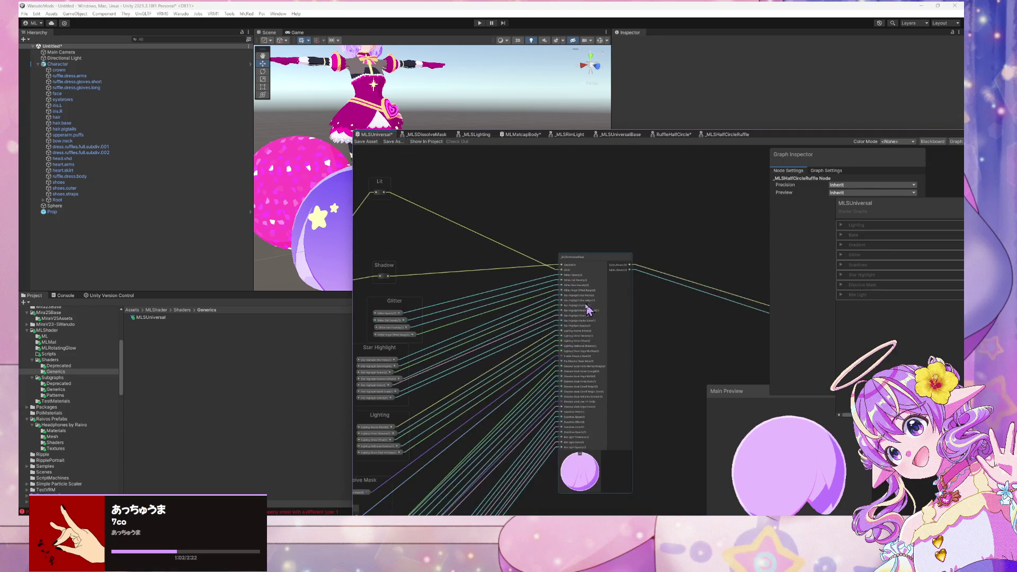
key(f)
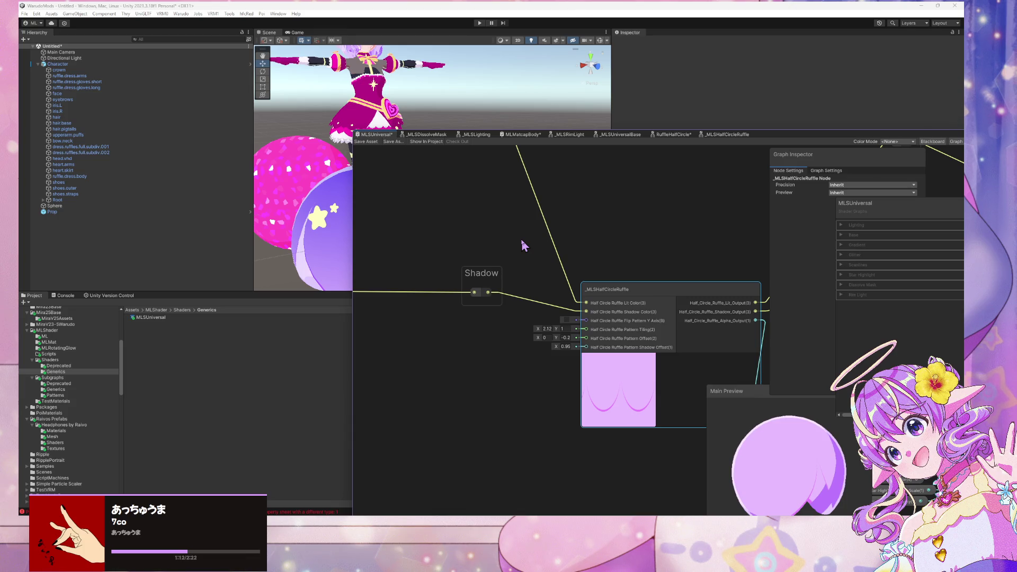
scroll(589, 217, down, 10)
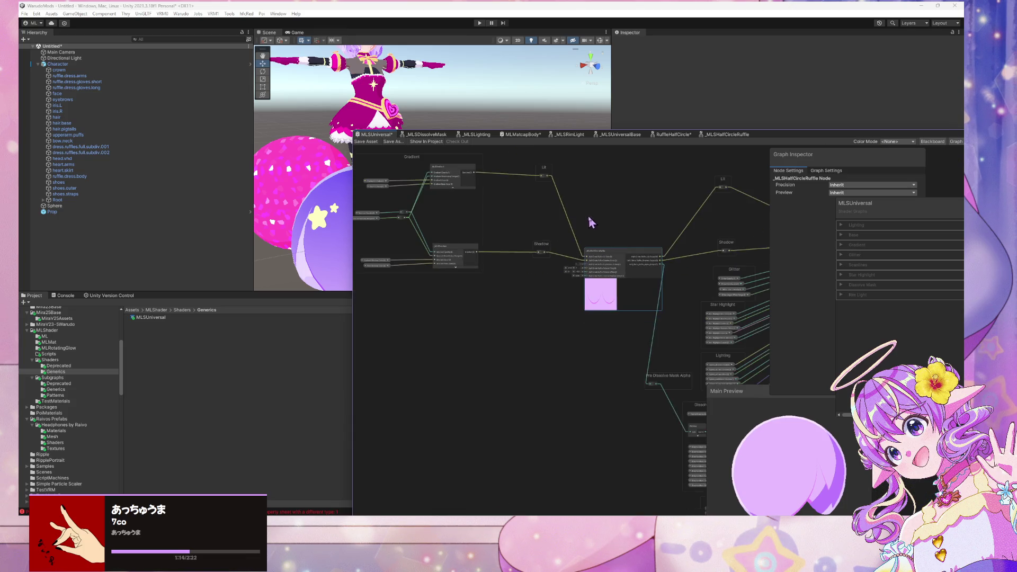
scroll(612, 248, up, 4)
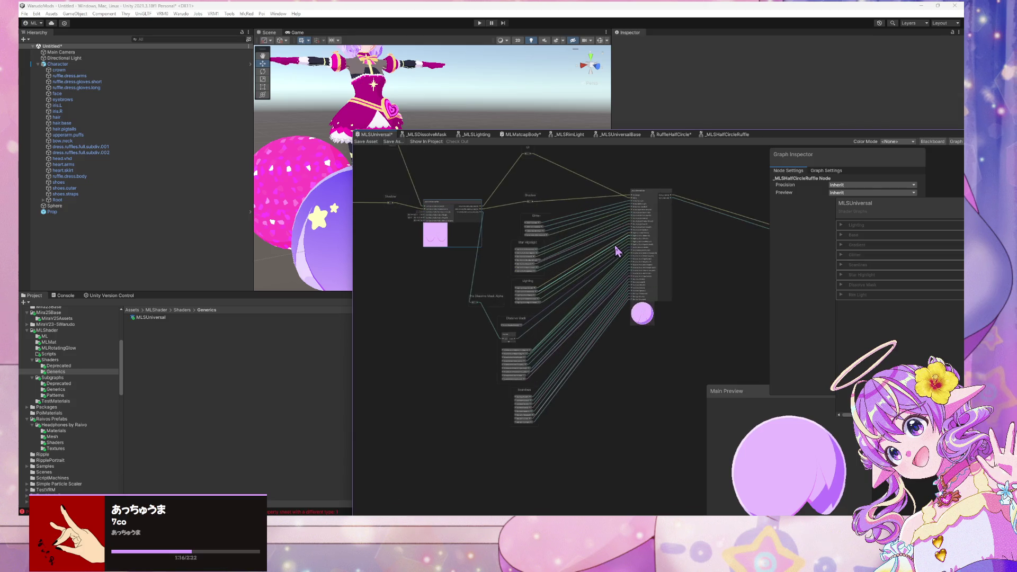
scroll(563, 315, up, 6)
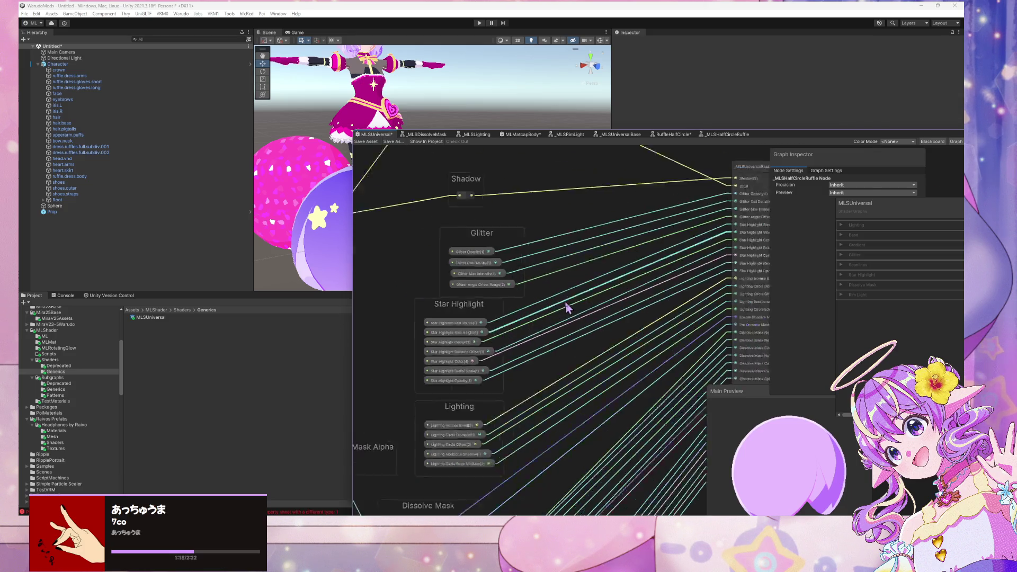
scroll(501, 282, down, 5)
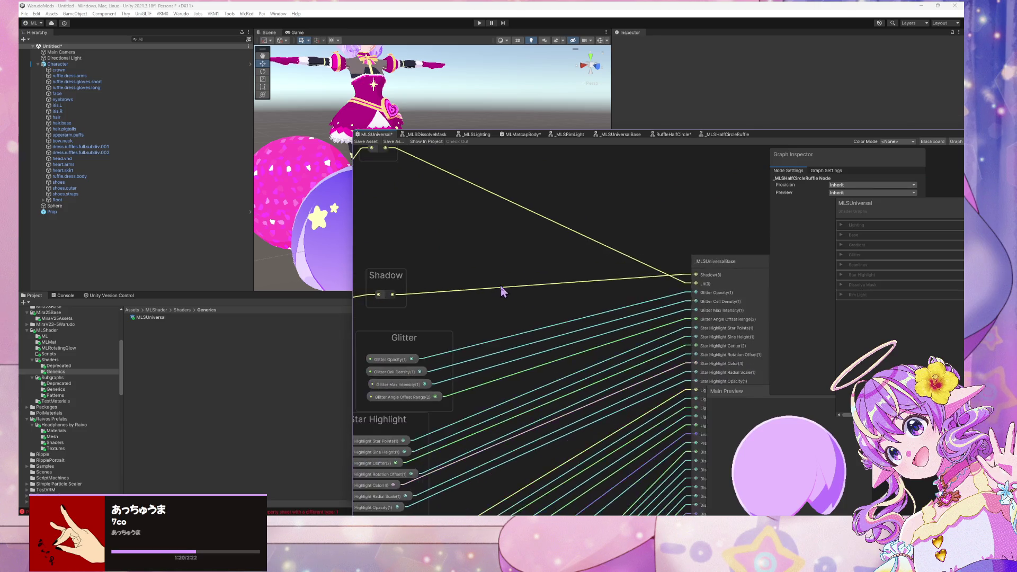
scroll(501, 281, up, 2)
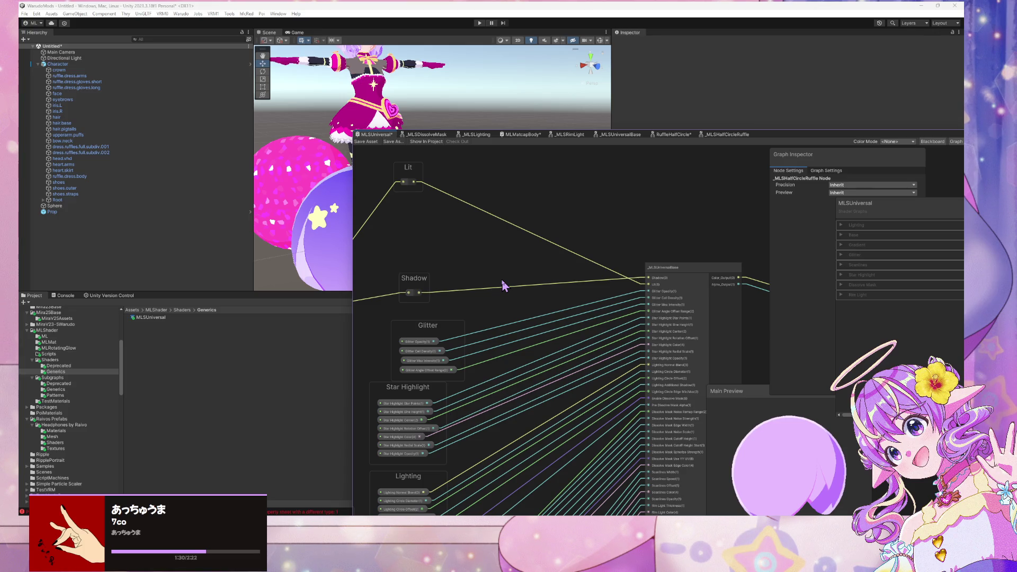
scroll(482, 281, down, 3)
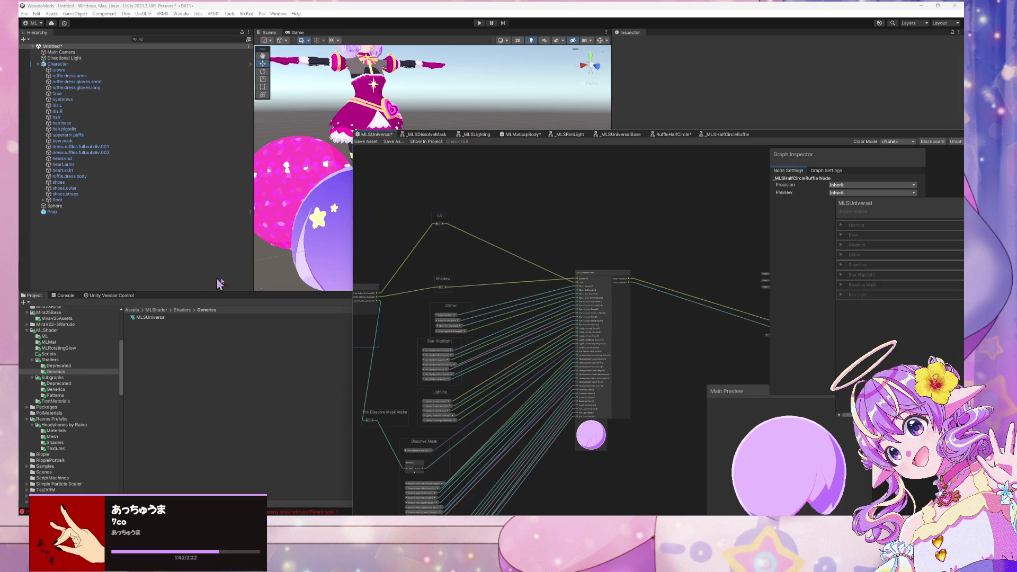
scroll(539, 283, up, 3)
drag(495, 282, 670, 290)
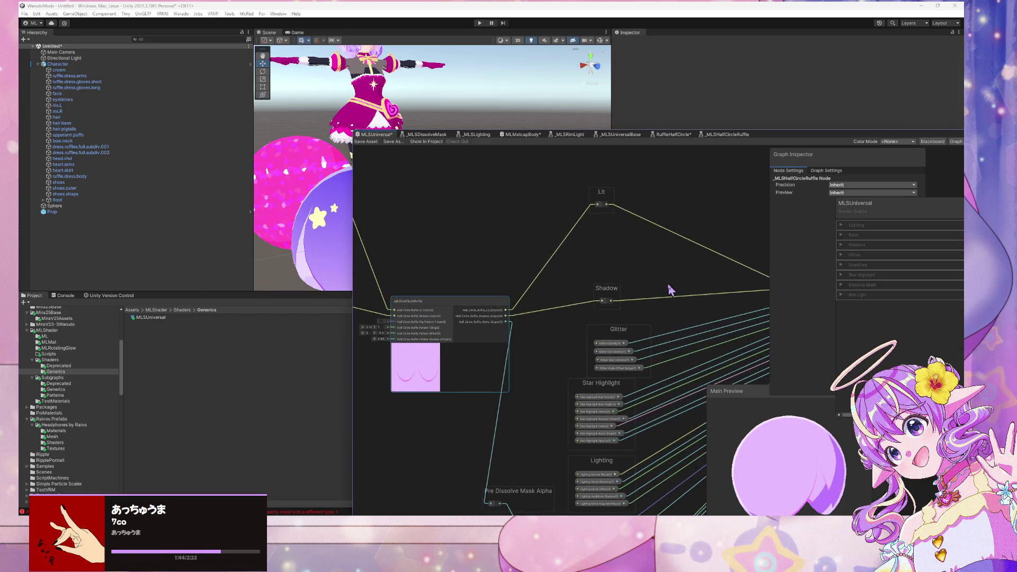
scroll(470, 329, up, 5)
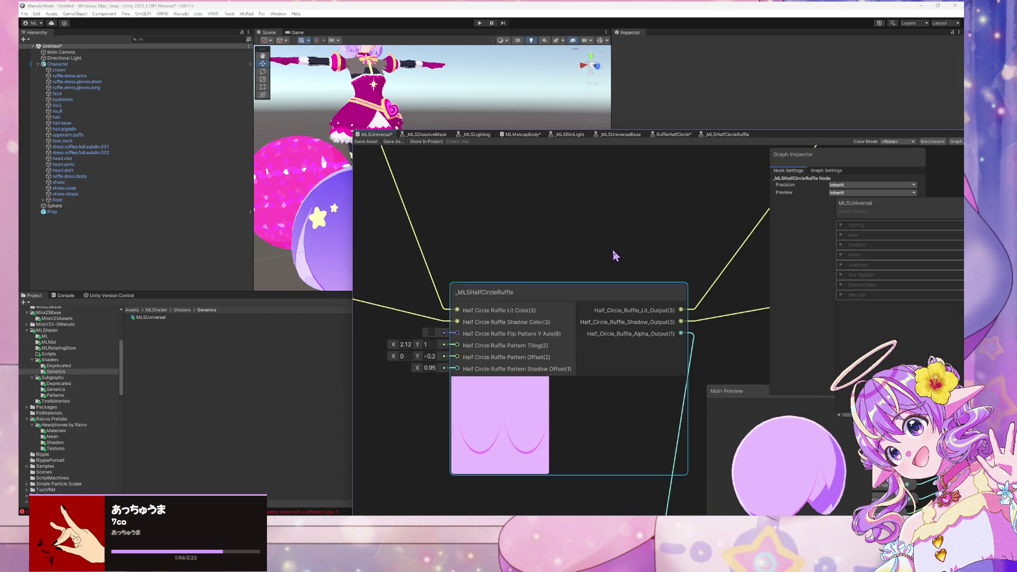
scroll(612, 270, down, 5)
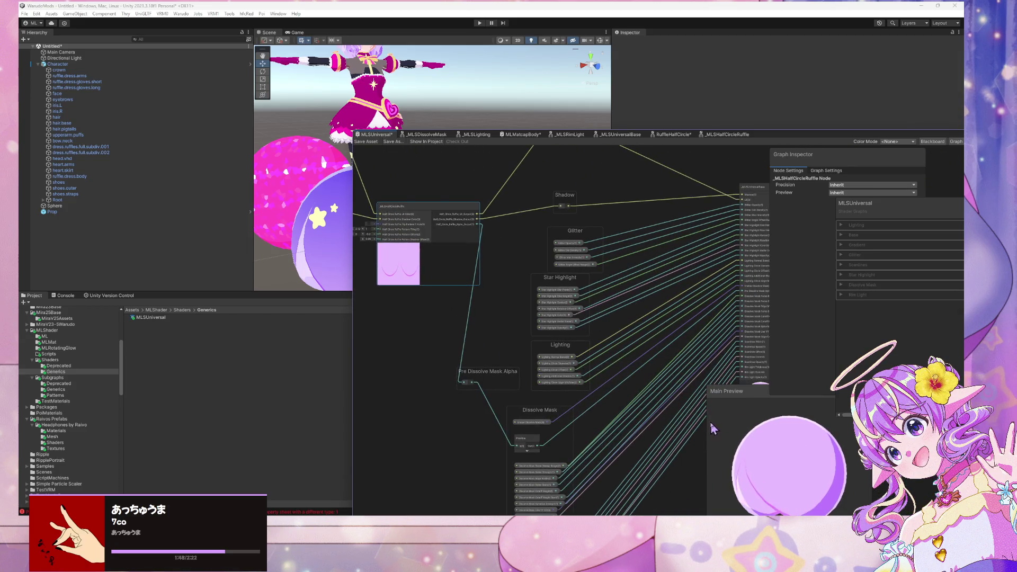
scroll(586, 311, down, 3)
drag(586, 312, 466, 302)
scroll(463, 300, up, 4)
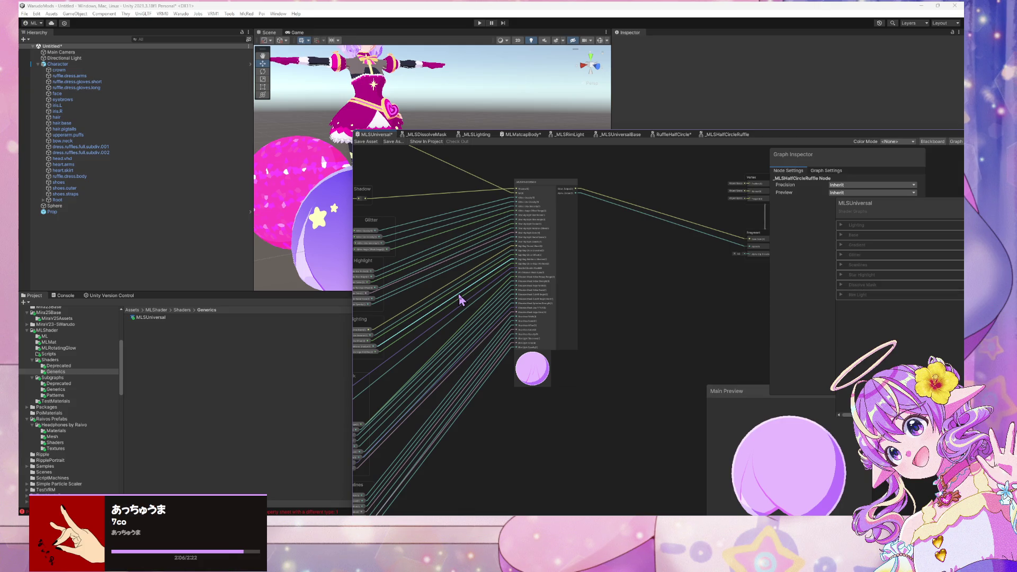
key(a)
key(f)
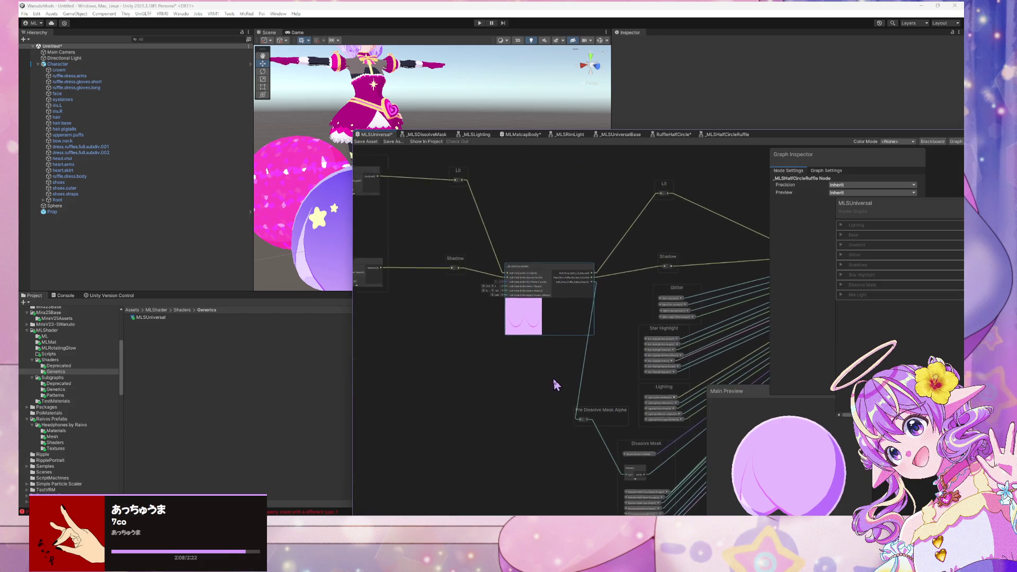
drag(557, 385, 522, 402)
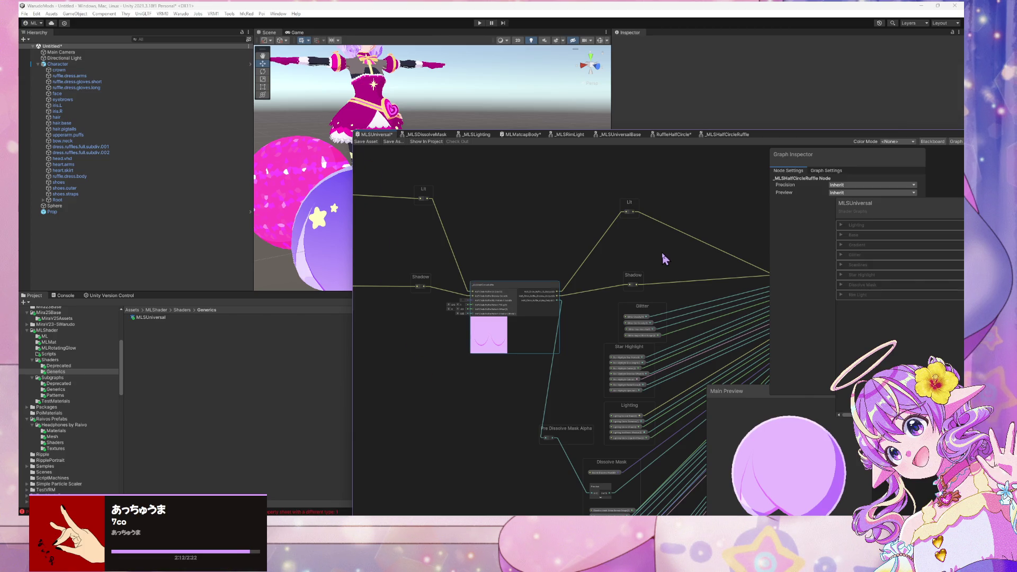
drag(667, 259, 538, 248)
click(613, 268)
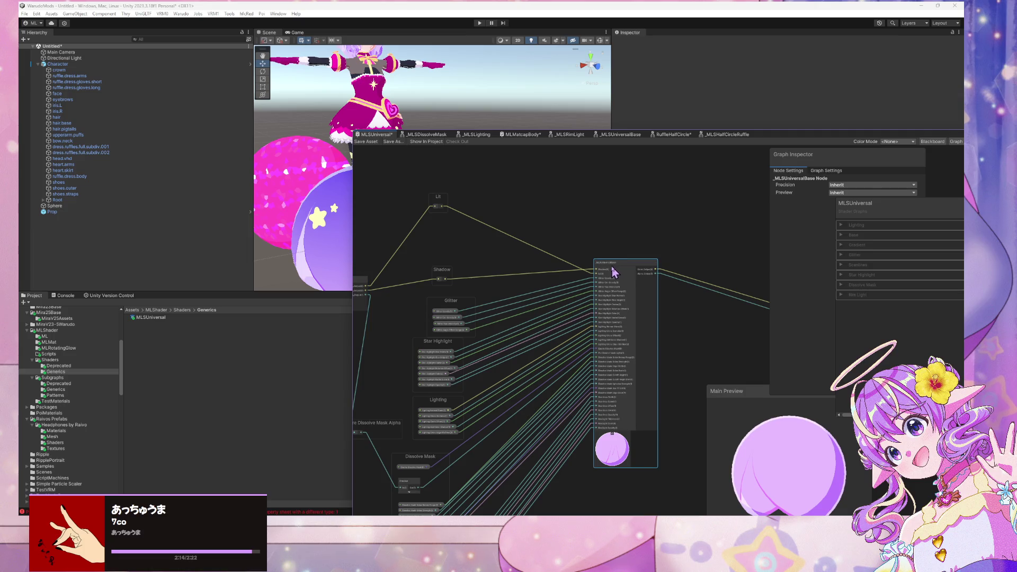
double_click(613, 268)
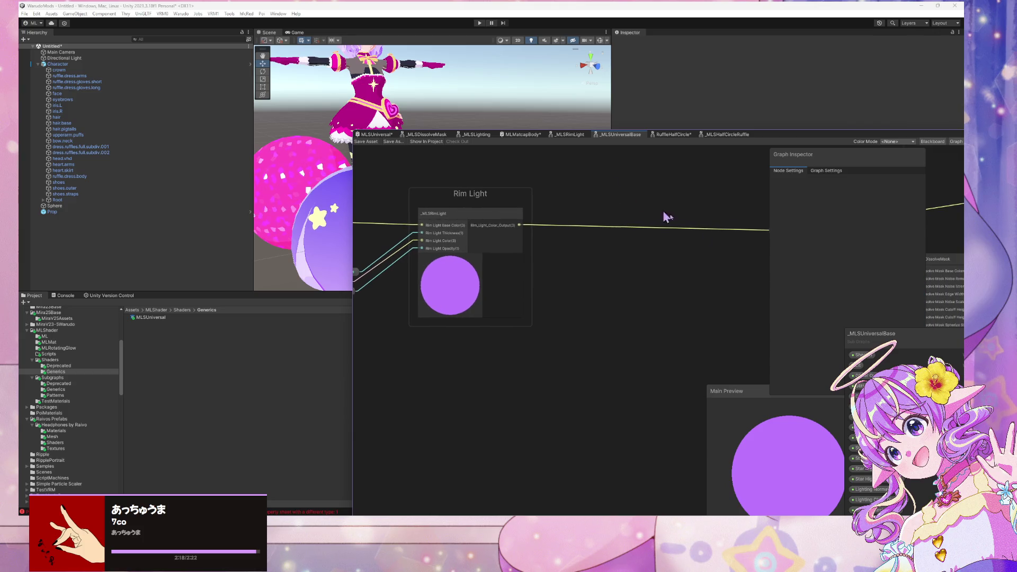
Move the Lit property above Shadow in the Blackboard and save _MLSUniversalBase.
drag(863, 364, 861, 354)
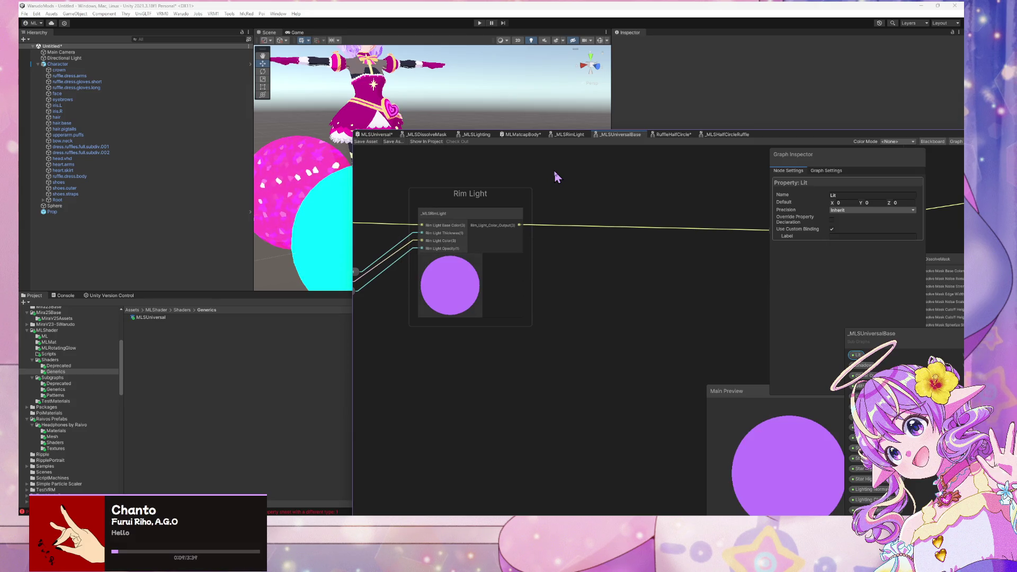
click(370, 136)
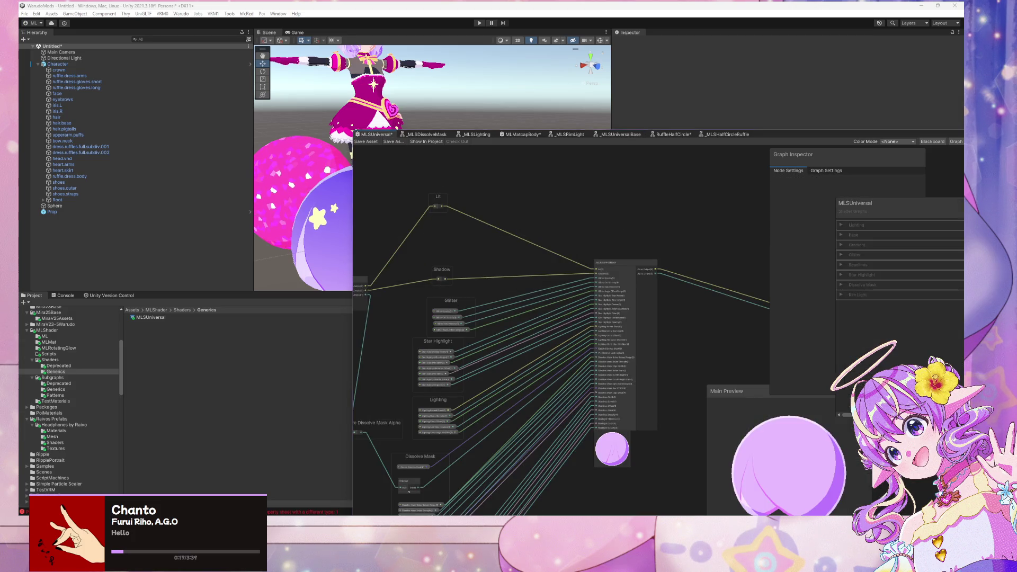
Save the MLSUniversal graph with Ctrl+S.
key(alt+Tab)
key(alt+Tab)
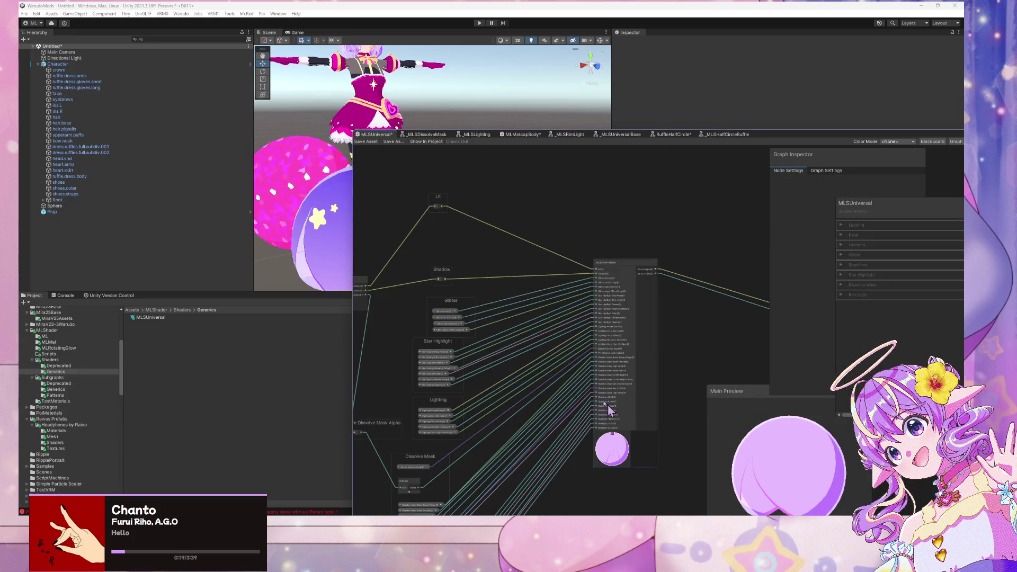
scroll(461, 243, down, 2)
drag(461, 243, 620, 198)
scroll(522, 186, up, 2)
key(ctrl+s)
Connect the left Lit output to the right Lit node and detach Shadow from the ruffle node.
drag(476, 219, 518, 218)
scroll(517, 219, up, 1)
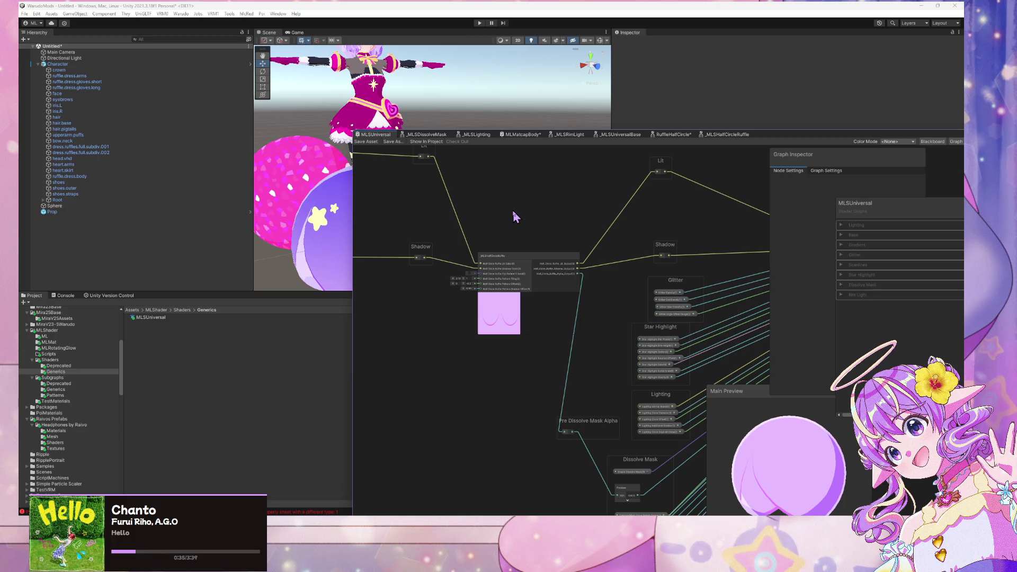
drag(513, 212, 644, 273)
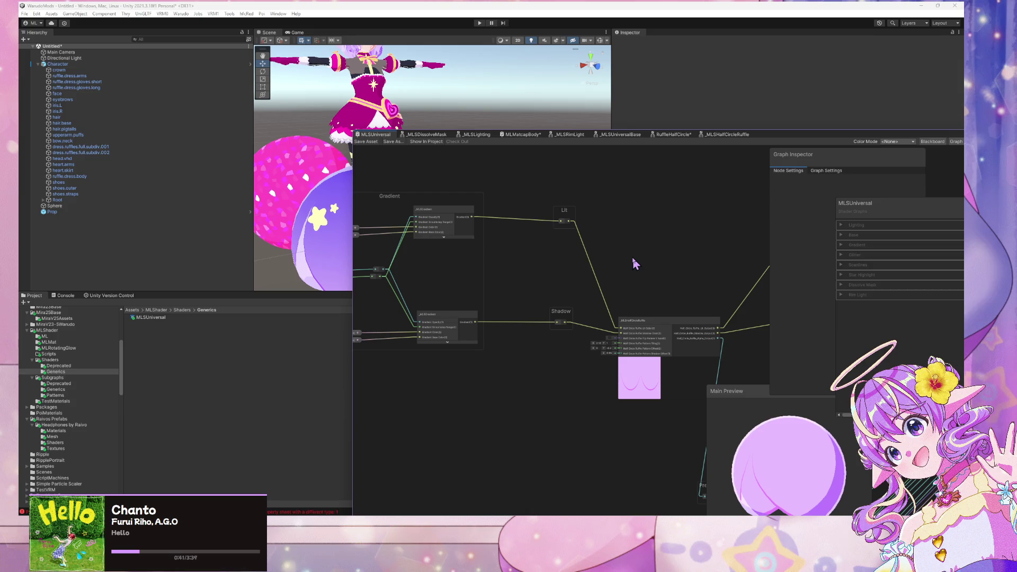
scroll(634, 250, up, 3)
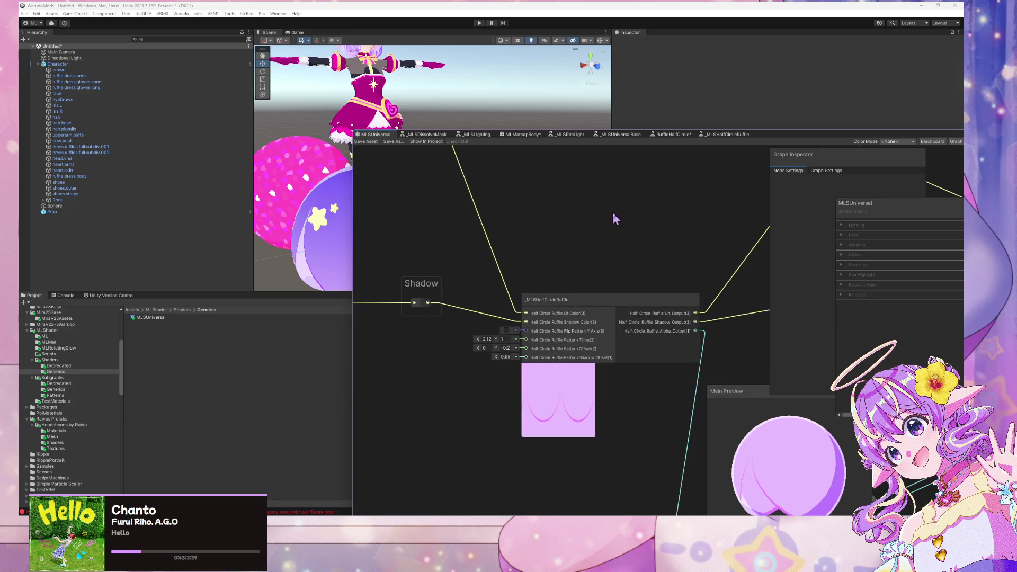
scroll(616, 219, down, 3)
drag(548, 217, 577, 263)
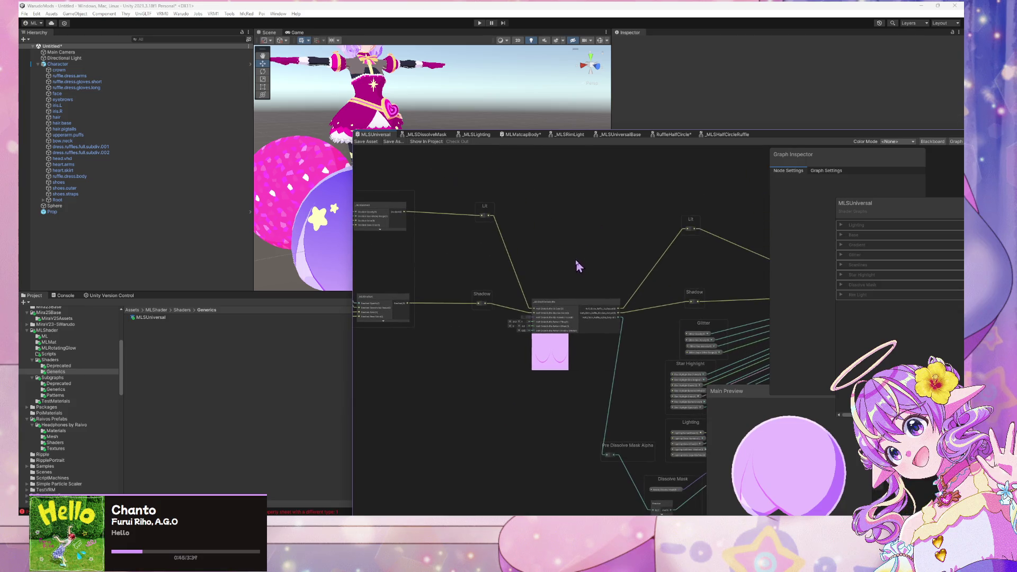
drag(489, 216, 687, 229)
mouse_move(495, 310)
mouse_down()
mouse_move(586, 295)
mouse_move(695, 300)
mouse_up()
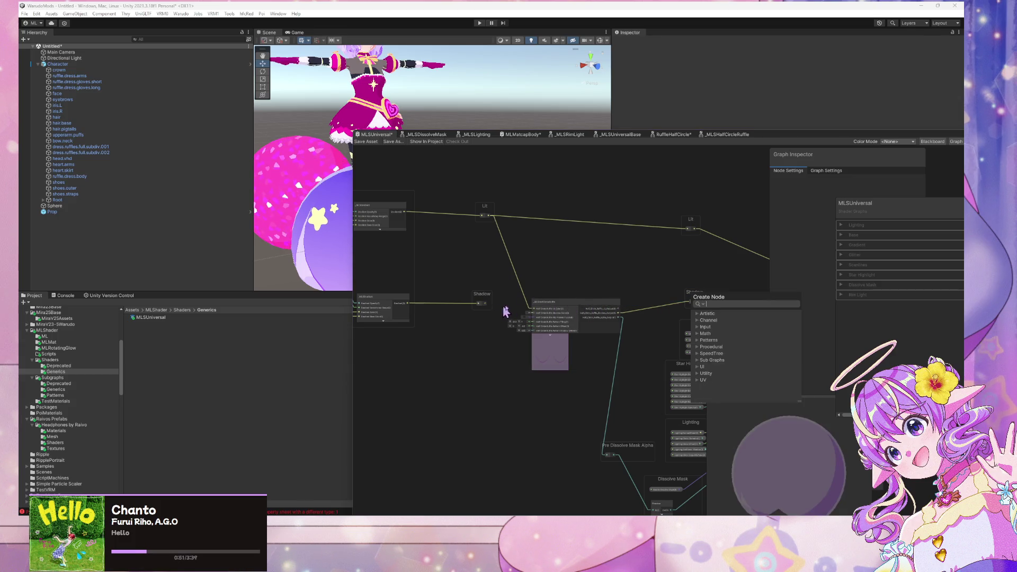
Wire the left Shadow output to the right Shadow node and delete the ruffle node.
drag(582, 311, 565, 344)
mouse_move(484, 303)
mouse_down()
mouse_move(675, 316)
mouse_move(691, 302)
mouse_up()
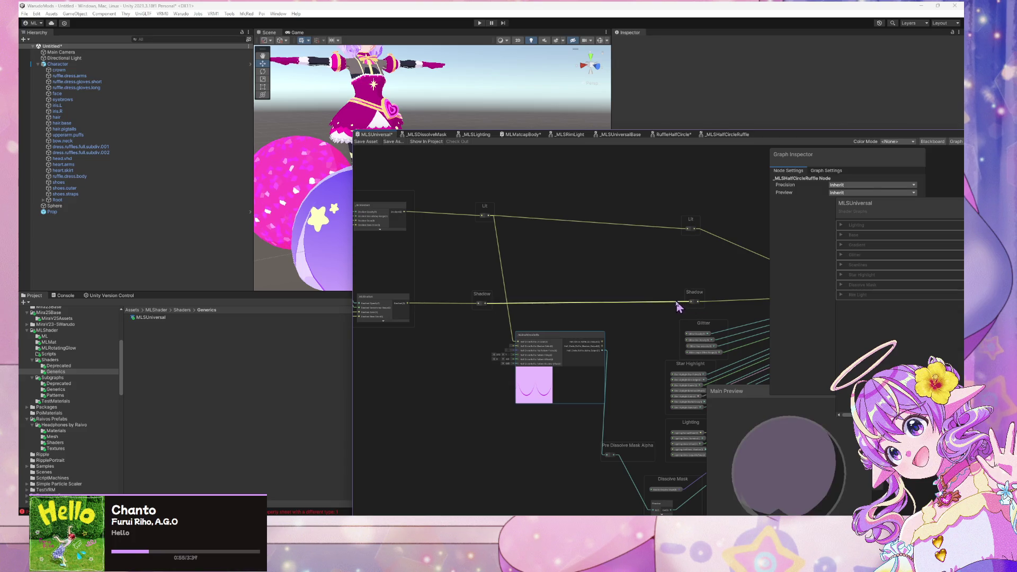
scroll(547, 287, up, 2)
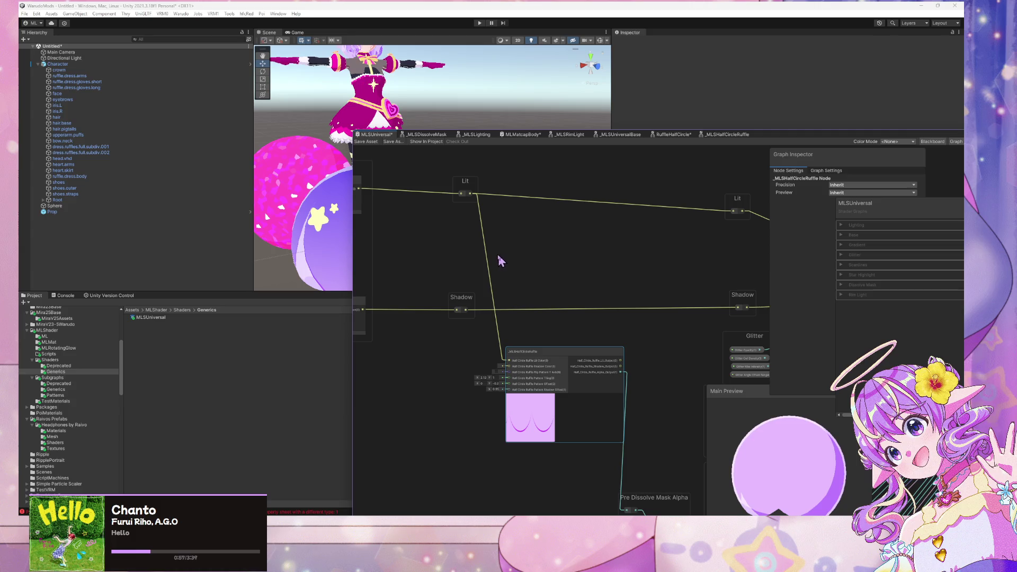
click(516, 264)
scroll(637, 287, down, 2)
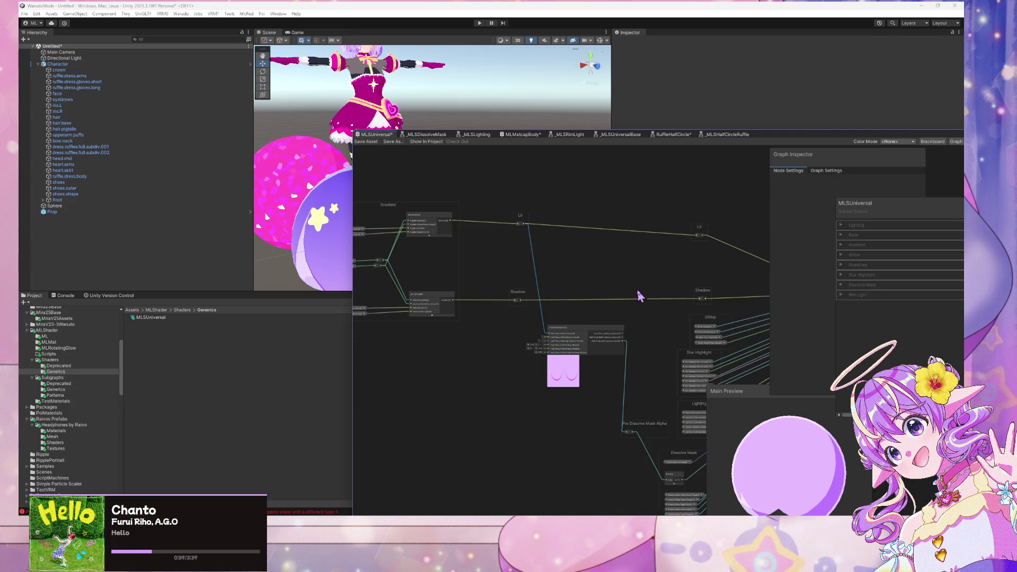
click(595, 325)
key(Delete)
drag(639, 324, 632, 276)
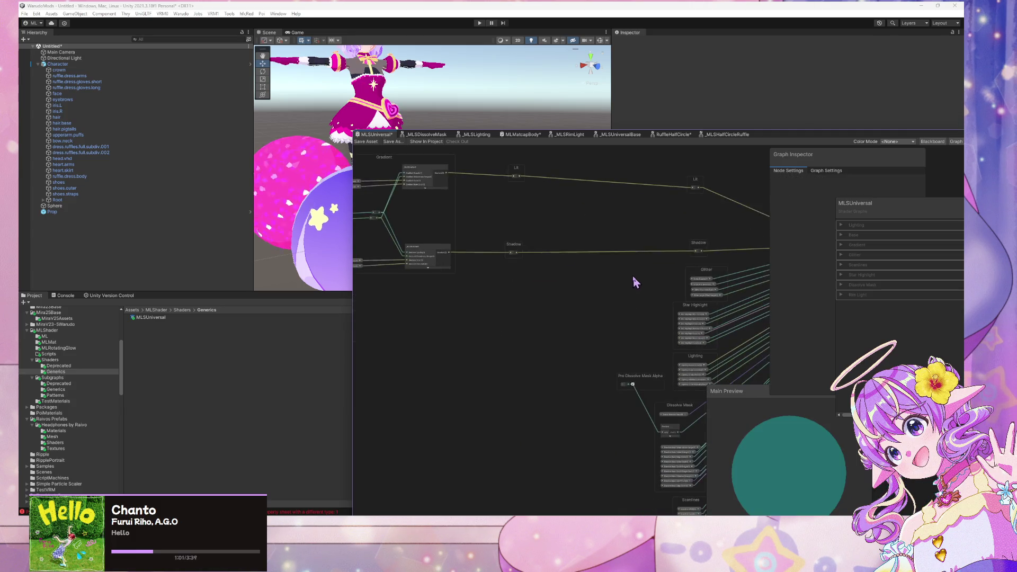
scroll(628, 281, up, 2)
Add a Float node feeding Pre Dissolve Mask Alpha and save the graph.
drag(621, 438, 570, 429)
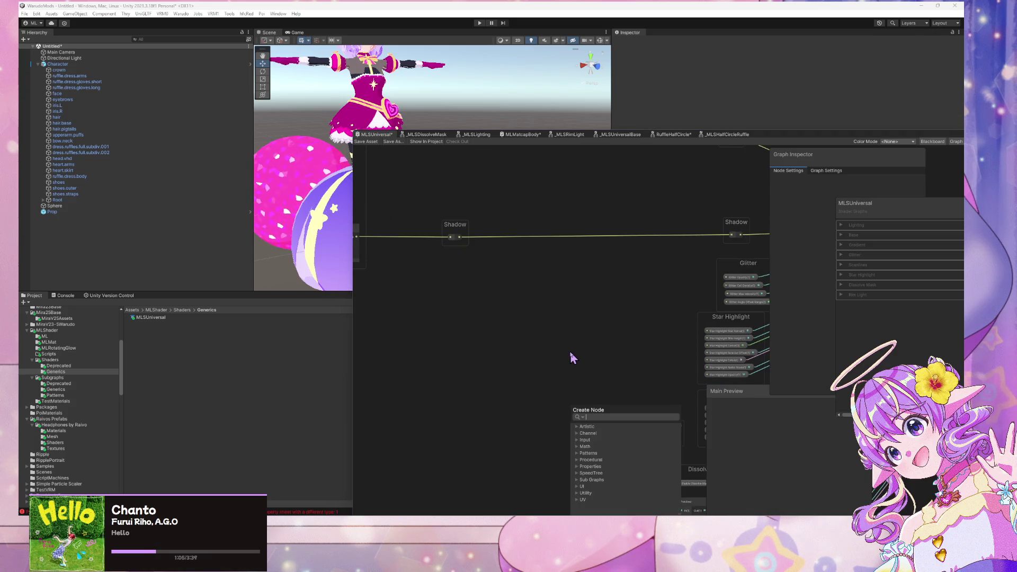
text(float)
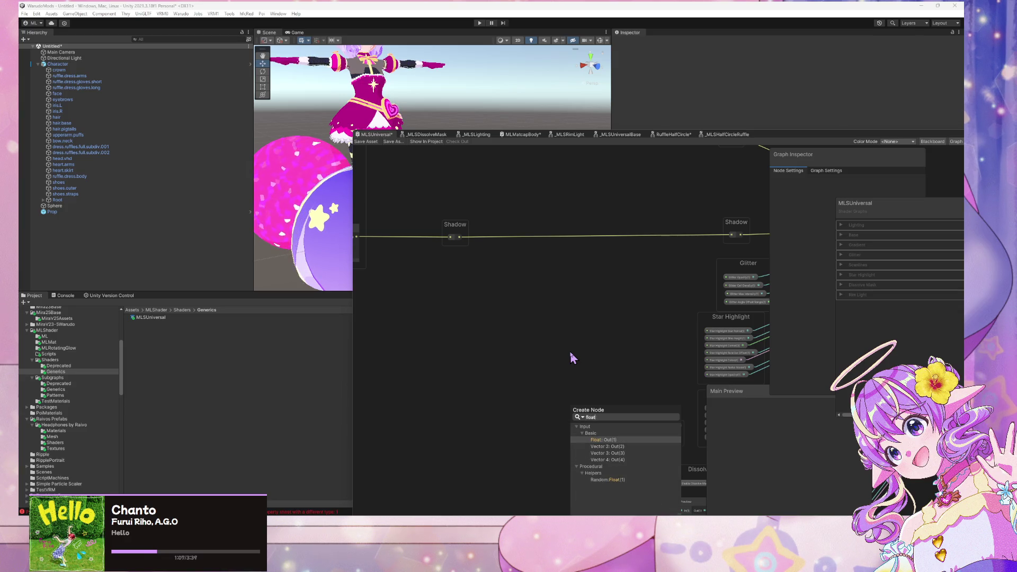
key(Return)
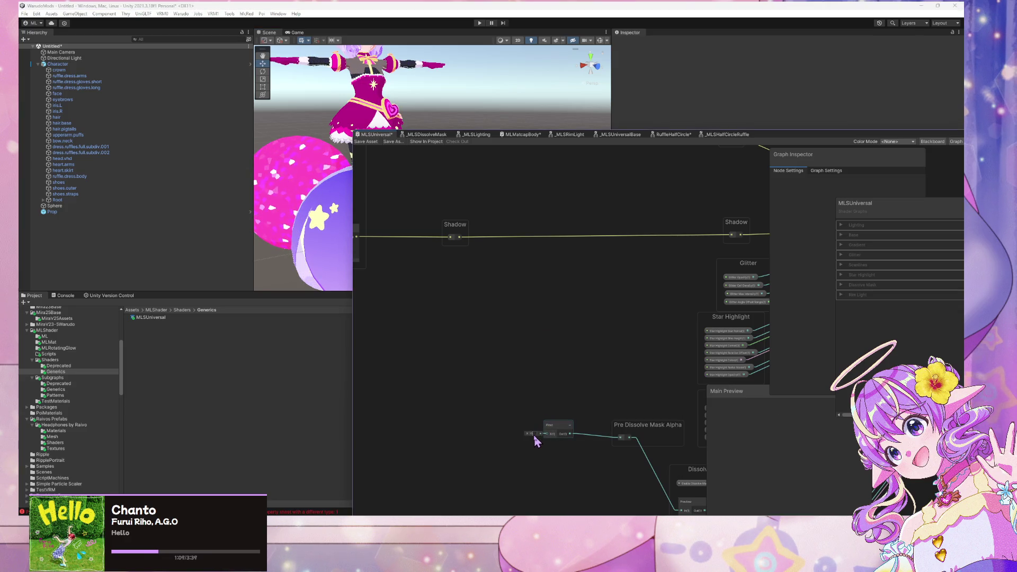
drag(573, 404, 517, 294)
scroll(517, 294, up, 2)
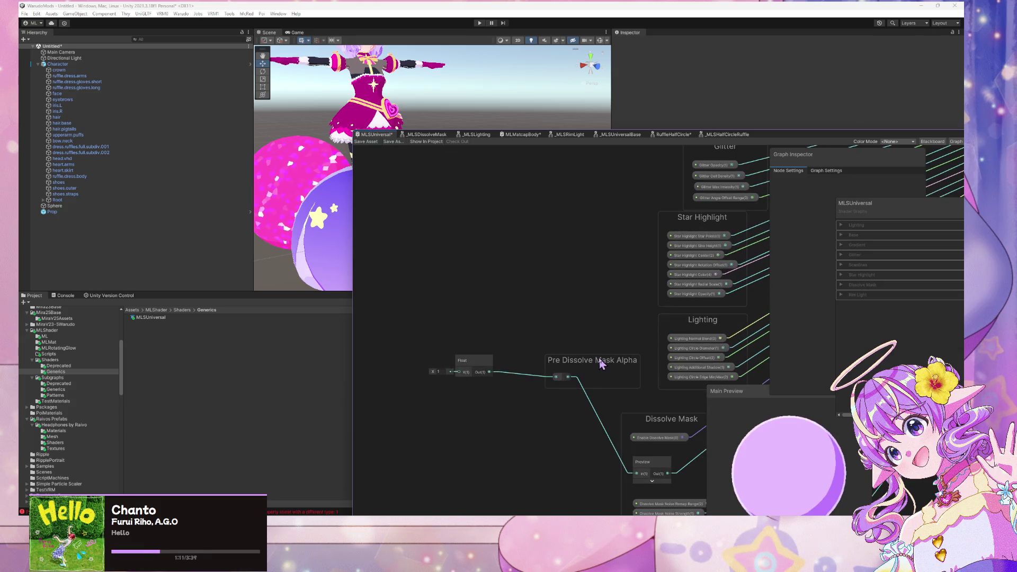
drag(601, 364, 595, 275)
drag(538, 293, 516, 334)
click(513, 337)
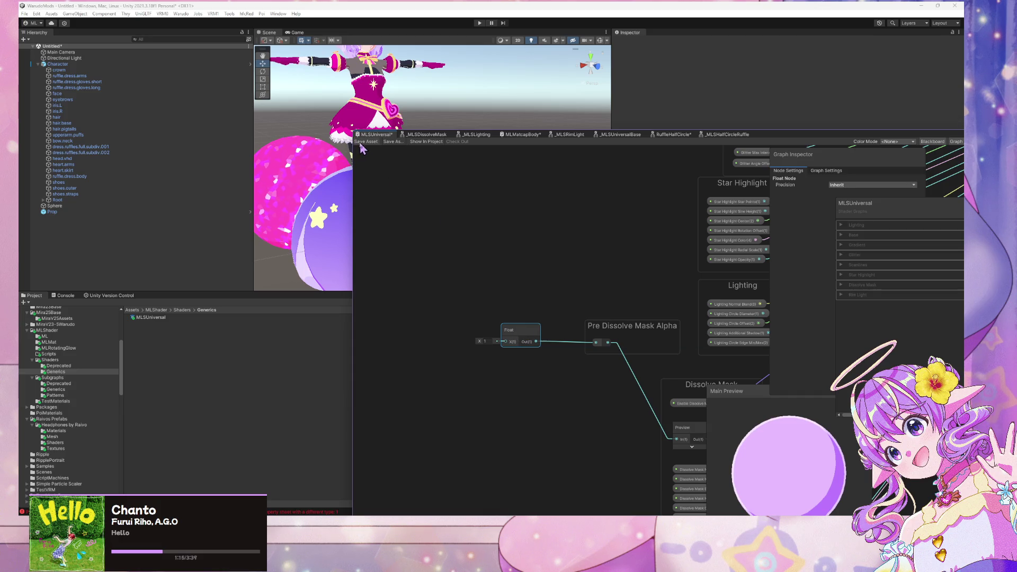
click(366, 141)
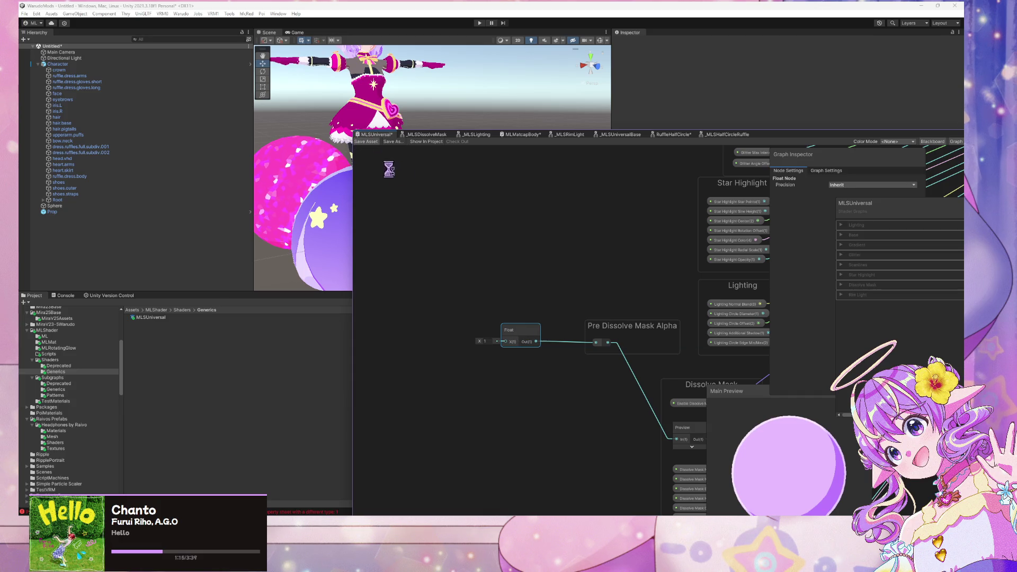
Move the Float node into the Pre Dissolve Mask Alpha group and reposition the group.
scroll(579, 267, down, 2)
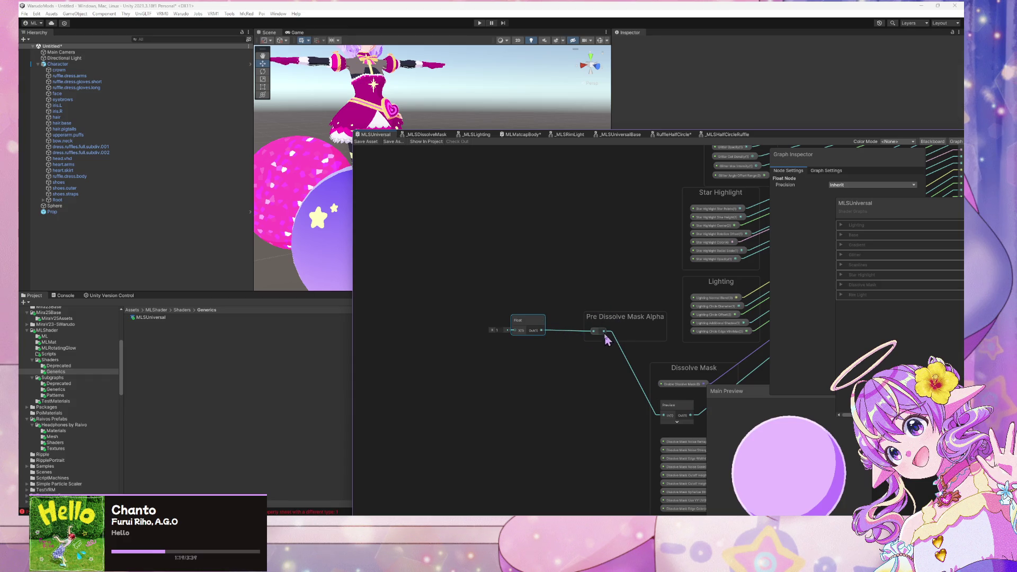
mouse_move(527, 331)
mouse_down()
mouse_move(609, 327)
mouse_move(594, 326)
mouse_up()
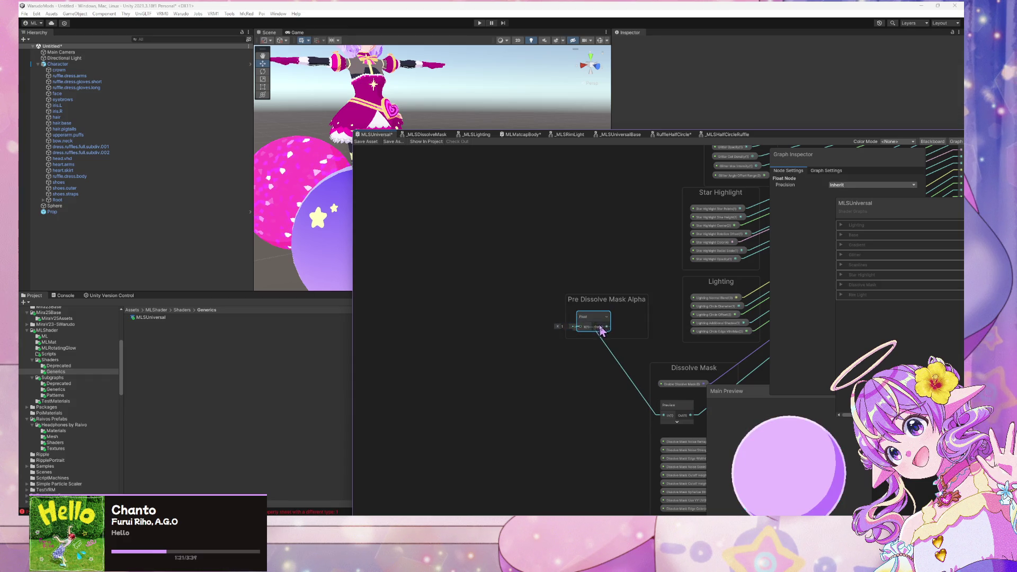
double_click(581, 328)
key(Delete)
drag(568, 307, 601, 315)
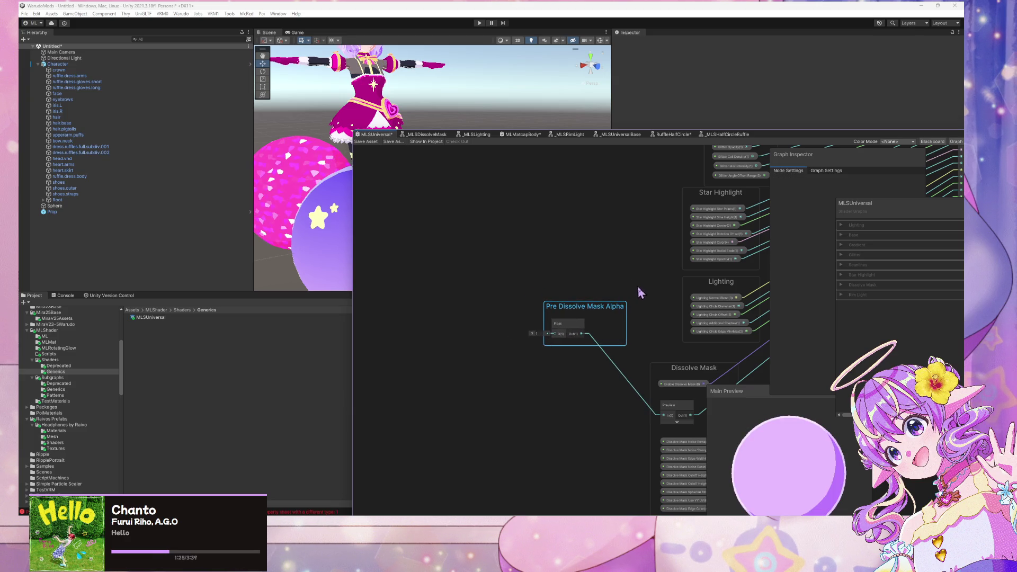
Save the MLSUniversal shader graph.
scroll(620, 282, down, 3)
scroll(618, 266, up, 2)
click(590, 284)
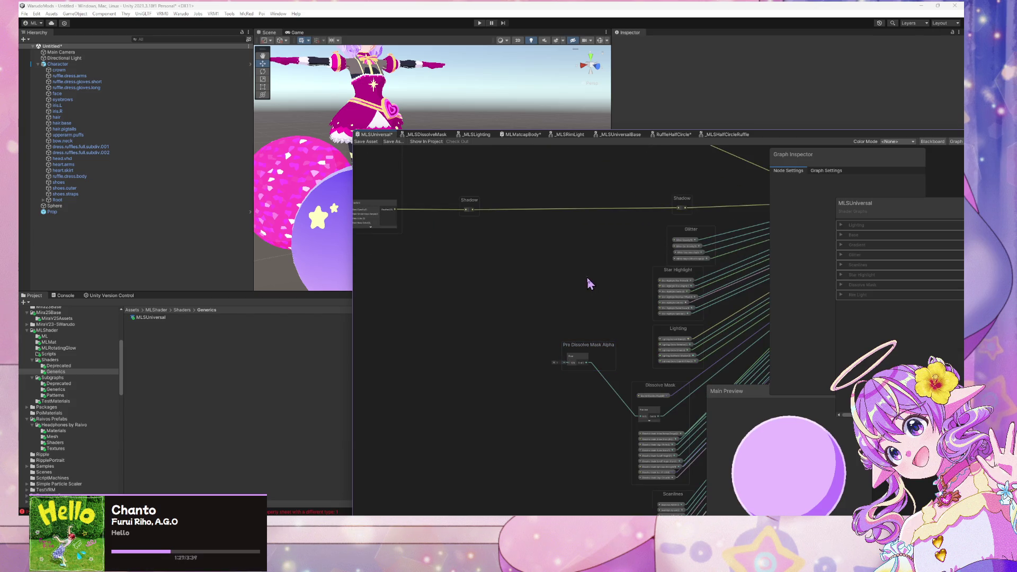
mouse_move(588, 283)
mouse_down()
mouse_move(580, 345)
mouse_move(629, 364)
mouse_up()
click(370, 142)
Nudge the Lit reroute node slightly up and left.
scroll(605, 258, down, 3)
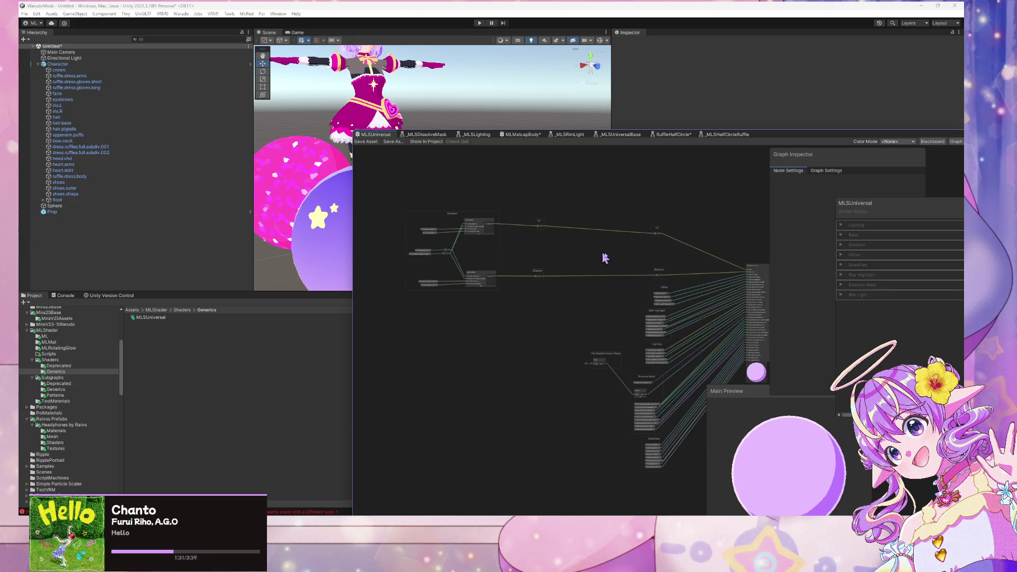
scroll(571, 268, up, 3)
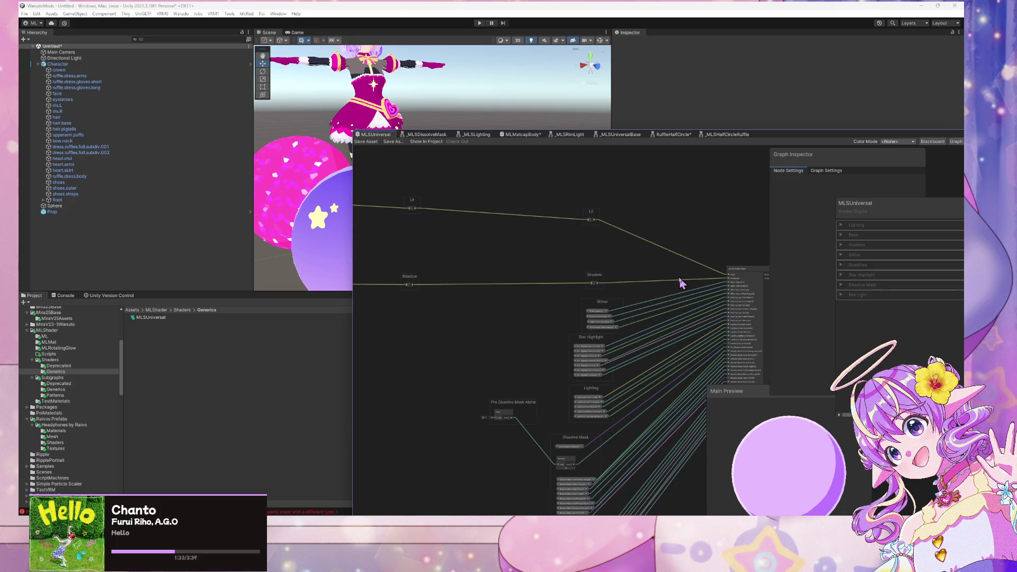
drag(681, 284, 534, 175)
mouse_move(582, 269)
mouse_down()
mouse_move(556, 295)
mouse_move(656, 318)
mouse_up()
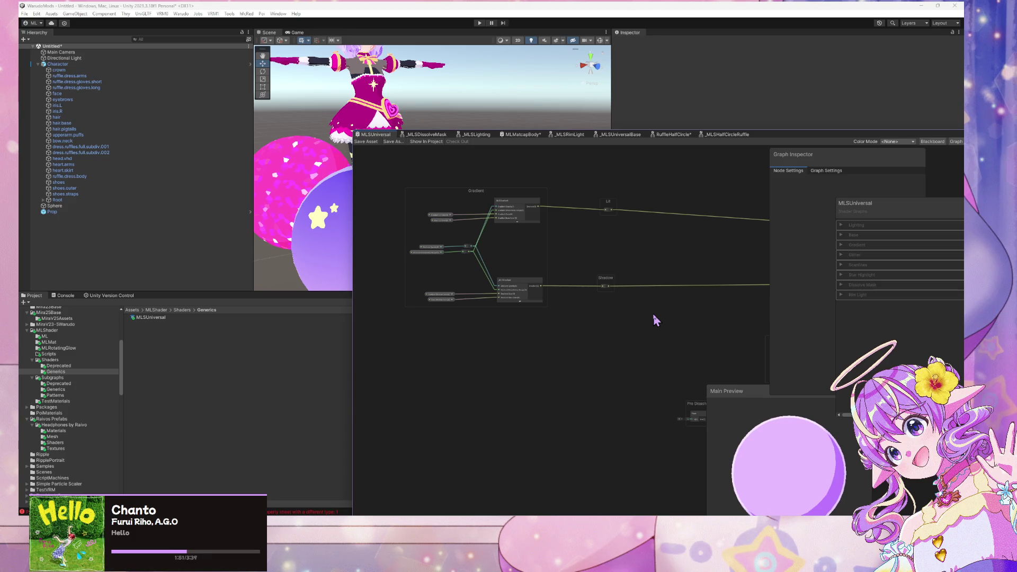
mouse_move(758, 141)
mouse_down()
mouse_move(872, 136)
mouse_move(817, 70)
mouse_move(857, 137)
mouse_move(760, 157)
mouse_up()
scroll(621, 270, down, 3)
scroll(621, 271, up, 5)
click(644, 225)
drag(645, 227, 644, 225)
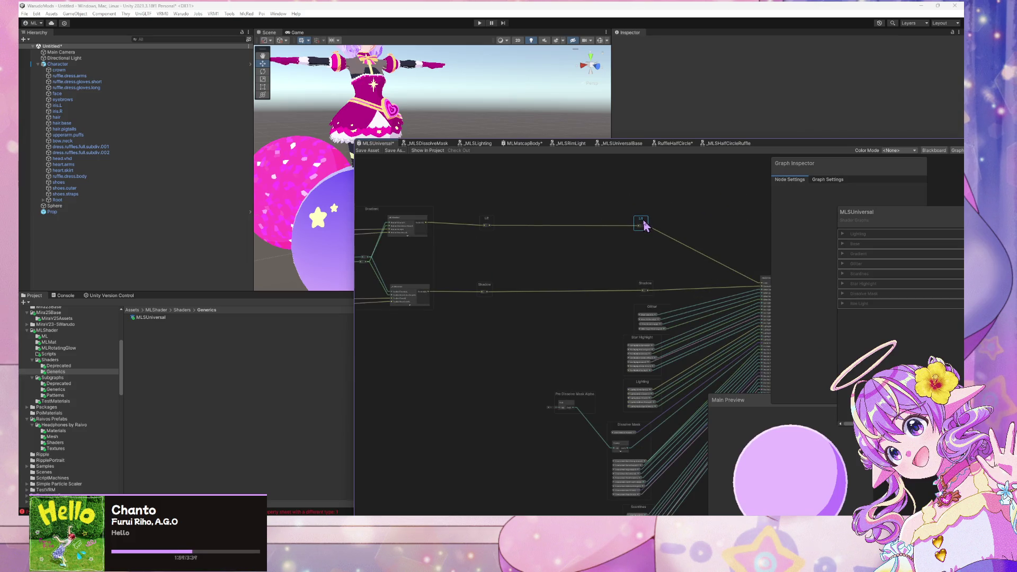
Nudge the Glitter group slightly up and left.
scroll(597, 216, up, 3)
scroll(597, 216, down, 3)
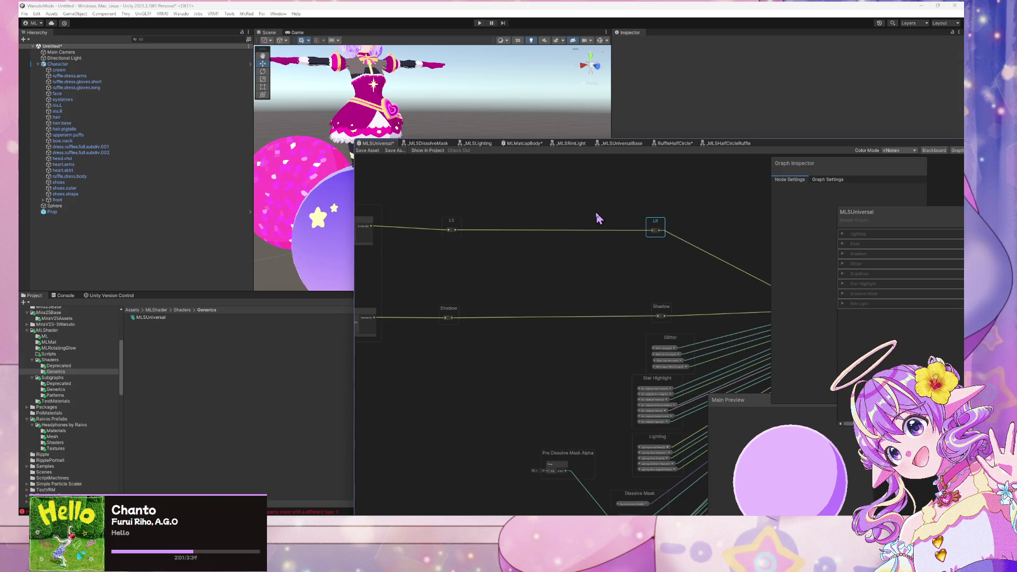
drag(738, 295, 608, 221)
scroll(608, 221, up, 3)
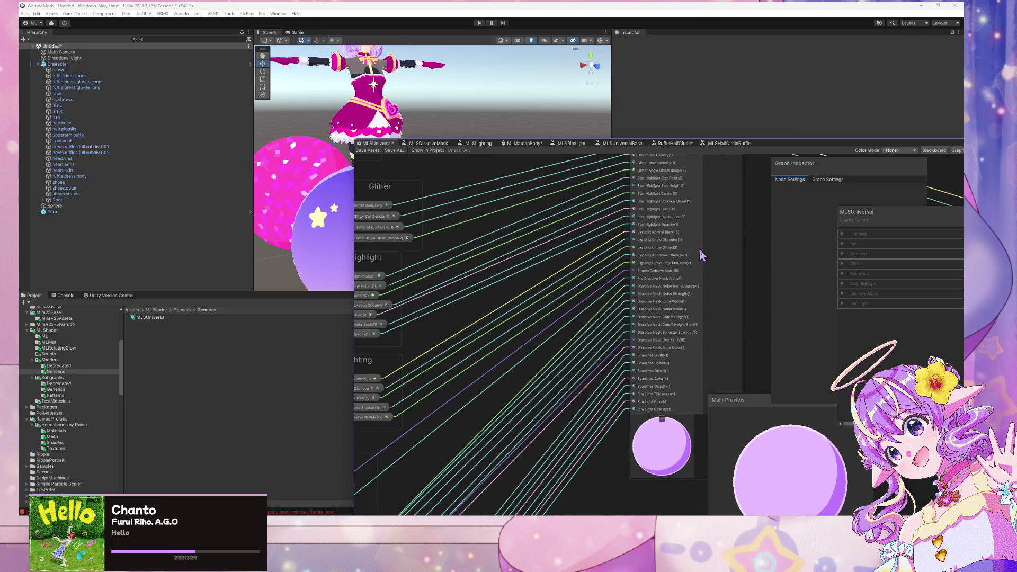
scroll(700, 249, down, 3)
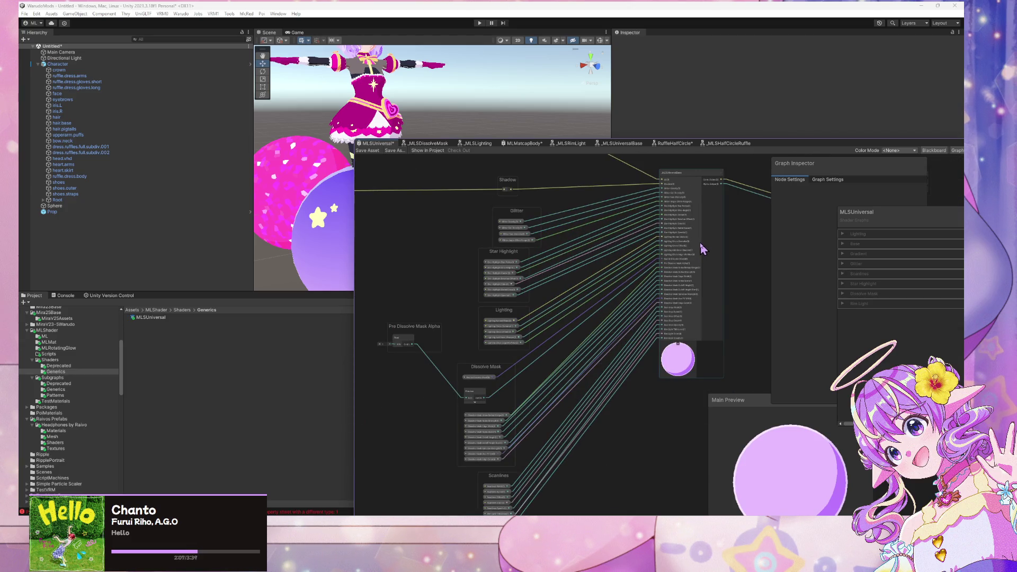
scroll(700, 241, up, 2)
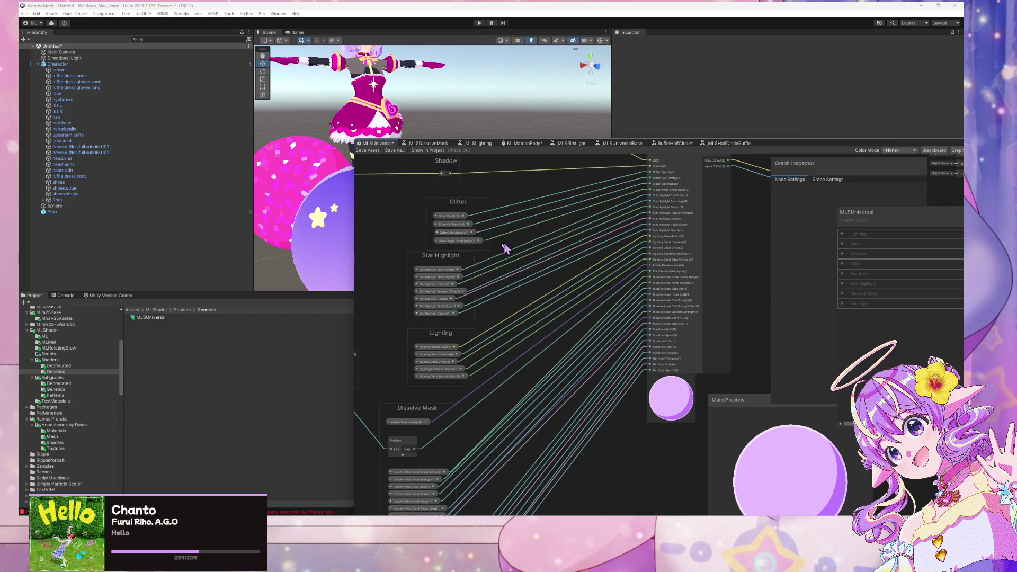
click(456, 207)
drag(455, 204, 449, 203)
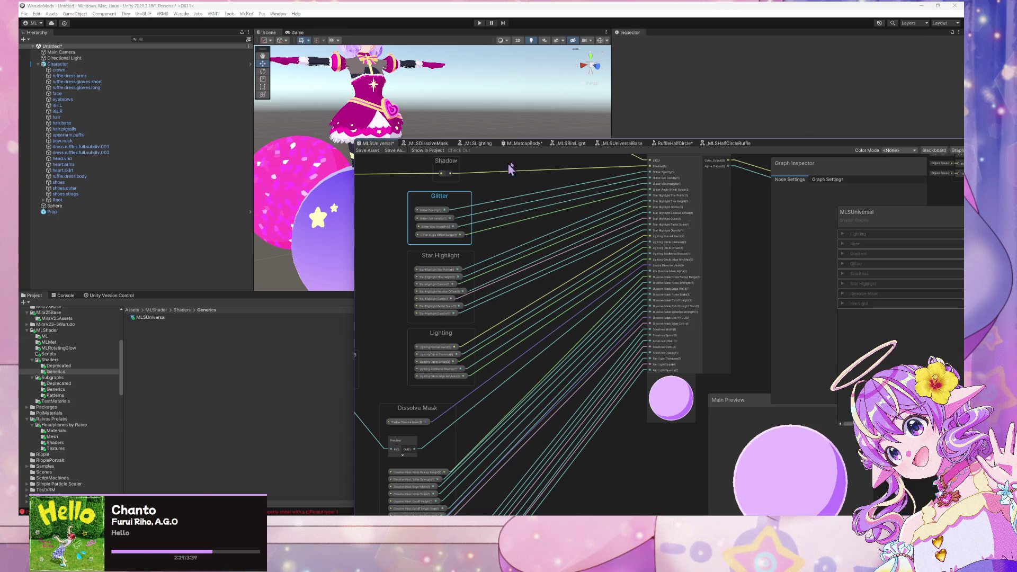
drag(707, 201, 649, 291)
Open the _MLSUniversalBase subgraph and inspect its Glitter, Star Highlight and Dissolve Mask groups.
double_click(628, 260)
mouse_move(561, 242)
mouse_down()
mouse_move(731, 275)
mouse_move(692, 307)
mouse_move(558, 329)
mouse_move(552, 375)
mouse_move(673, 422)
mouse_move(581, 390)
mouse_move(593, 404)
mouse_move(662, 409)
mouse_up()
scroll(663, 409, down, 3)
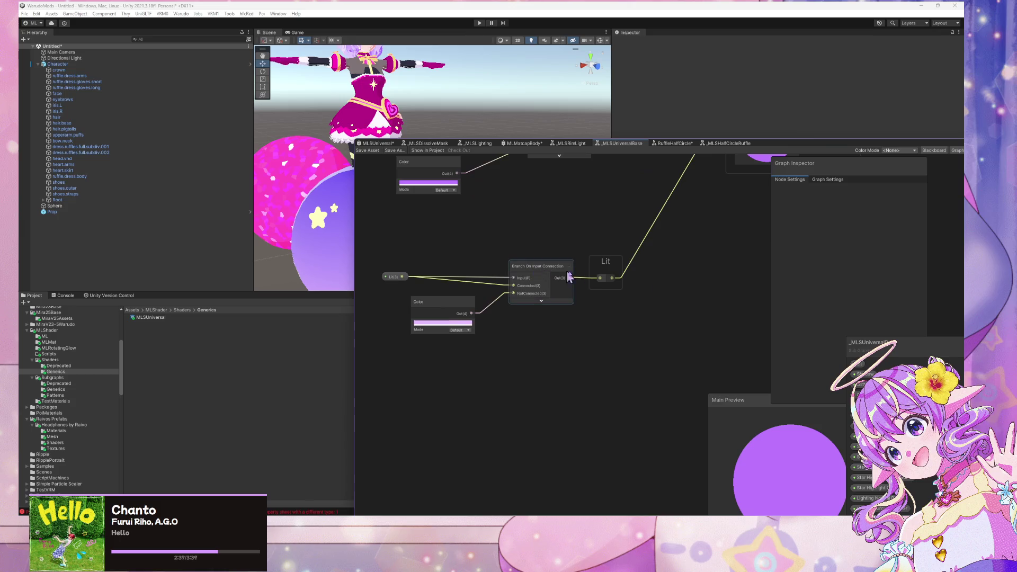
scroll(695, 266, down, 3)
mouse_move(617, 306)
mouse_down()
mouse_move(379, 352)
mouse_move(427, 325)
mouse_move(477, 325)
mouse_move(424, 328)
mouse_up()
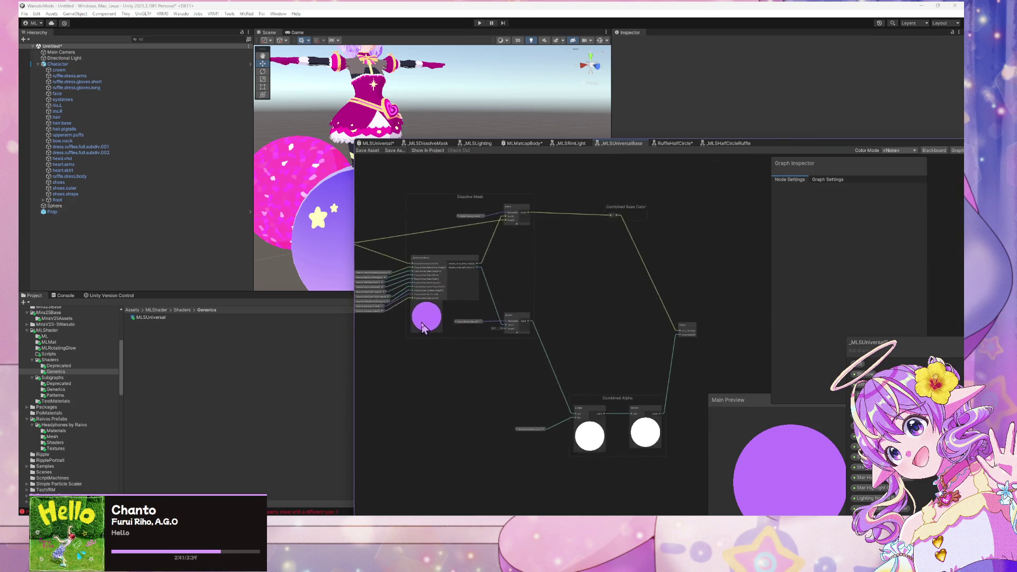
scroll(586, 345, up, 5)
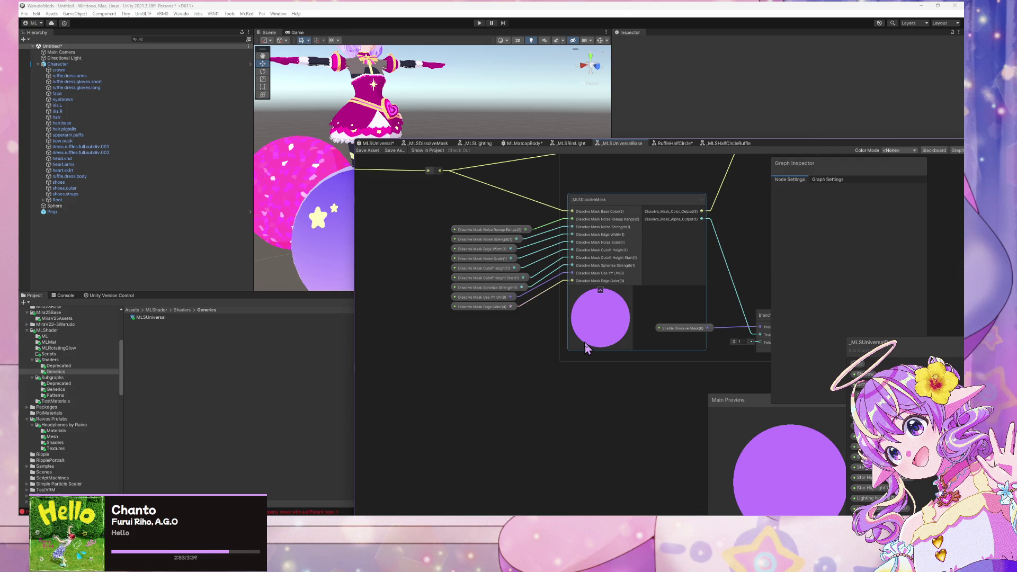
Return to the MLSUniversal graph and save it.
click(378, 144)
scroll(459, 193, down, 3)
click(367, 151)
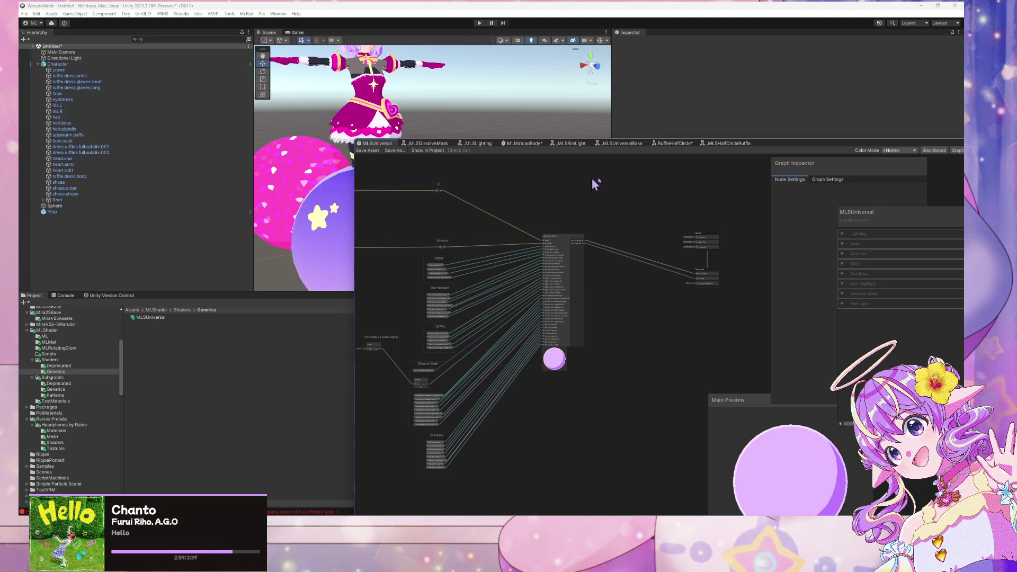
drag(778, 145, 822, 134)
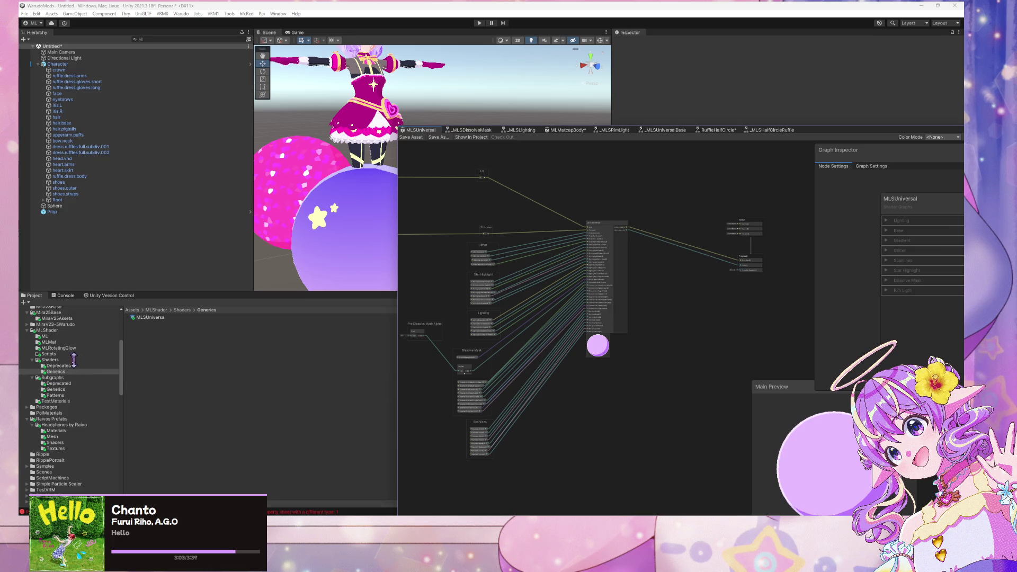
Create a new folder named 'Patterns' inside the Shaders folder.
click(58, 365)
click(59, 359)
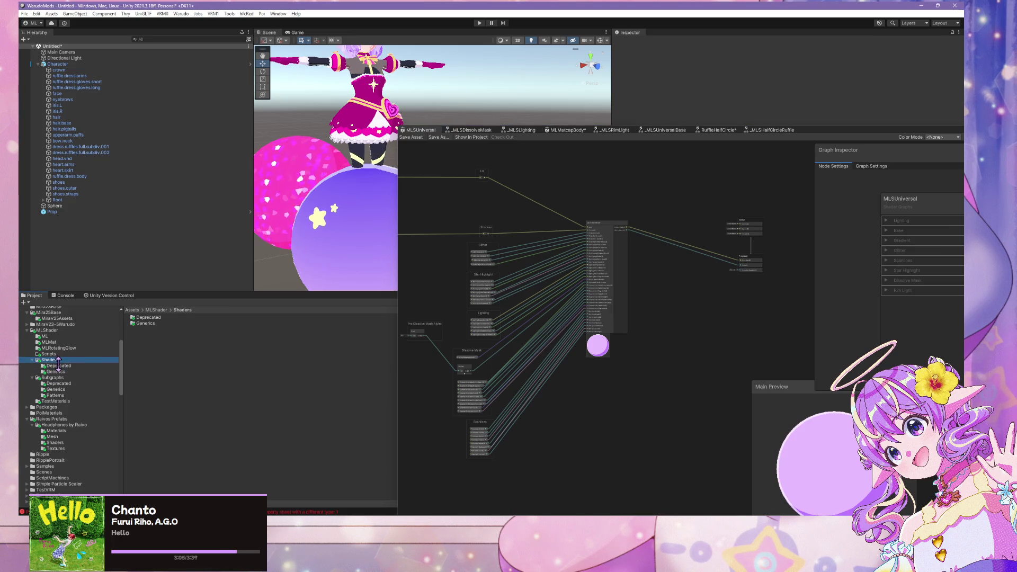
right_click(166, 332)
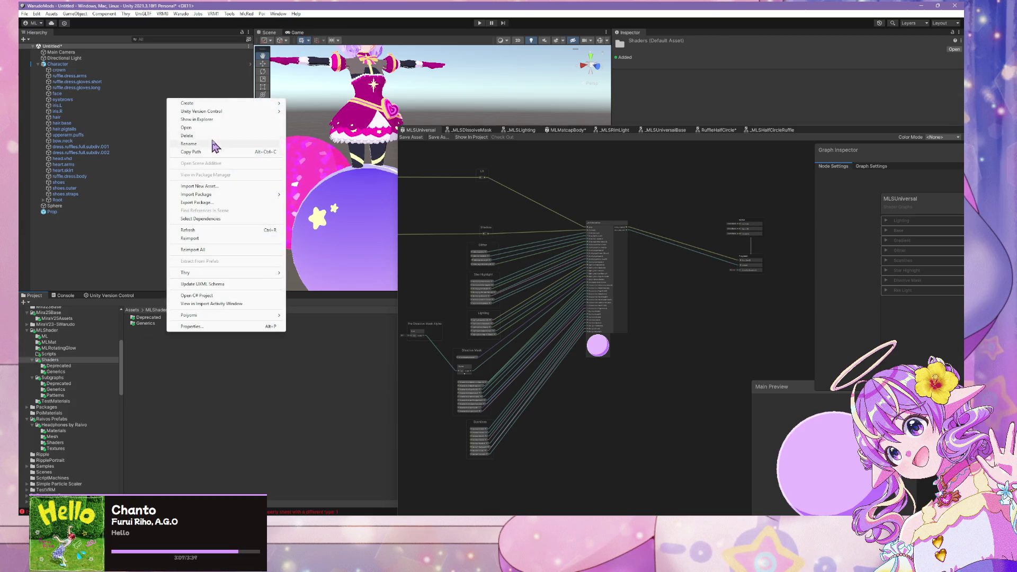
mouse_move(265, 103)
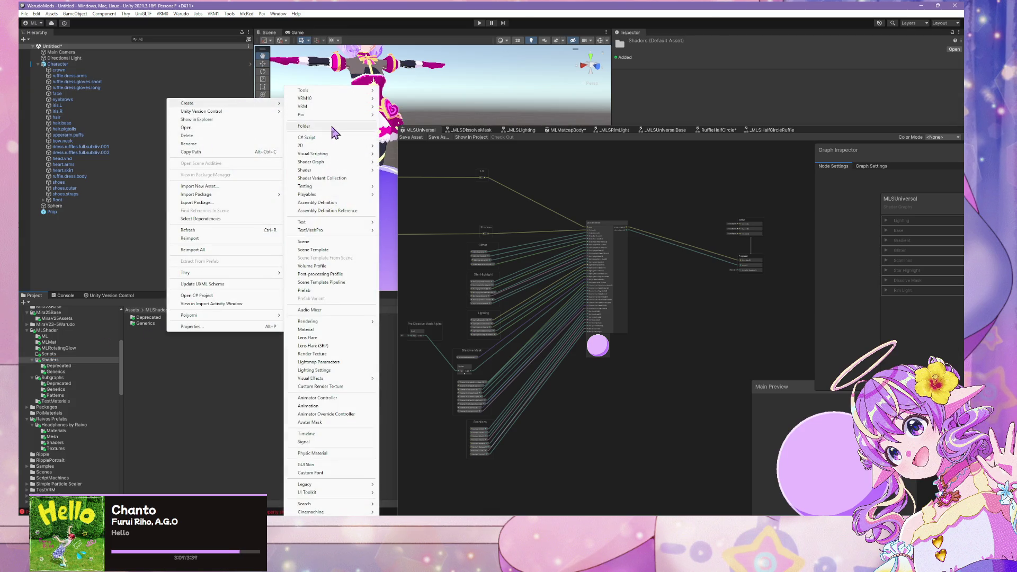
click(333, 127)
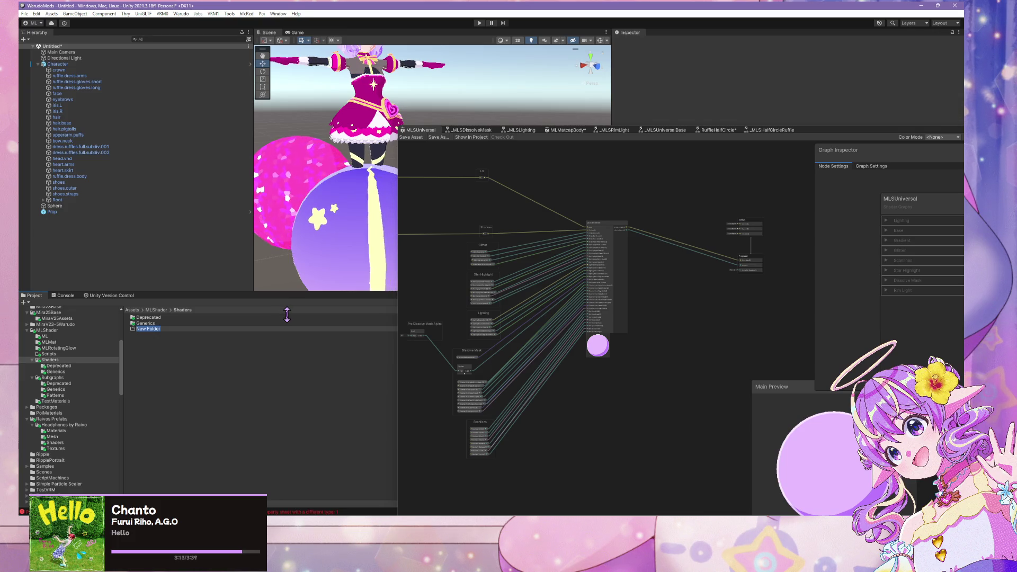
text(Patterns)
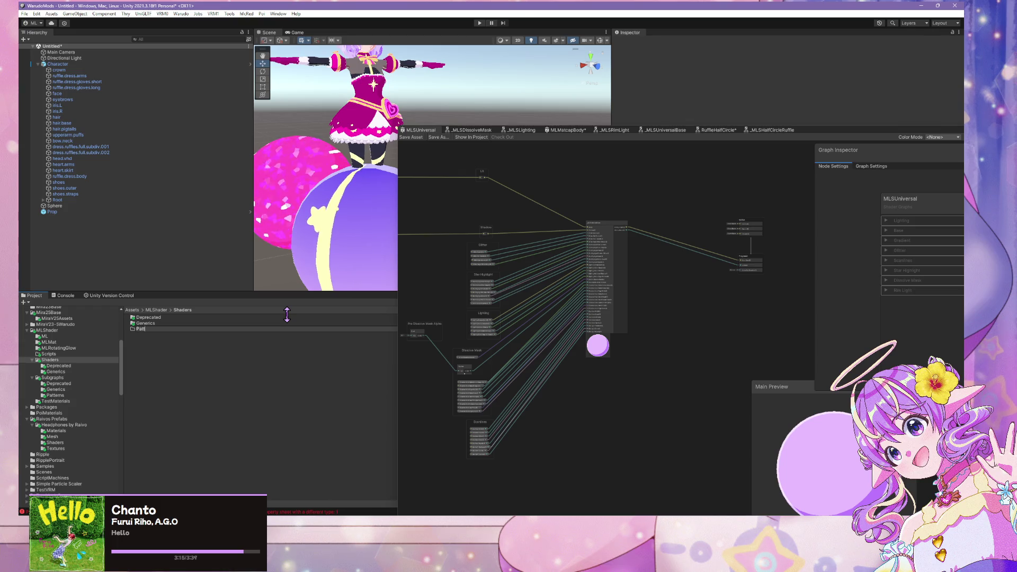
key(Return)
Open the new Patterns folder.
click(146, 323)
click(150, 329)
double_click(150, 329)
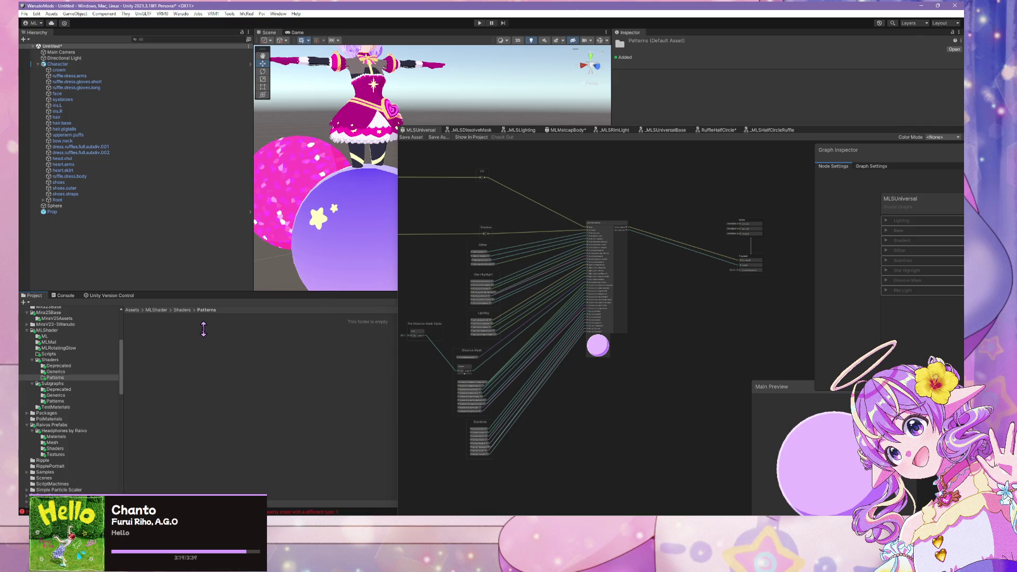
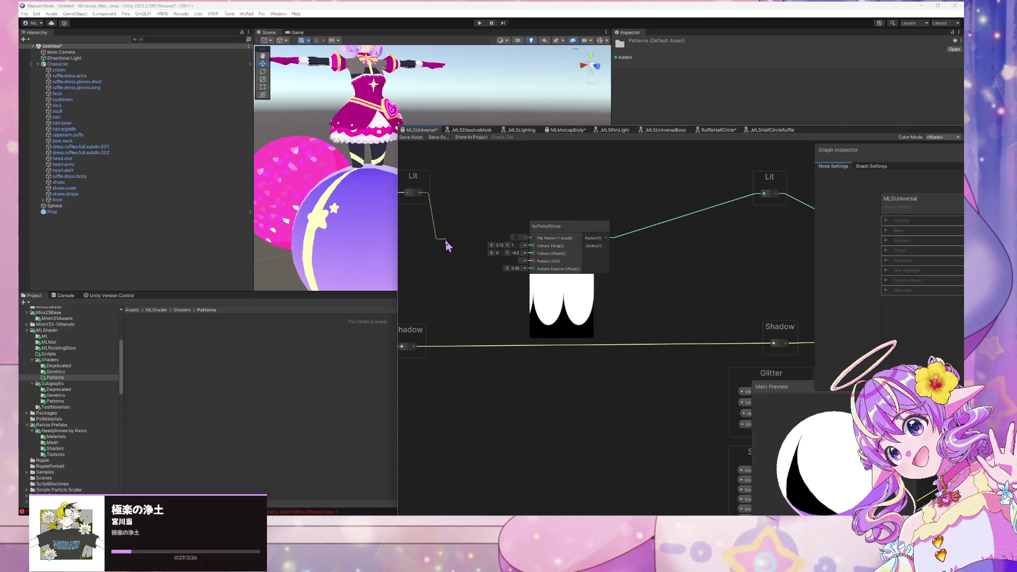
Delete the old RuffleHalfCircle node and add the _MLSHalfCircleRuffle sub graph in its place.
mouse_move(448, 242)
mouse_down()
mouse_move(540, 205)
mouse_move(565, 230)
mouse_up()
click(541, 229)
key(Delete)
key(space)
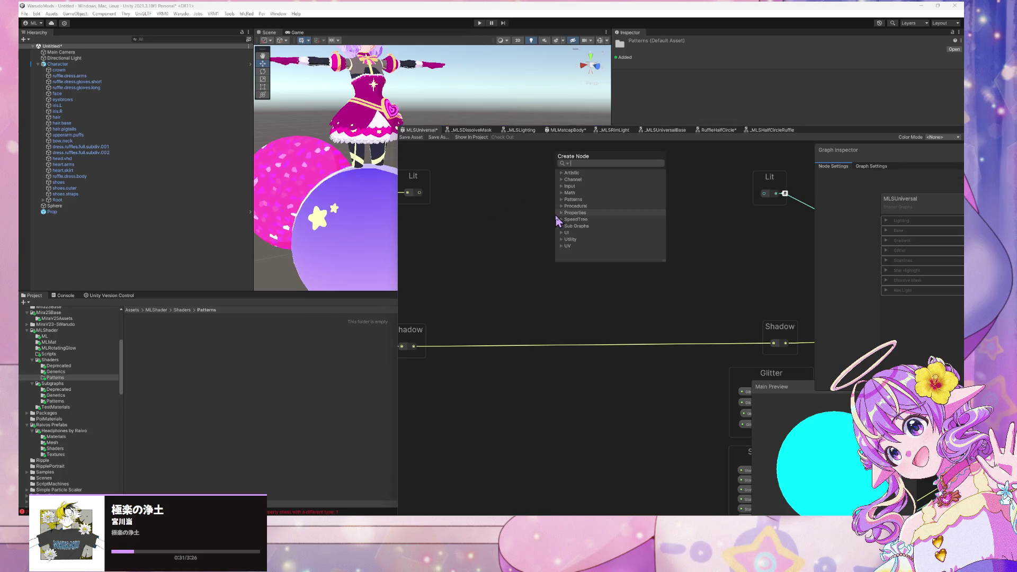
text(ml)
key(Down)
key(Down)
key(Down)
key(Up)
key(Up)
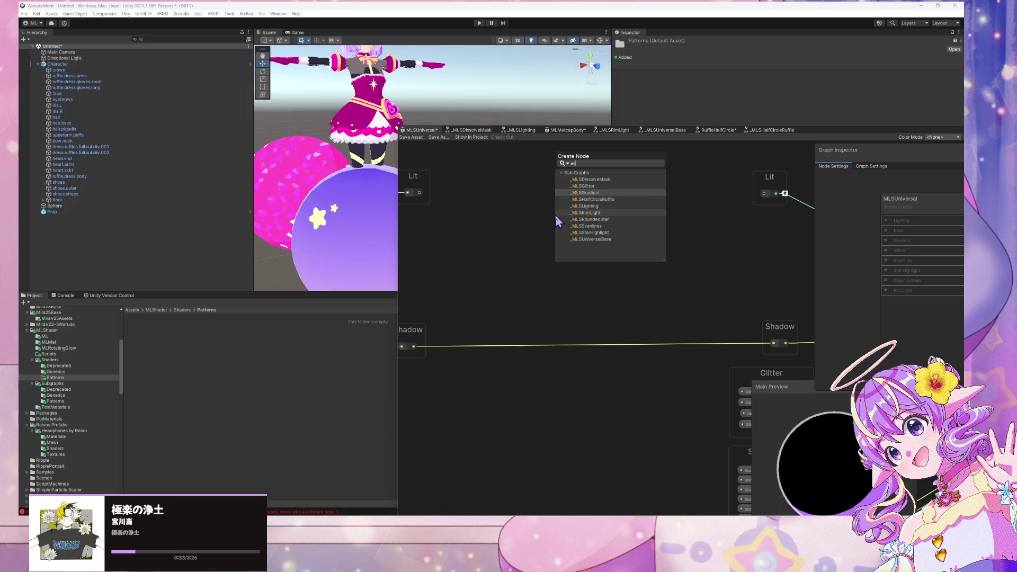
key(Down)
key(Down)
key(Down)
key(Up)
key(Up)
key(Up)
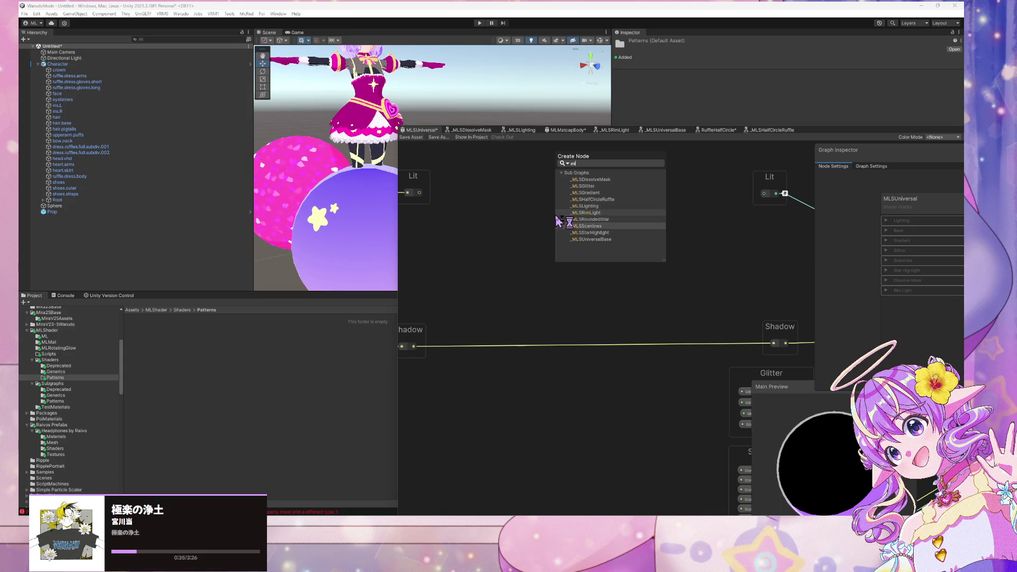
key(Return)
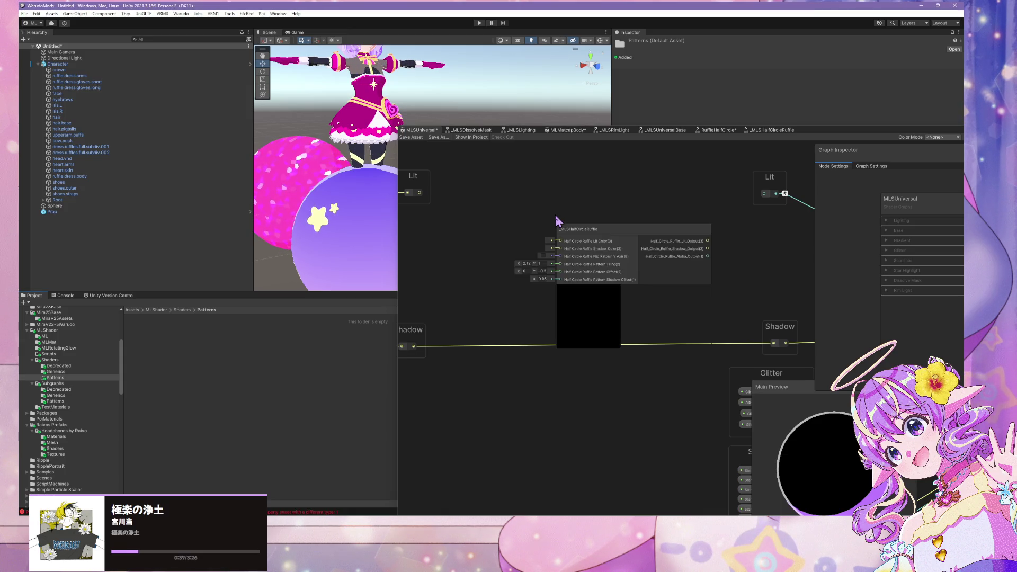
drag(562, 228, 536, 209)
Connect the ruffle node's Shadow output to Shadow and position it between the Lit/Shadow pairs.
scroll(465, 183, down, 1)
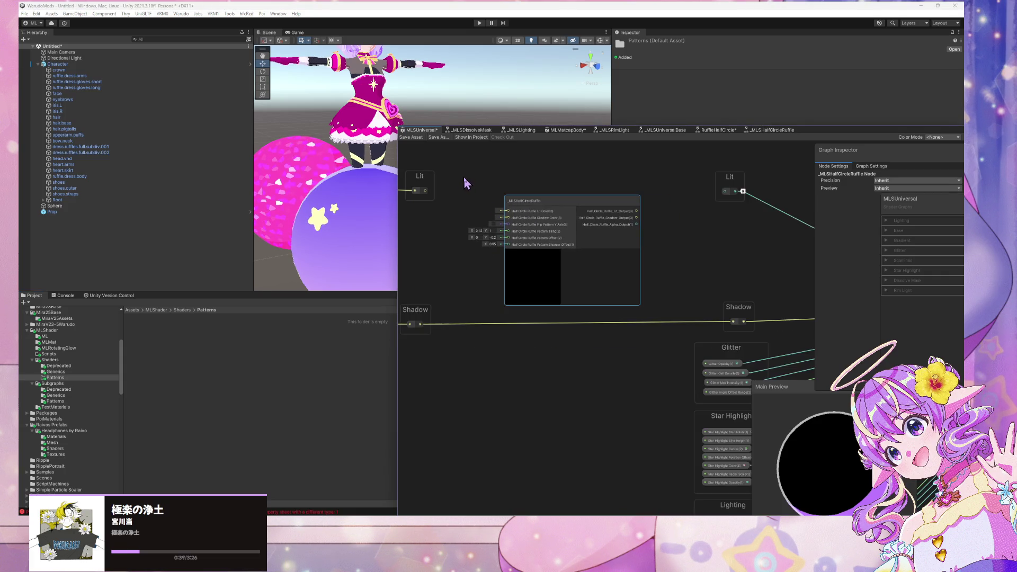
scroll(470, 182, up, 1)
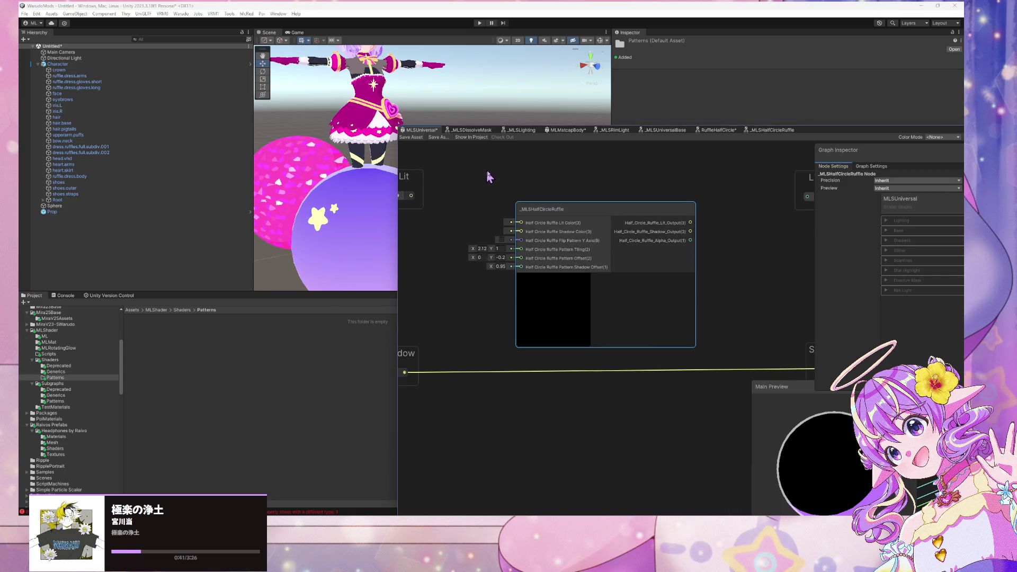
scroll(523, 181, down, 1)
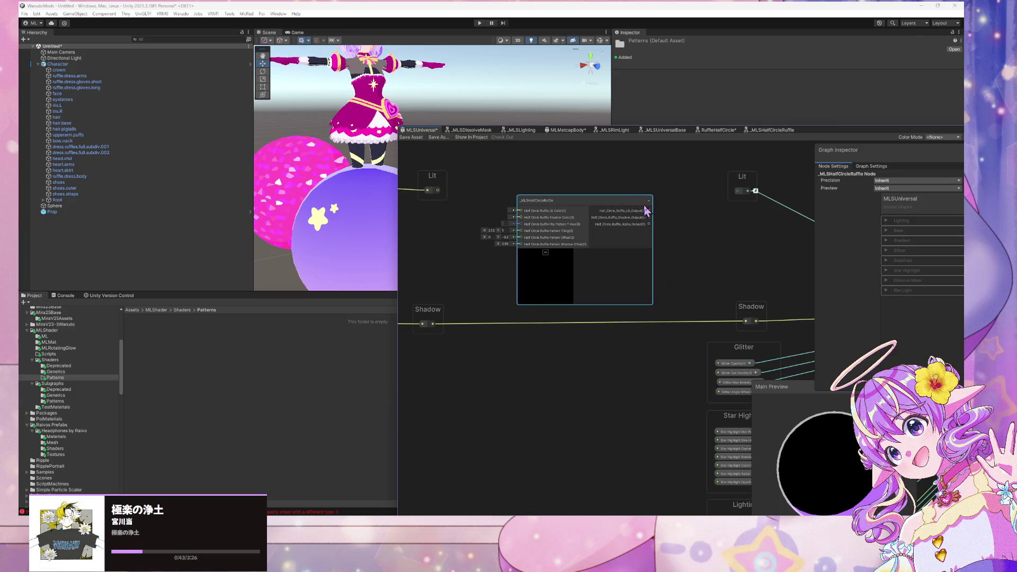
drag(649, 217, 746, 322)
drag(676, 345, 589, 216)
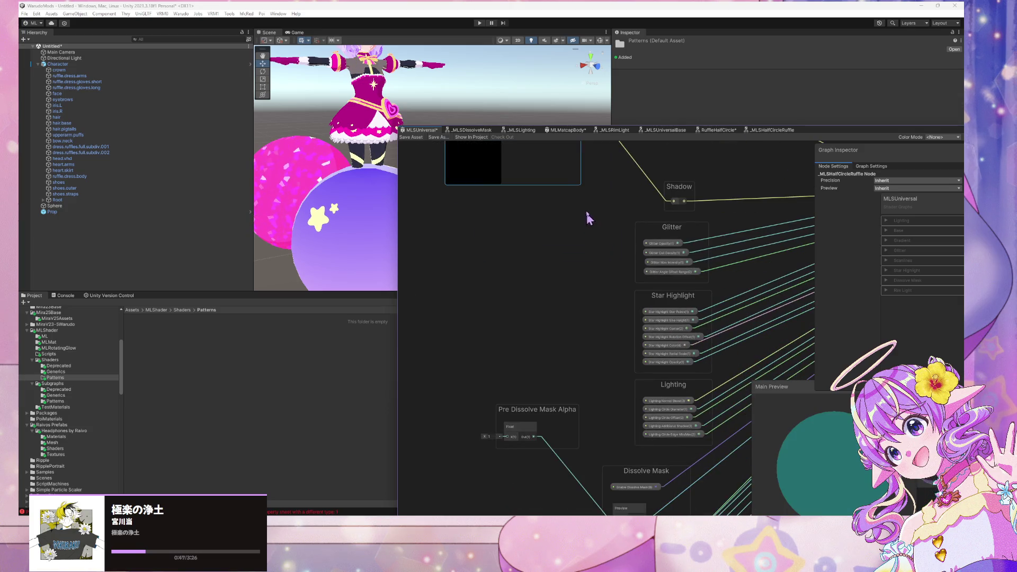
scroll(590, 198, down, 1)
mouse_move(597, 164)
mouse_down()
mouse_move(577, 170)
mouse_move(514, 451)
mouse_up()
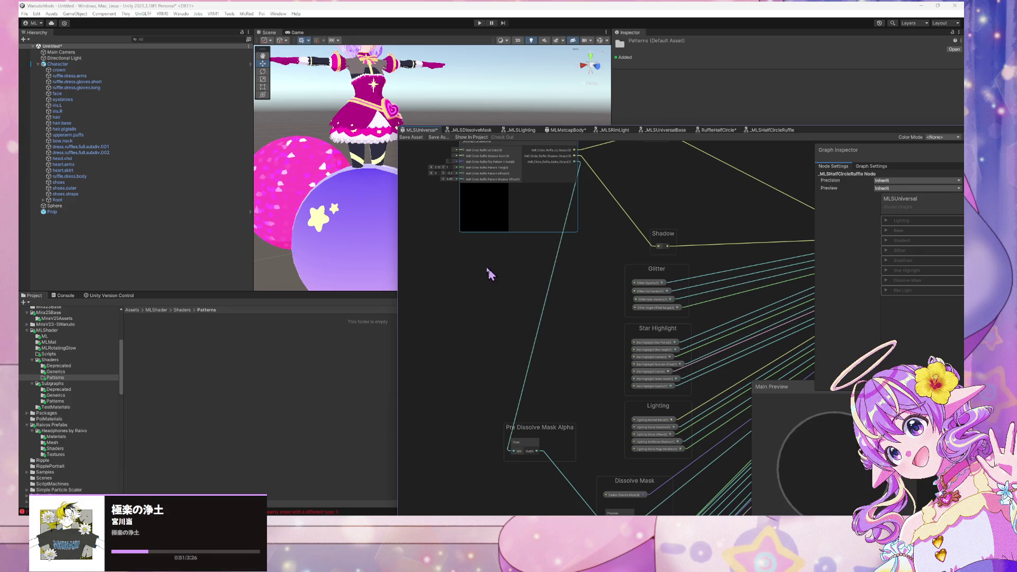
drag(489, 222, 624, 290)
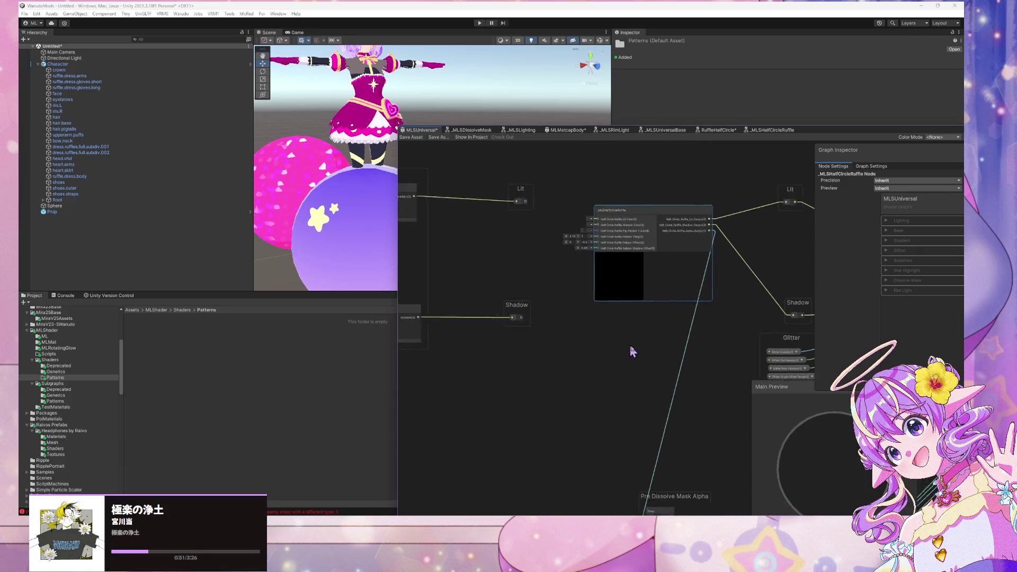
scroll(662, 339, up, 2)
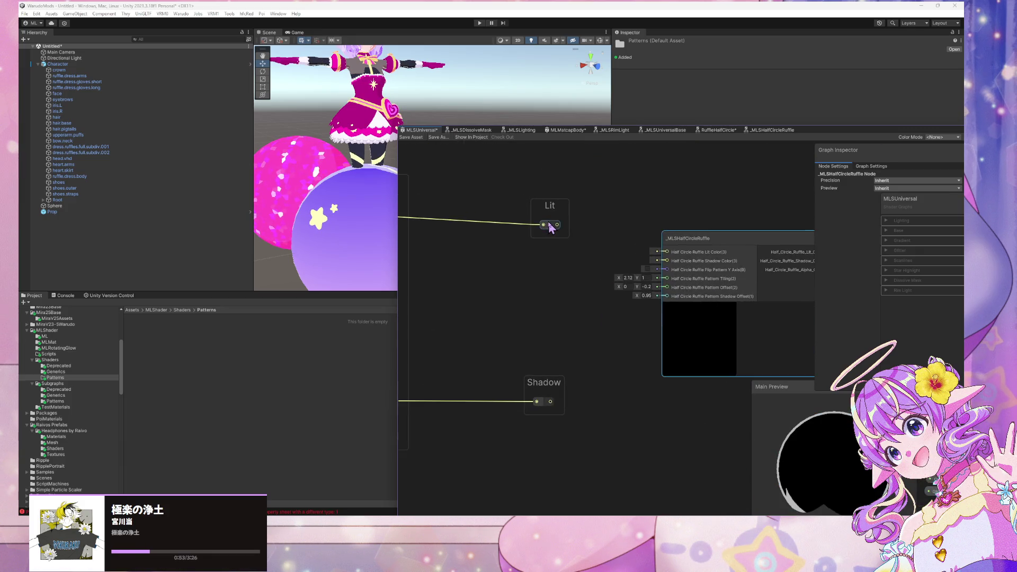
Wire Lit into Half Circle Ruffle Lit Color and Shadow into Half Circle Ruffle Shadow Color.
mouse_move(558, 229)
mouse_down()
mouse_move(660, 268)
mouse_move(666, 252)
mouse_up()
drag(551, 402, 667, 260)
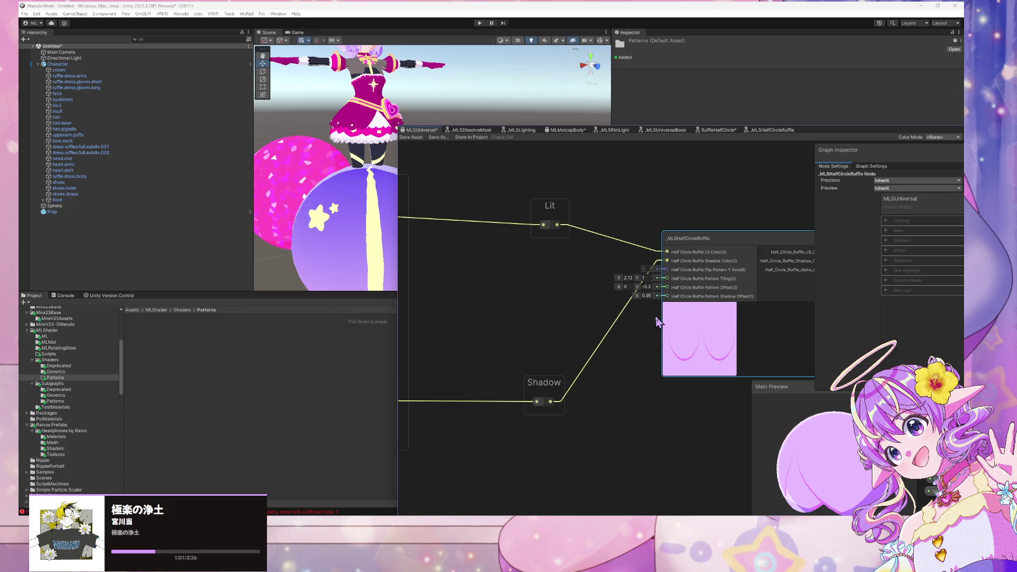
drag(831, 135, 669, 112)
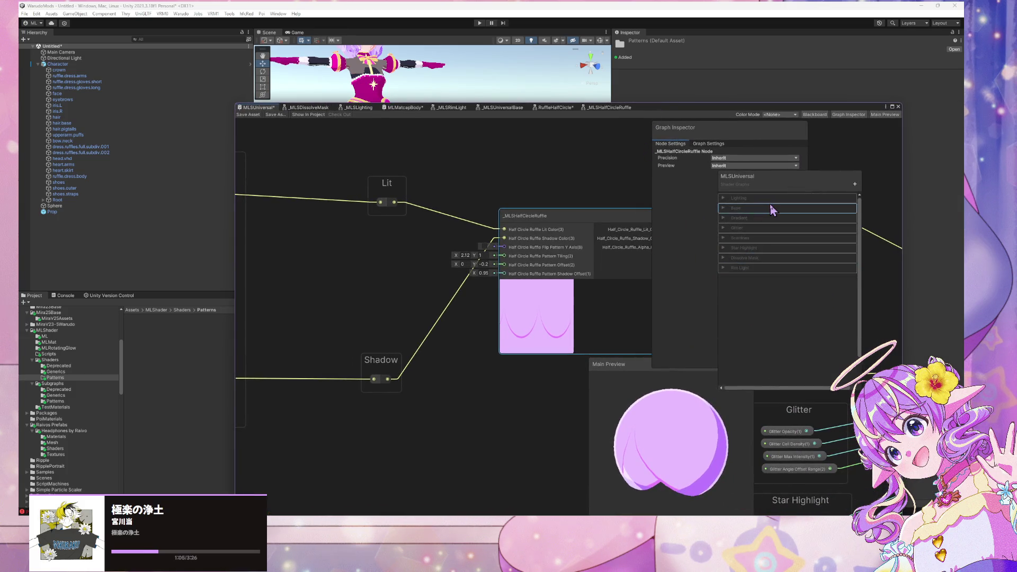
scroll(480, 220, down, 5)
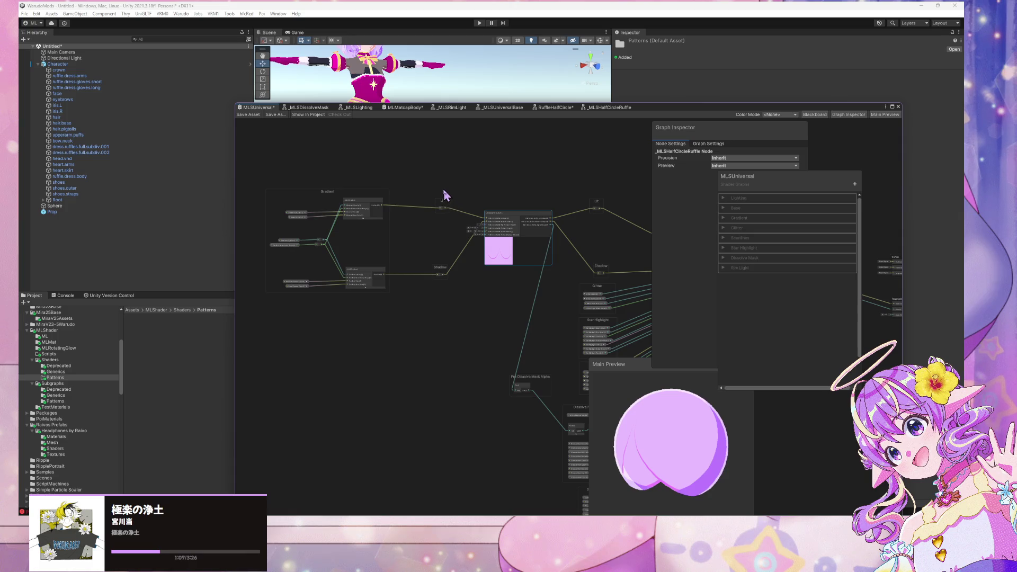
scroll(445, 196, up, 5)
drag(581, 243, 556, 246)
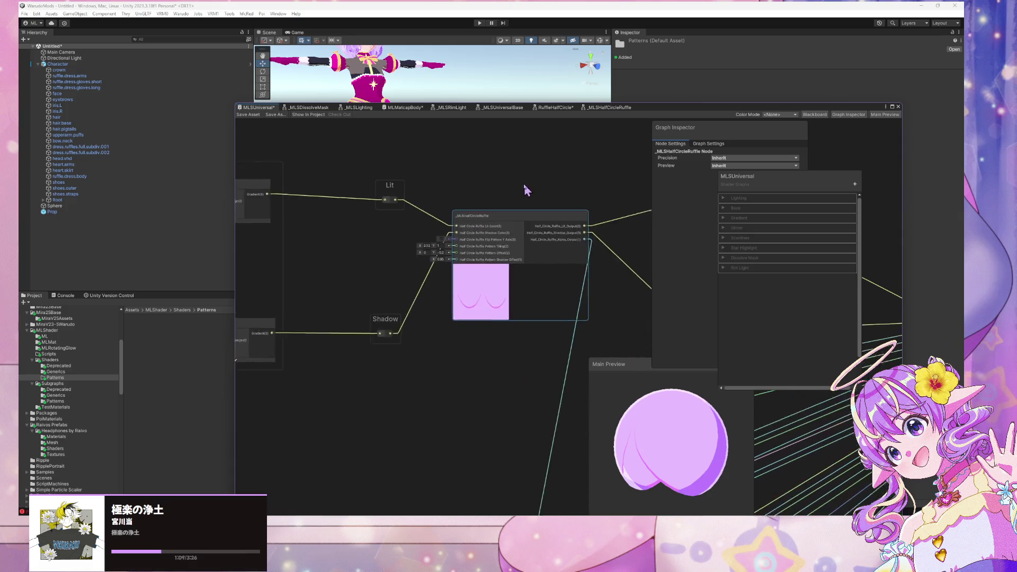
Inspect the ruffle node's settings (tiling 2.12 × 1, offset 0, -0.2, shadow offset 0.95).
scroll(527, 191, down, 5)
click(525, 352)
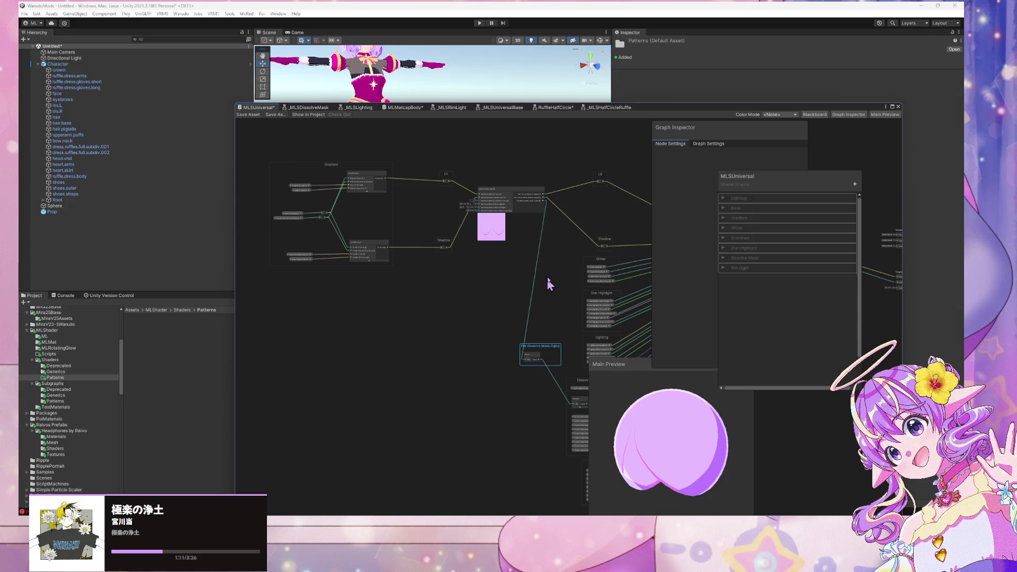
scroll(549, 285, down, 2)
scroll(522, 220, up, 3)
scroll(570, 207, up, 3)
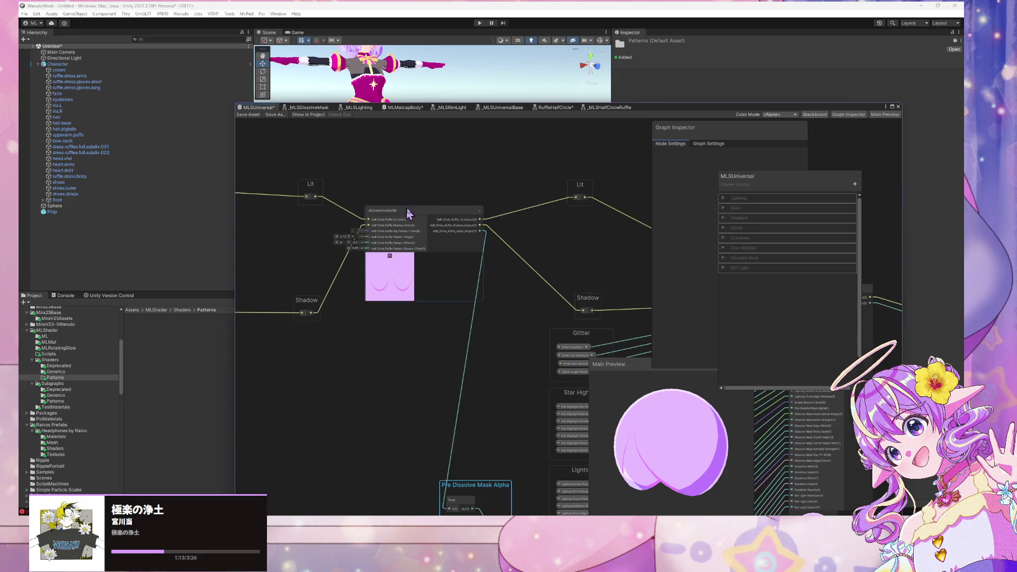
scroll(408, 213, up, 3)
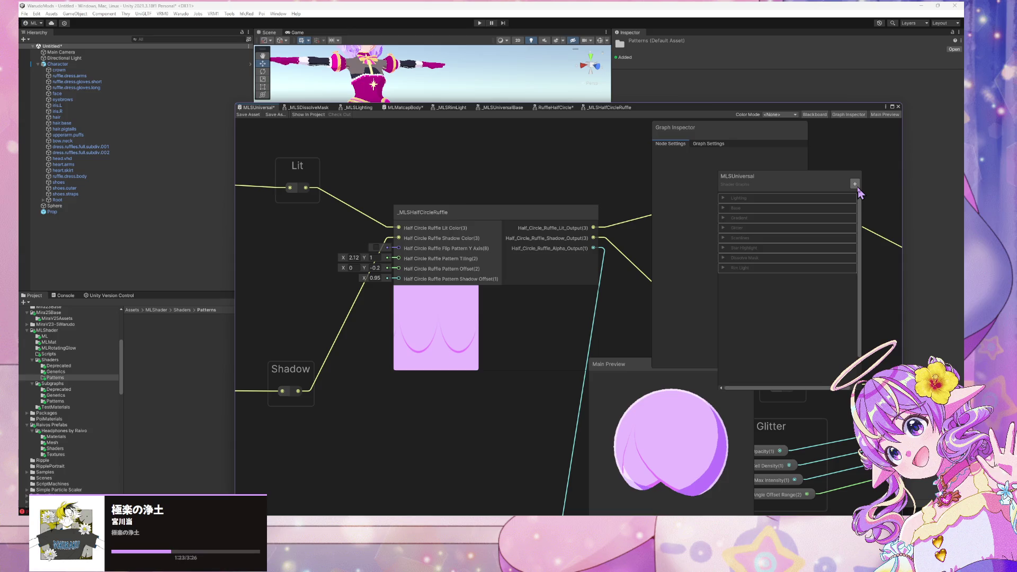
click(855, 185)
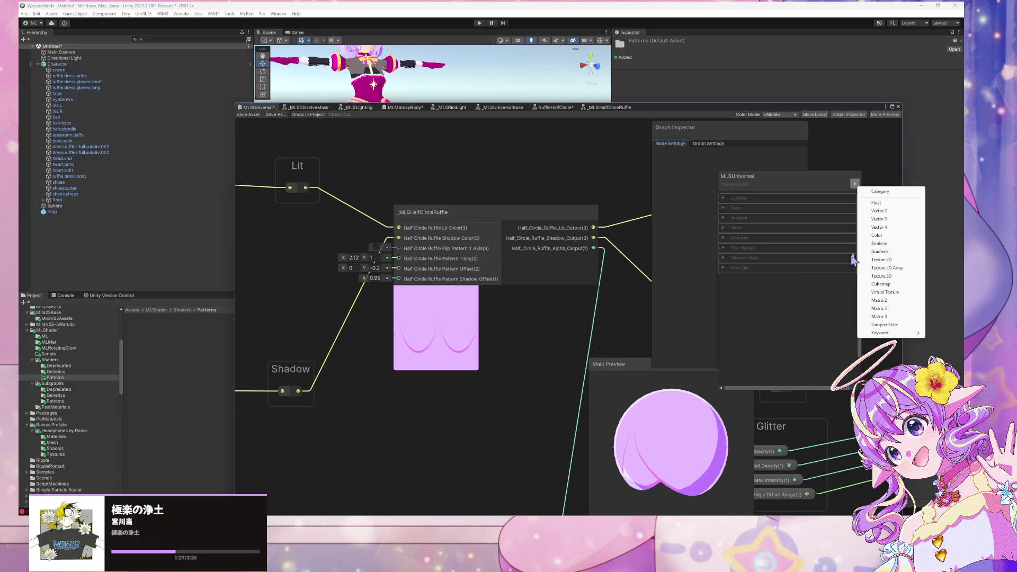
Create a blackboard category named 'Half Circle Ruffle' and move it to the top of the list.
click(881, 192)
double_click(748, 278)
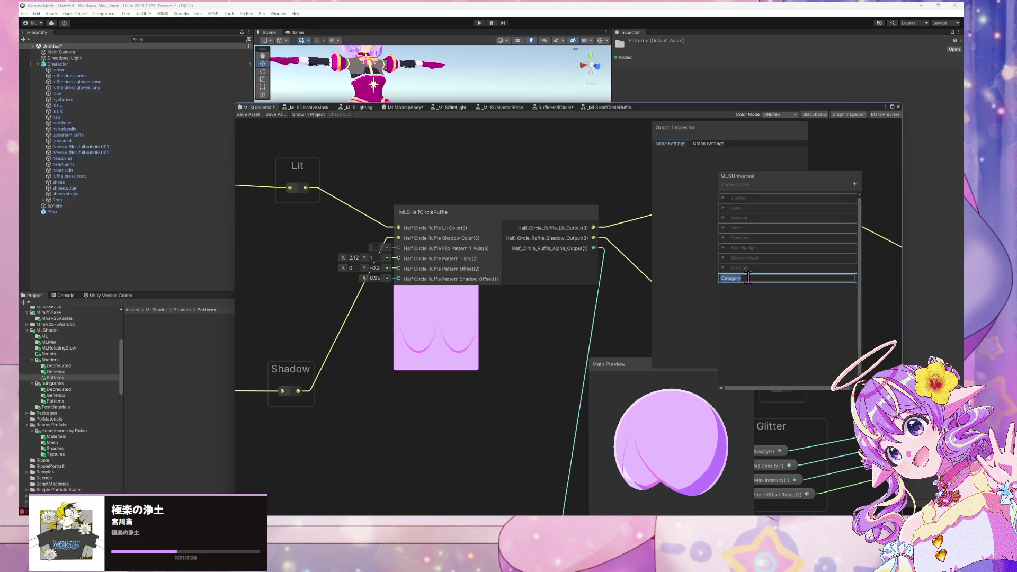
text(Half)
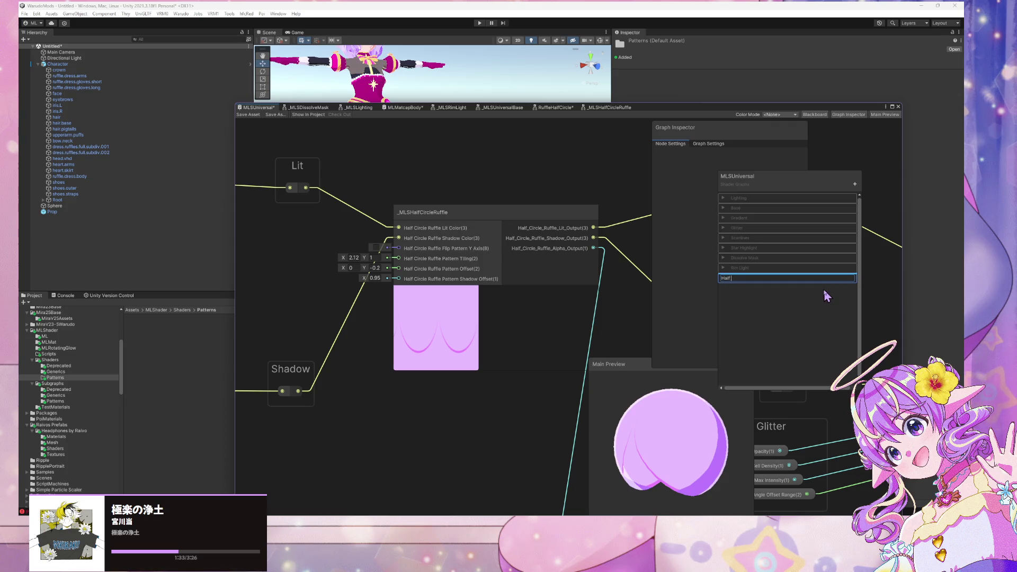
text( Circle Ruf)
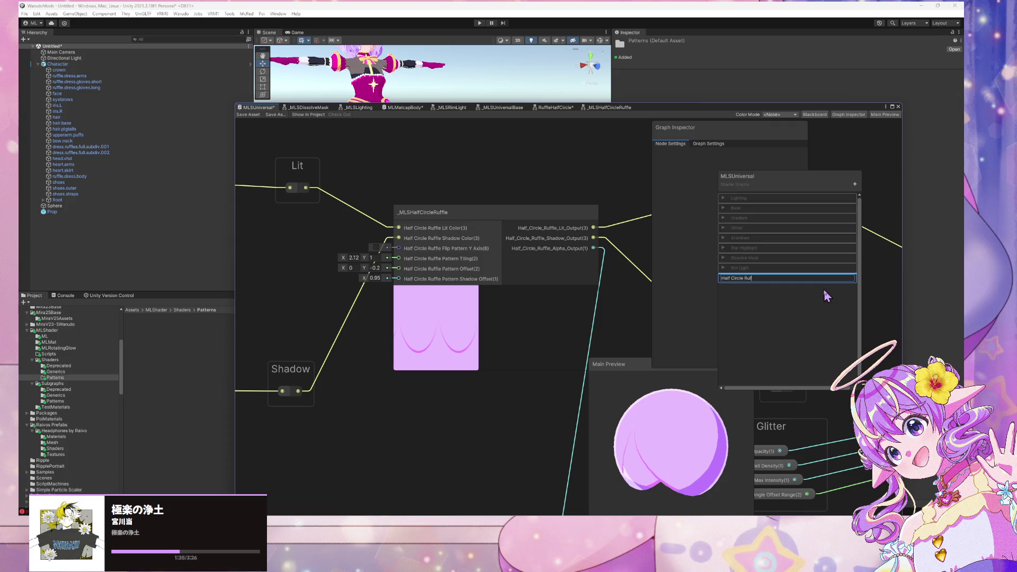
text(fle)
key(Return)
drag(758, 216, 740, 198)
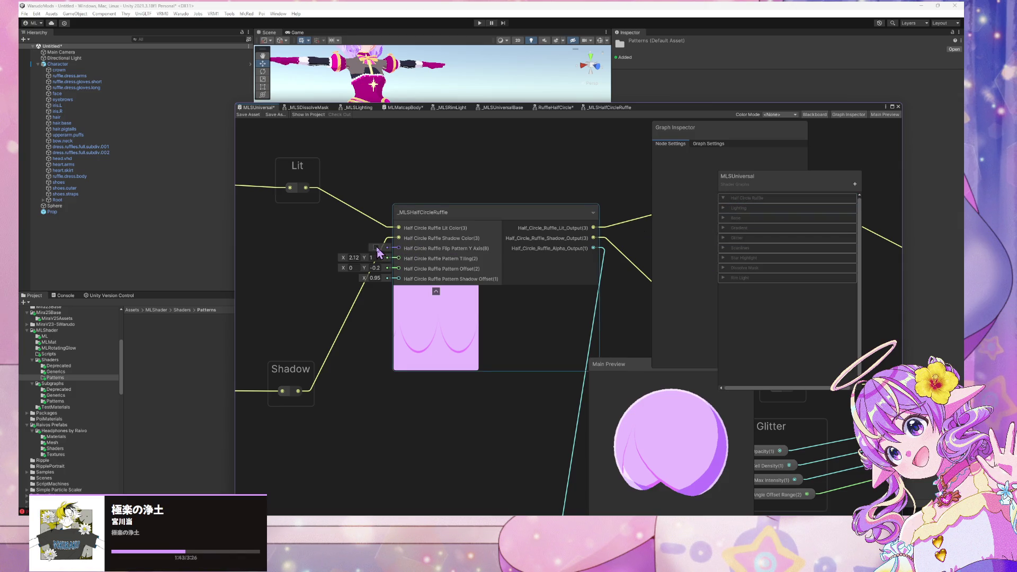
key(space)
Add a Boolean node, discarding a stray Float node, and wire it into Flip Pattern Y Axis.
text(float)
key(Return)
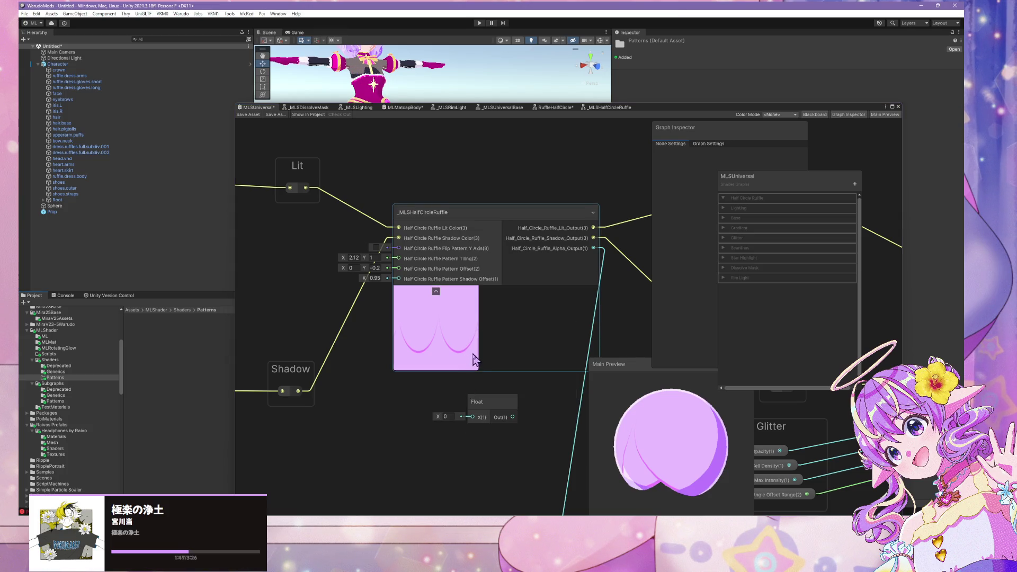
mouse_move(474, 399)
mouse_down()
mouse_move(330, 292)
mouse_move(289, 228)
mouse_up()
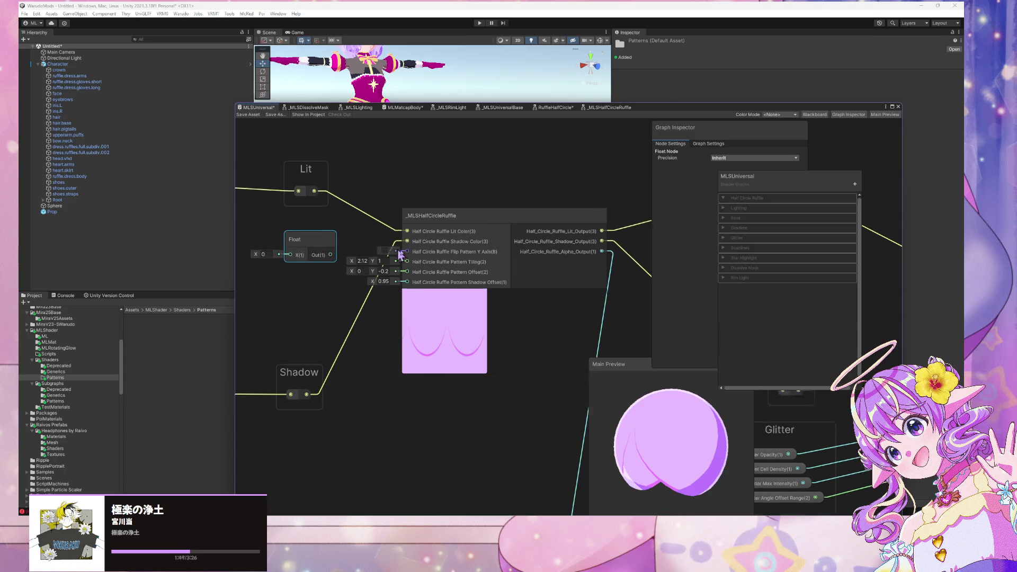
drag(352, 248, 474, 281)
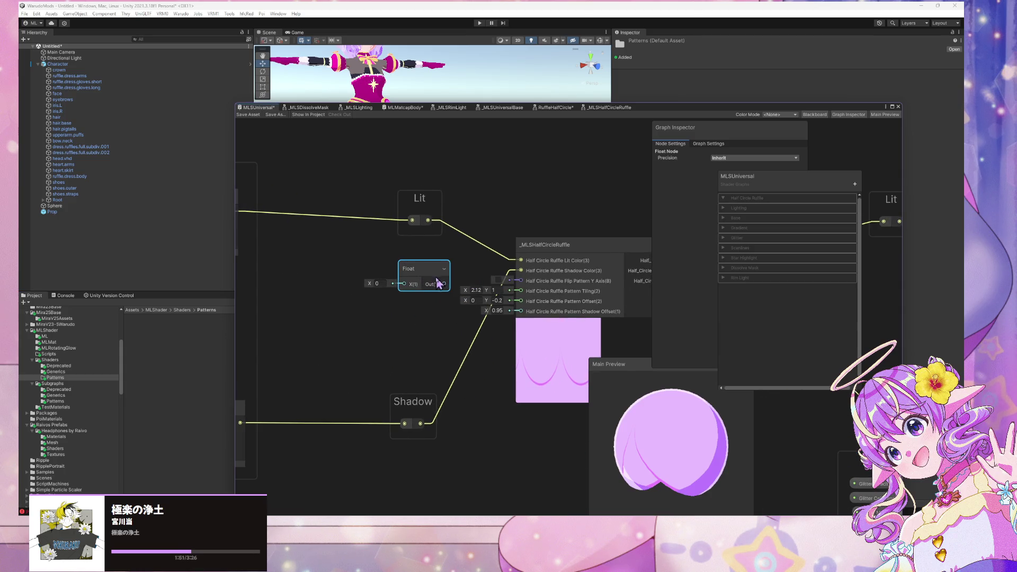
key(Delete)
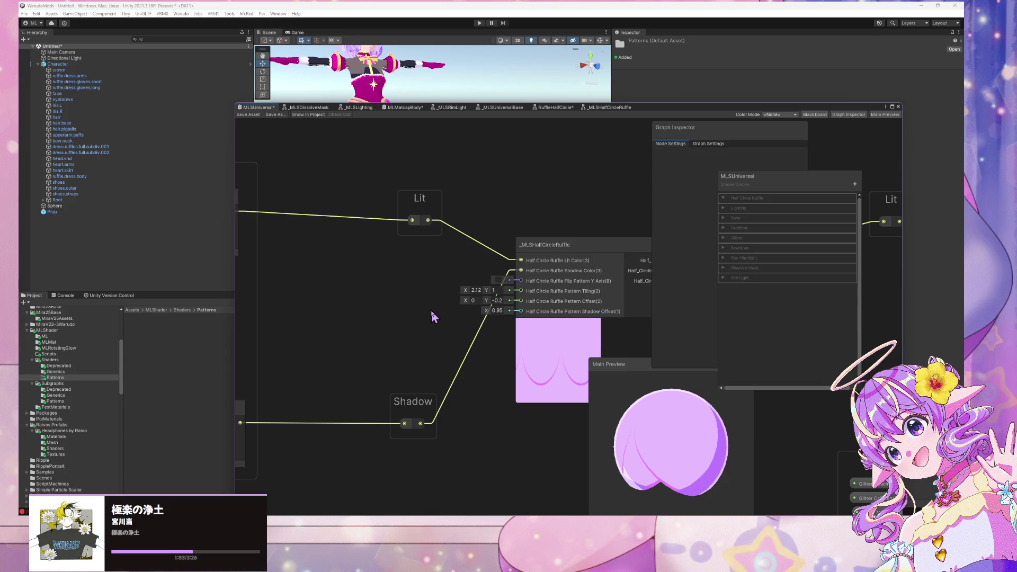
key(space)
text(boolea)
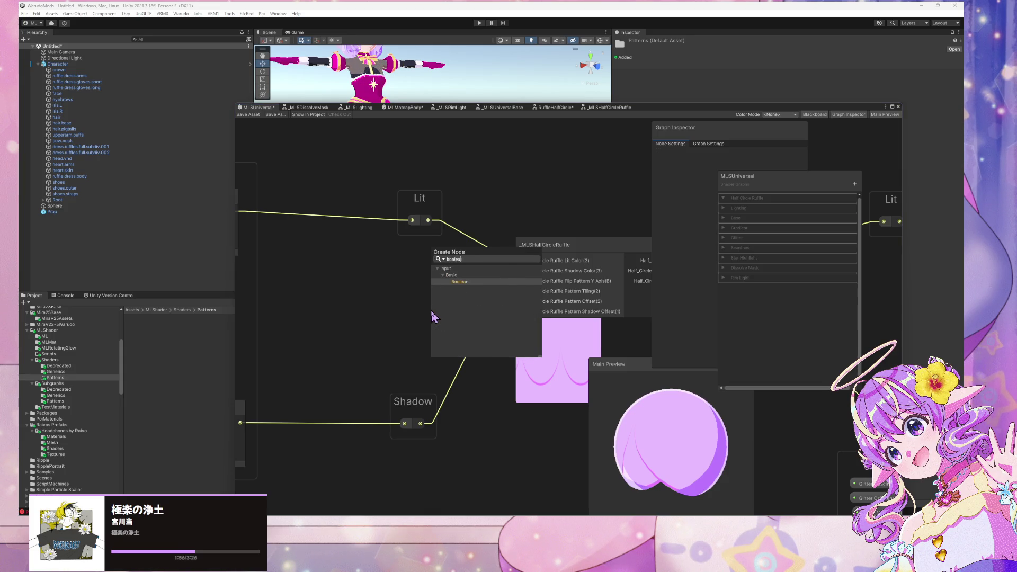
key(Return)
mouse_move(449, 325)
mouse_down()
mouse_move(411, 282)
mouse_move(523, 282)
mouse_up()
right_click(410, 290)
click(427, 297)
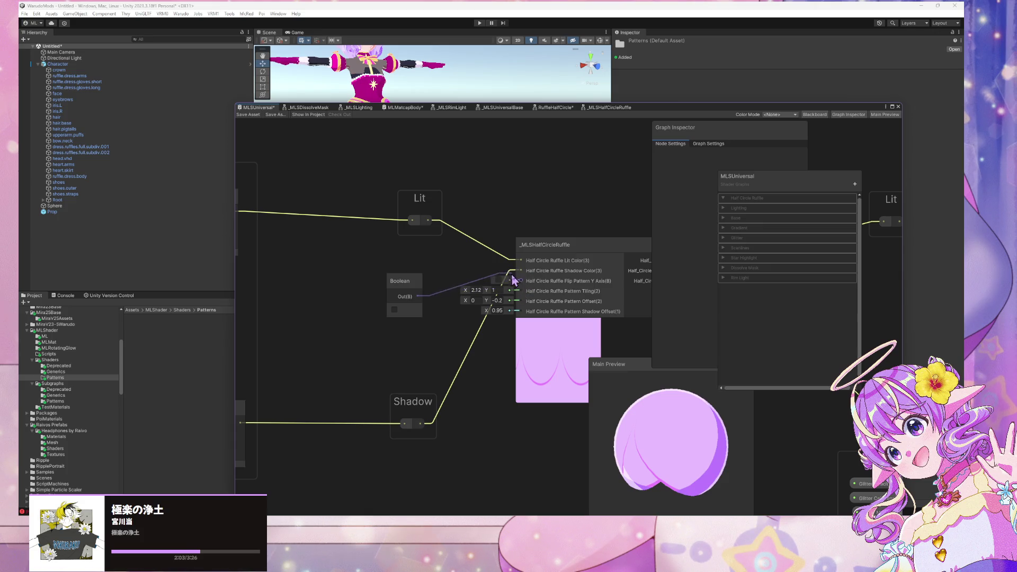
drag(522, 275, 522, 281)
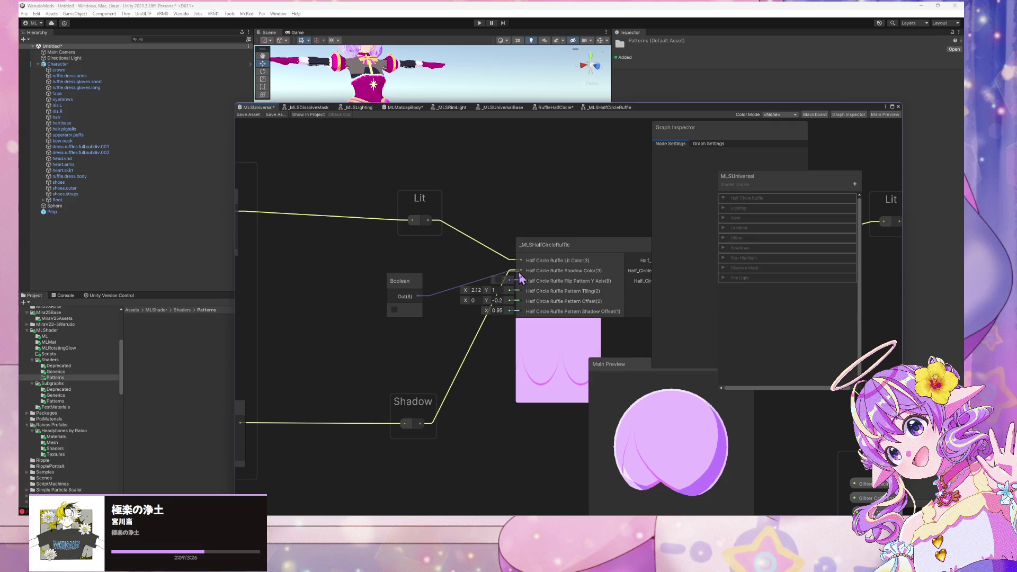
Convert the Boolean to a property 'Half Circle Ruffle Flip Pattern Y Axis' inside the Half Circle Ruffle category.
click(411, 288)
right_click(412, 290)
mouse_move(453, 366)
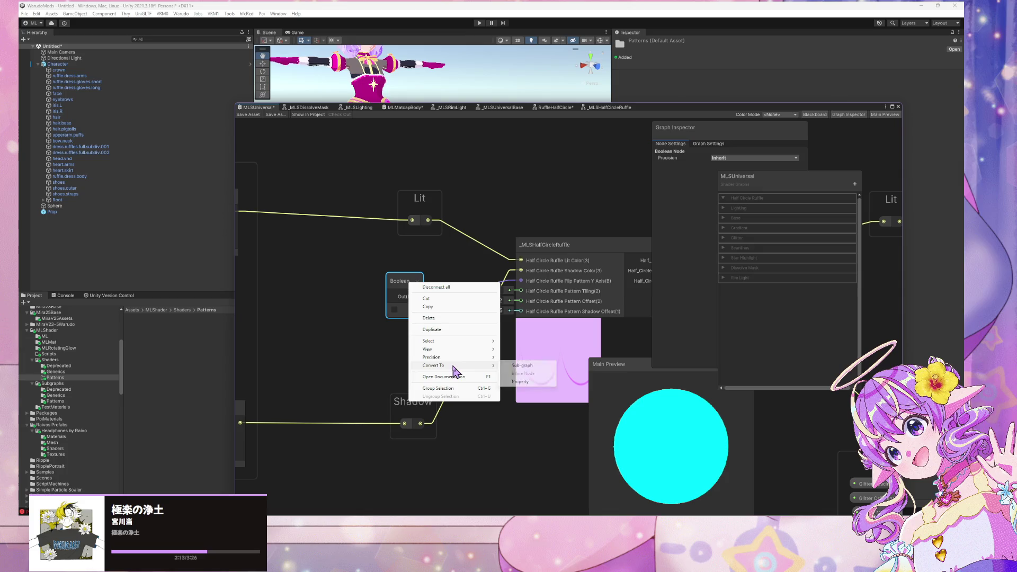
click(519, 382)
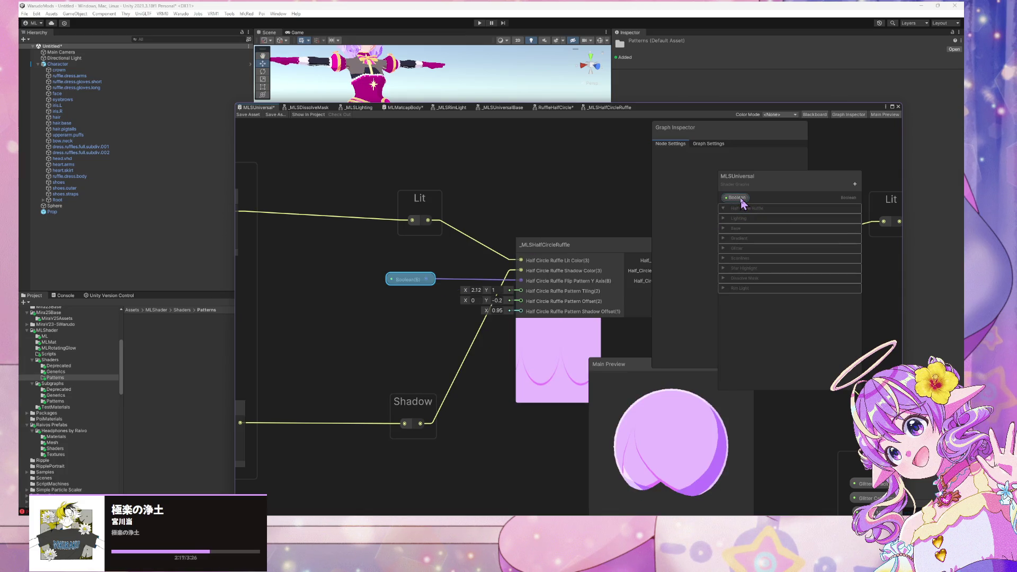
double_click(740, 199)
text(Half Circle Ruffle)
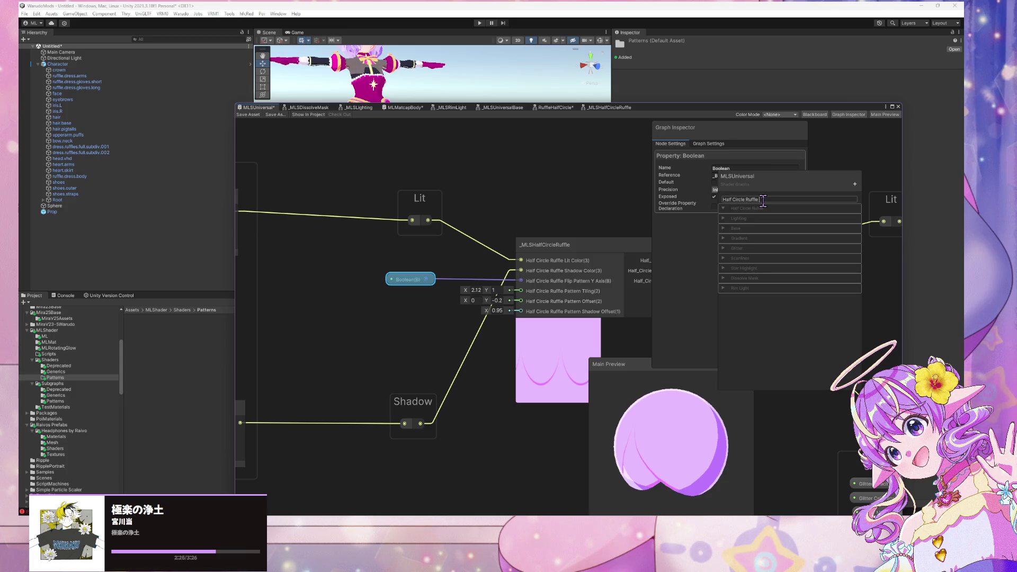
text(rn Y Axis)
key(Return)
mouse_move(766, 199)
mouse_down()
mouse_move(766, 220)
mouse_move(761, 212)
mouse_up()
double_click(759, 209)
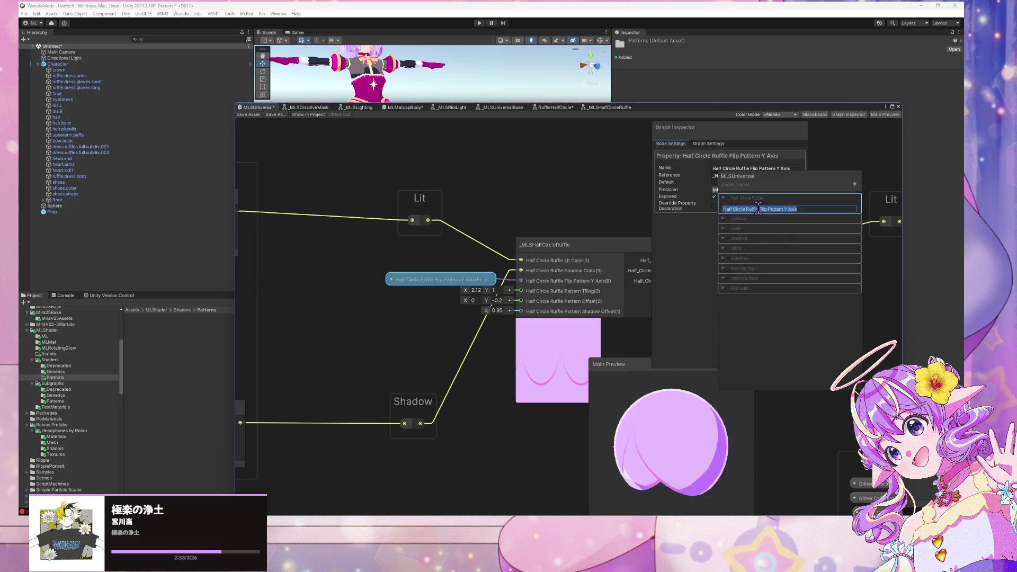
click(757, 208)
key(shift+Home)
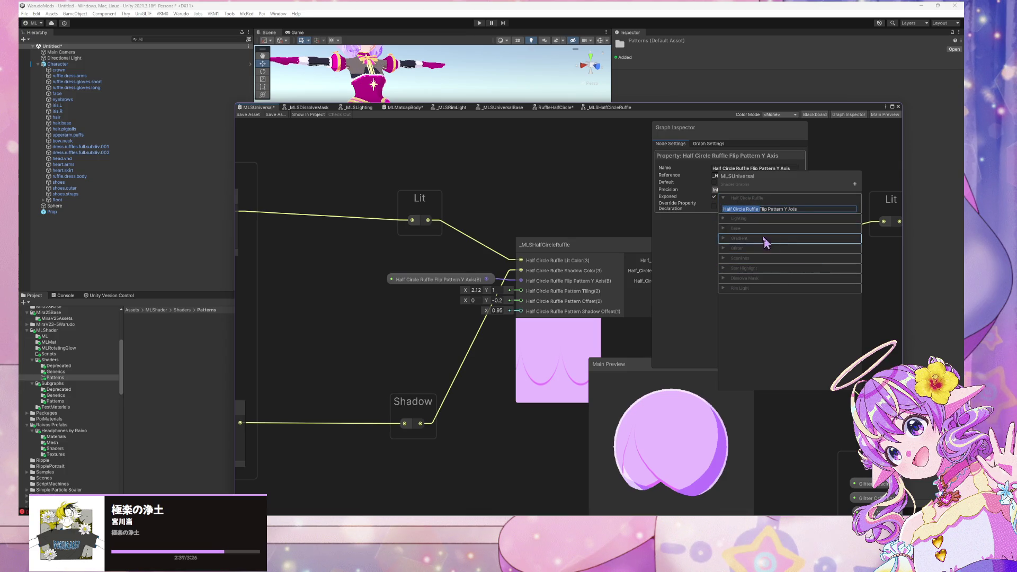
click(597, 186)
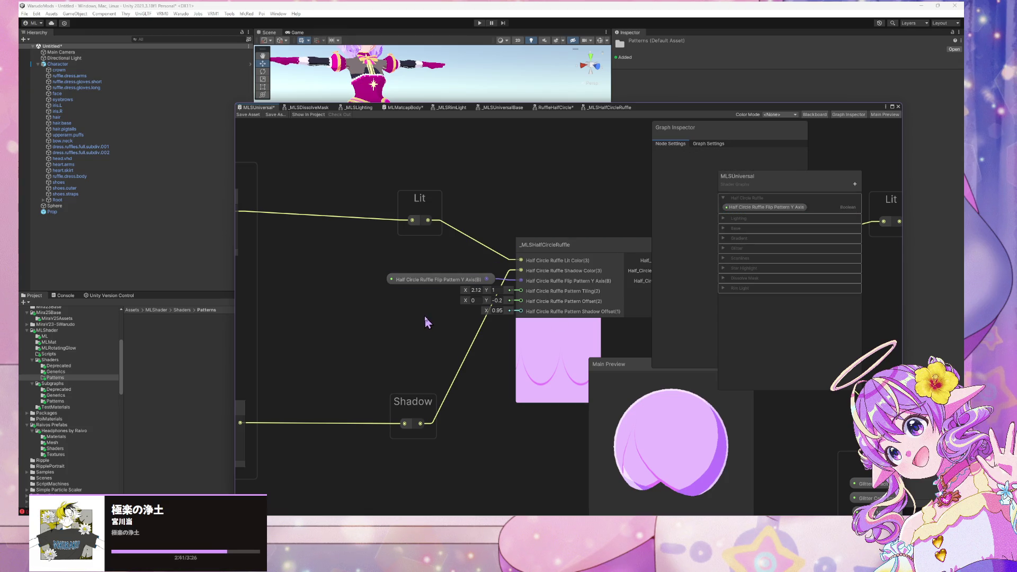
Add a Vector 2 node with Y set to 1 near the ruffle inputs.
key(space)
text(ve)
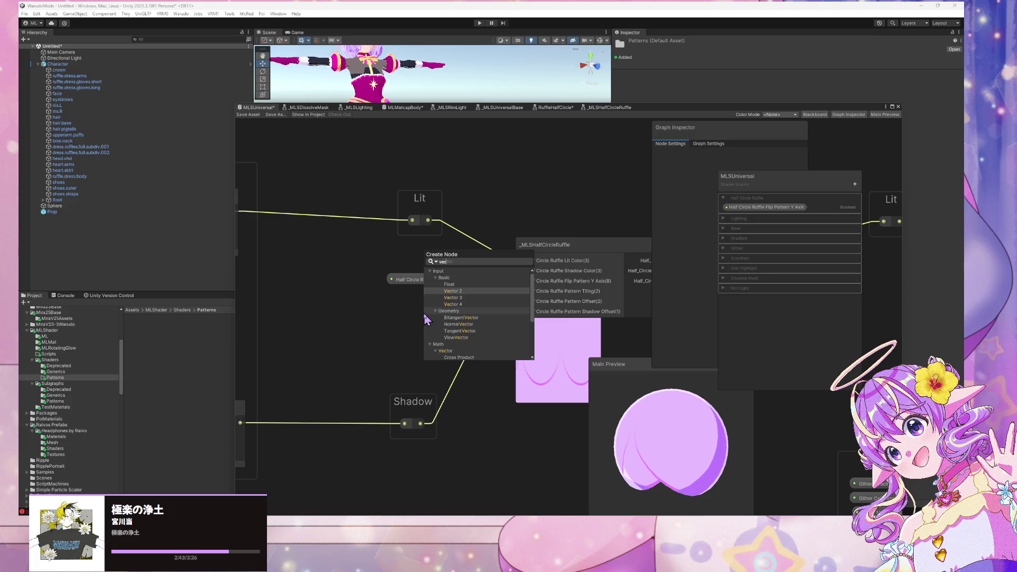
key(Return)
click(405, 344)
text(2.12)
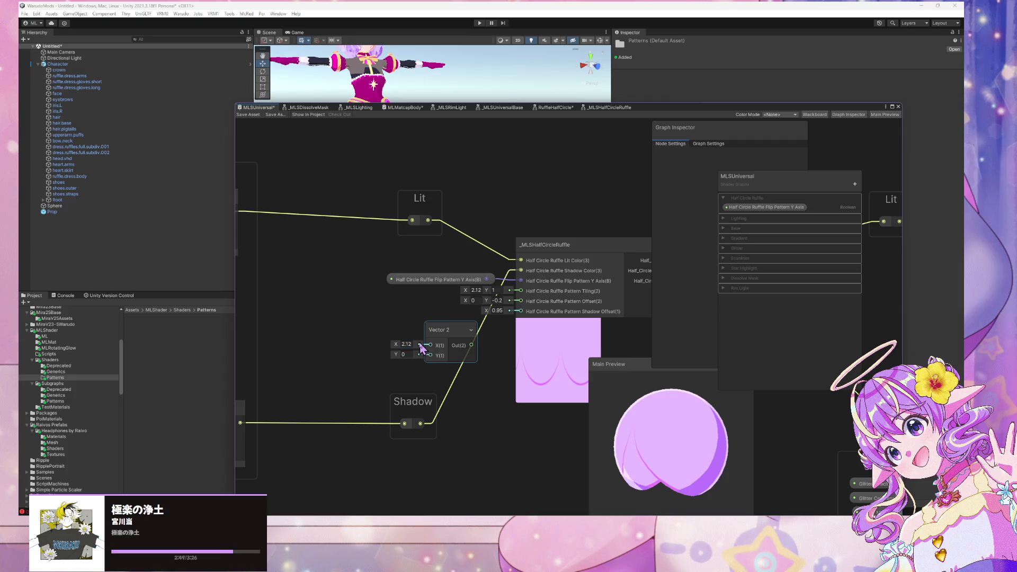
click(405, 354)
text(1)
drag(448, 333, 403, 308)
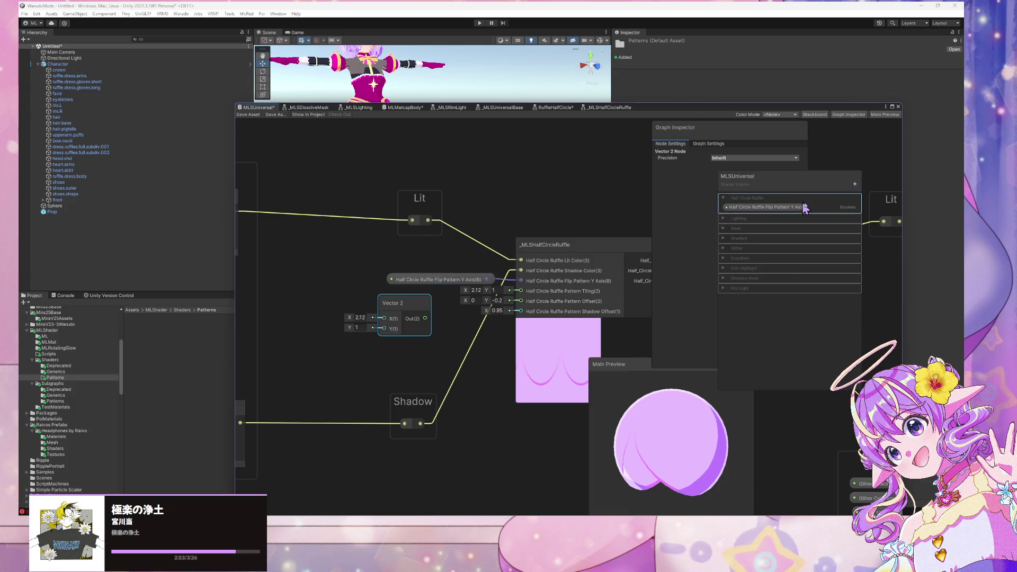
Create a Vector2 property 'Half Circle Ruffle Pattern Tiling' with default values 2.12, 1.
click(855, 183)
click(885, 209)
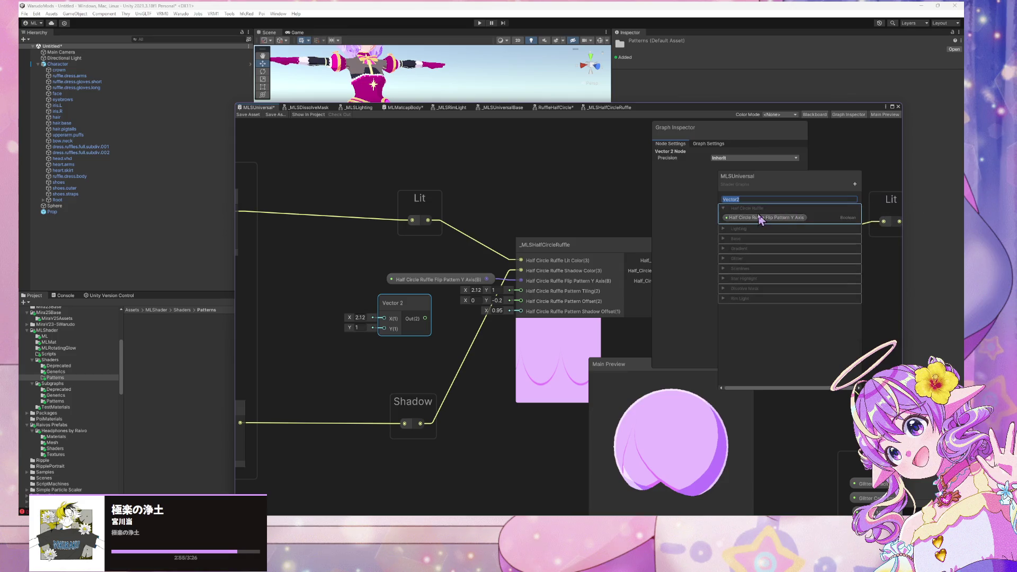
text(Half Circle Ruf)
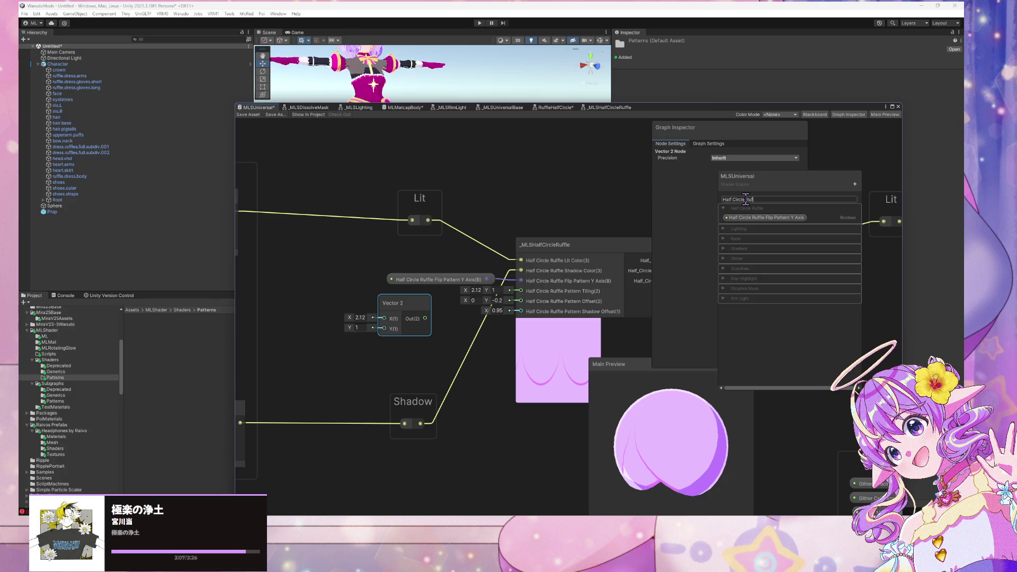
text(ttern Tiling)
key(Return)
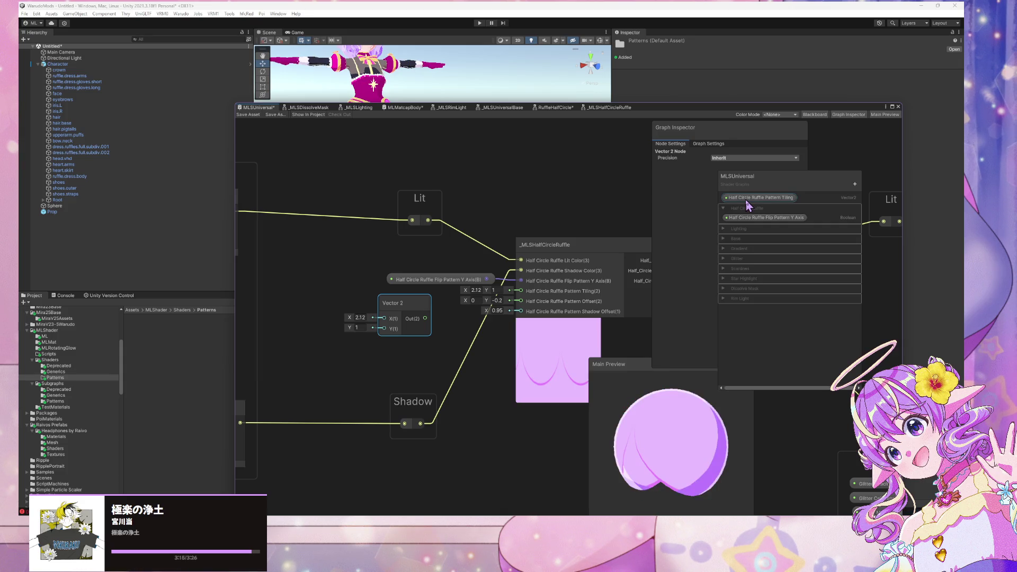
right_click(409, 313)
mouse_move(465, 396)
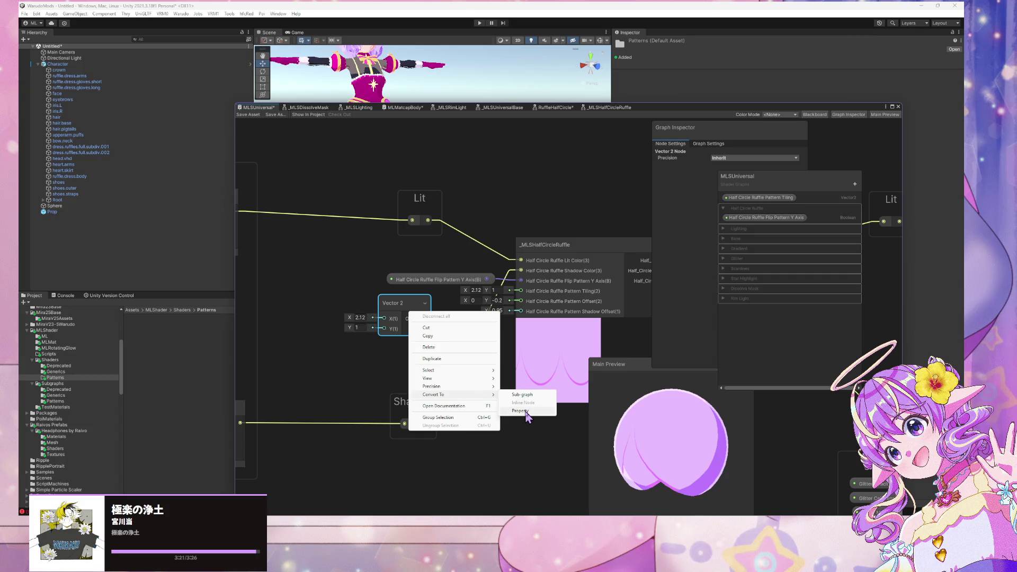
click(765, 197)
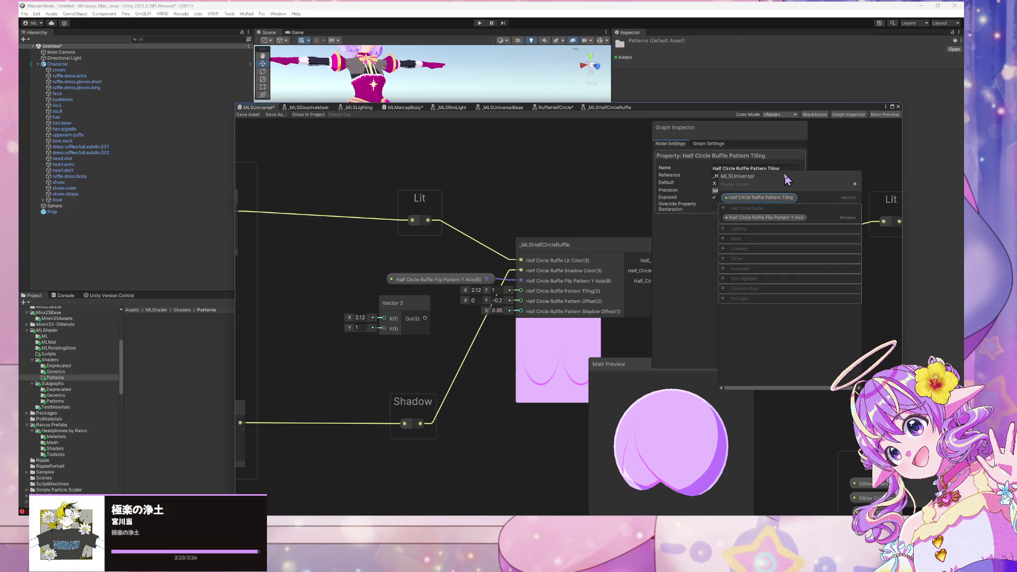
drag(790, 177, 796, 237)
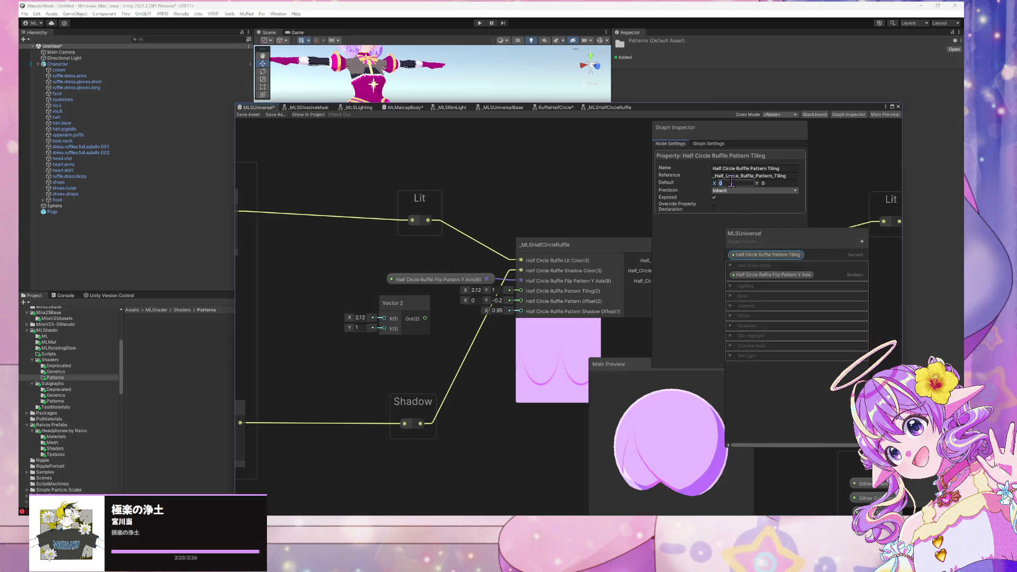
text(2)
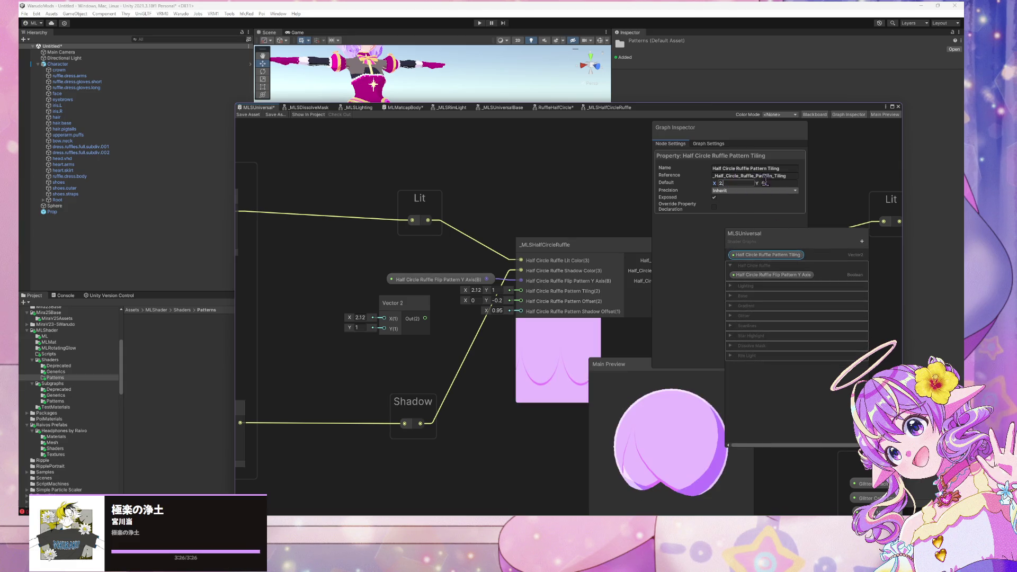
text(.12)
click(770, 183)
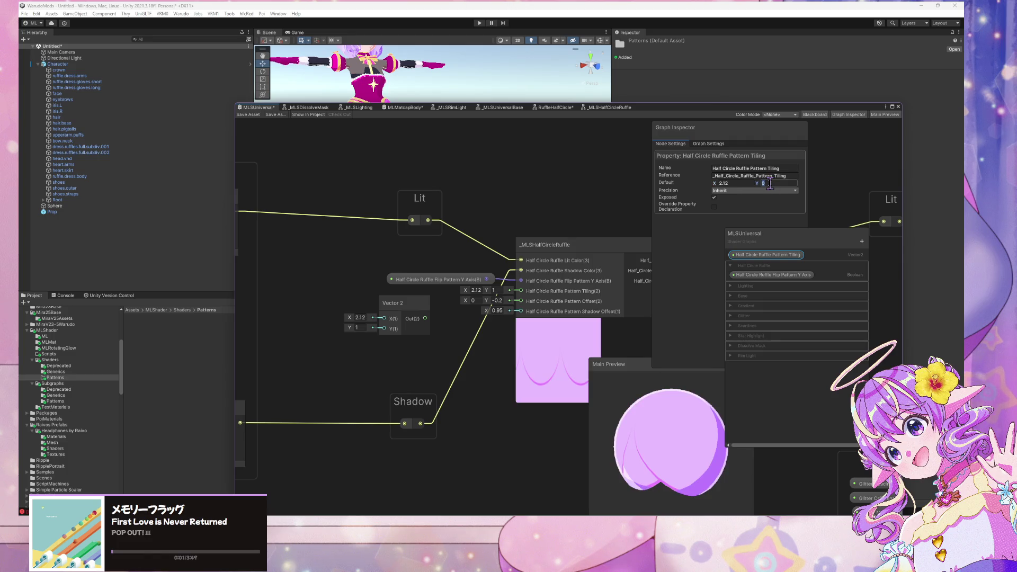
text(1)
click(770, 256)
File the property under Half Circle Ruffle, wire it to Pattern Tiling, and delete the Vector 2 node.
drag(770, 257, 769, 274)
drag(570, 291, 380, 352)
drag(473, 354, 516, 292)
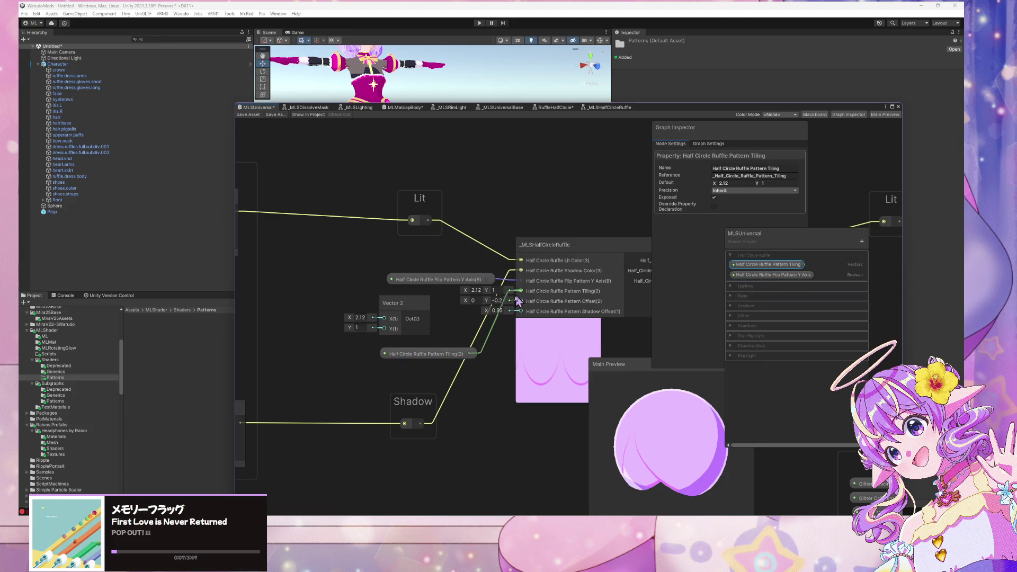
click(401, 303)
key(Delete)
mouse_move(444, 354)
mouse_down()
mouse_move(401, 297)
mouse_move(405, 278)
mouse_move(337, 279)
mouse_up()
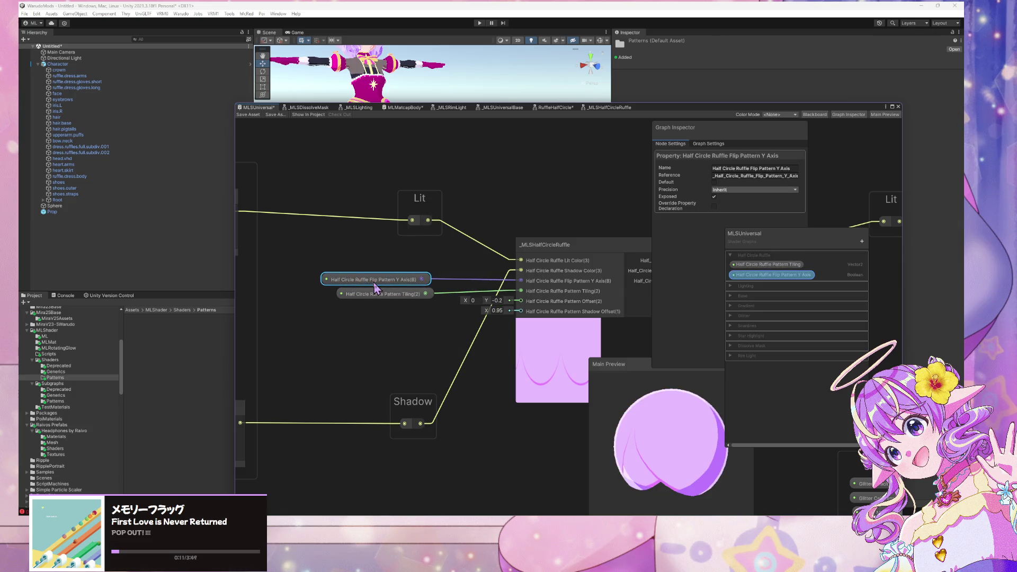
Shift the property nodes and ruffle node, and collapse the _MLSHalfCircleRuffle preview.
scroll(440, 323, down, 5)
scroll(440, 324, up, 3)
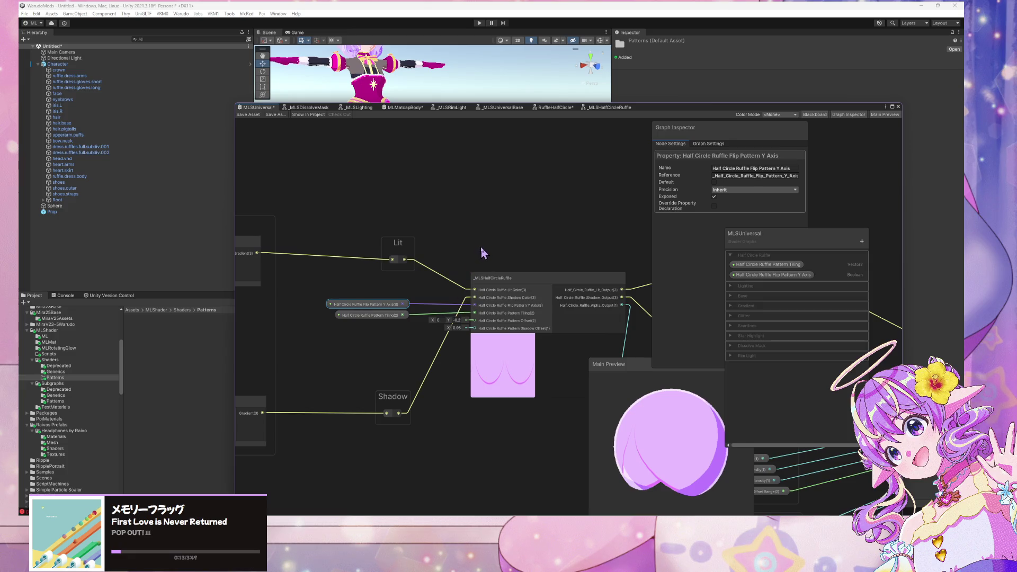
shift+click(379, 314)
drag(379, 315, 395, 309)
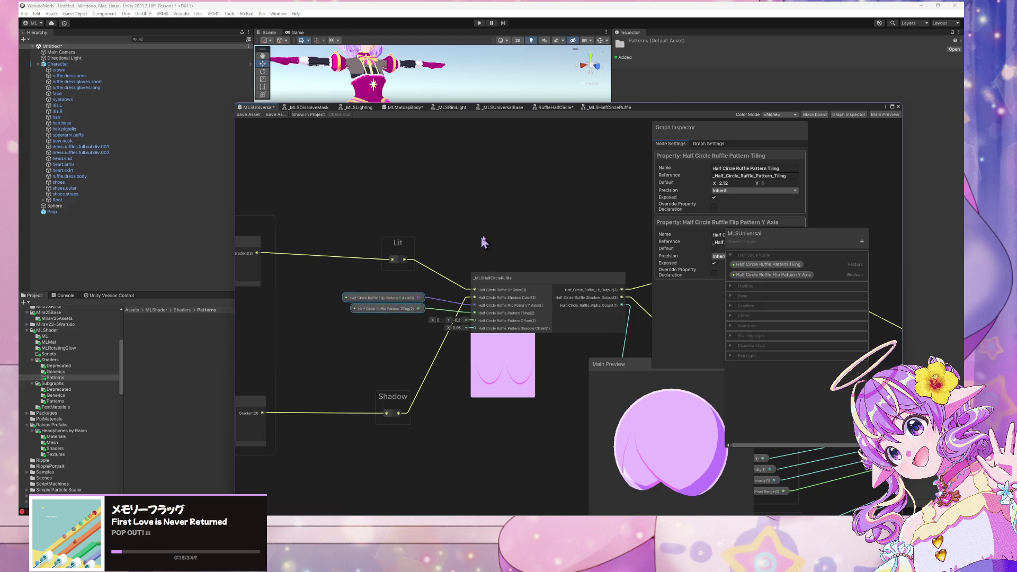
scroll(484, 243, down, 4)
scroll(387, 186, up, 1)
drag(420, 231, 433, 239)
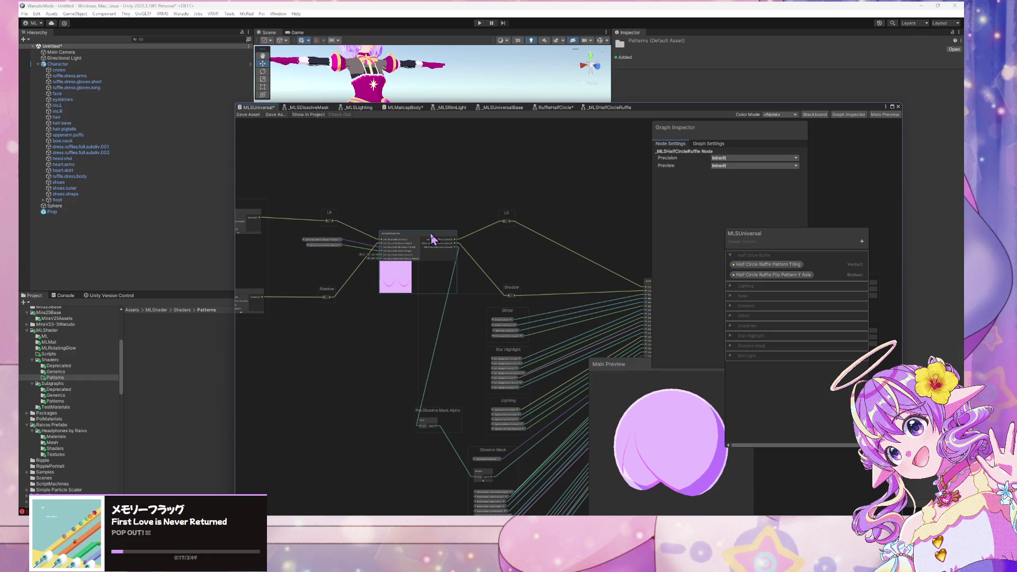
click(399, 263)
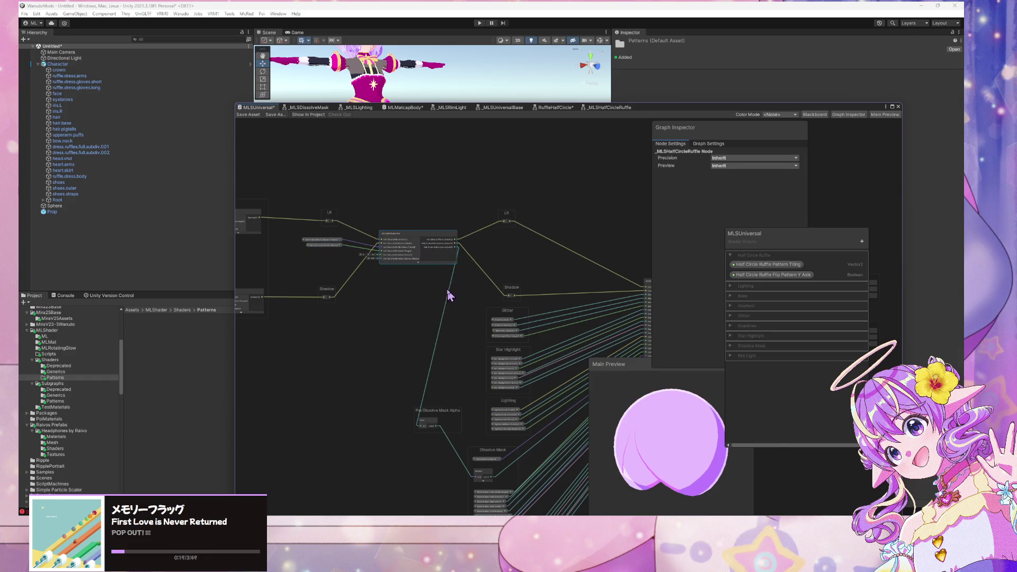
scroll(268, 253, up, 3)
mouse_move(397, 280)
mouse_down()
mouse_move(353, 233)
mouse_move(382, 238)
mouse_up()
scroll(423, 232, down, 3)
scroll(358, 195, up, 3)
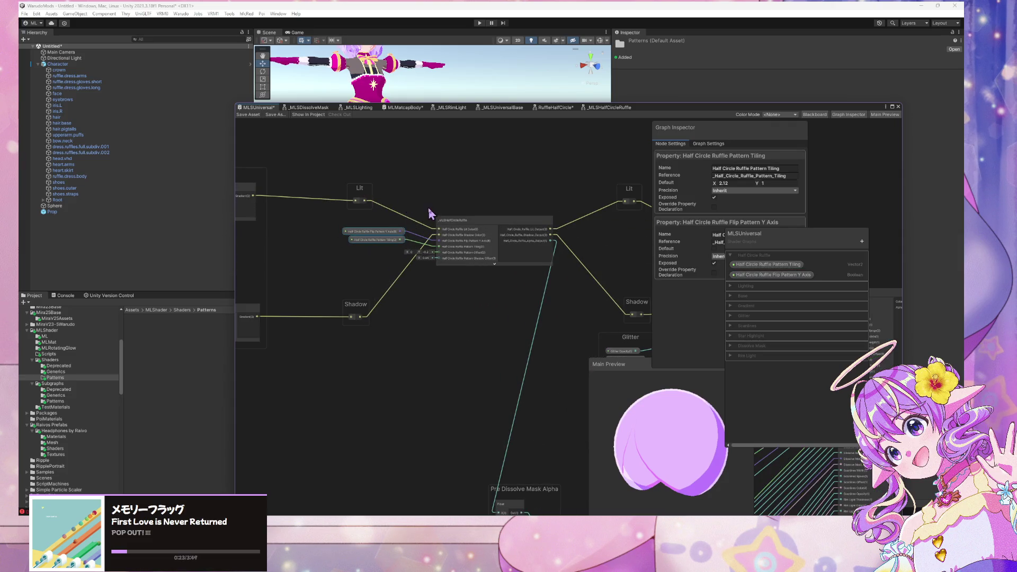
Move the Lit and Shadow nodes into a neater layout around the ruffle node.
drag(359, 193, 323, 196)
drag(342, 311, 305, 307)
drag(566, 245, 494, 248)
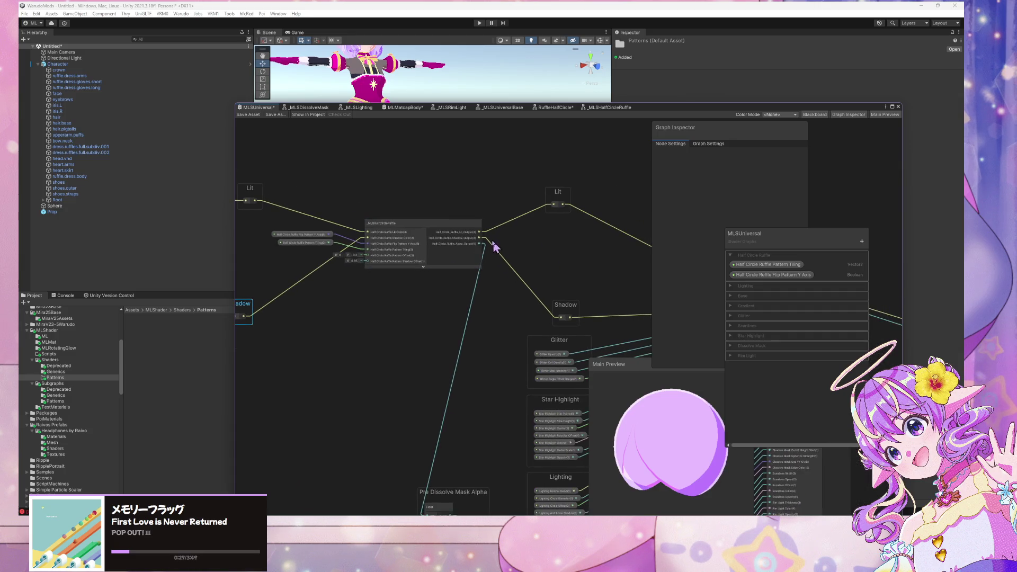
scroll(494, 248, down, 3)
scroll(415, 195, up, 3)
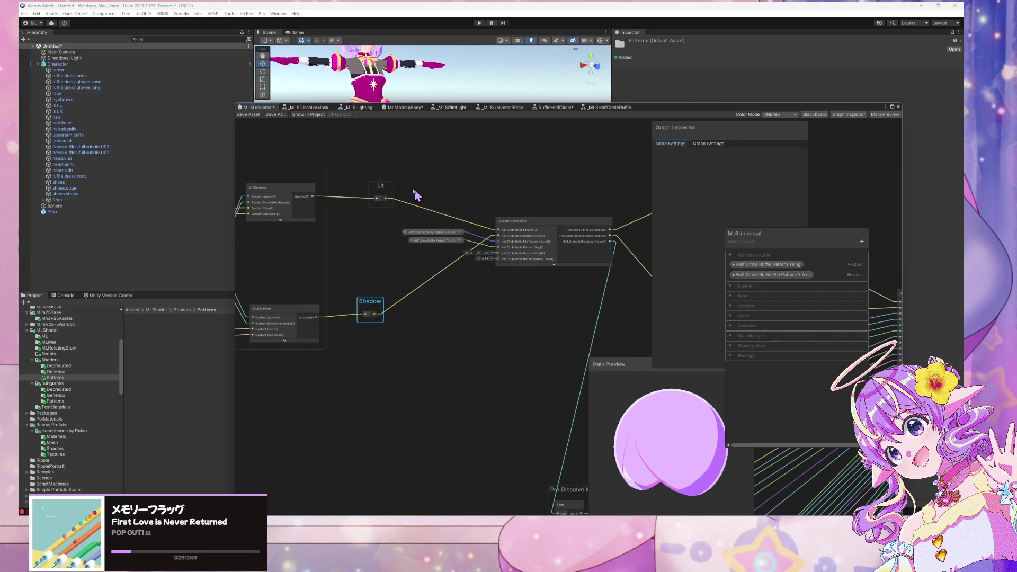
drag(370, 197, 360, 197)
mouse_move(512, 271)
mouse_down()
mouse_move(431, 178)
mouse_move(455, 263)
mouse_up()
scroll(431, 174, down, 3)
scroll(430, 175, up, 3)
scroll(472, 286, up, 2)
scroll(535, 272, down, 2)
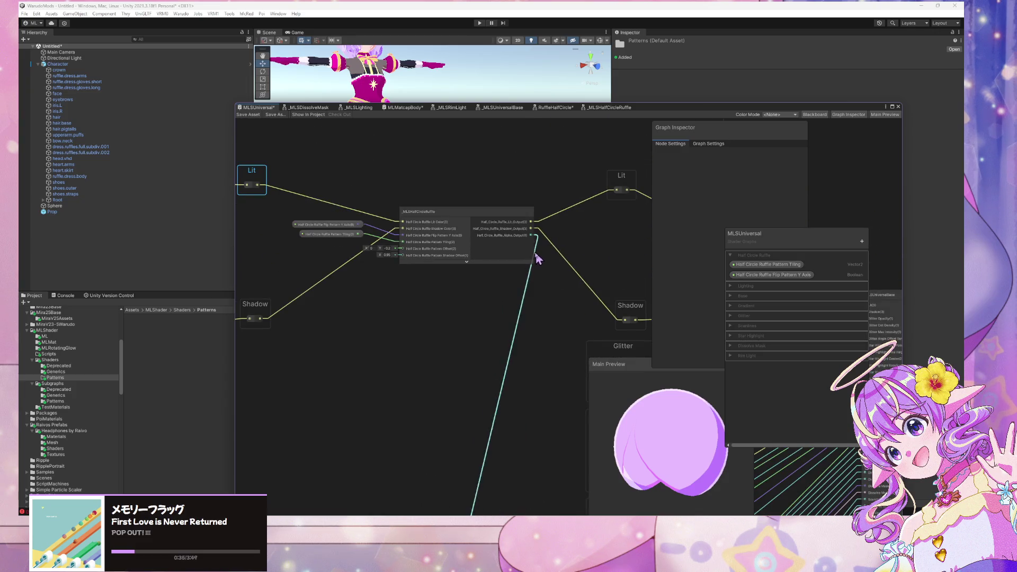
drag(620, 192, 625, 192)
click(465, 317)
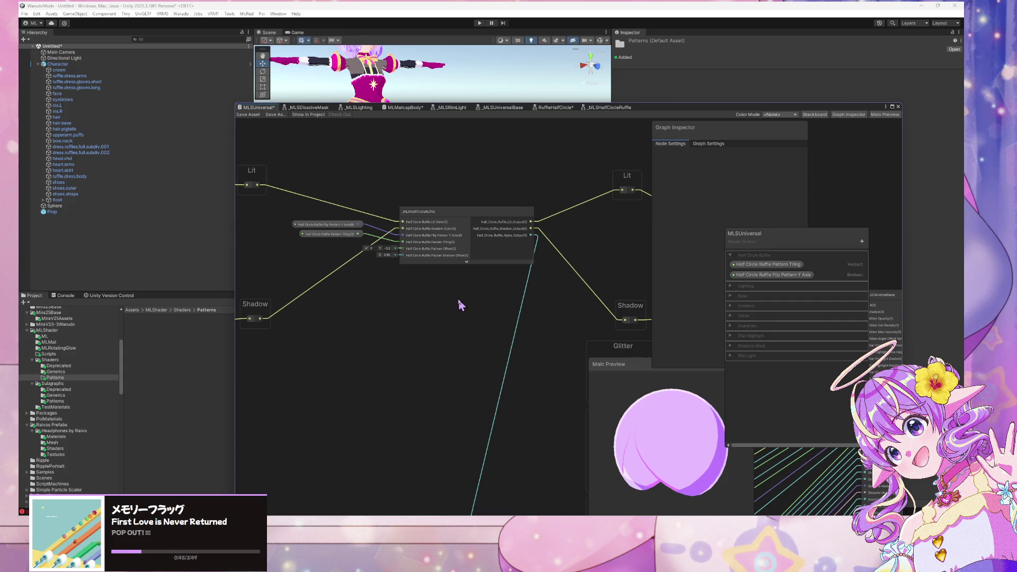
scroll(400, 268, up, 5)
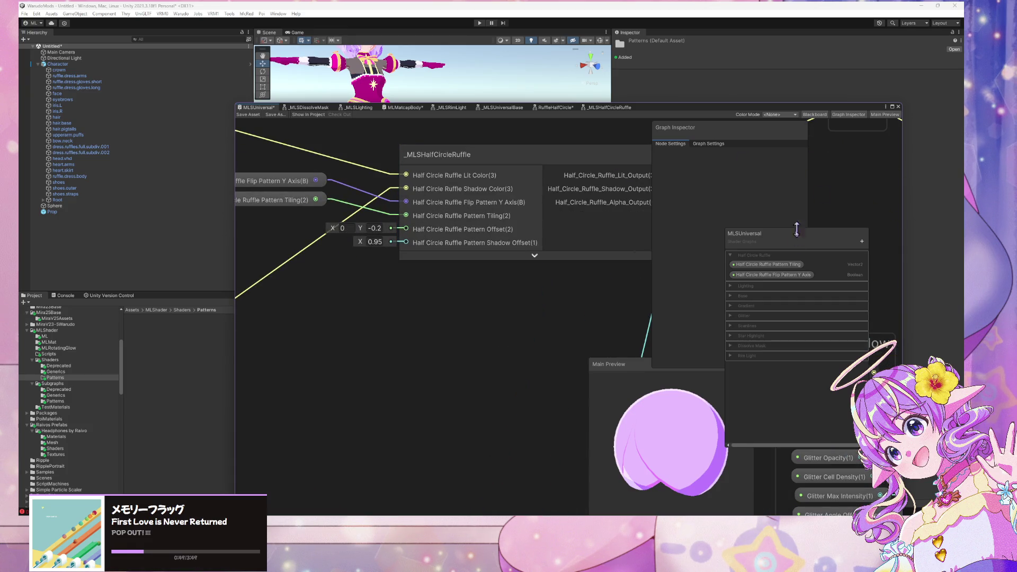
Add a Vector 2 node with its Y value set to -0.2.
key(space)
text(vec)
key(Down)
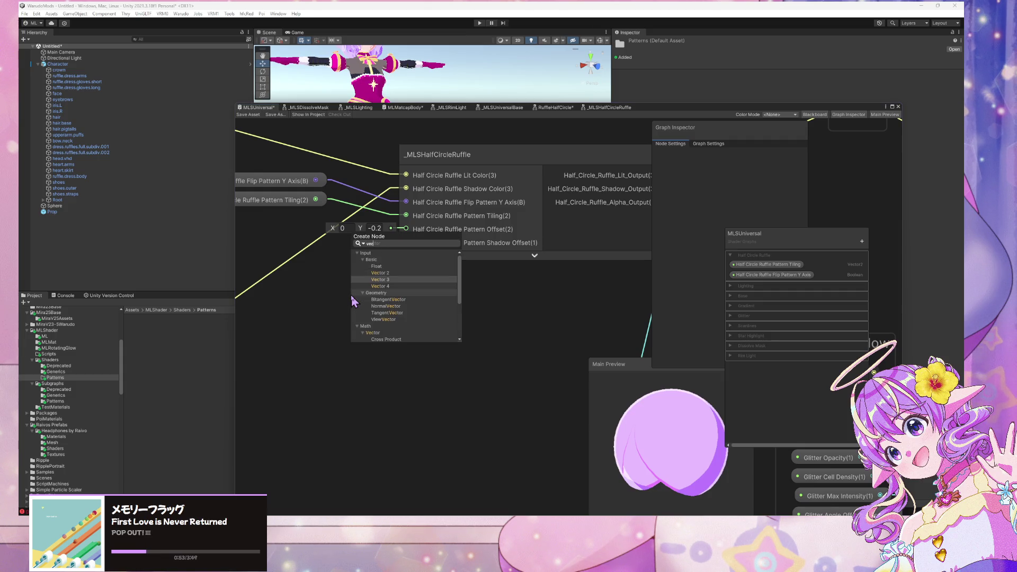
key(Up)
key(Return)
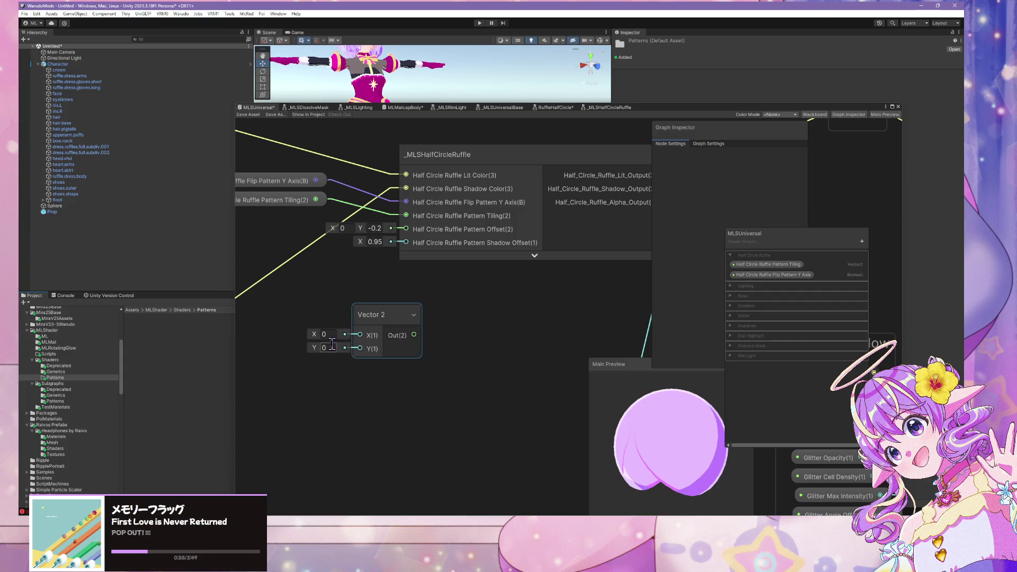
click(332, 345)
text(0.2)
Convert it to a property named 'Half Circle Ruffle Pattern Offset' in the Half Circle Ruffle group.
click(396, 316)
right_click(395, 316)
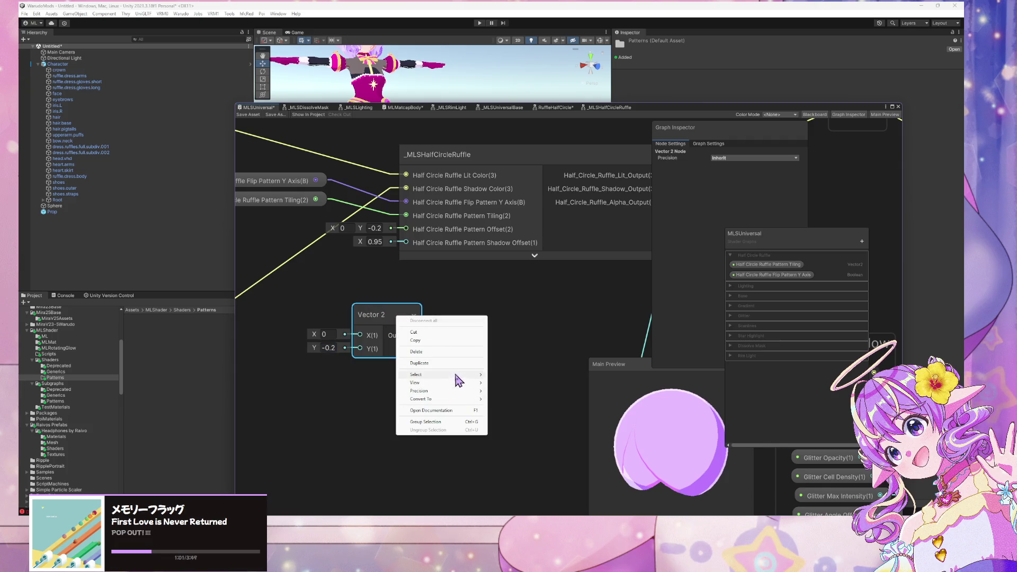
mouse_move(449, 399)
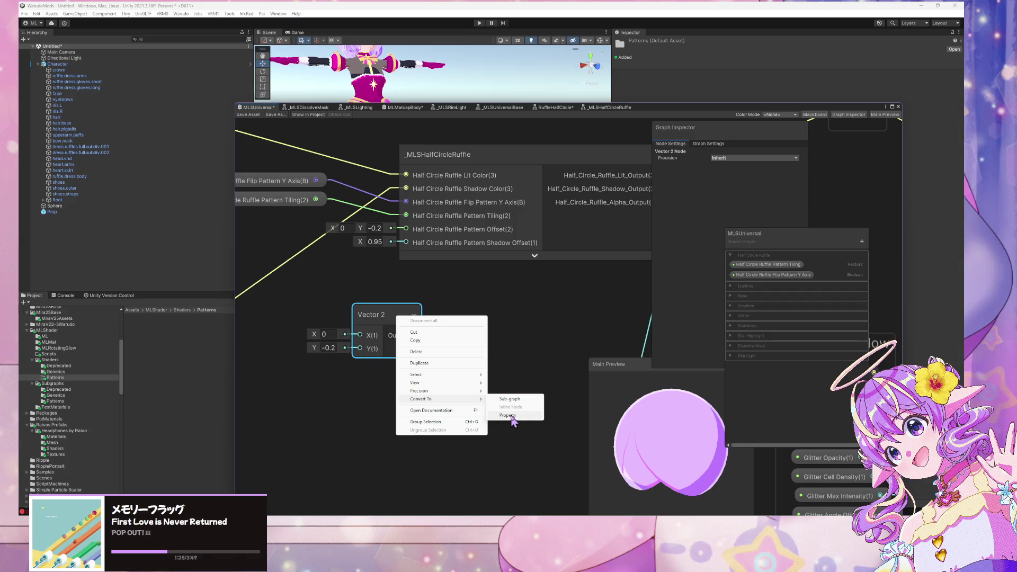
click(510, 416)
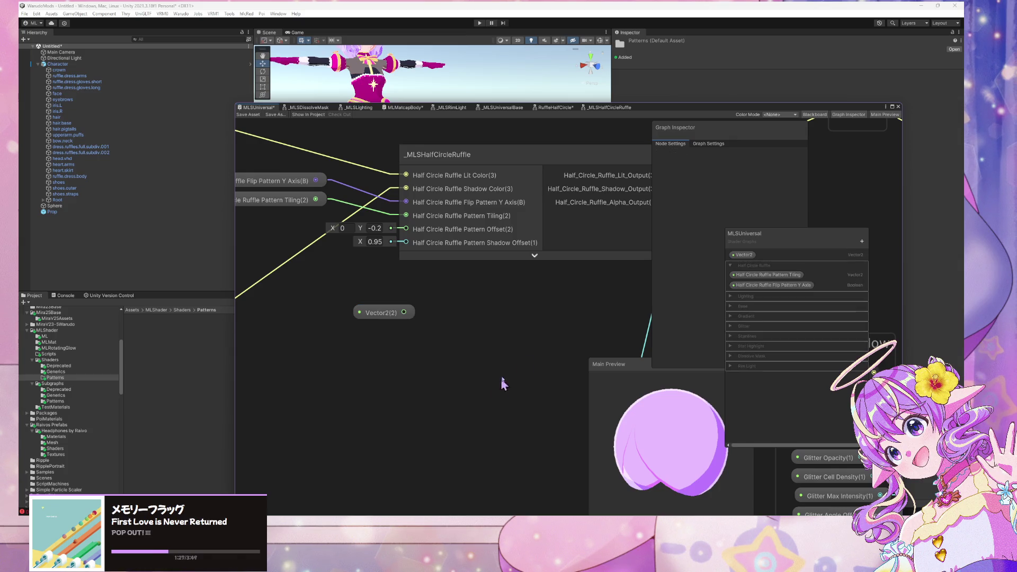
text(Hal)
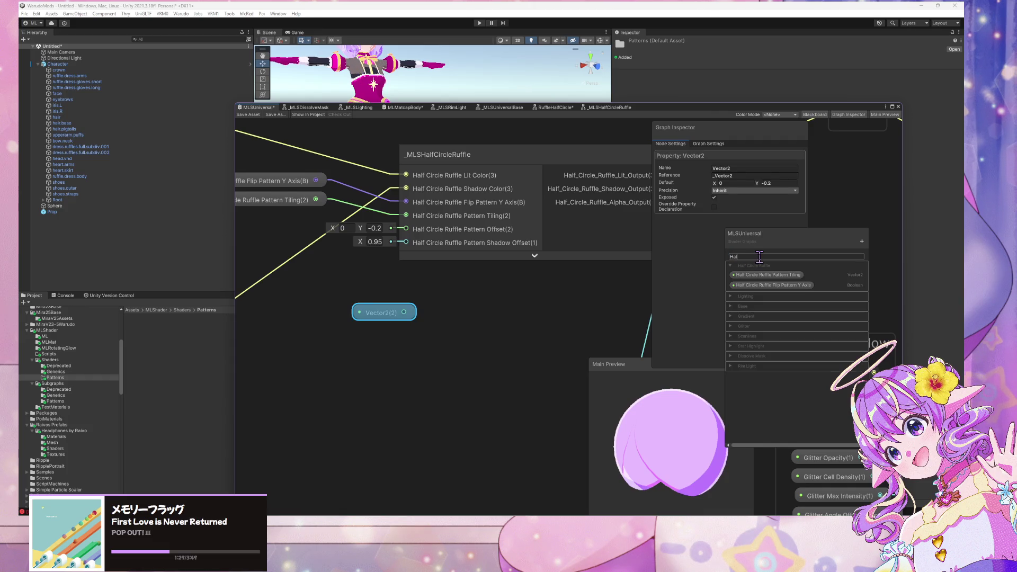
text(fPa)
text(Ru)
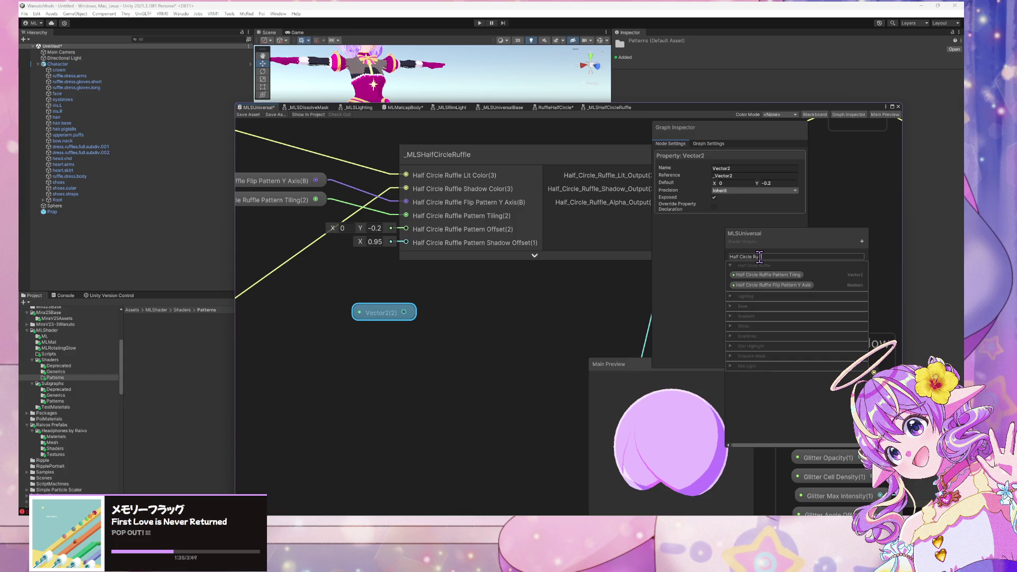
text( Patte)
text(OP)
key(Return)
drag(746, 258, 755, 273)
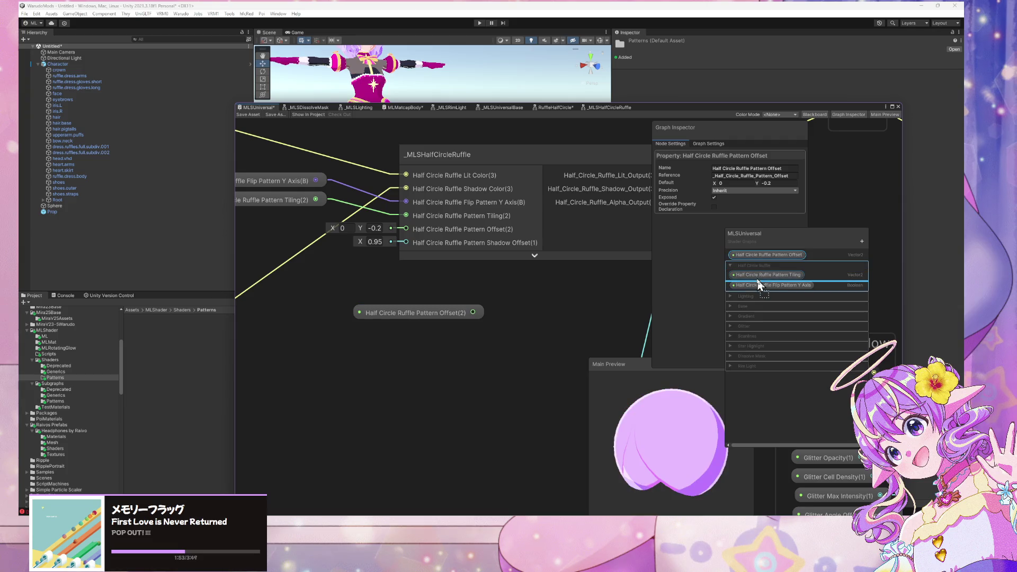
Wire the offset property into the ruffle's Pattern Offset input and line it up with the other inputs.
click(444, 301)
drag(473, 313, 406, 229)
mouse_move(427, 305)
mouse_down()
mouse_move(316, 267)
mouse_move(274, 227)
mouse_up()
click(309, 253)
drag(397, 272, 463, 277)
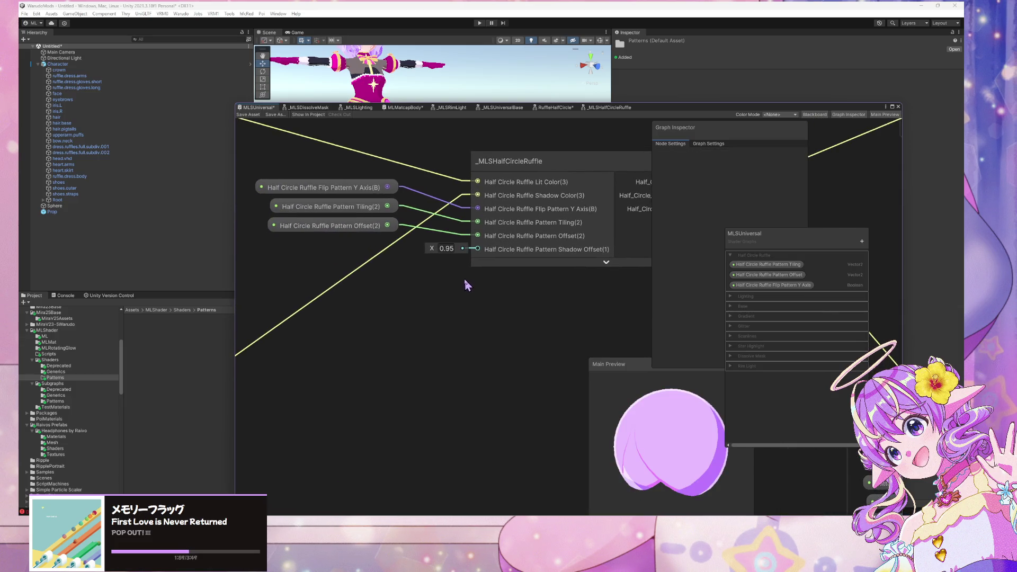
click(345, 227)
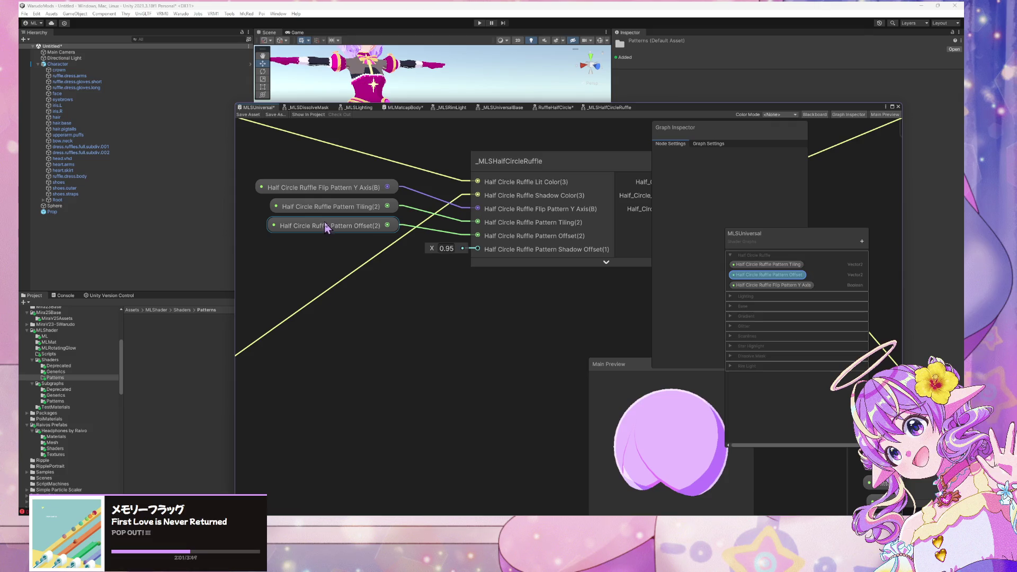
click(434, 237)
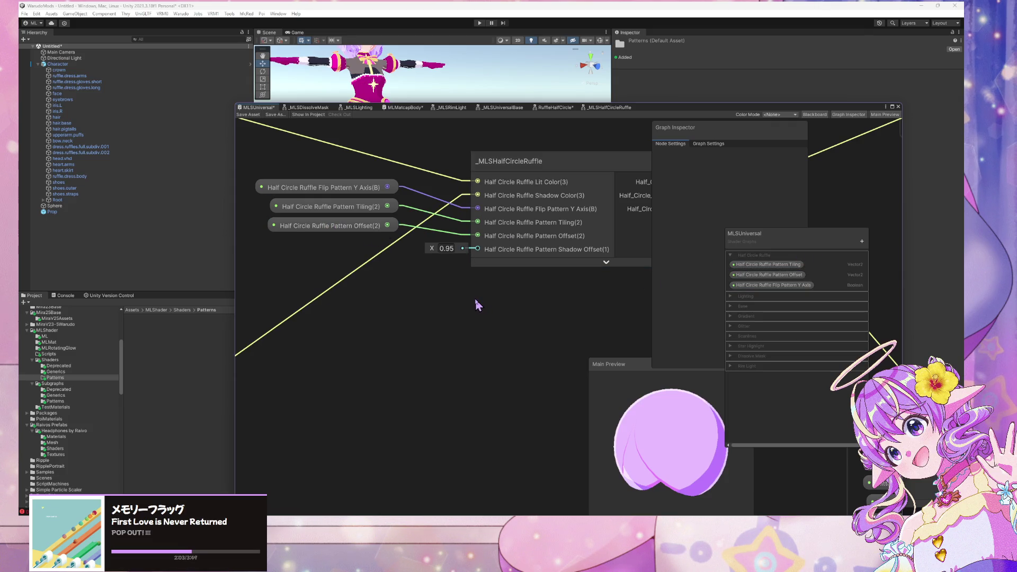
key(space)
Add a Float node with value 0.95 and convert it to a property.
text(float)
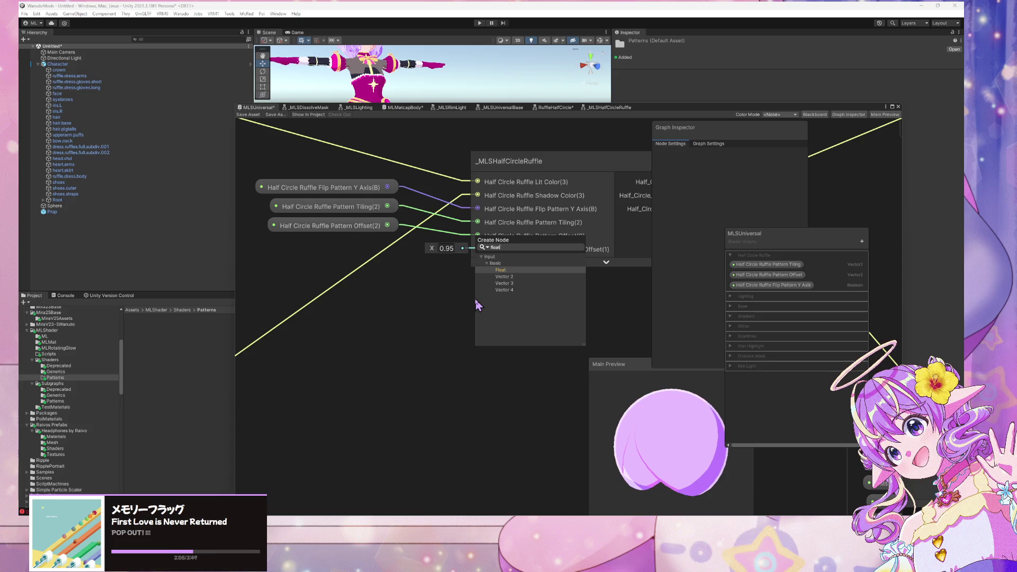
key(Return)
click(454, 337)
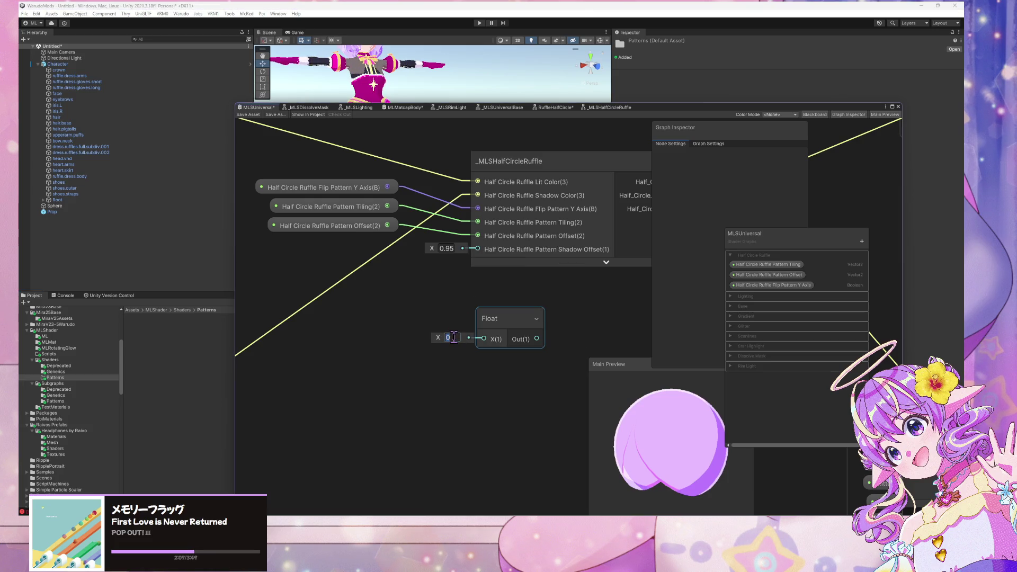
text(0.95)
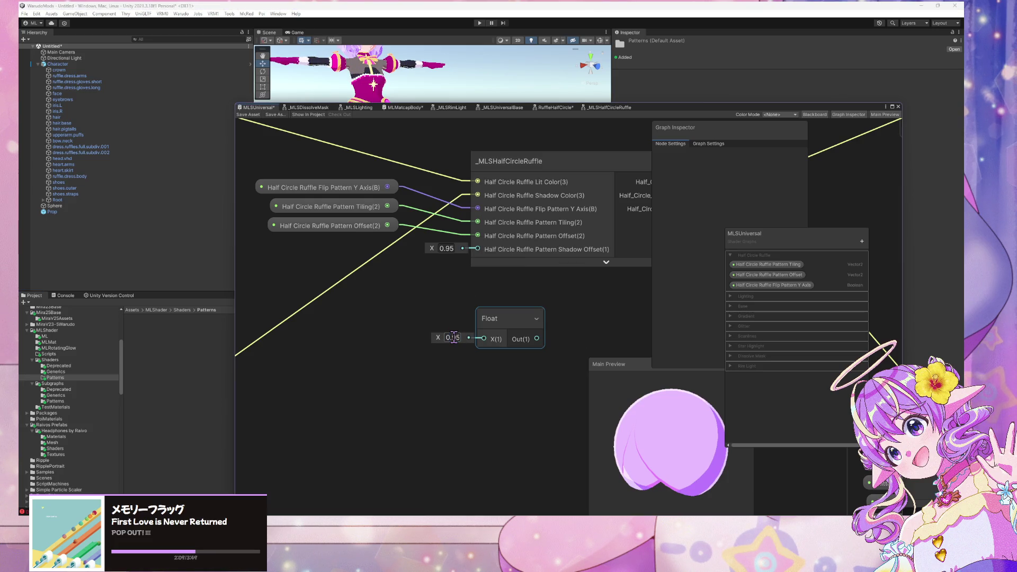
click(502, 319)
right_click(500, 318)
mouse_move(560, 403)
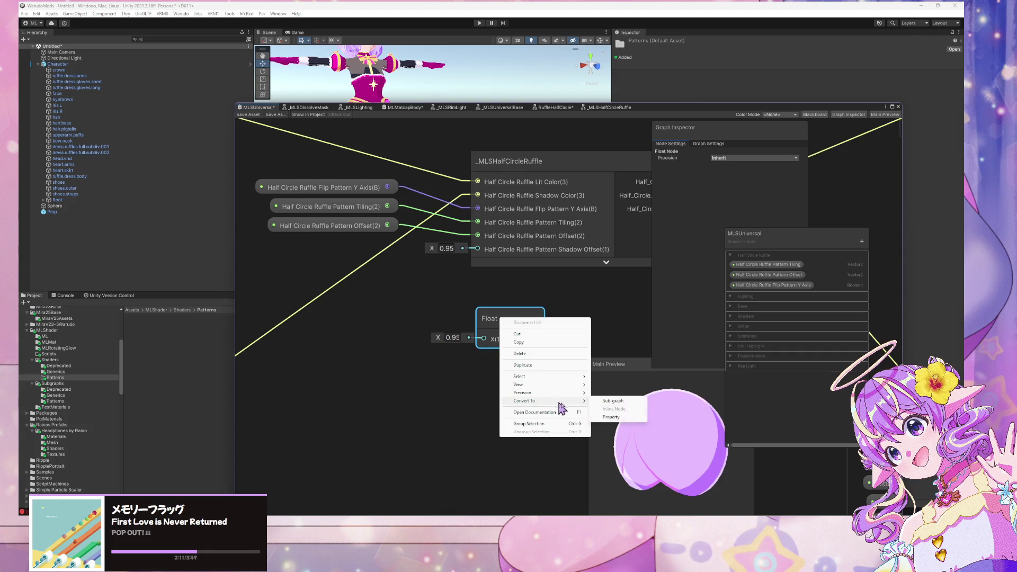
click(623, 418)
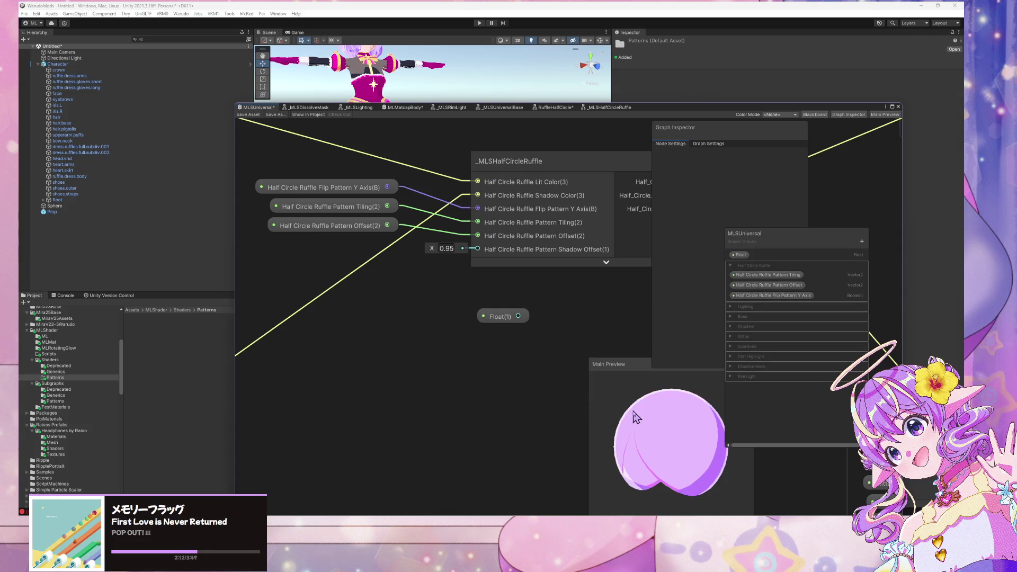
Name the property 'Half Circle Ruffle Pattern Shadow Offset' and wire it into Shadow Offset(1).
double_click(744, 255)
text(Circle Ruffle)
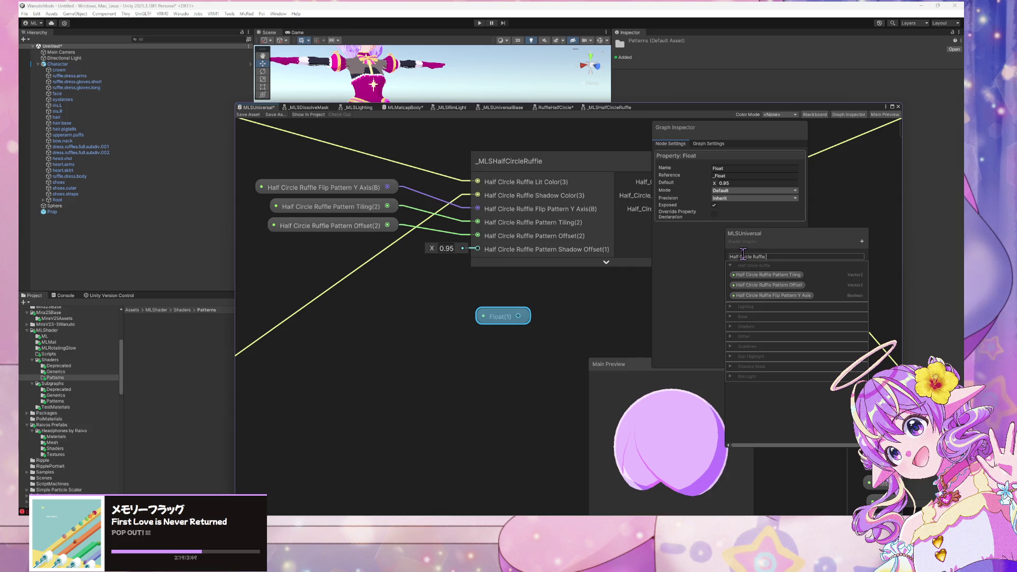
key(BackSpace)
key(BackSpace)
key(BackSpace)
text(attern Shadow Off)
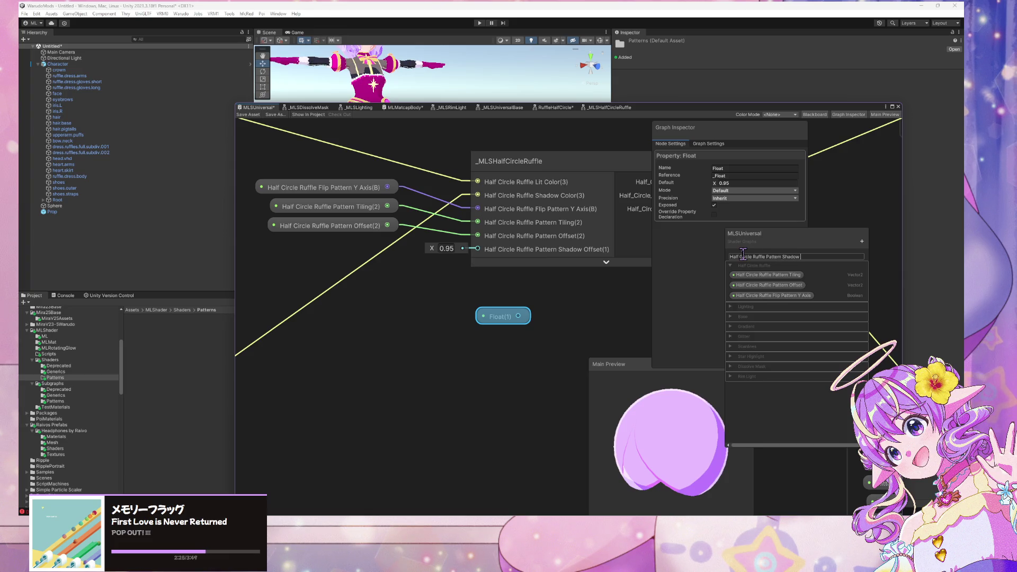
text(set)
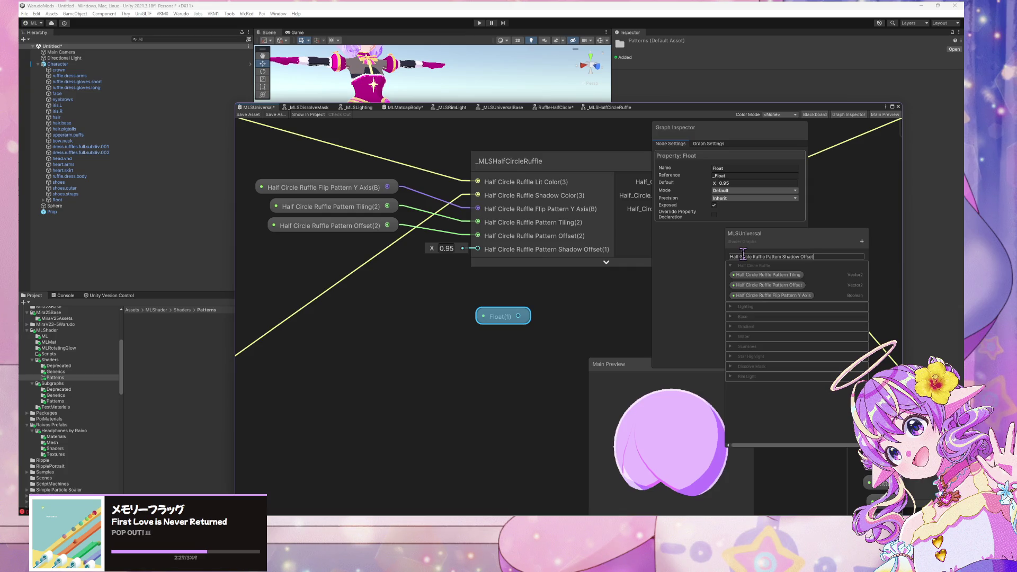
key(Return)
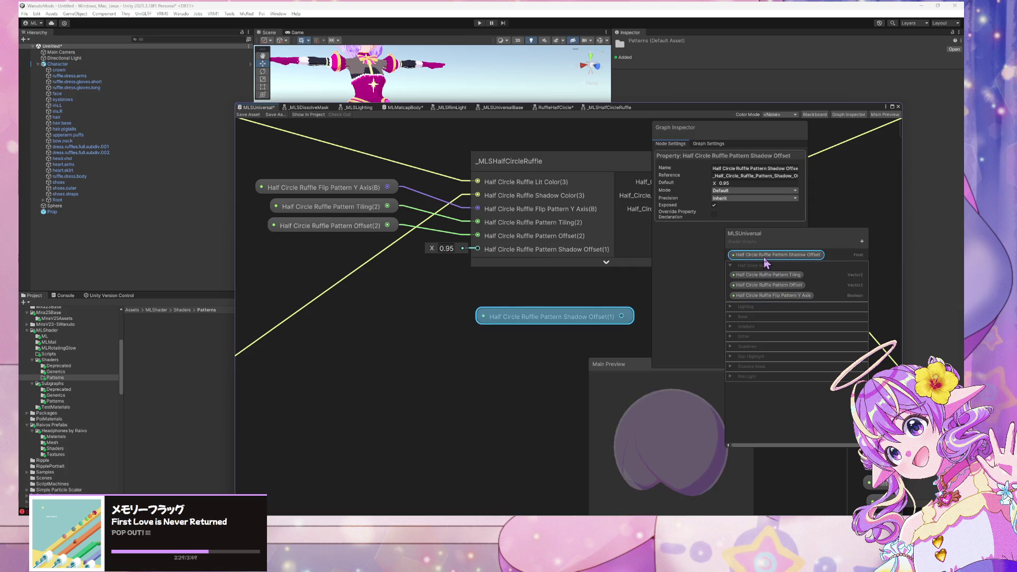
drag(547, 320, 312, 252)
drag(387, 244, 478, 249)
scroll(484, 283, down, 1)
scroll(483, 283, down, 5)
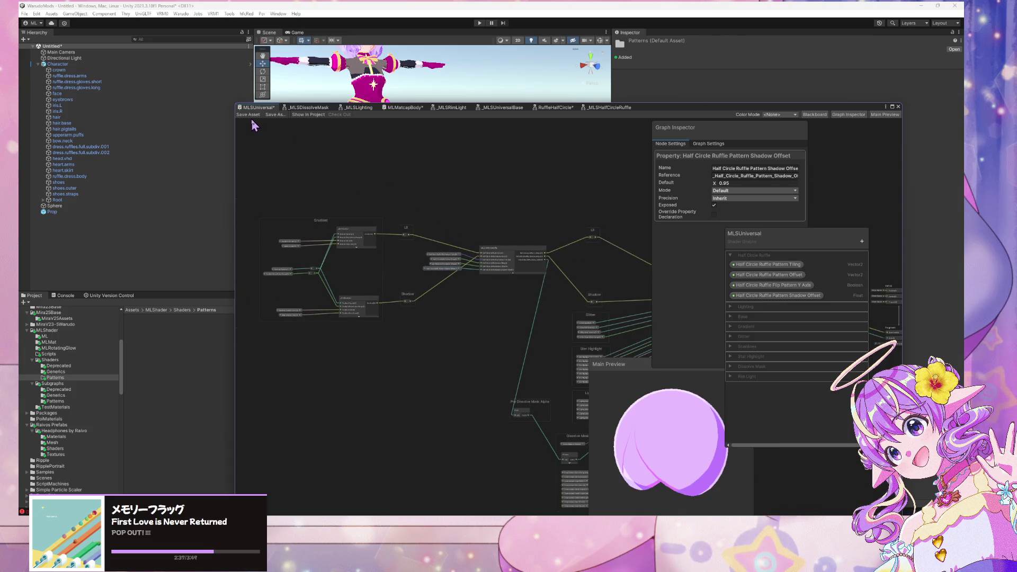
Save a copy of the graph as MLSHalfCircleRuffle.shadergraph under Shaders/Patterns.
click(270, 116)
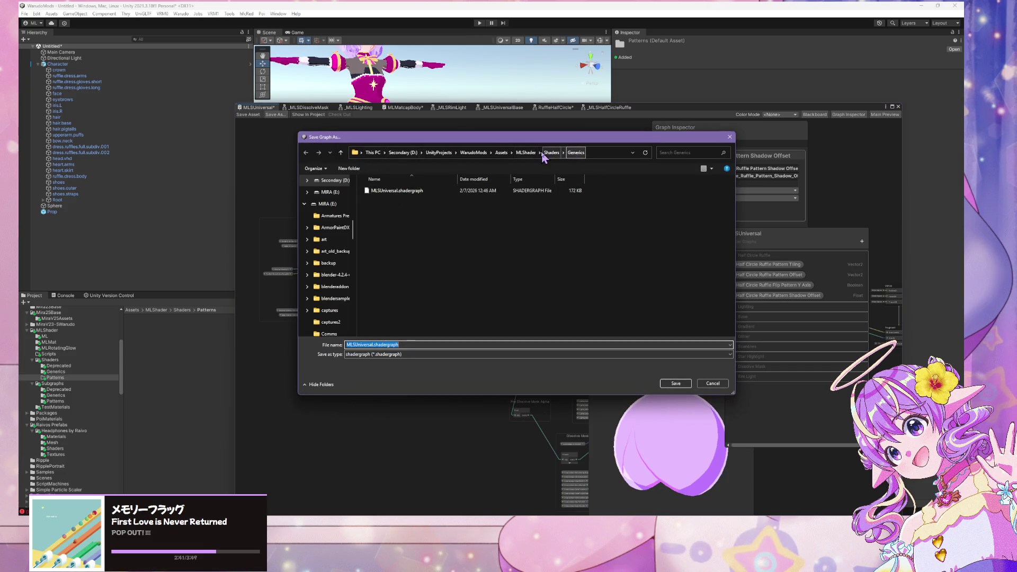
click(550, 153)
double_click(400, 212)
click(374, 357)
click(401, 357)
key(Left)
key(Left)
key(Left)
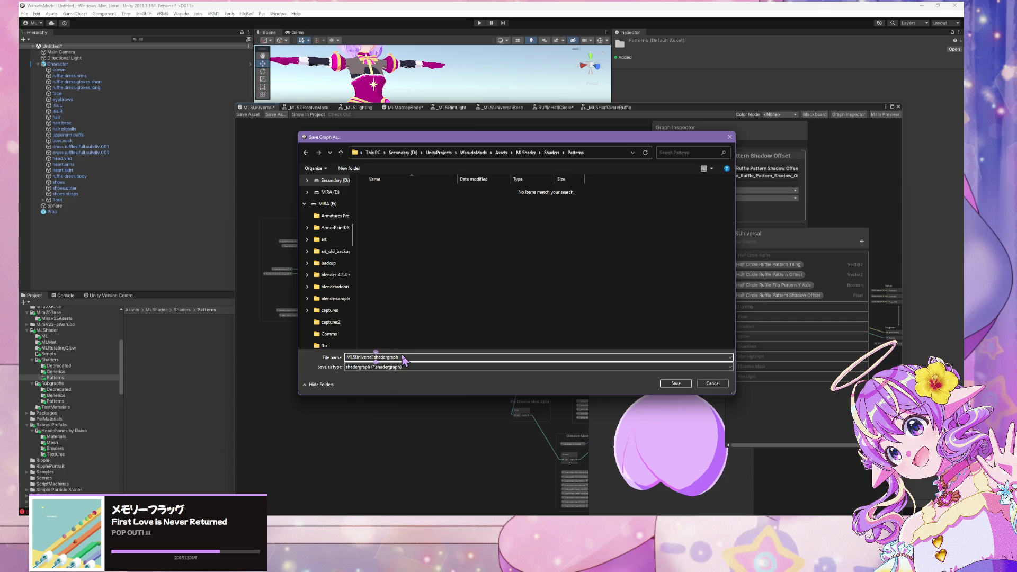
key(BackSpace)
key(BackSpace)
key(BackSpace)
text(HalfCircleRuffle)
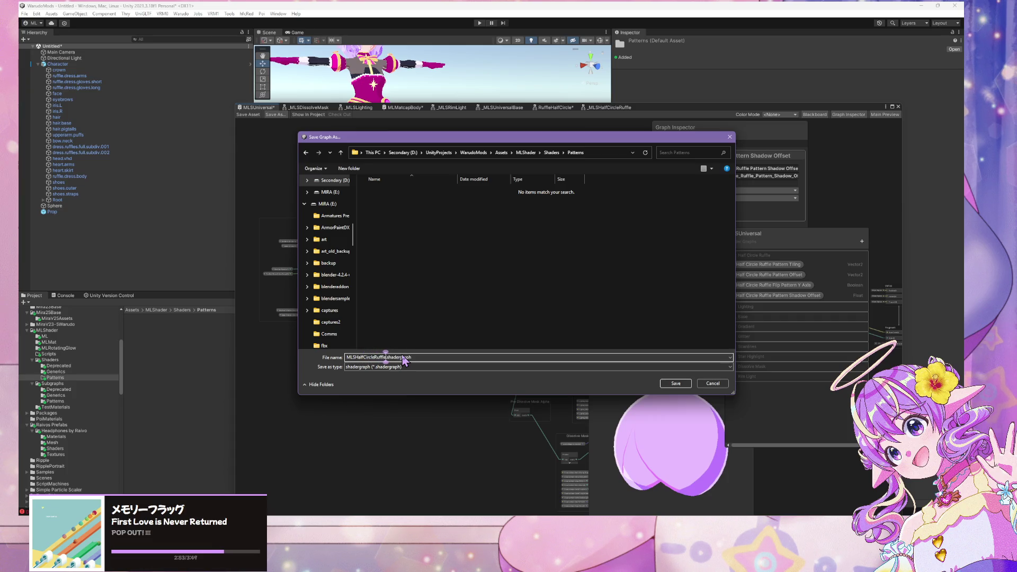
key(Return)
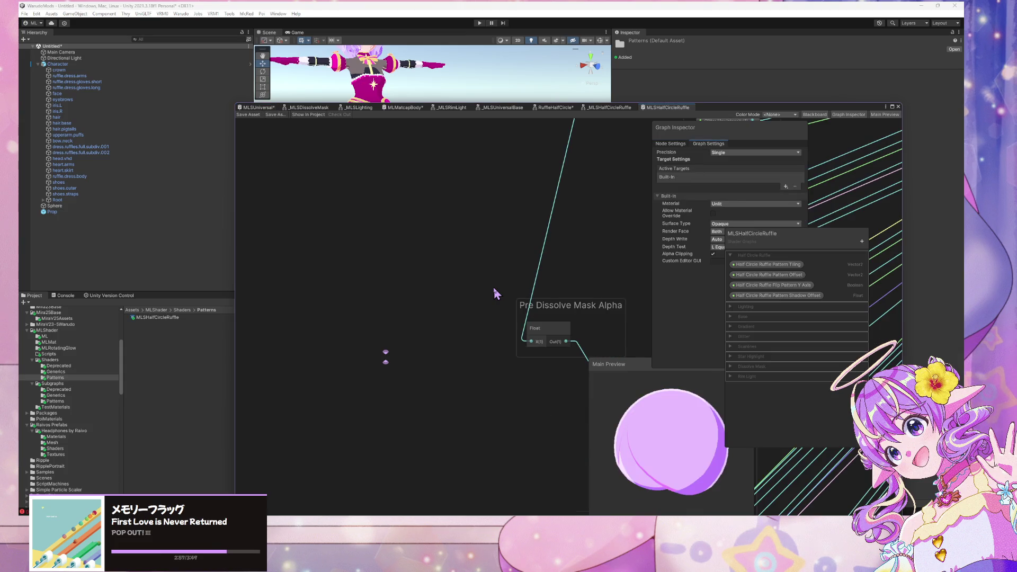
Enable Allow Material Override and save MLSHalfCircleRuffle, then switch to MLSUniversal's Graph Settings.
scroll(493, 292, down, 5)
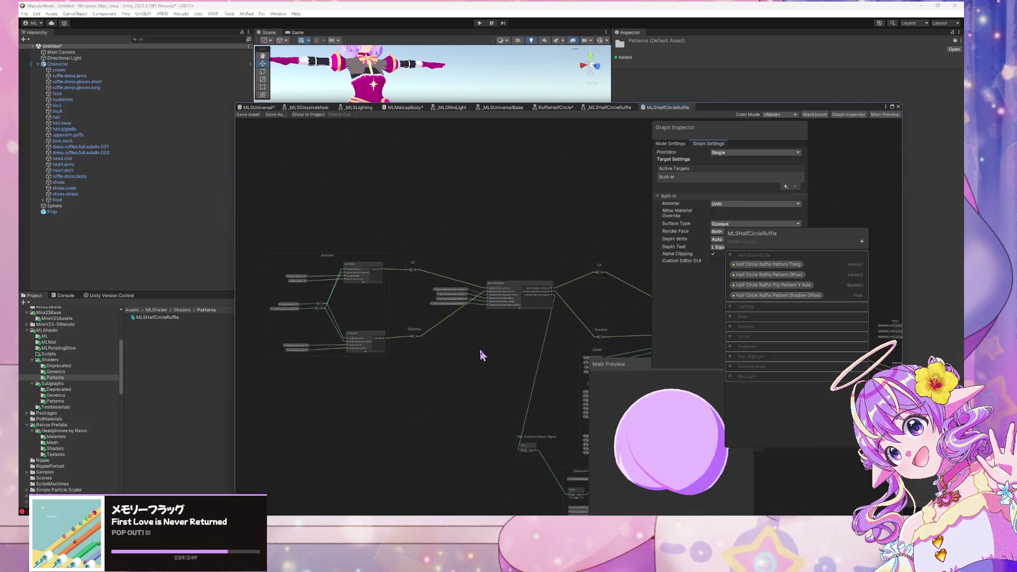
scroll(477, 318, up, 3)
scroll(378, 318, up, 3)
scroll(380, 321, down, 3)
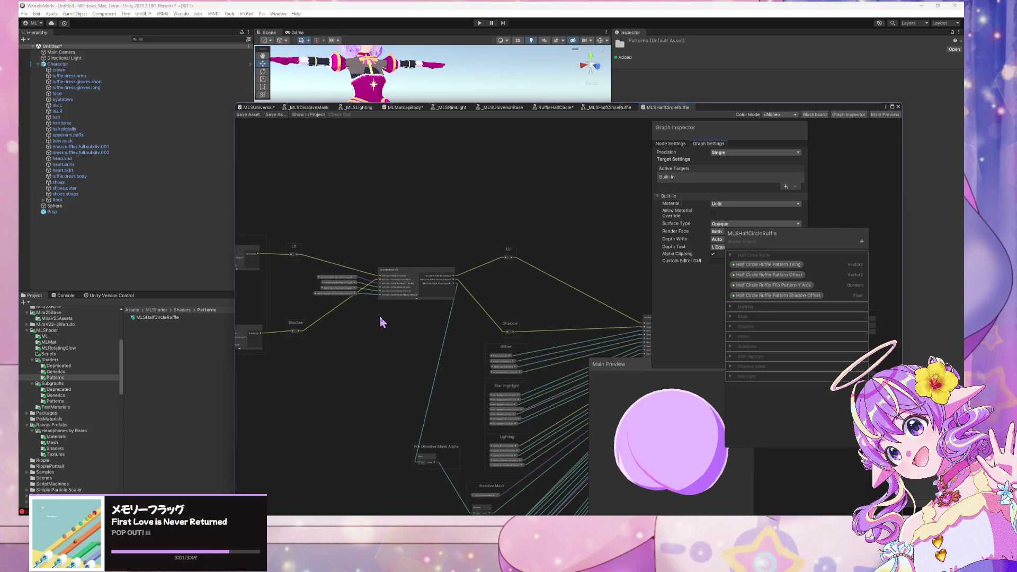
mouse_move(431, 307)
mouse_down()
mouse_move(345, 164)
mouse_move(439, 337)
mouse_move(397, 263)
mouse_up()
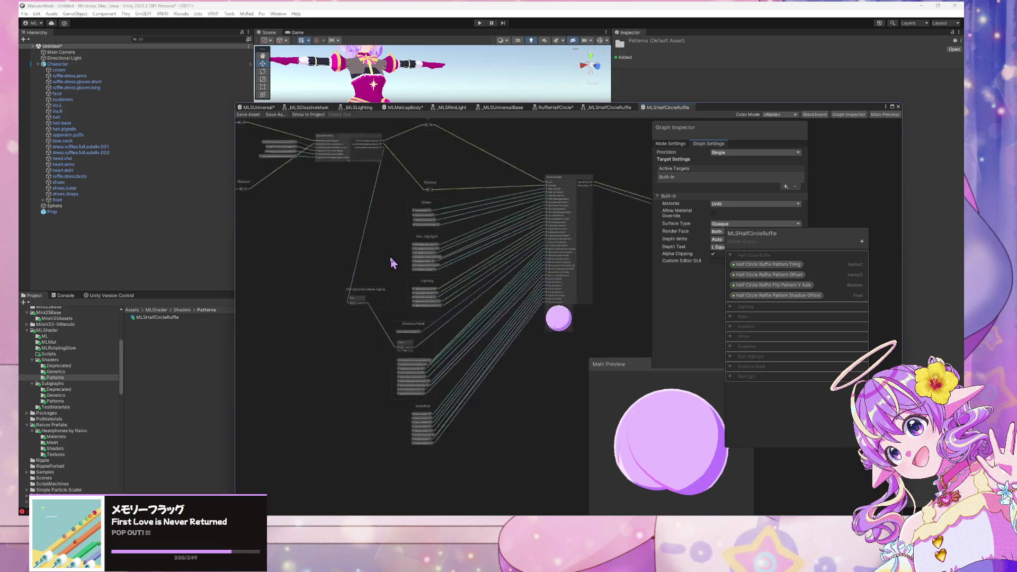
scroll(392, 259, up, 5)
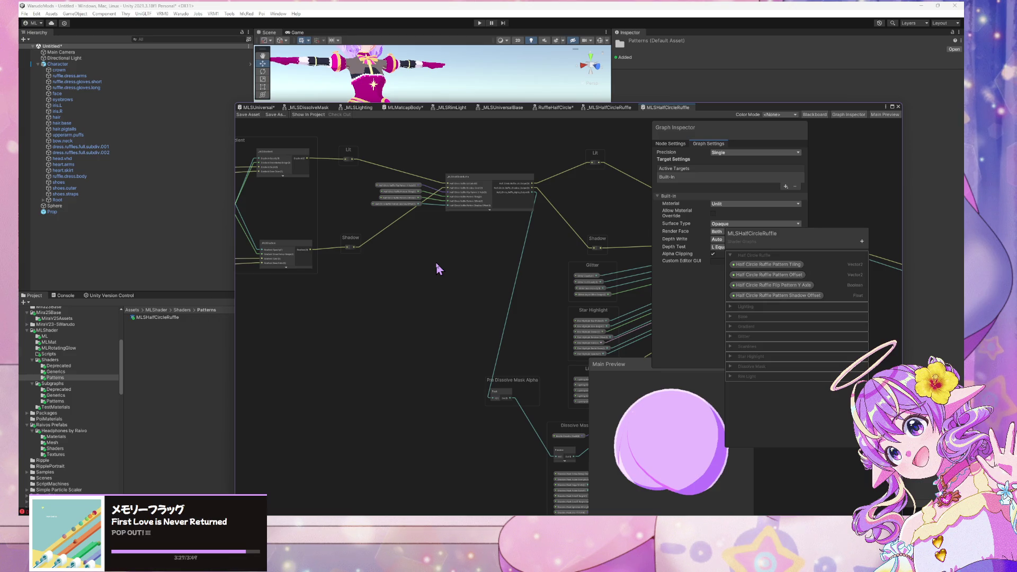
click(714, 214)
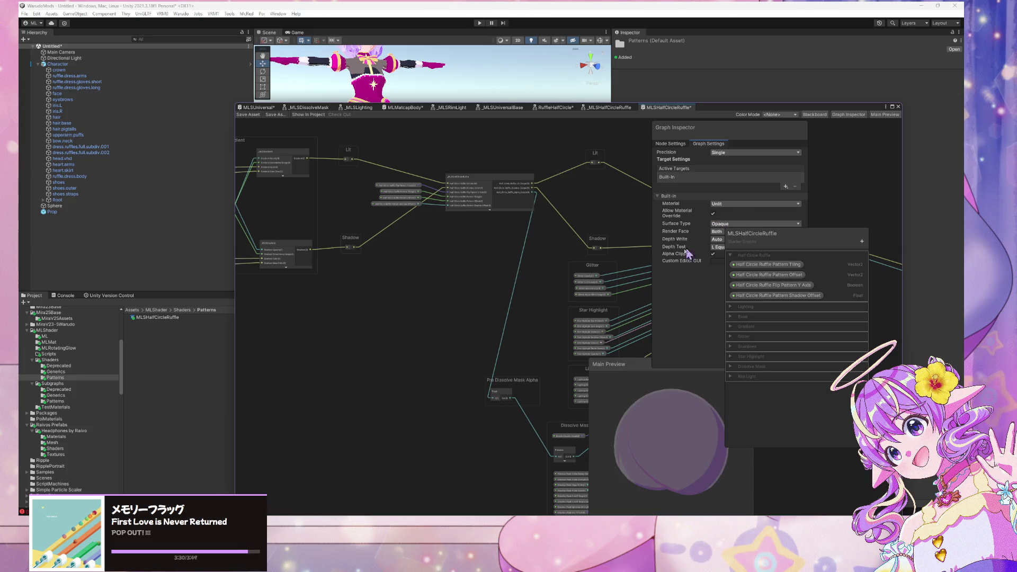
click(247, 115)
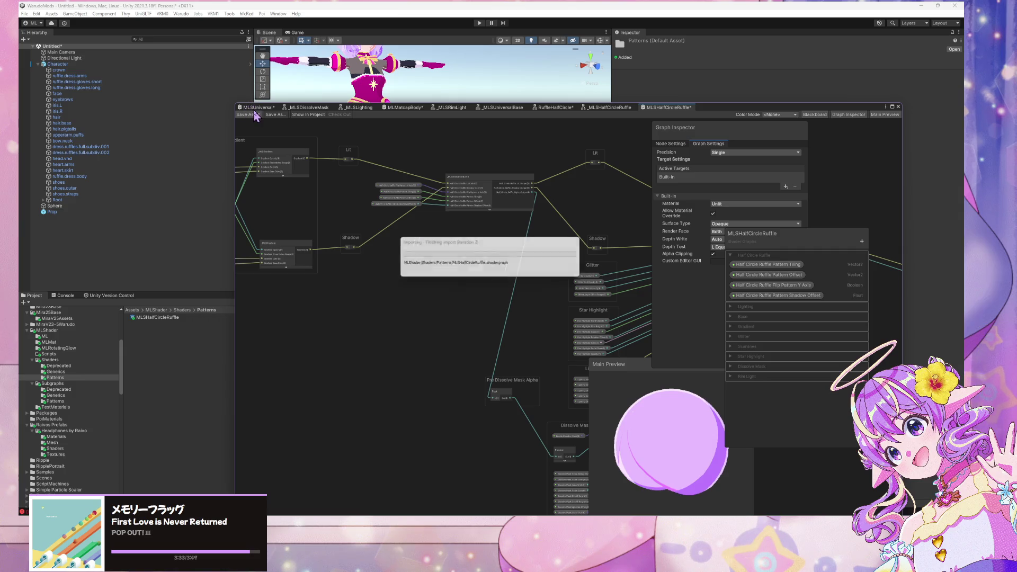
click(258, 108)
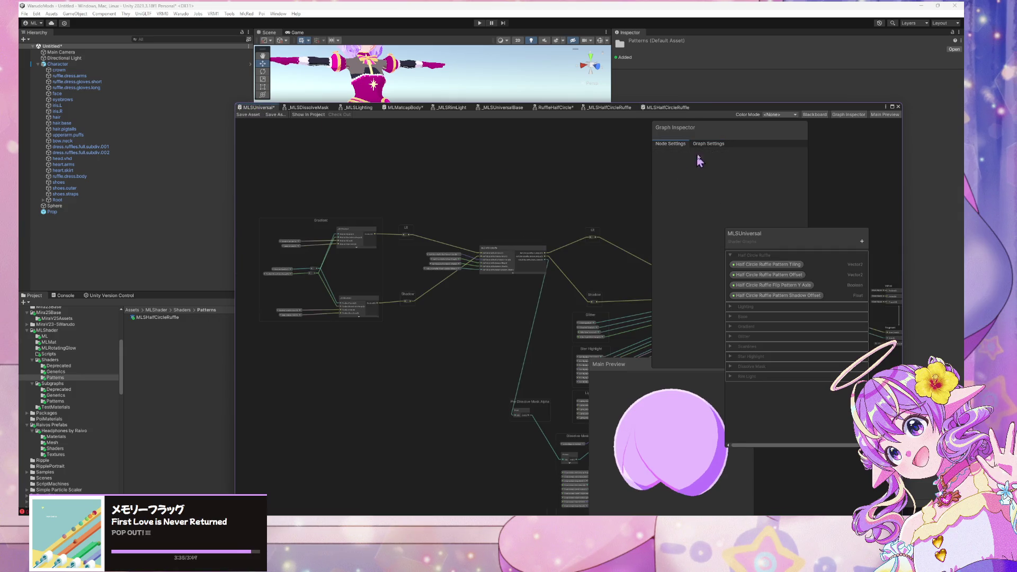
click(721, 146)
Enable Allow Material Override on MLSUniversal and delete the subgraph node with its inputs.
click(714, 213)
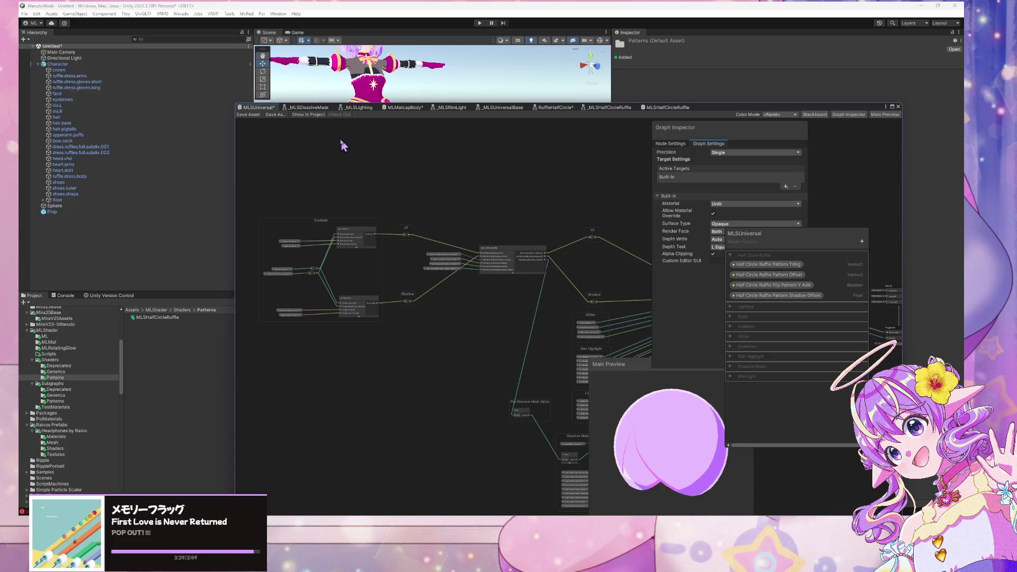
scroll(526, 269, up, 3)
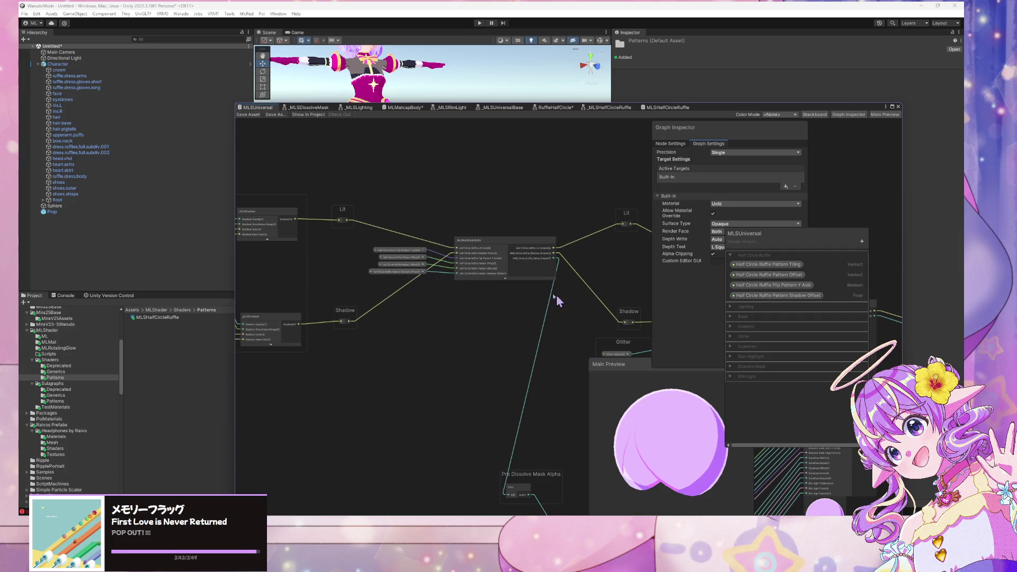
drag(361, 224, 372, 229)
key(Delete)
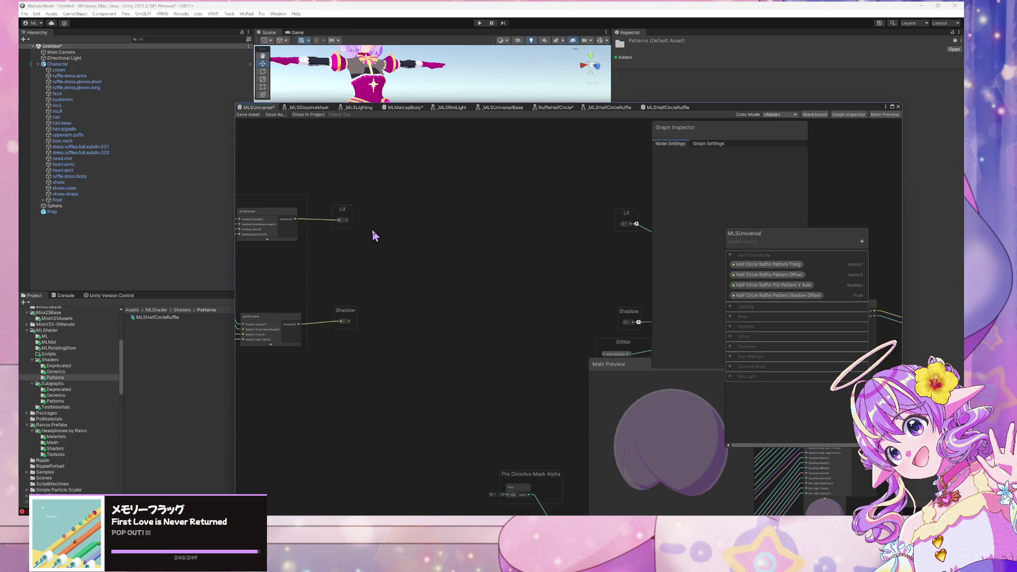
Wire Shadow and Lit straight through to the second nodes, save, and lower the graph window.
mouse_move(465, 291)
mouse_down()
mouse_move(413, 211)
mouse_move(429, 283)
mouse_up()
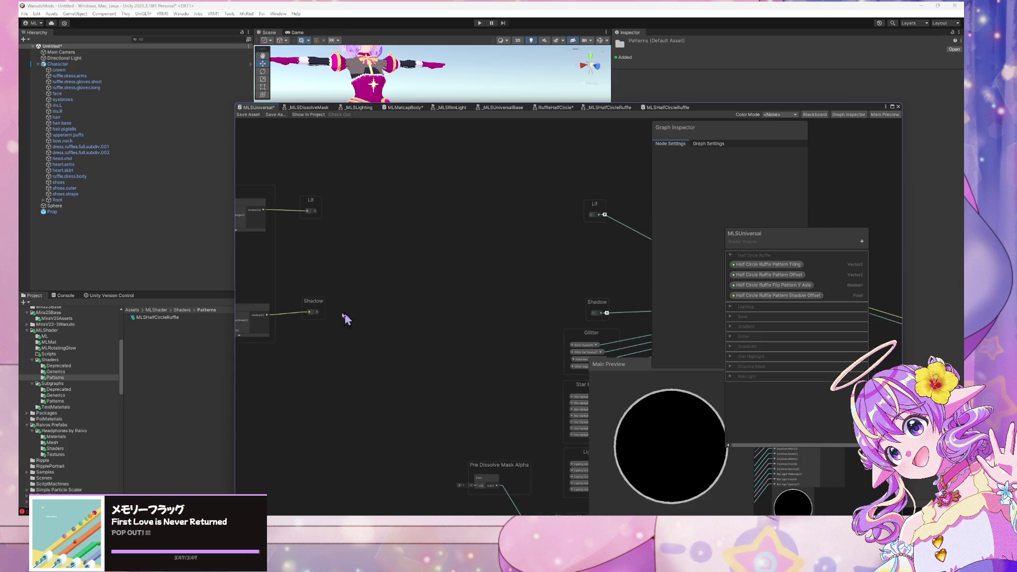
drag(318, 314, 594, 314)
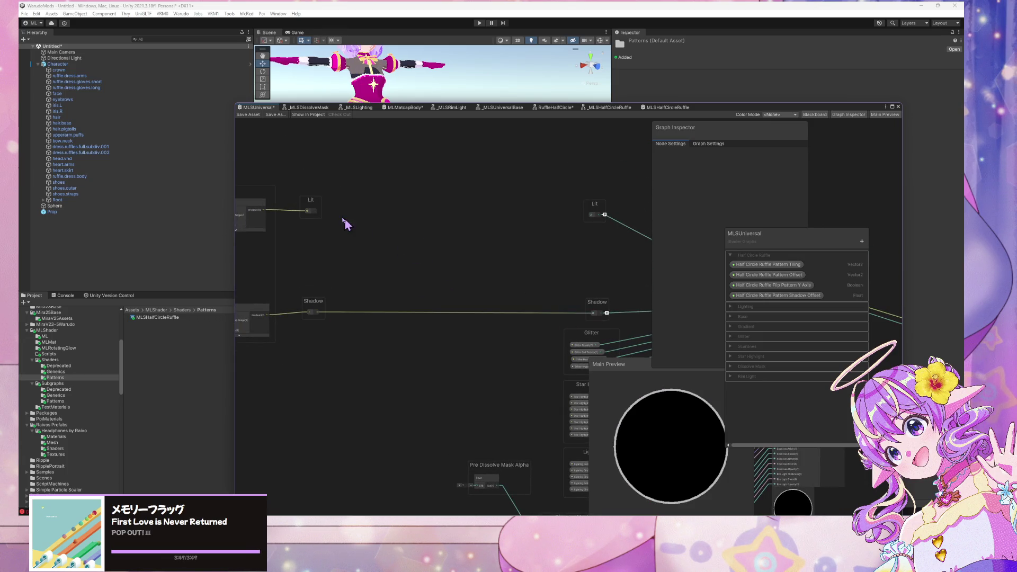
drag(316, 212, 596, 217)
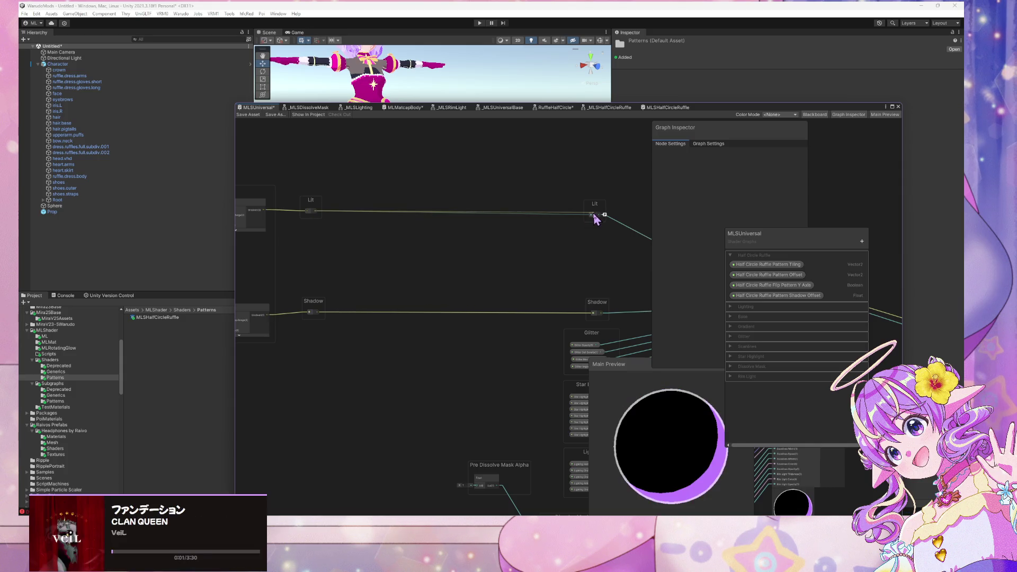
click(248, 115)
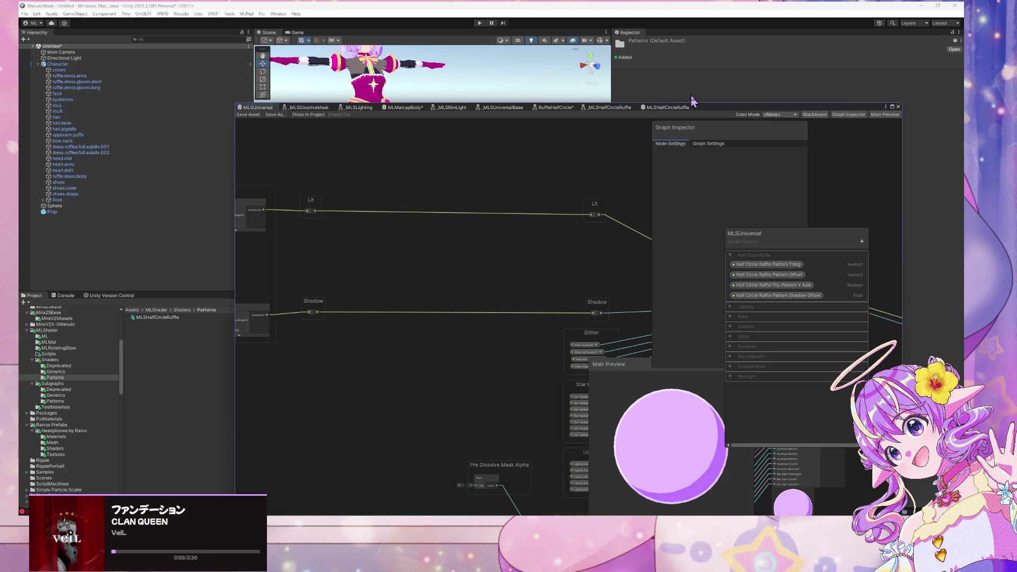
mouse_move(699, 108)
mouse_down()
mouse_move(795, 214)
mouse_move(747, 176)
mouse_move(722, 349)
mouse_up()
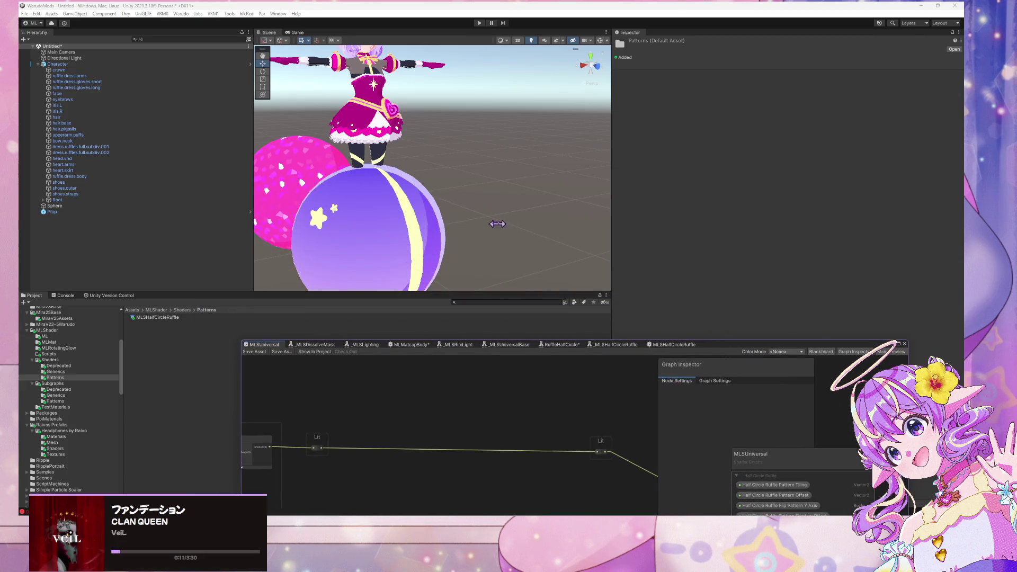
Frame the character and orbit and zoom to inspect its shading, then raise the graph window again.
key(f)
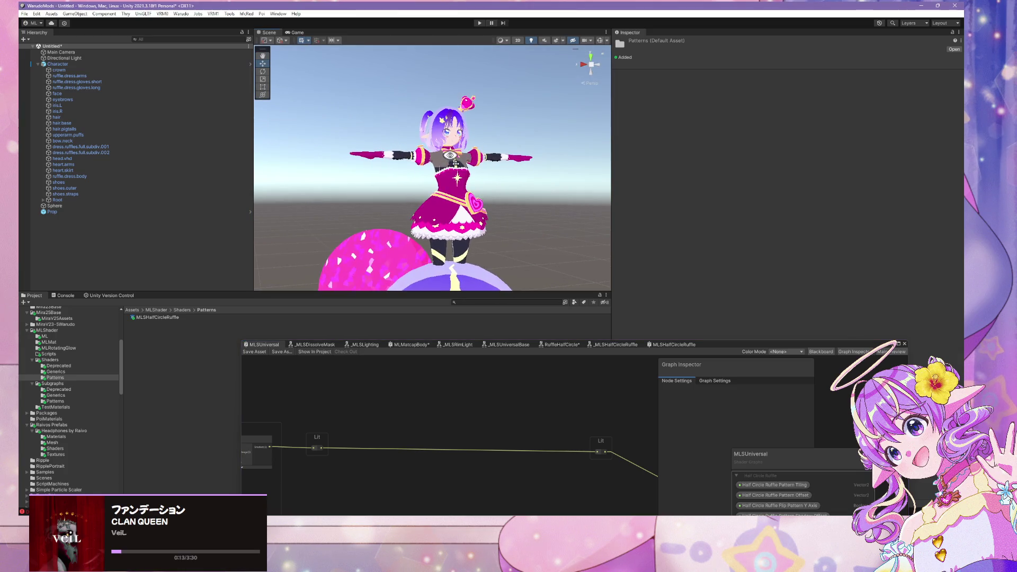
scroll(488, 180, up, 8)
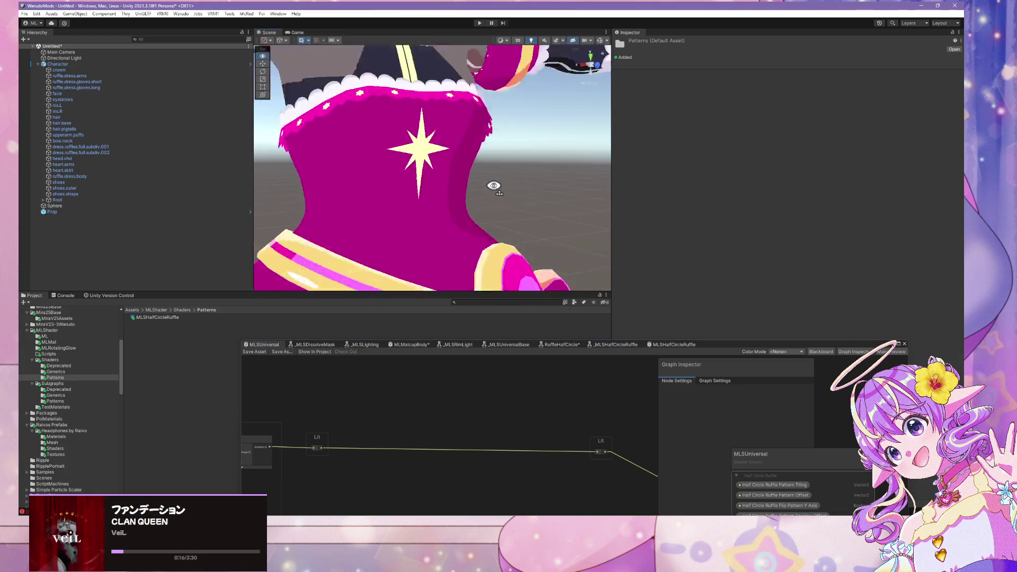
scroll(494, 186, down, 6)
mouse_move(491, 174)
mouse_down()
mouse_move(484, 159)
mouse_move(394, 163)
mouse_move(466, 164)
mouse_up()
scroll(451, 169, up, 5)
scroll(452, 168, down, 5)
scroll(461, 166, up, 5)
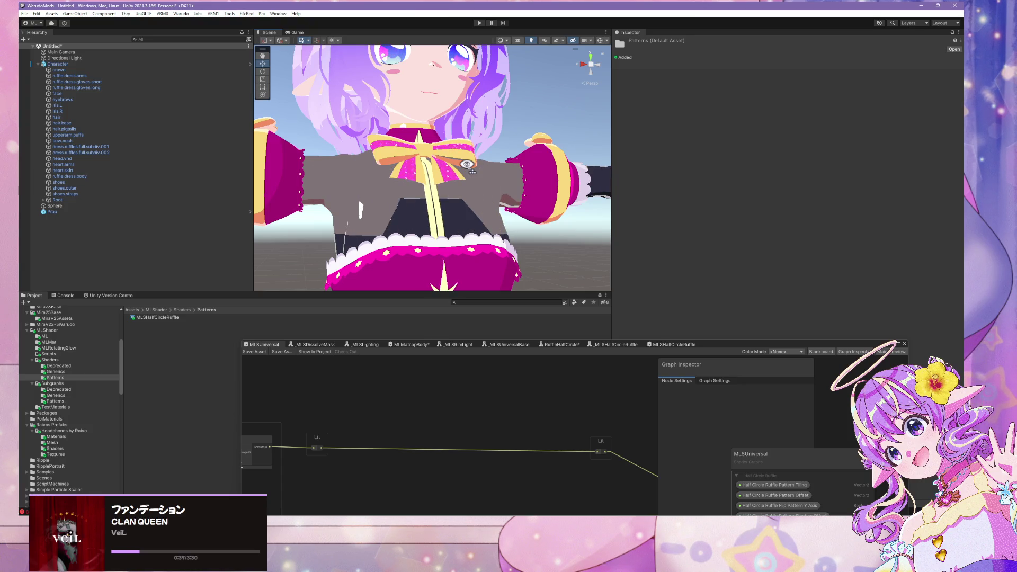
mouse_move(724, 349)
mouse_down()
mouse_move(790, 137)
mouse_move(746, 111)
mouse_up()
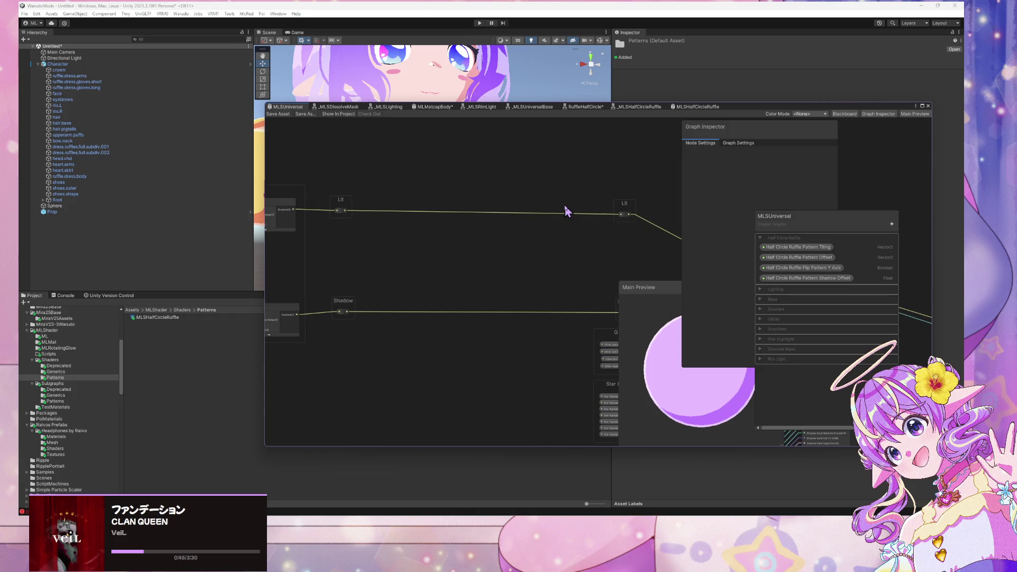
Zoom out over the whole MLSUniversal graph and dock its window below the Scene view.
scroll(565, 208, down, 5)
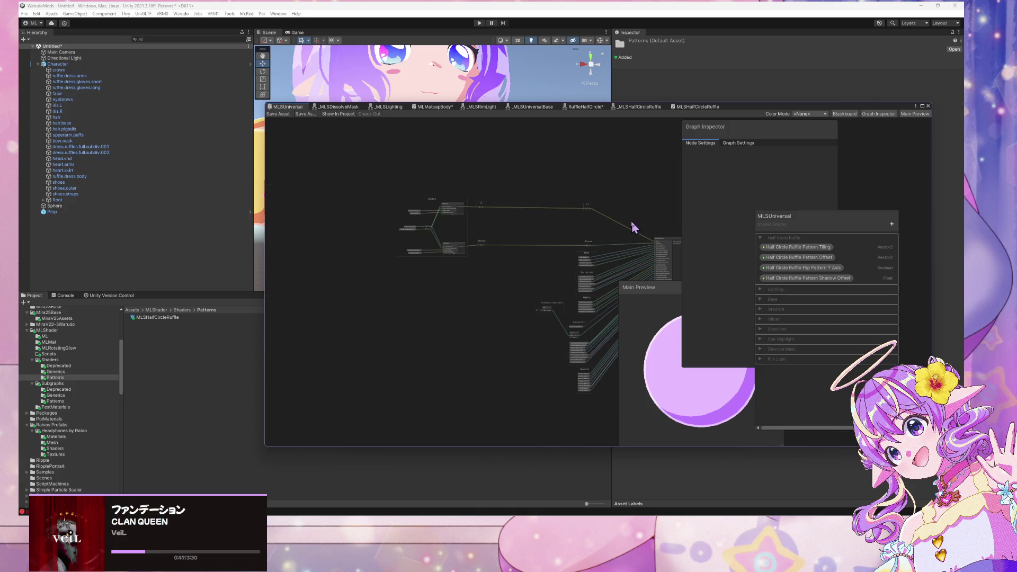
scroll(634, 227, up, 5)
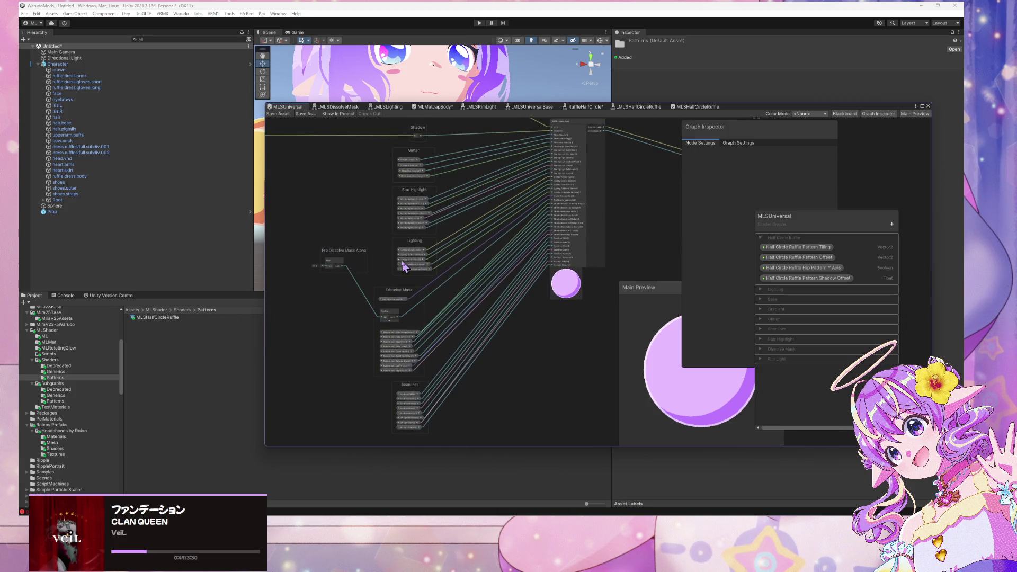
scroll(427, 193, down, 4)
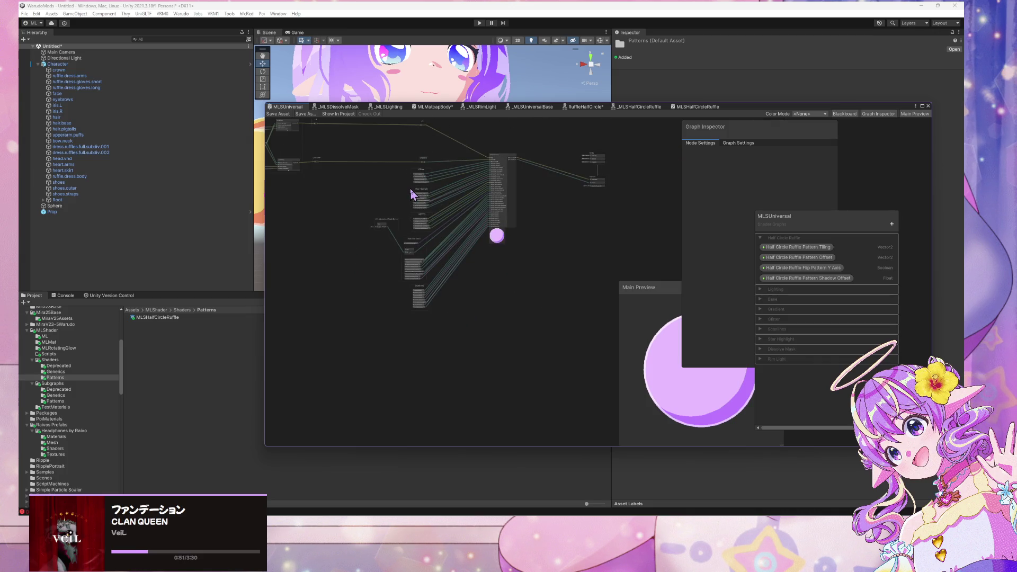
mouse_move(738, 115)
mouse_down()
mouse_move(740, 290)
mouse_move(774, 311)
mouse_up()
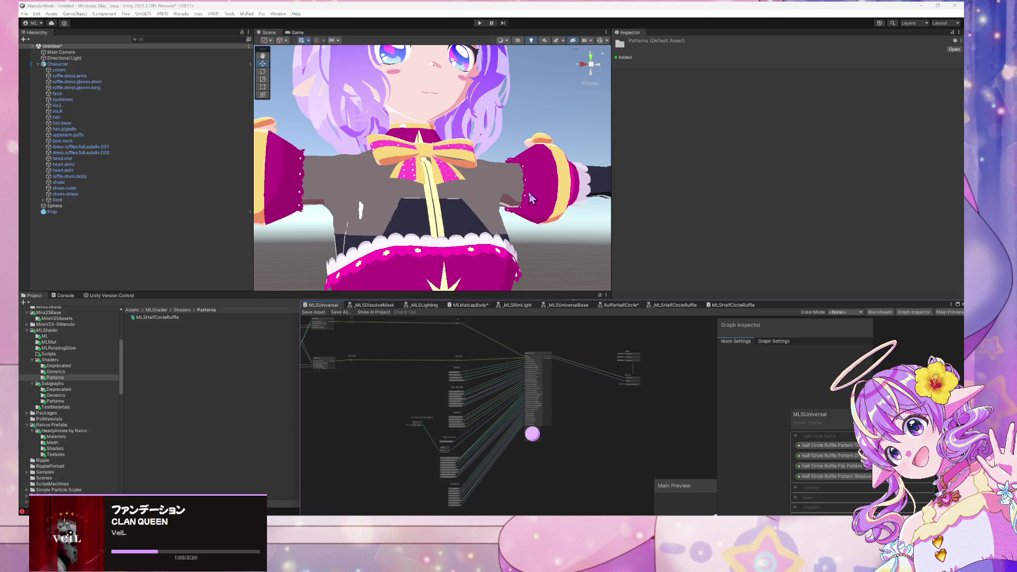
Browse the Project panel through the Shaders and Subgraphs folders to show the TestMaterials materials.
click(67, 395)
click(64, 360)
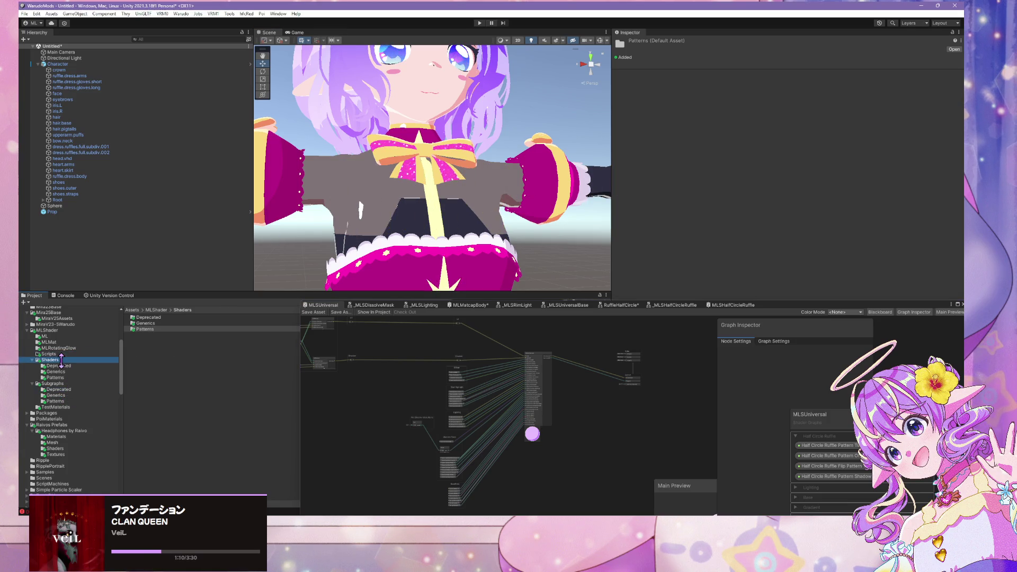
click(59, 389)
click(70, 413)
click(59, 407)
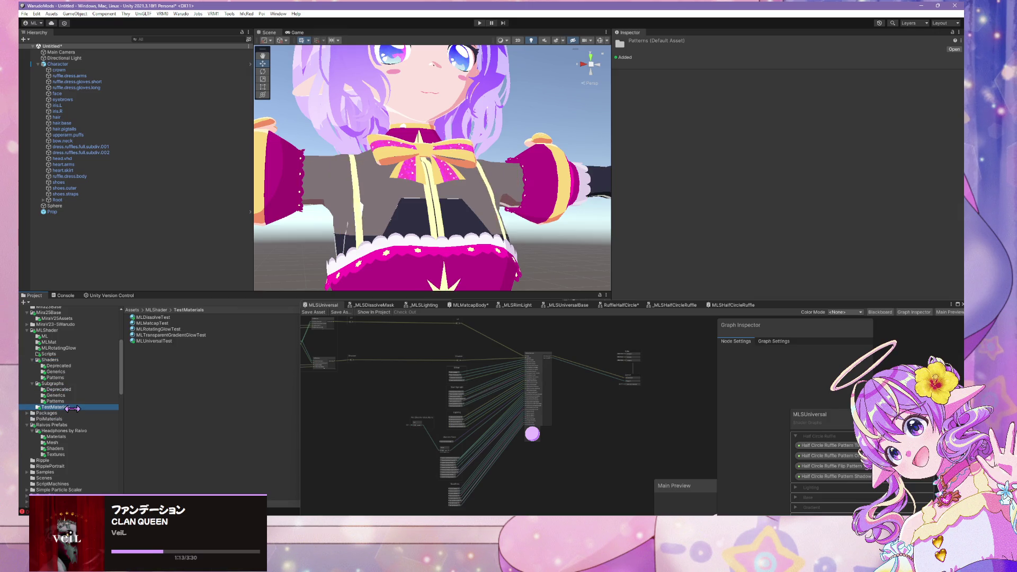
Zoom and pan the graph to bring the Lighting and Star Highlight property nodes into view.
scroll(453, 260, down, 10)
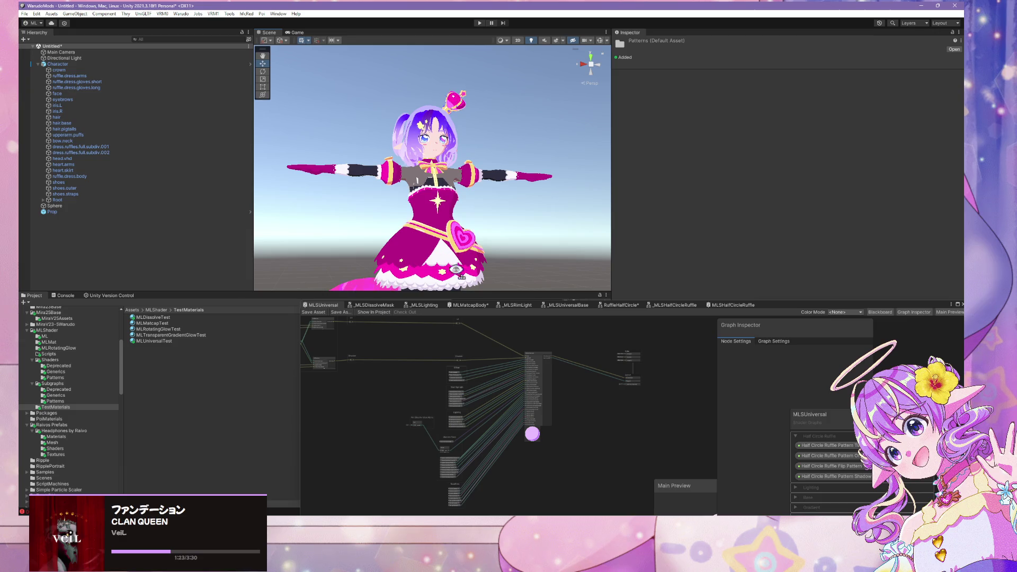
scroll(523, 358, up, 5)
scroll(590, 351, up, 4)
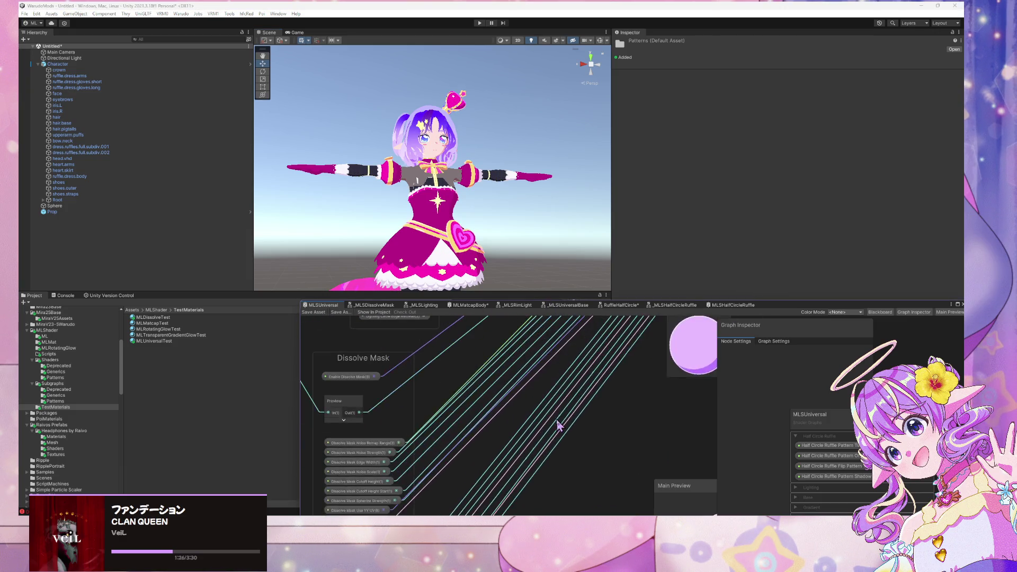
scroll(609, 415, down, 2)
scroll(602, 364, up, 2)
scroll(578, 465, down, 2)
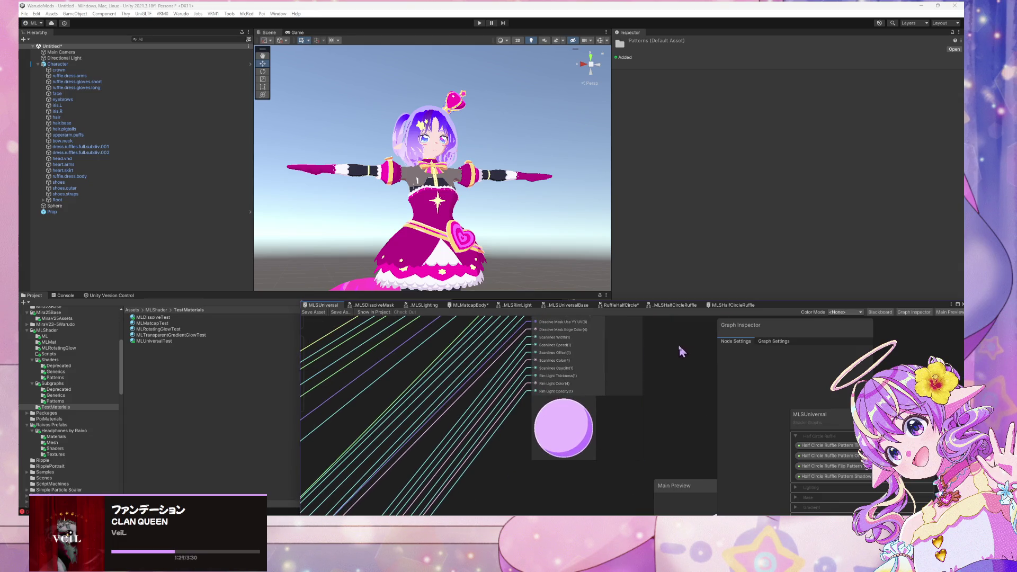
scroll(634, 393, up, 2)
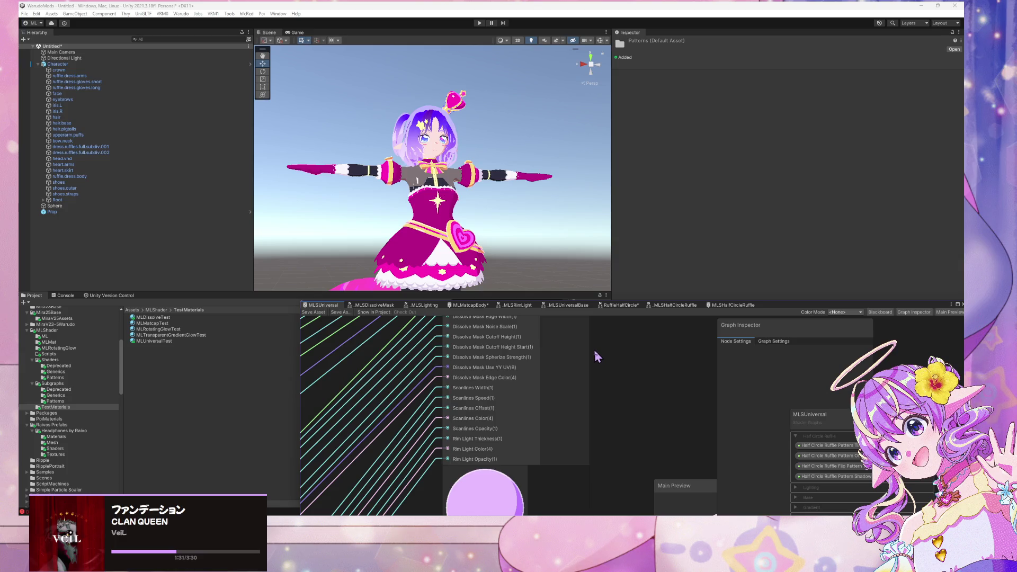
drag(609, 397, 620, 458)
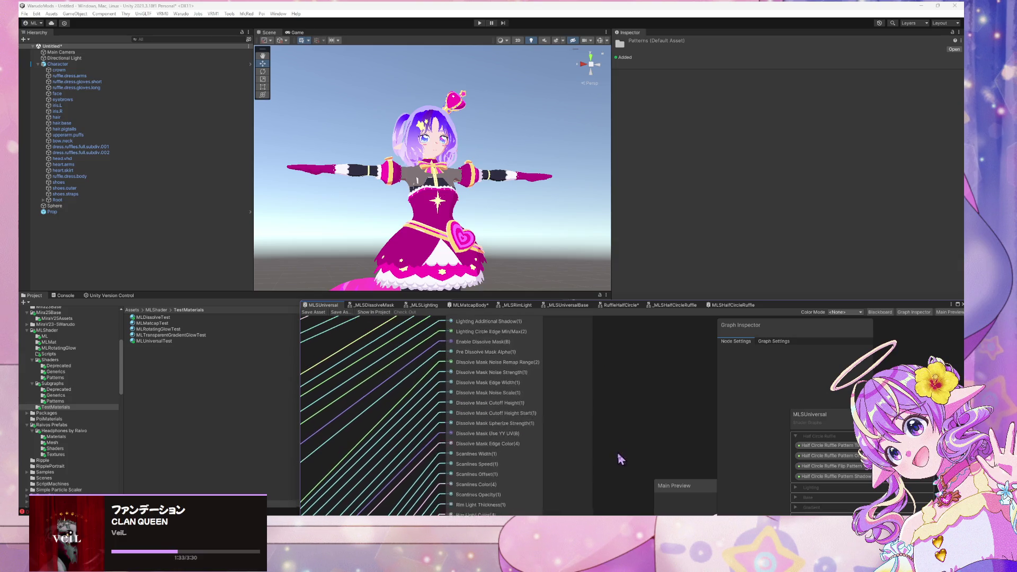
drag(625, 371, 629, 432)
scroll(480, 398, down, 3)
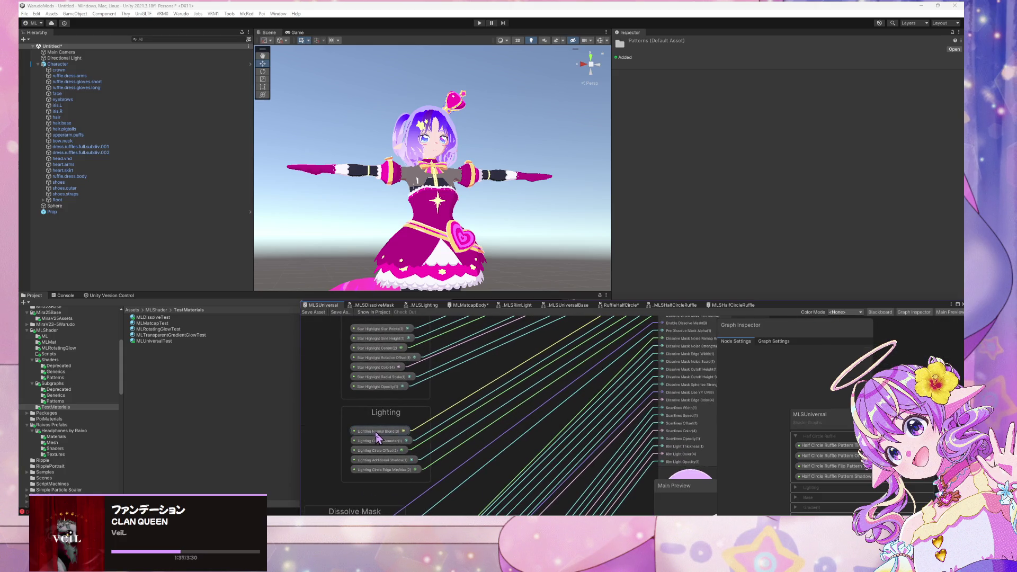
Inspect Lighting Normal Blend, float the graph over the Scene, and nudge that node upward.
click(377, 433)
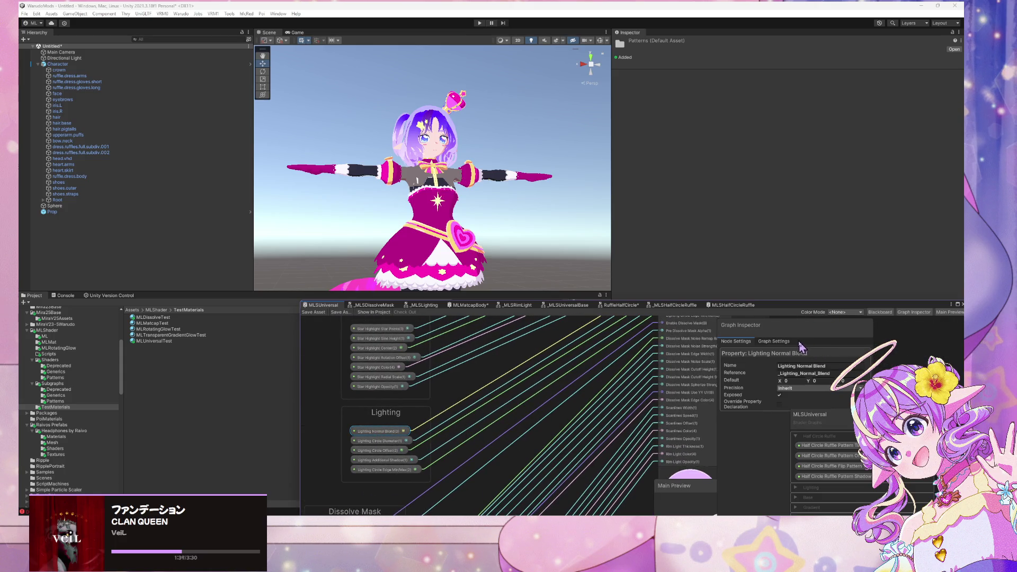
mouse_move(768, 307)
mouse_down()
mouse_move(620, 173)
mouse_move(645, 200)
mouse_move(692, 200)
mouse_up()
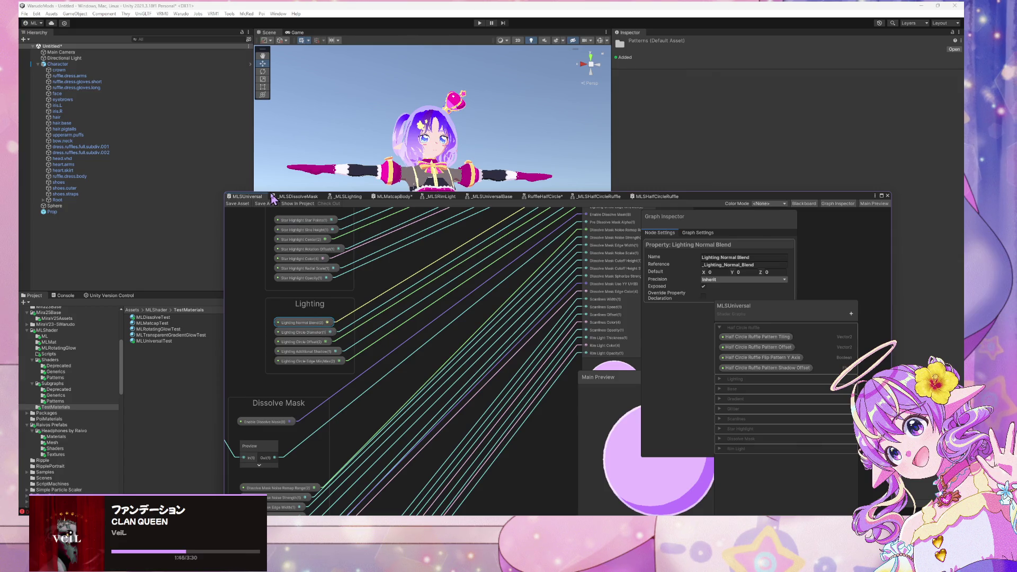
drag(307, 325, 307, 319)
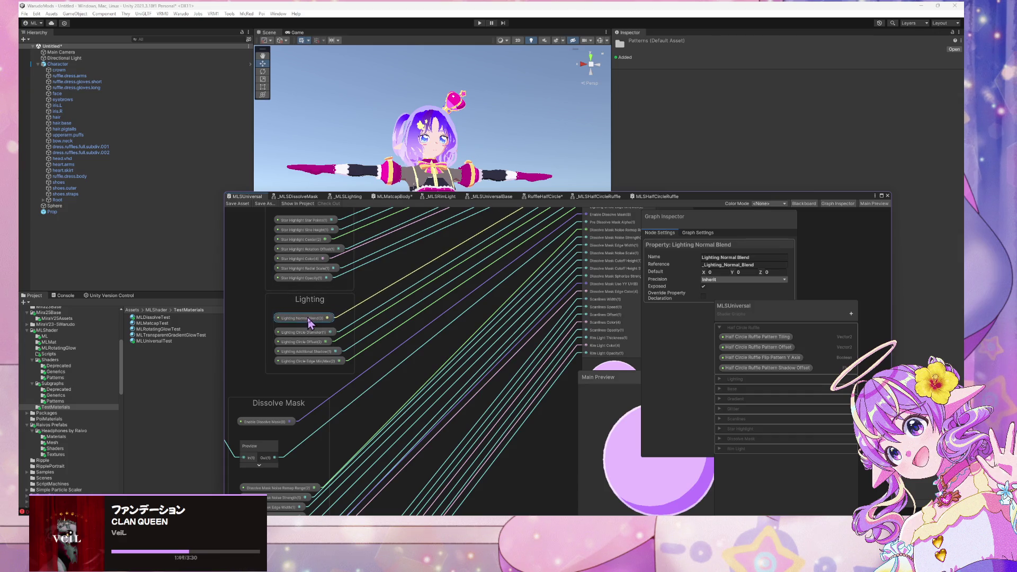
drag(391, 293, 498, 339)
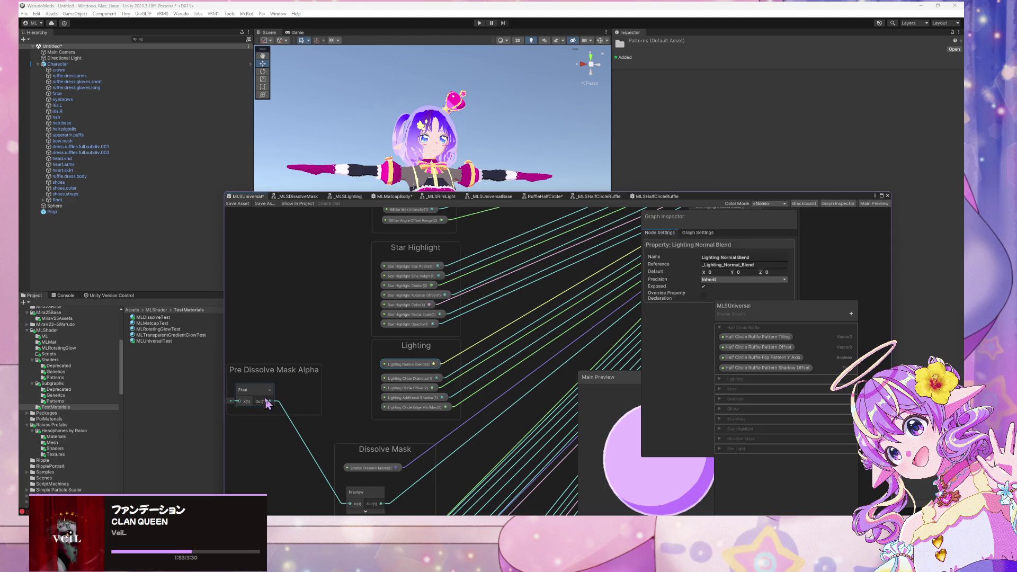
Paste a copy of the Float node into the Lighting group, shifting Lighting and Dissolve Mask down.
click(266, 392)
key(ctrl+c)
key(ctrl+v)
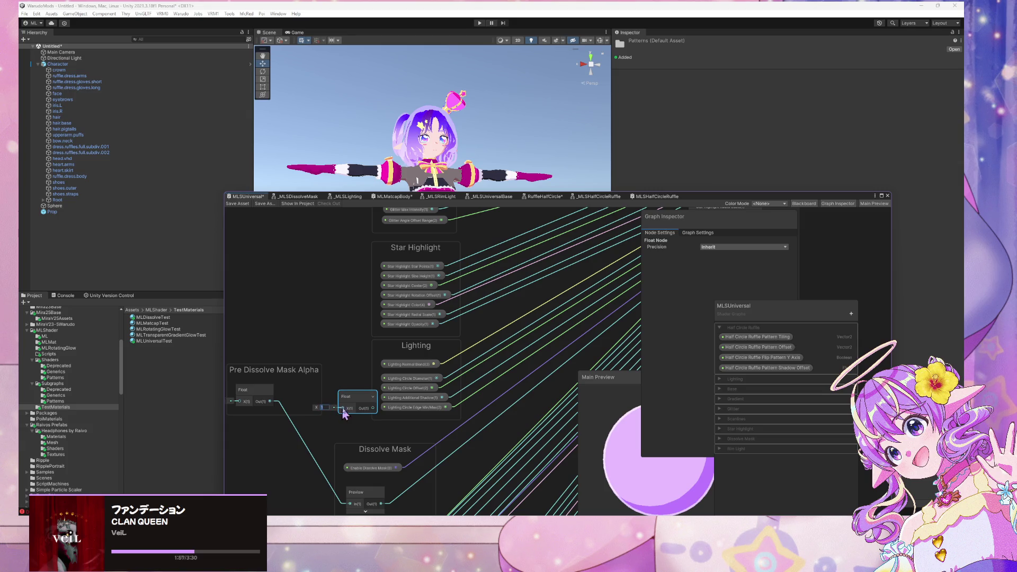
mouse_move(366, 406)
mouse_down()
mouse_move(421, 356)
mouse_move(427, 363)
mouse_move(421, 347)
mouse_up()
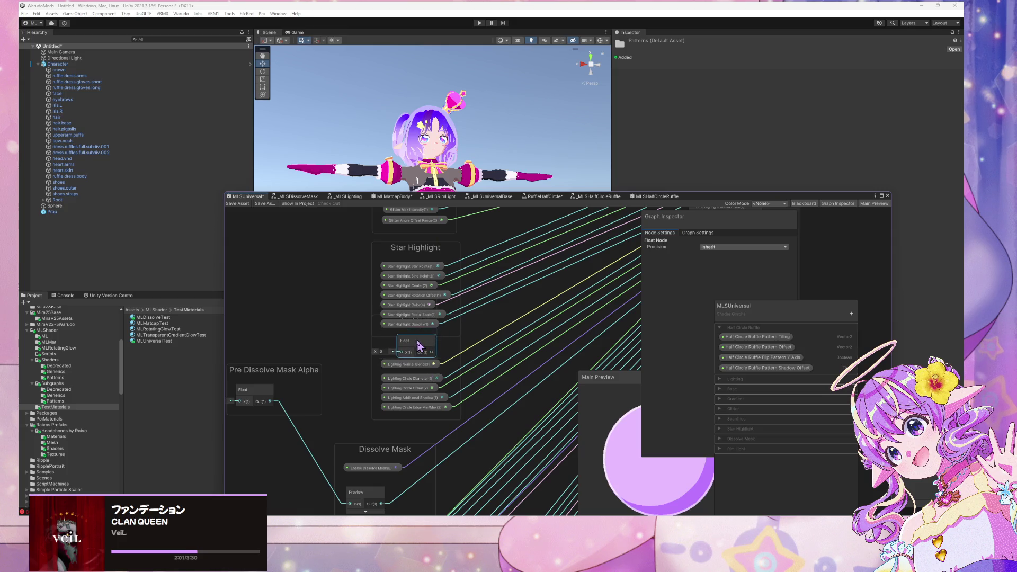
click(430, 369)
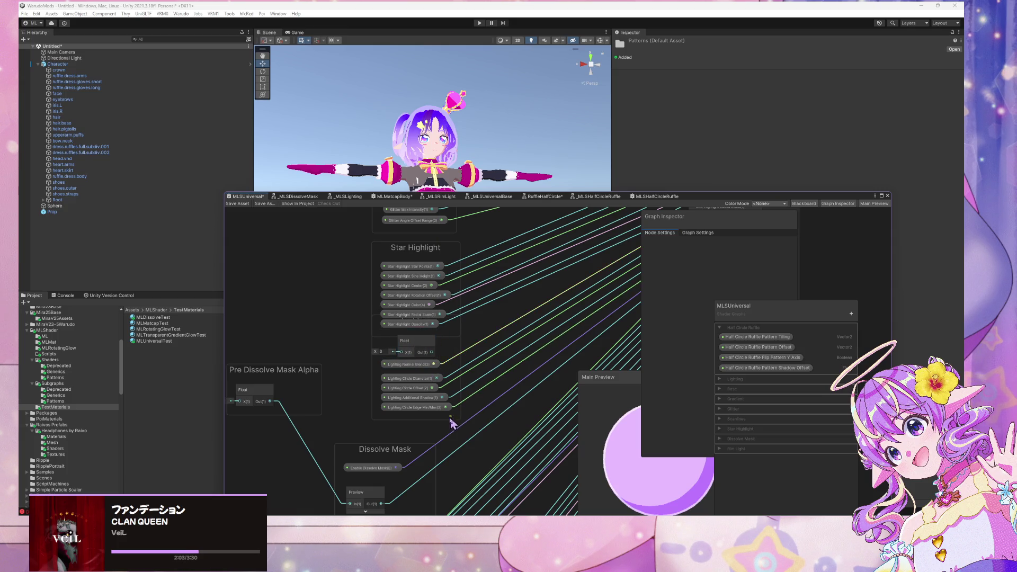
mouse_move(380, 323)
mouse_down()
mouse_move(372, 361)
mouse_move(374, 345)
mouse_up()
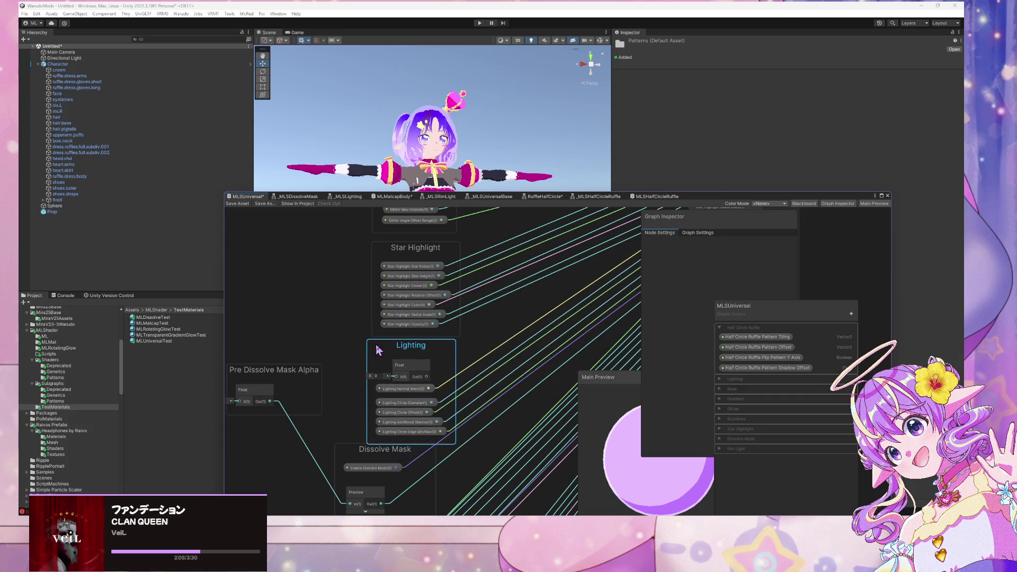
scroll(388, 360, down, 2)
drag(361, 419, 359, 431)
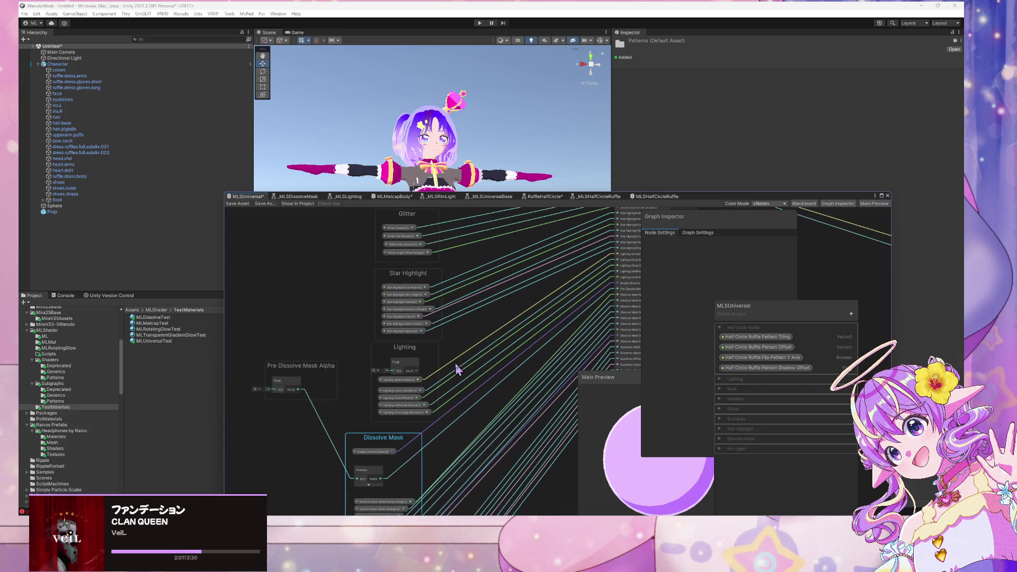
Delete the Lighting Normal Blend property node and the stray redirect point on its wire.
double_click(448, 364)
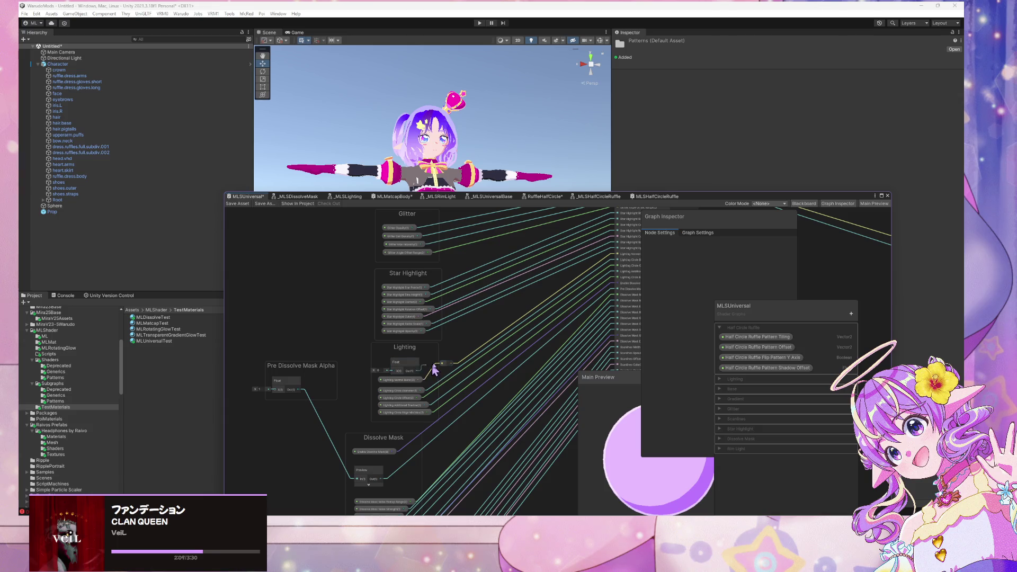
click(399, 380)
key(Delete)
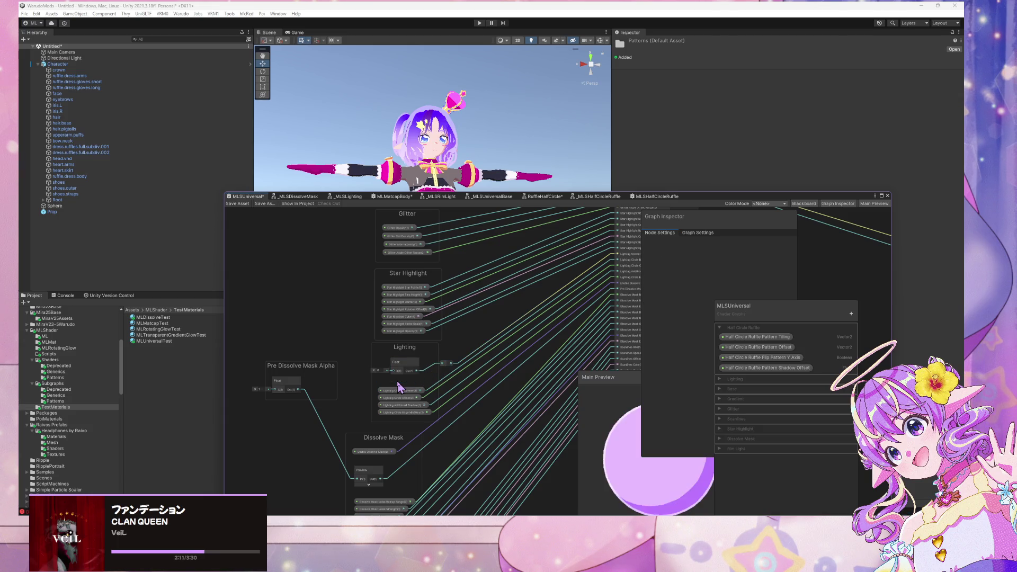
drag(413, 368, 394, 384)
click(447, 366)
key(Delete)
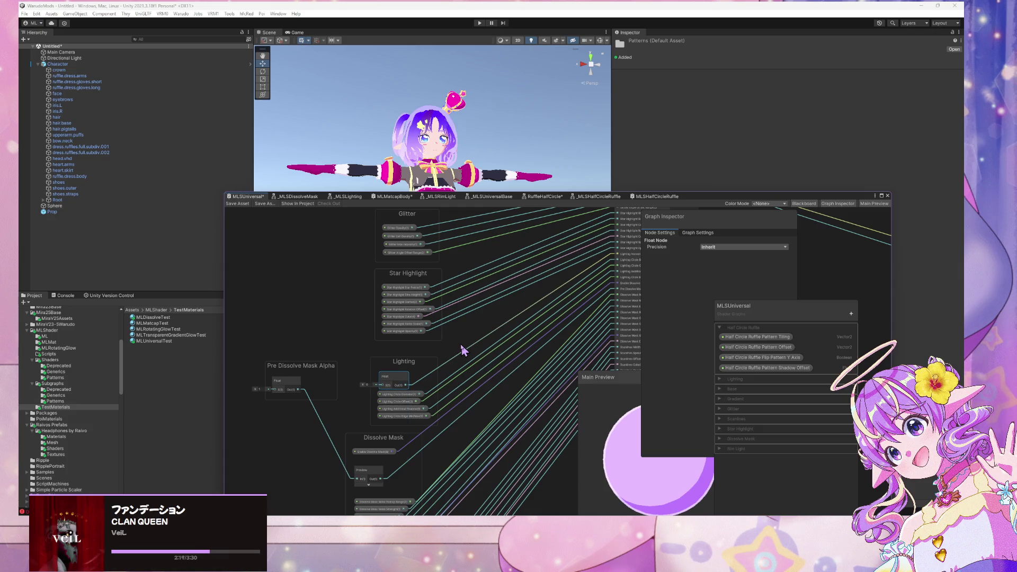
Wrap the Float node in a new group titled 'Normal Blend'.
drag(392, 378, 397, 373)
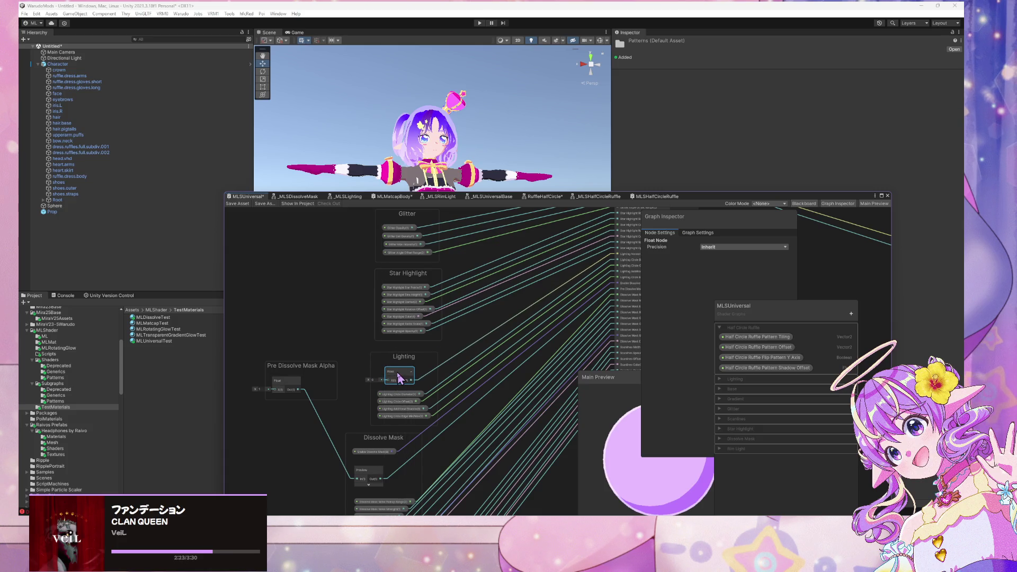
key(ctrl+g)
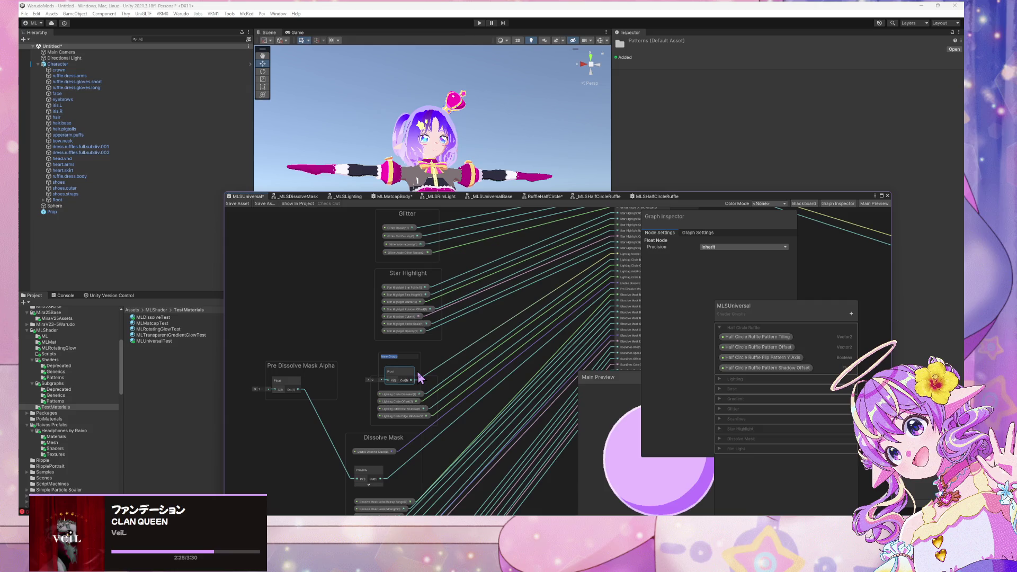
text(Nu)
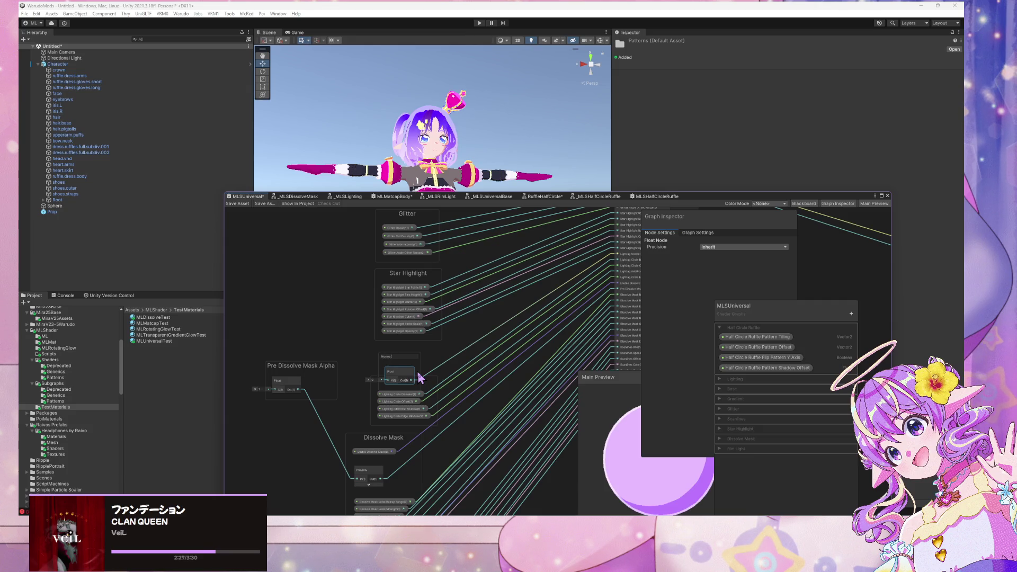
text(l Blend)
key(Return)
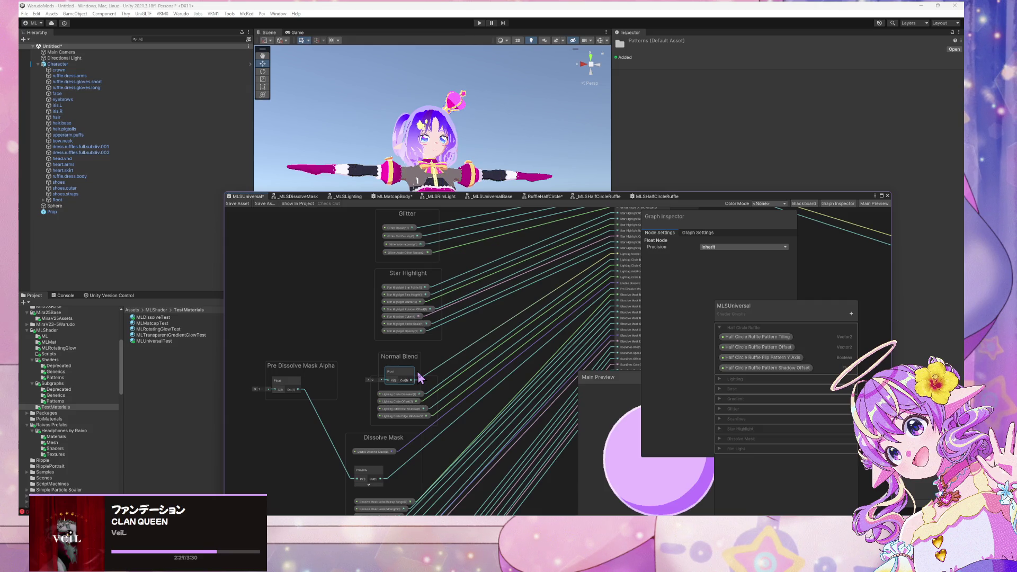
Place Normal Blend beside Lighting, lower Pre Dissolve Mask Alpha, and add a reroute on its output.
drag(401, 357, 386, 350)
drag(292, 373, 275, 466)
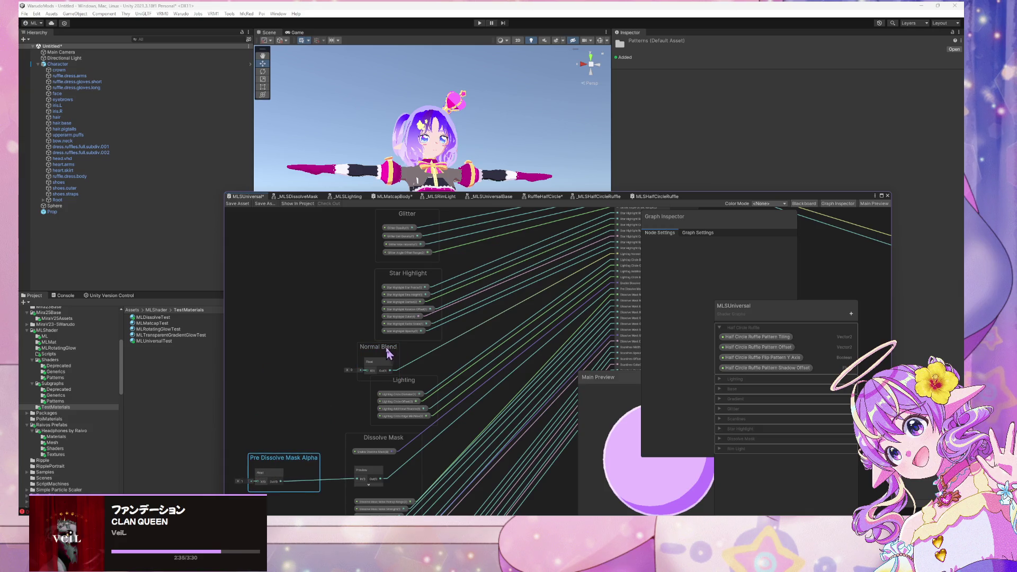
mouse_move(388, 352)
mouse_down()
mouse_move(318, 371)
mouse_move(400, 375)
mouse_move(324, 377)
mouse_move(308, 366)
mouse_up()
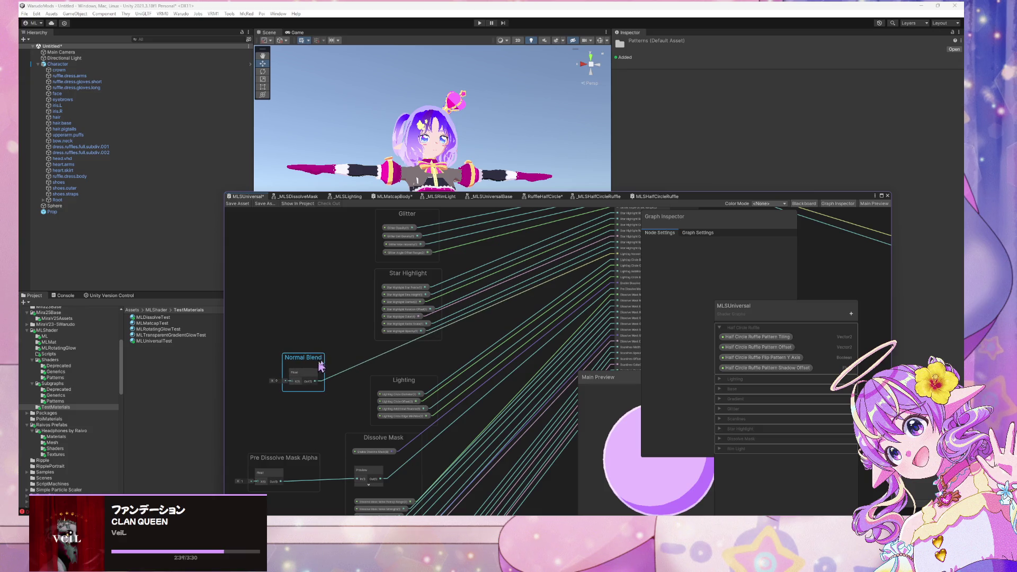
double_click(389, 360)
drag(311, 360, 321, 346)
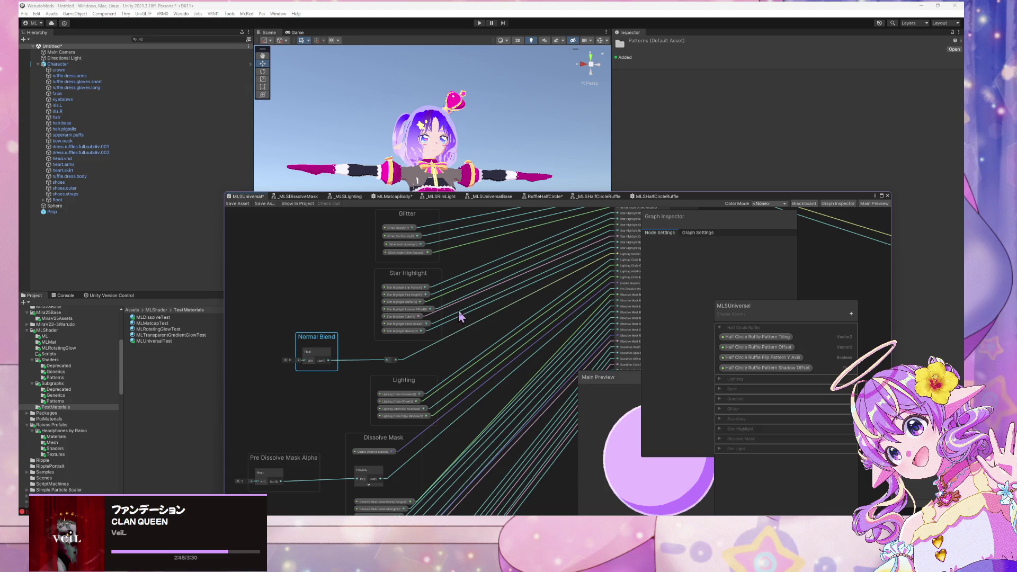
Delete Lighting Normal Blend from the blackboard's Lighting category and shift the Lighting Additional Shadow node left.
click(723, 385)
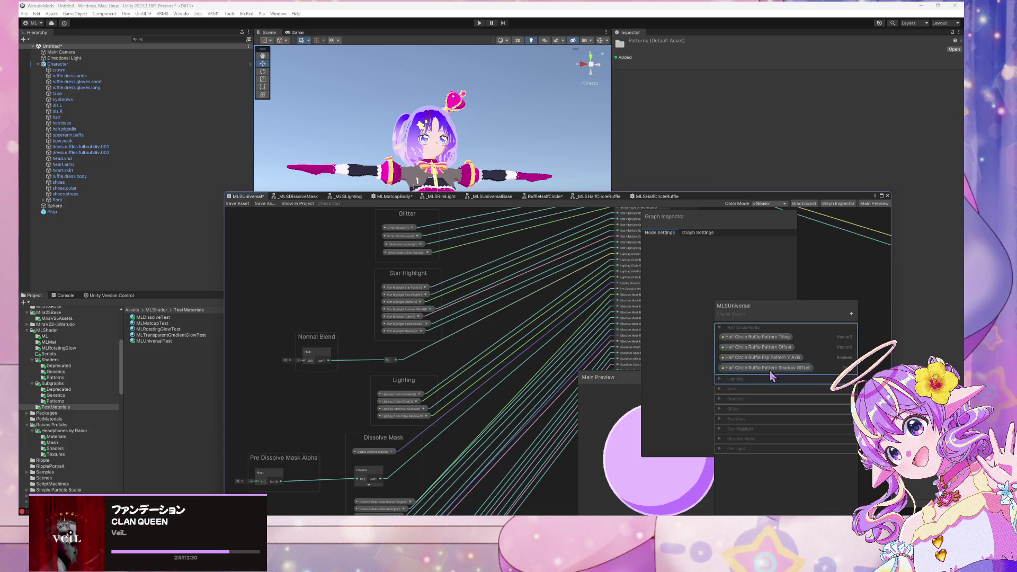
click(721, 380)
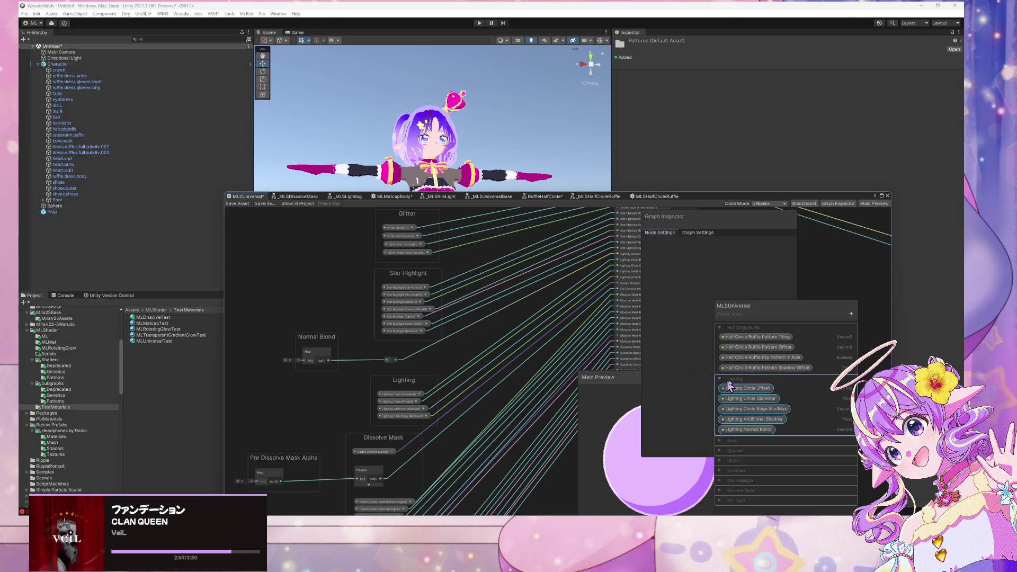
right_click(769, 430)
click(788, 444)
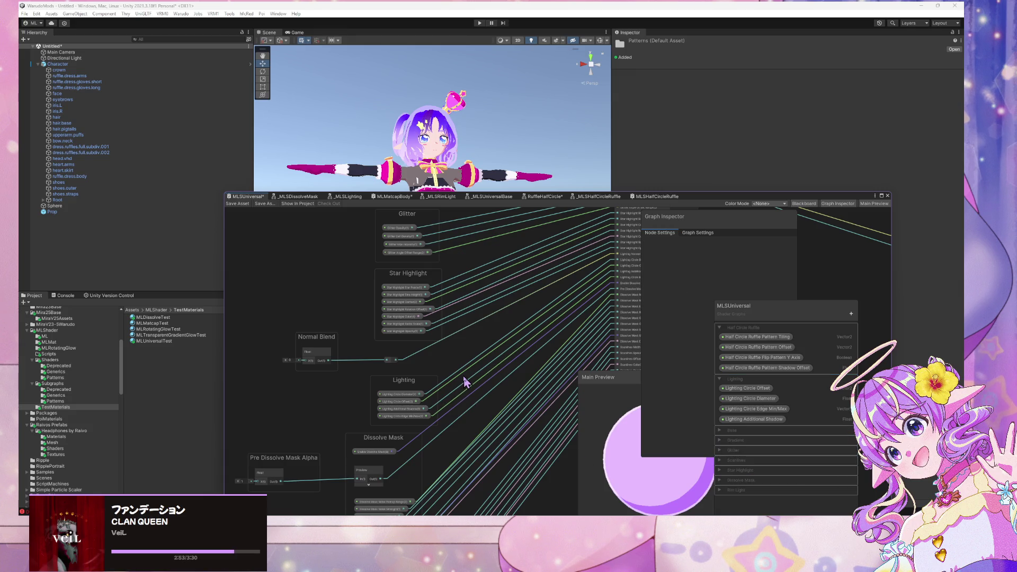
scroll(466, 374, up, 2)
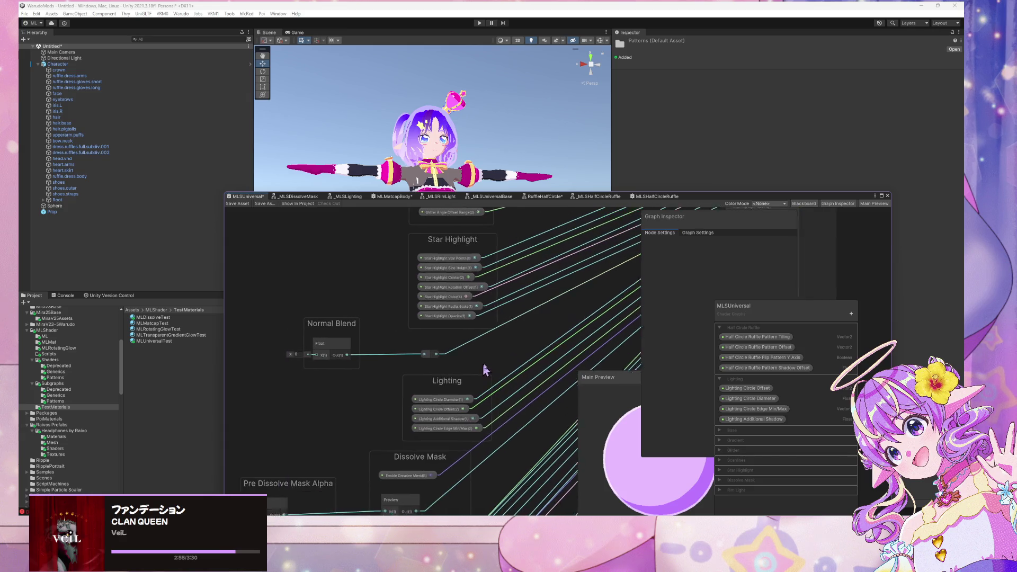
drag(484, 369, 503, 369)
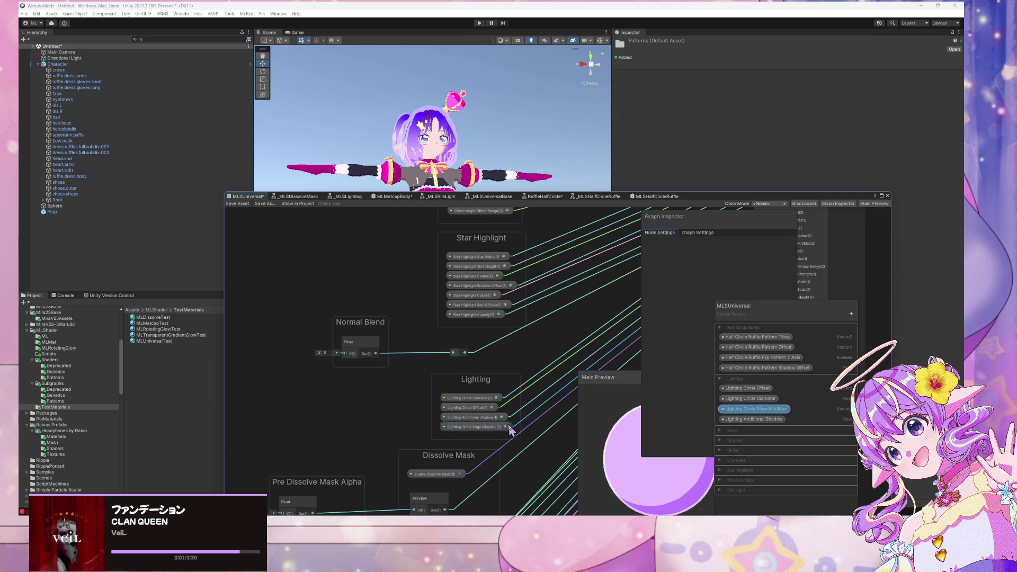
mouse_move(495, 418)
mouse_down()
mouse_move(385, 412)
mouse_move(485, 418)
mouse_up()
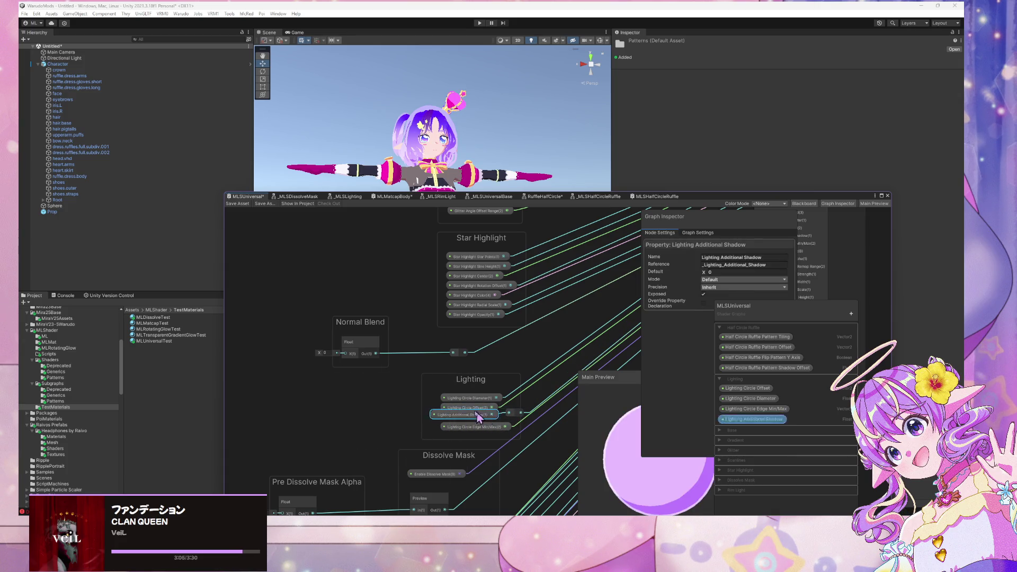
Duplicate the Normal Blend Float node and wrap the copy in a group titled 'Additional Shadow'.
click(355, 350)
key(ctrl+d)
drag(354, 364, 366, 404)
key(ctrl+g)
text(Add)
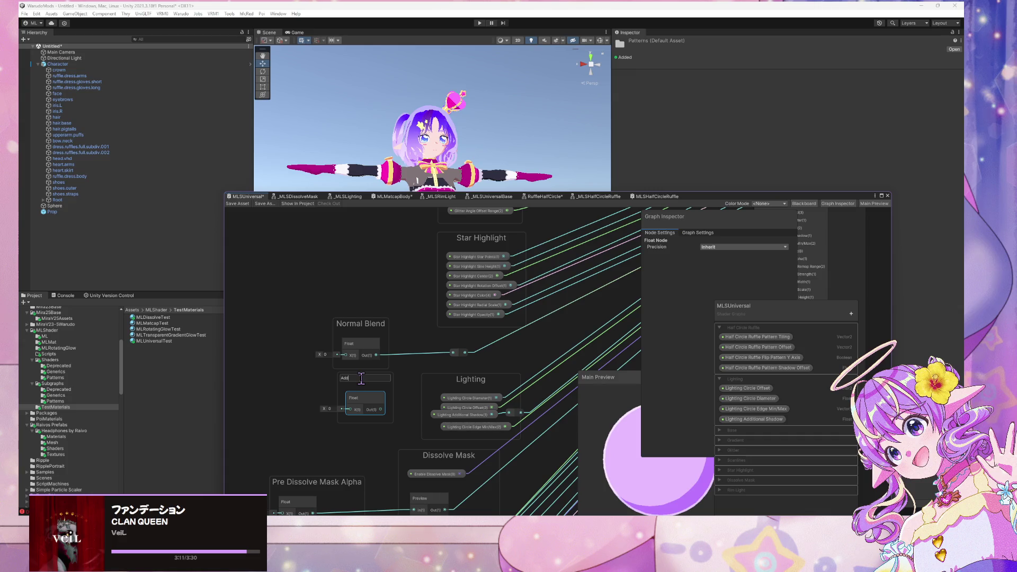
text(tional)
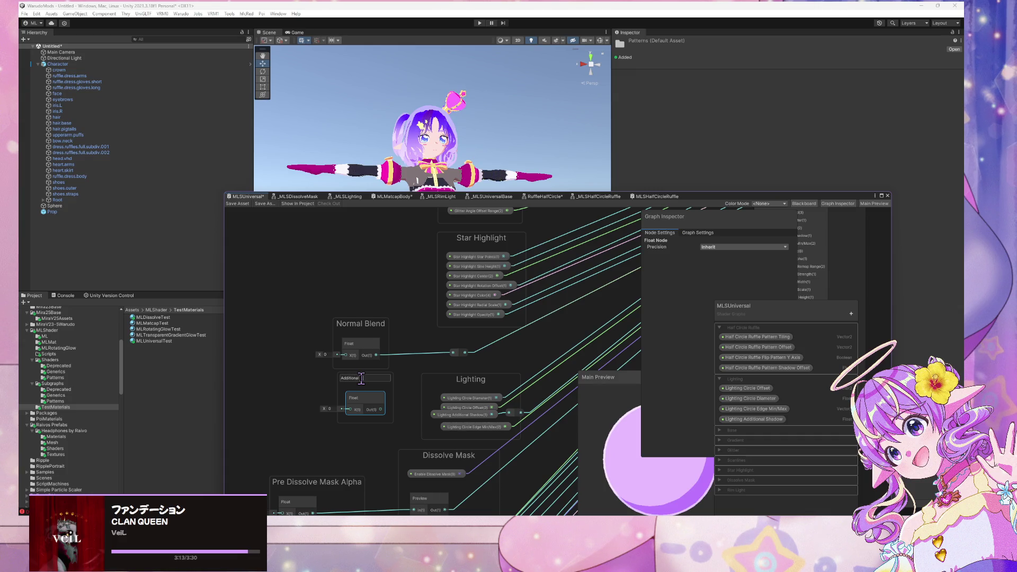
text( Shadow)
key(Return)
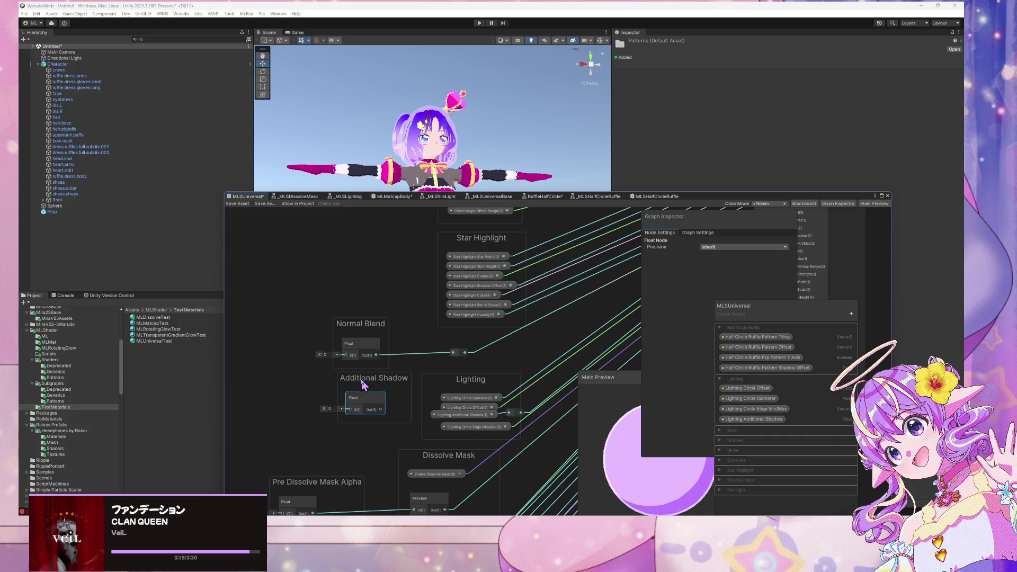
drag(372, 378, 349, 381)
Wire the Additional Shadow Float into the Lighting reroute and delete the Lighting Additional Shadow property node.
click(446, 417)
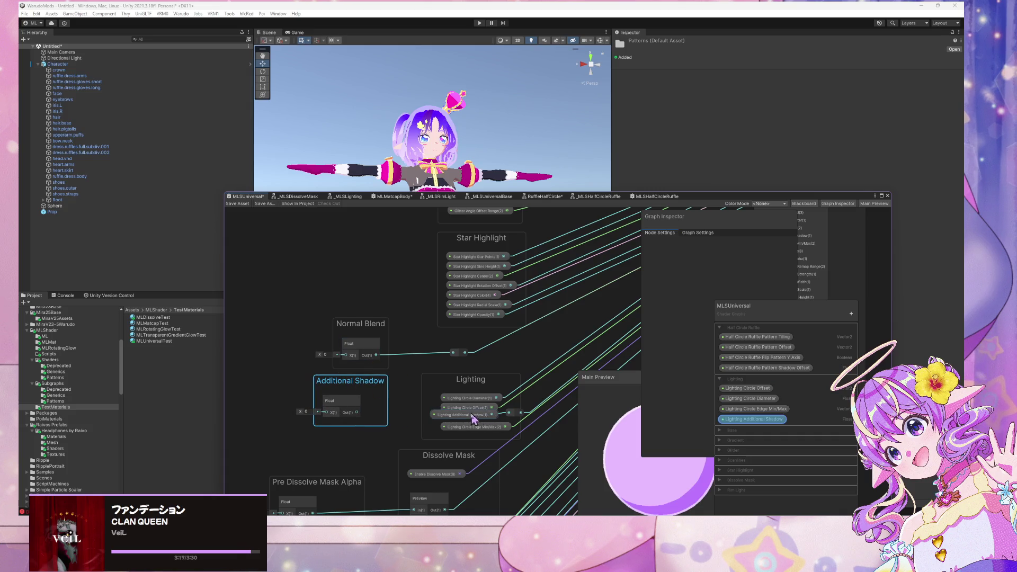
mouse_move(444, 418)
mouse_down()
mouse_move(453, 418)
mouse_move(427, 422)
mouse_up()
click(513, 421)
mouse_move(357, 413)
mouse_down()
mouse_move(489, 424)
mouse_move(482, 419)
mouse_up()
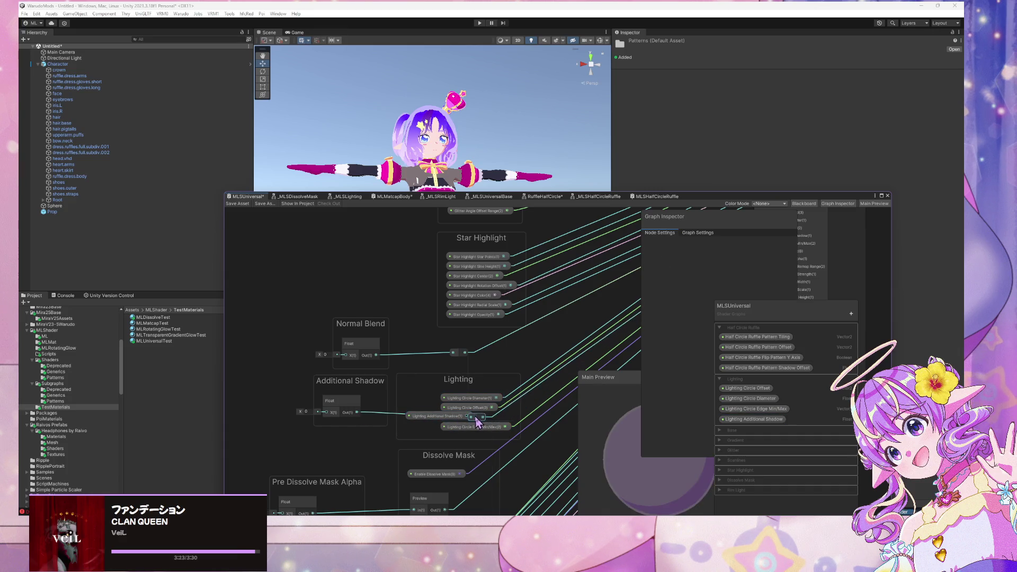
drag(458, 356, 469, 392)
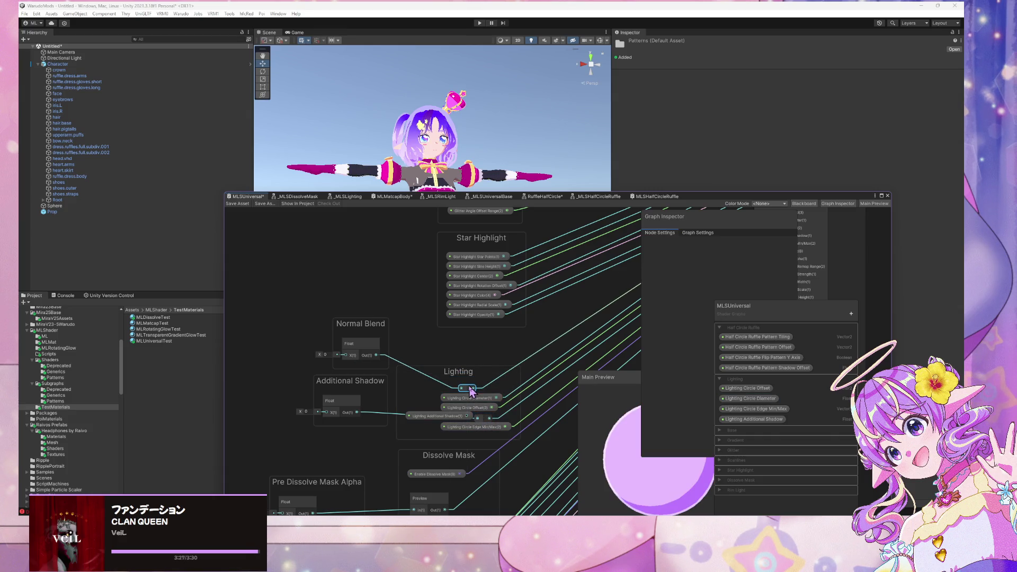
click(479, 419)
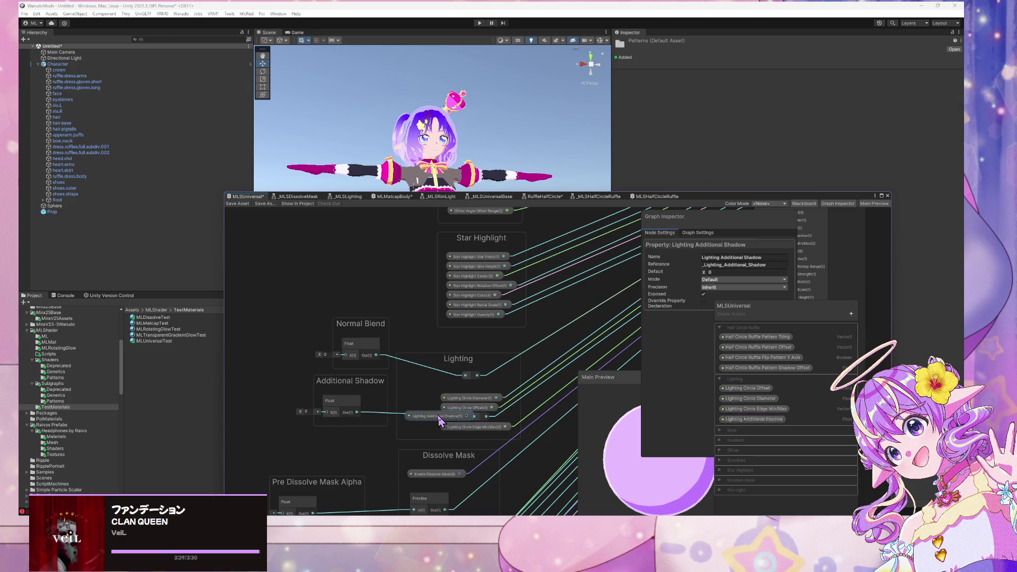
key(Delete)
Tidy the Lighting reroute points and reposition the Additional Shadow and Normal Blend groups.
drag(479, 418, 469, 419)
drag(471, 376, 471, 390)
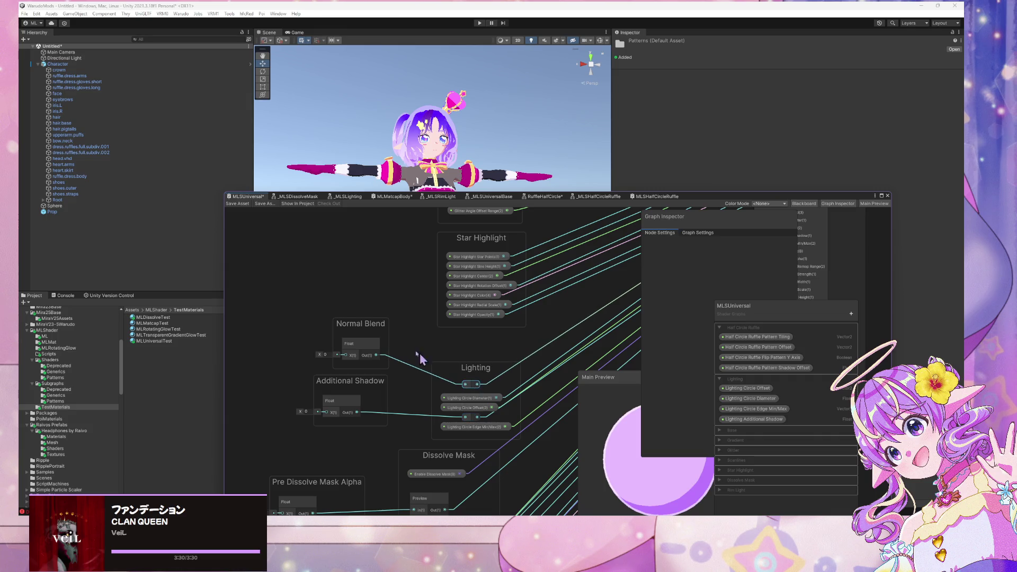
drag(354, 382, 364, 390)
drag(361, 325, 368, 339)
click(391, 291)
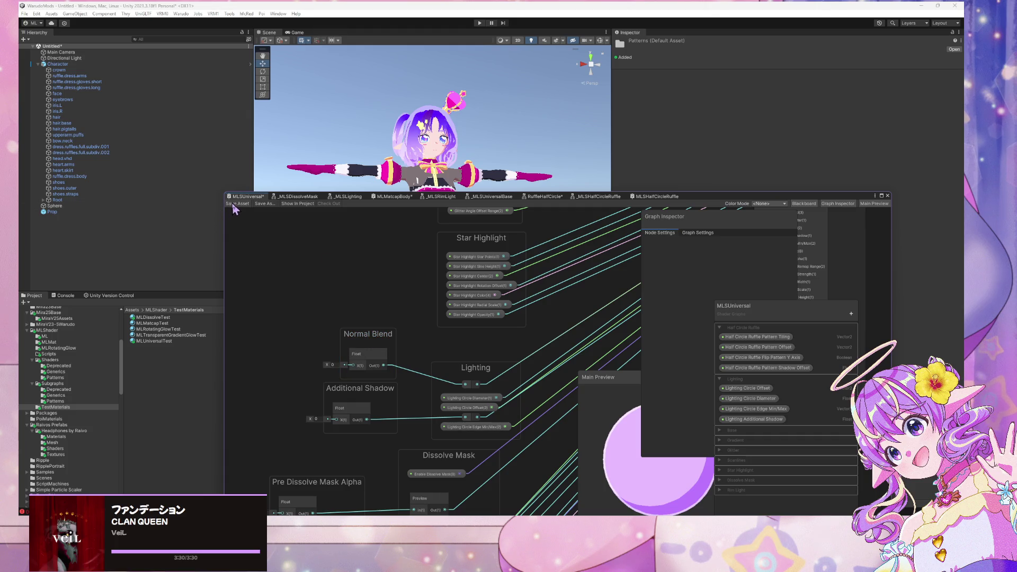
Move the Normal Blend and Additional Shadow groups left together and save MLSUniversal.
scroll(361, 265, down, 5)
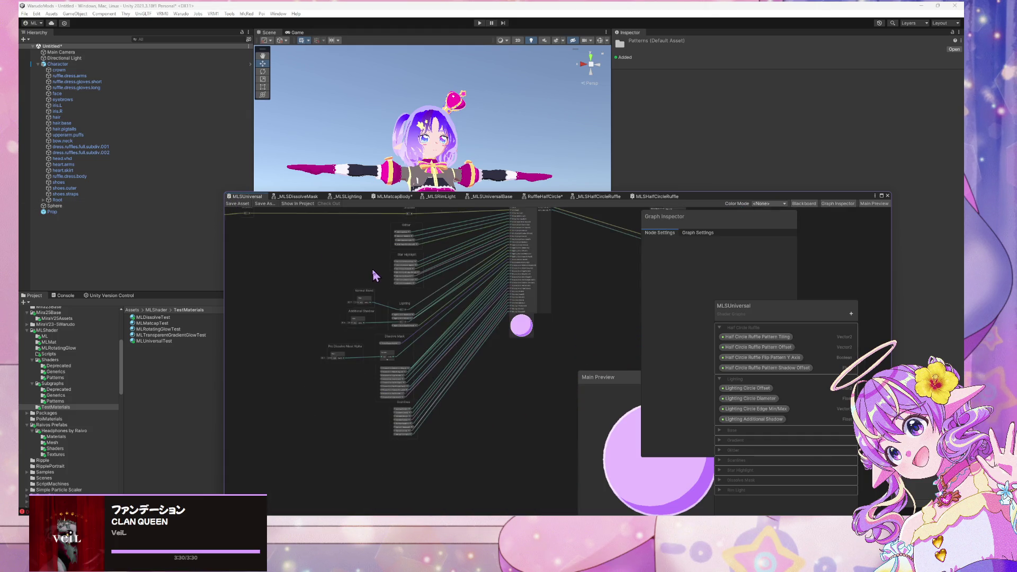
scroll(373, 270, up, 3)
drag(353, 363, 354, 365)
drag(363, 313, 342, 312)
click(241, 205)
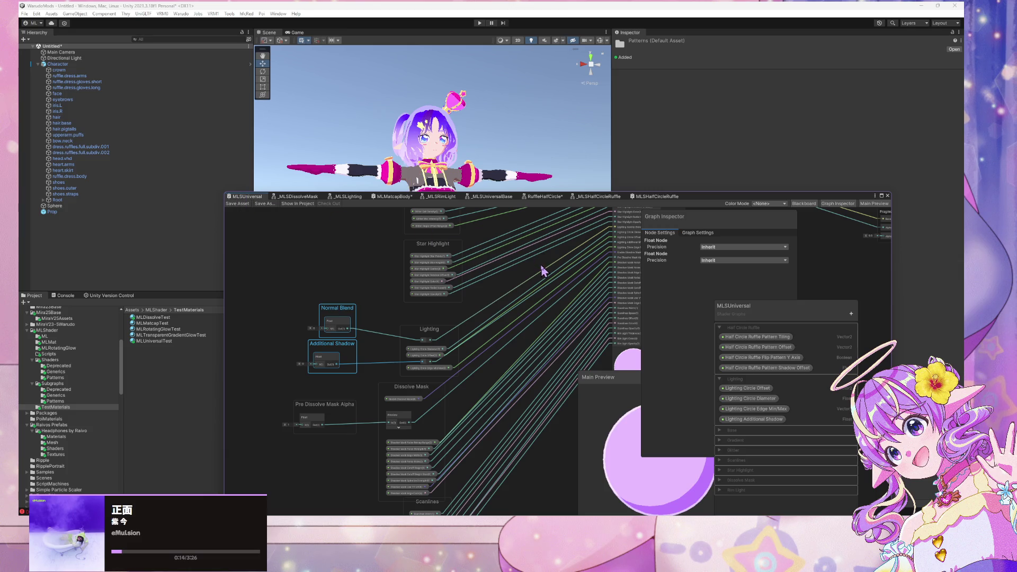
Delete the Lighting Additional Shadow blackboard property, then switch to the MLSHalfCircleRuffle graph.
right_click(753, 419)
click(773, 433)
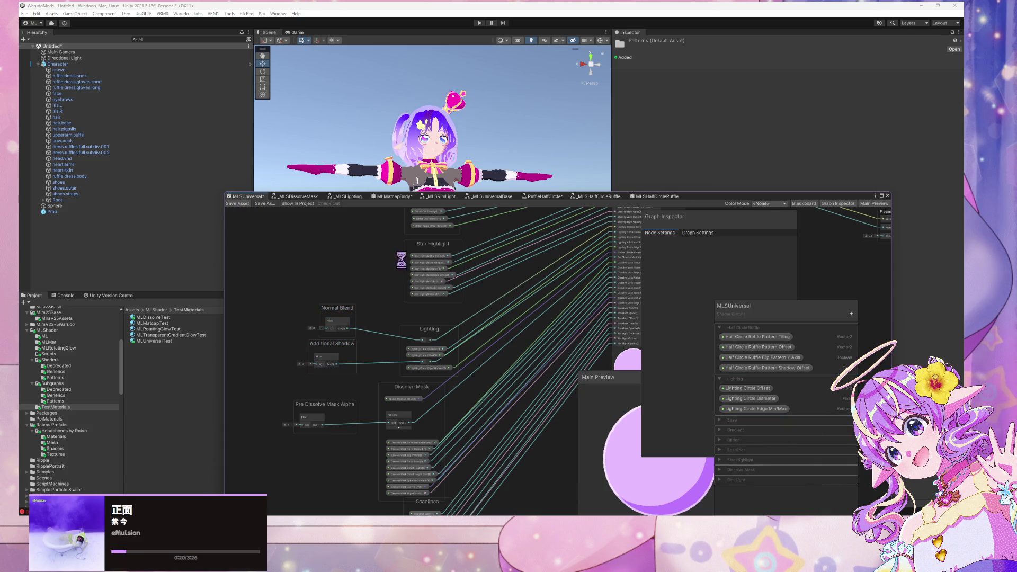
scroll(393, 255, down, 5)
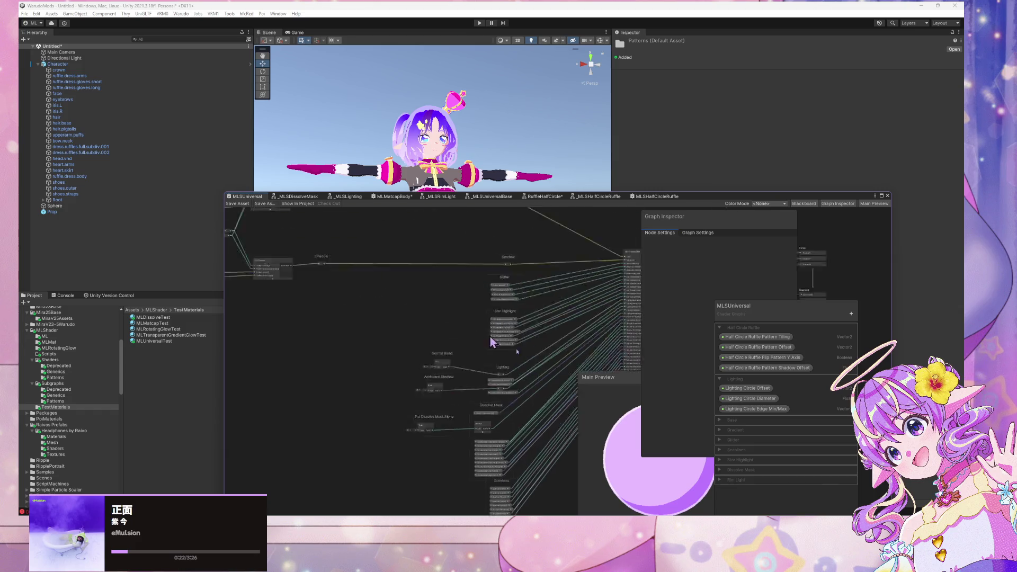
drag(503, 338, 391, 343)
scroll(430, 287, up, 4)
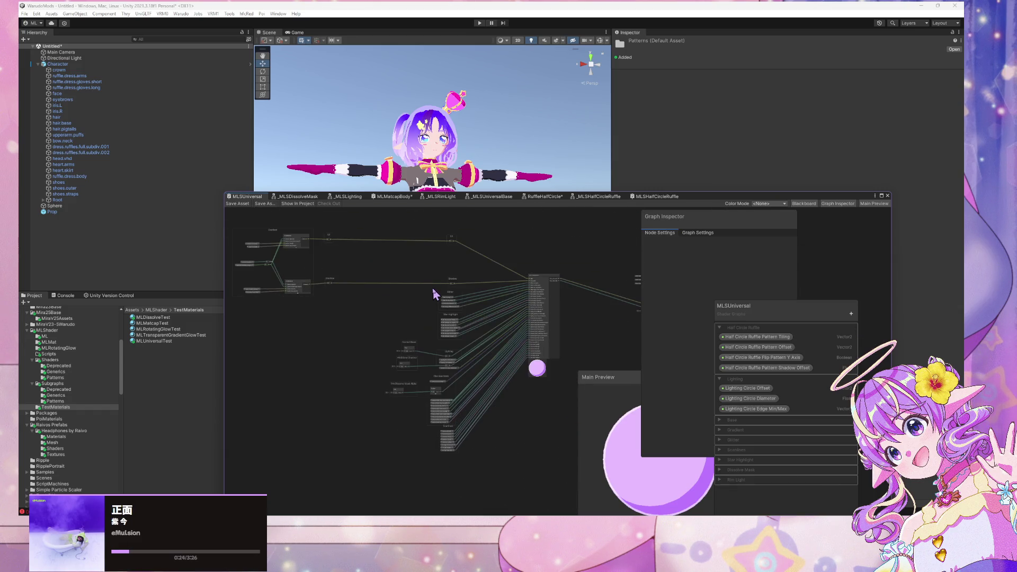
mouse_move(416, 281)
mouse_down()
mouse_move(357, 281)
mouse_move(422, 267)
mouse_move(188, 273)
mouse_up()
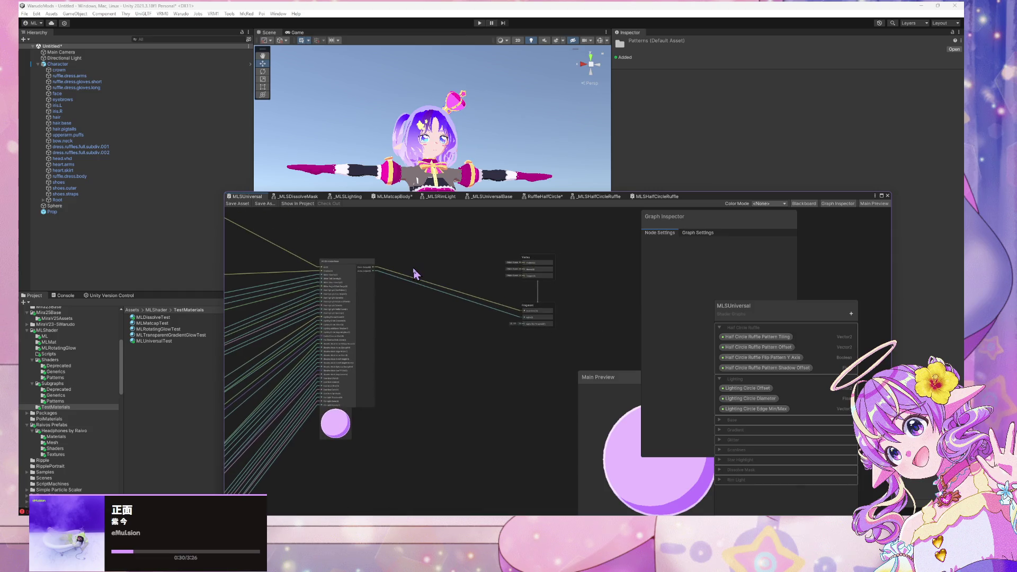
click(656, 197)
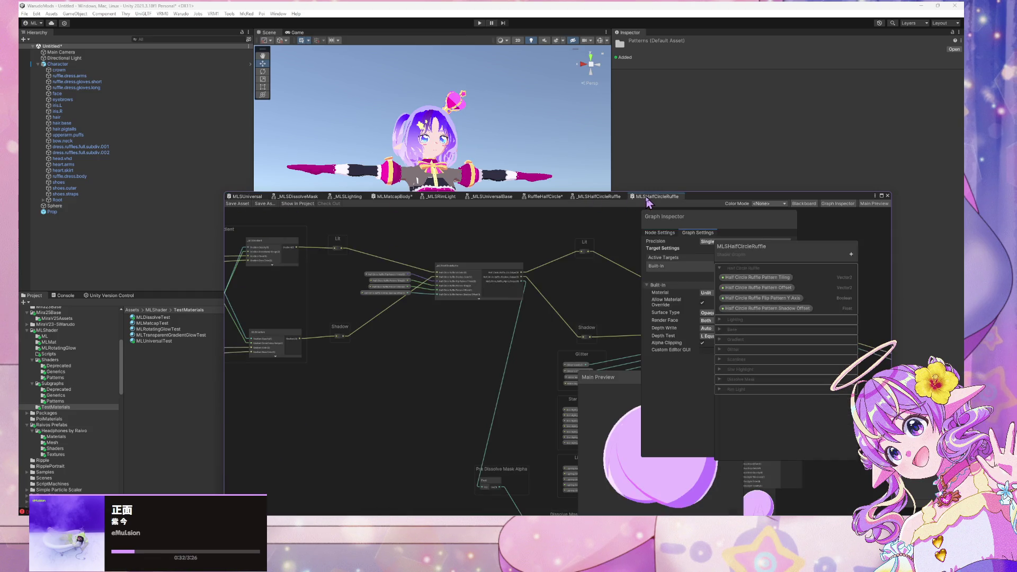
Glance at the MLSUniversal and _MLSDissolveMask graphs, then return to MLSHalfCircleRuffle.
scroll(509, 360, up, 5)
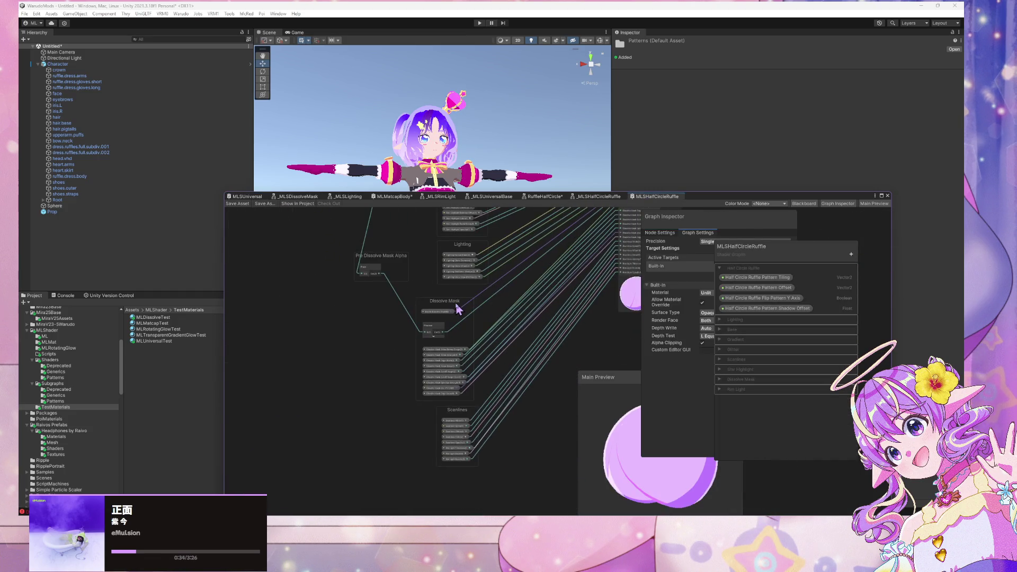
scroll(458, 309, up, 1)
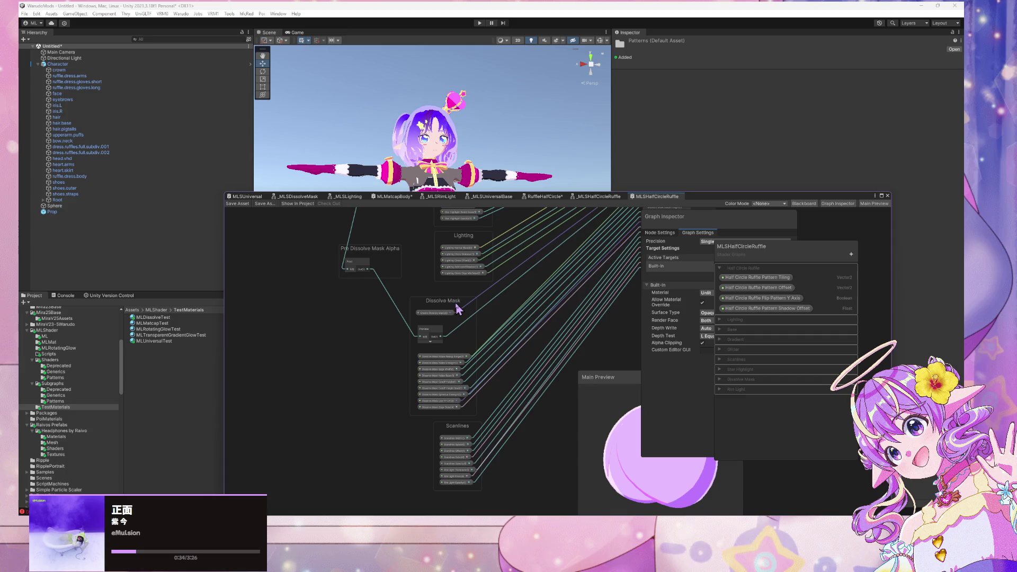
click(249, 197)
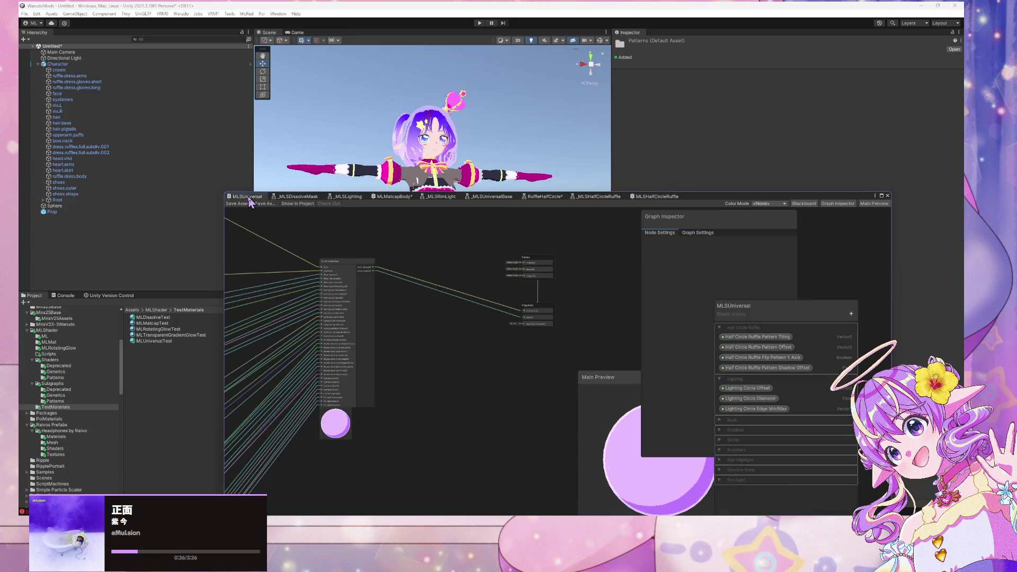
click(297, 196)
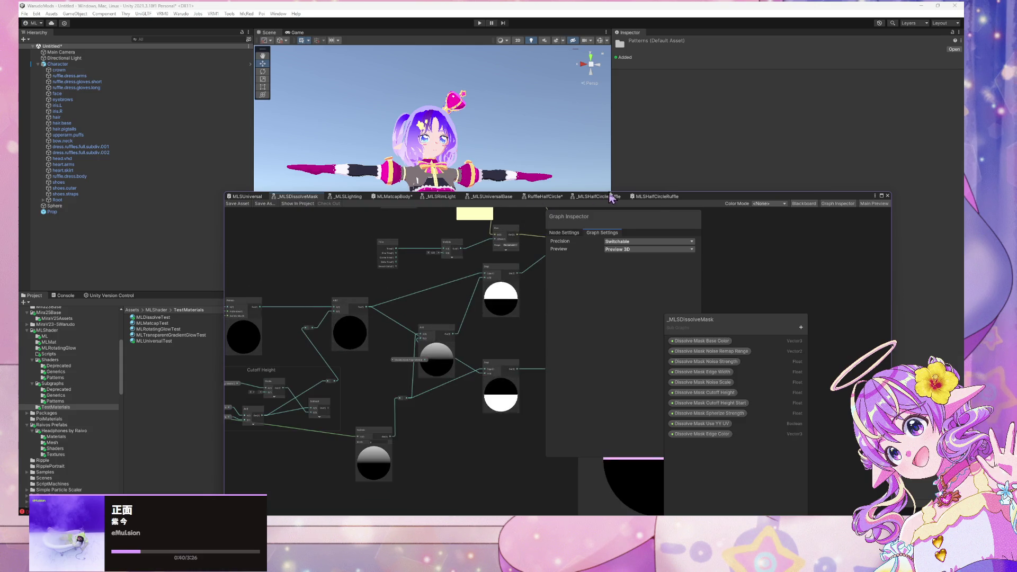
click(657, 198)
scroll(612, 212, down, 3)
mouse_move(520, 263)
mouse_down()
mouse_move(484, 357)
mouse_move(445, 411)
mouse_move(472, 305)
mouse_up()
scroll(472, 304, up, 3)
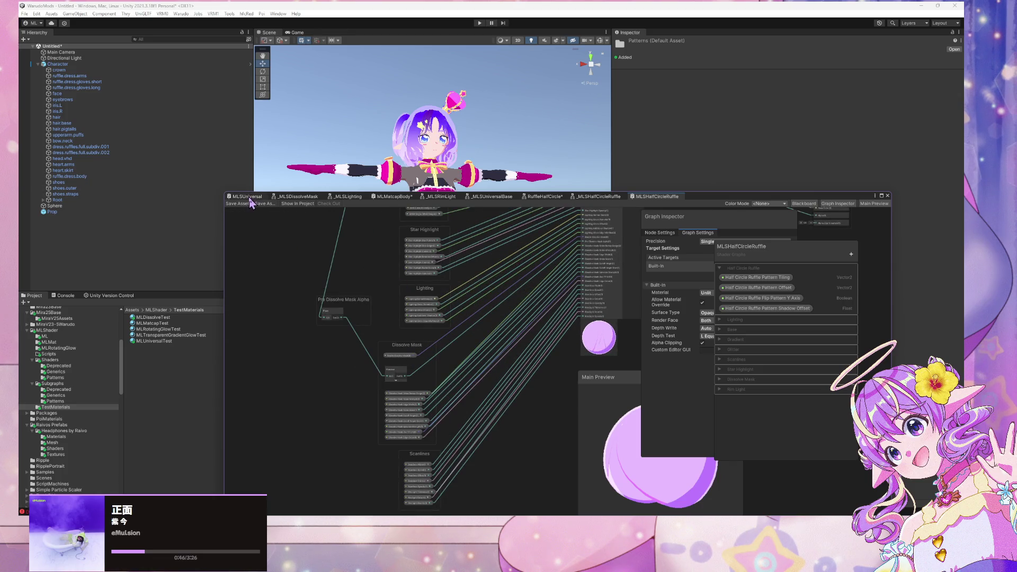
scroll(420, 330, up, 3)
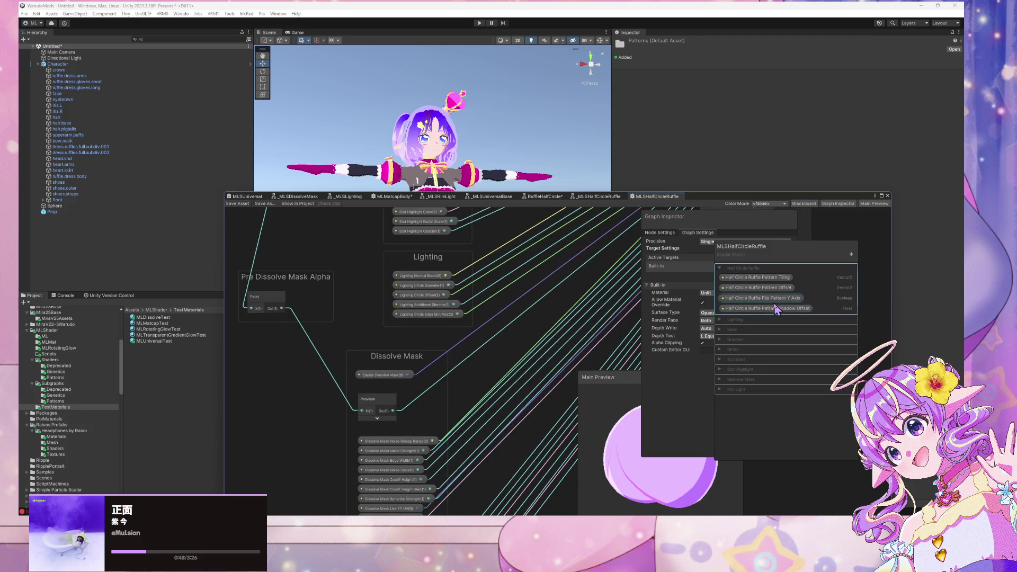
Delete the Lighting Normal Blend and Lighting Additional Shadow properties from the blackboard.
click(724, 320)
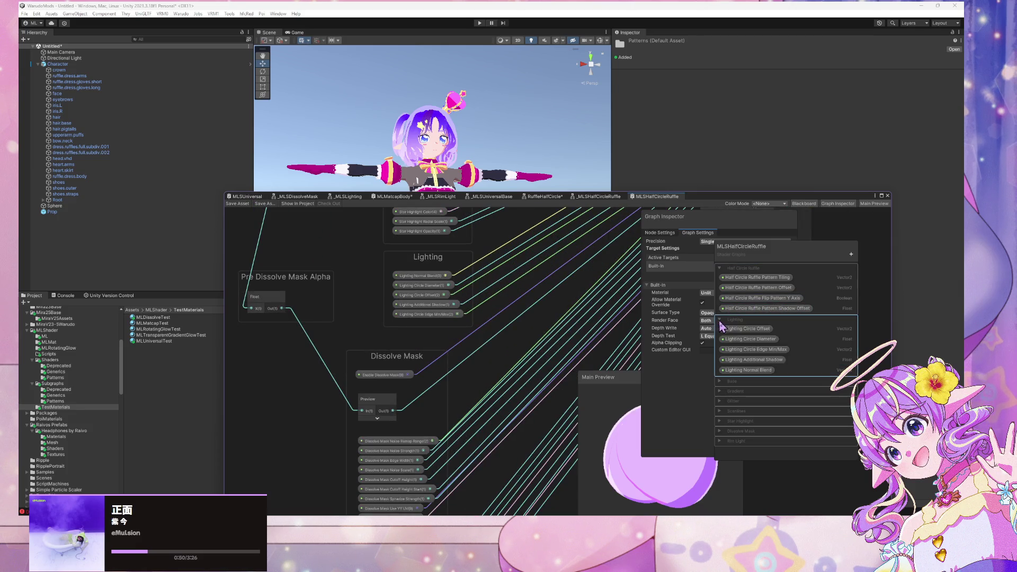
right_click(768, 371)
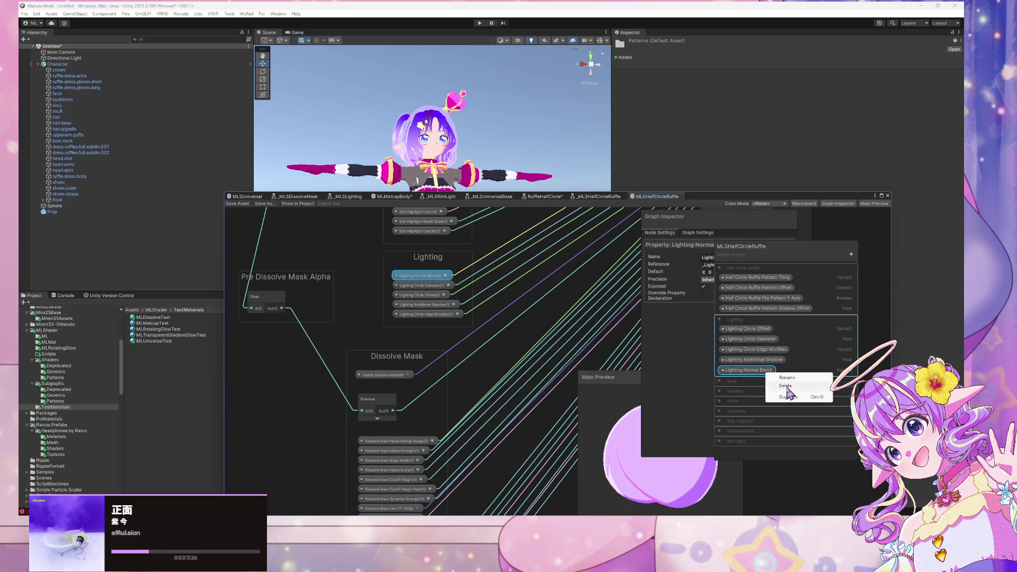
click(788, 389)
right_click(751, 359)
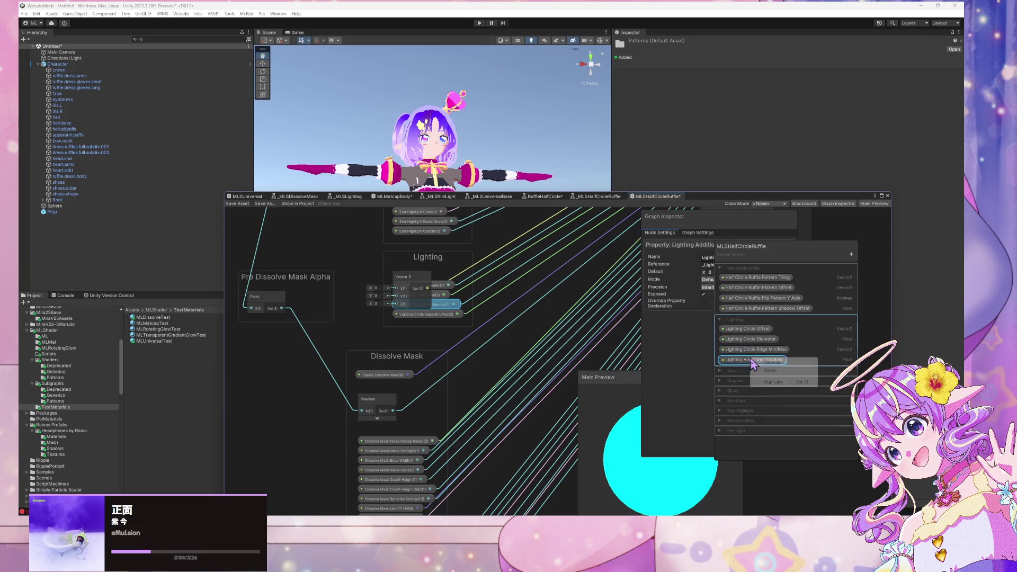
click(779, 371)
Rearrange the Edge Min/Max, Vector 3 and Float nodes and add a reroute on the Vector 3 wire.
mouse_move(449, 314)
mouse_down()
mouse_move(464, 332)
mouse_move(476, 327)
mouse_move(459, 321)
mouse_up()
mouse_move(423, 292)
mouse_down()
mouse_move(386, 264)
mouse_move(409, 270)
mouse_move(403, 276)
mouse_up()
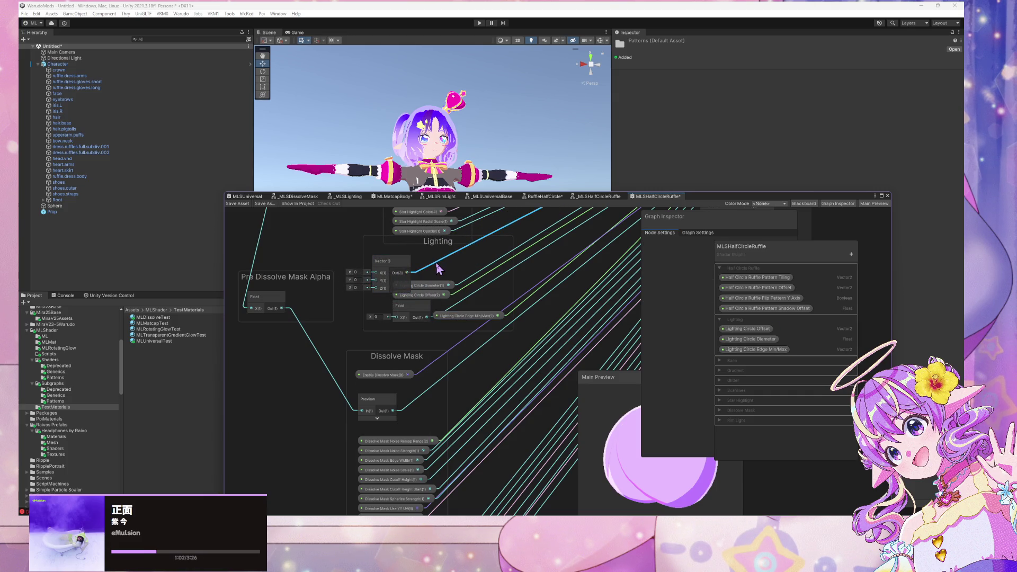
double_click(450, 267)
drag(409, 318, 387, 328)
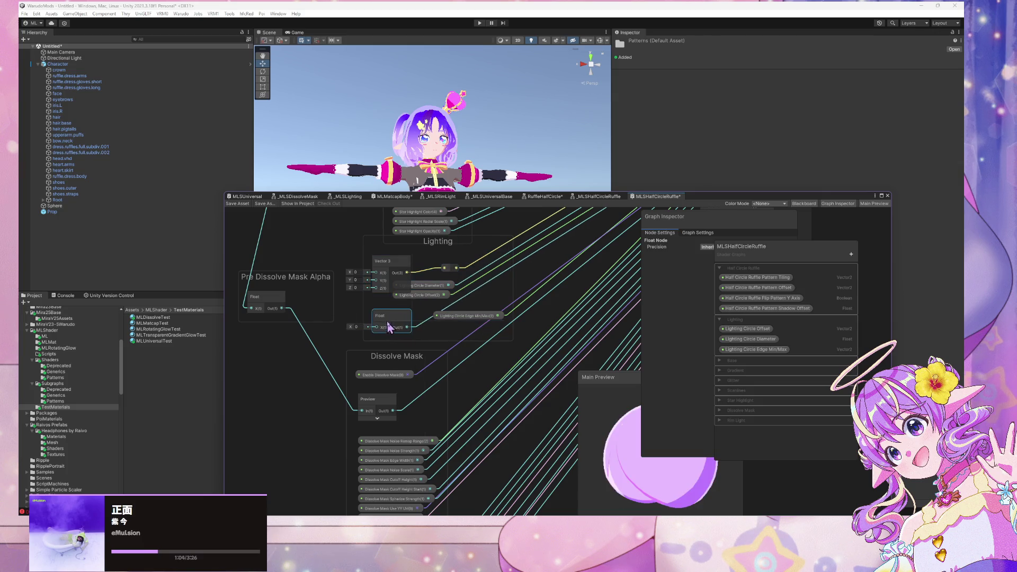
scroll(403, 398, up, 5)
drag(381, 392, 399, 362)
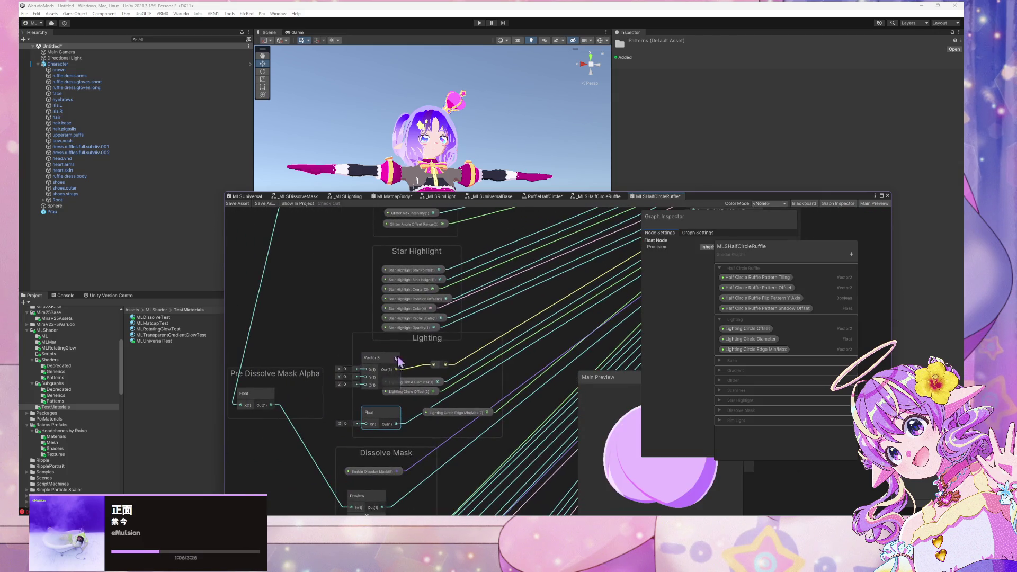
Delete the leftover Vector 3 node and place the Float node beside Lighting Circle Edge Min/Max.
click(377, 366)
key(Delete)
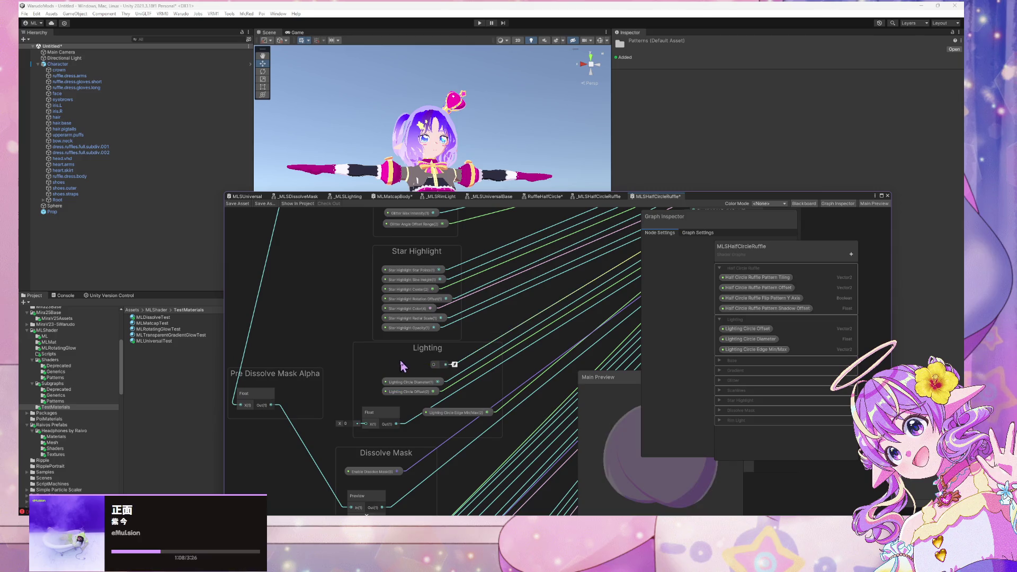
click(385, 415)
mouse_move(384, 414)
mouse_down()
mouse_move(424, 411)
mouse_move(371, 413)
mouse_move(414, 419)
mouse_up()
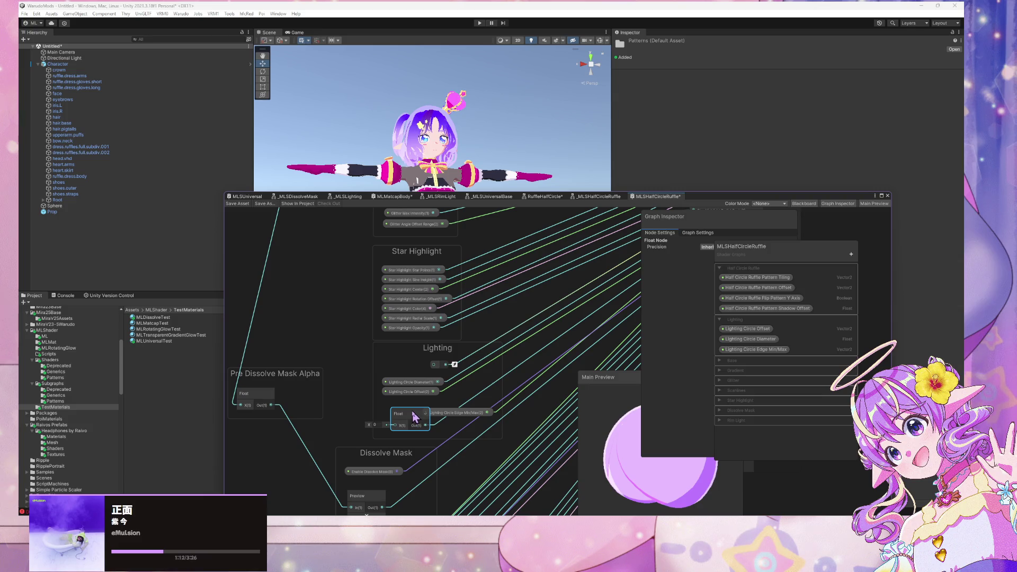
Rearrange the Dissolve Mask, Scanlines and Float node groups to clear space around Lighting.
click(406, 392)
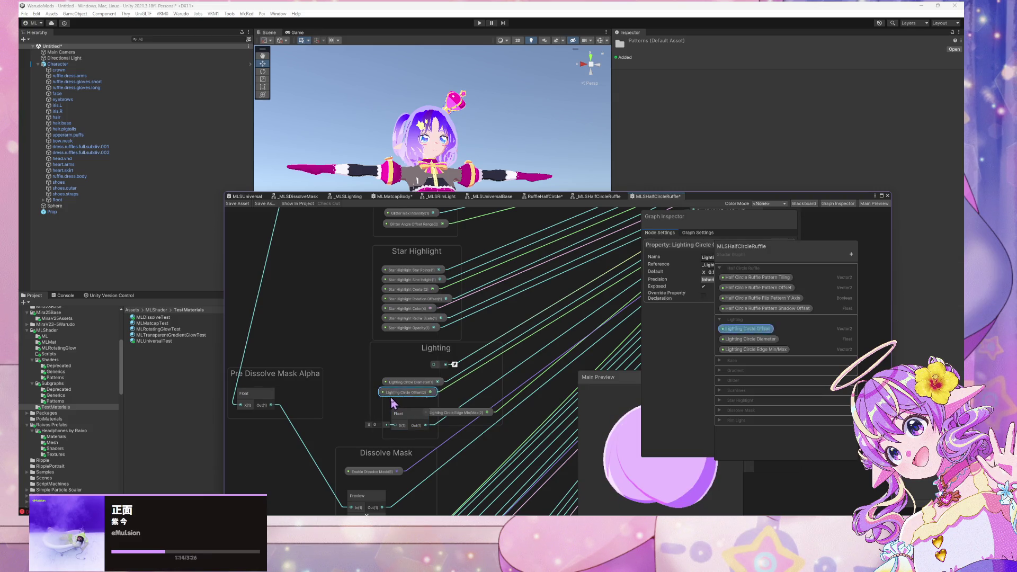
scroll(349, 345, down, 4)
mouse_move(426, 395)
mouse_down()
mouse_move(421, 310)
mouse_move(381, 330)
mouse_up()
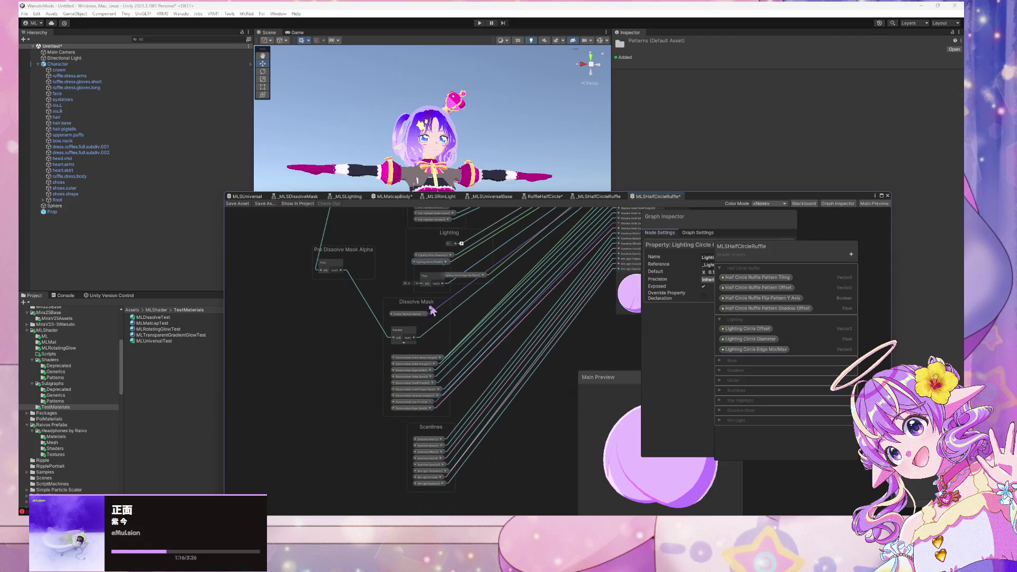
drag(428, 435, 470, 484)
drag(379, 328, 471, 343)
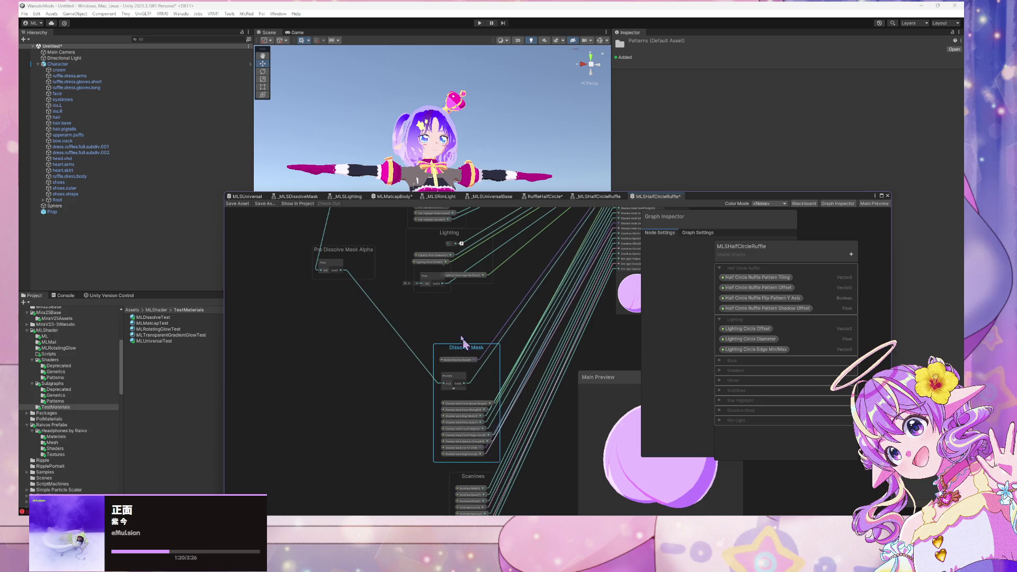
drag(433, 281, 445, 329)
scroll(450, 318, up, 5)
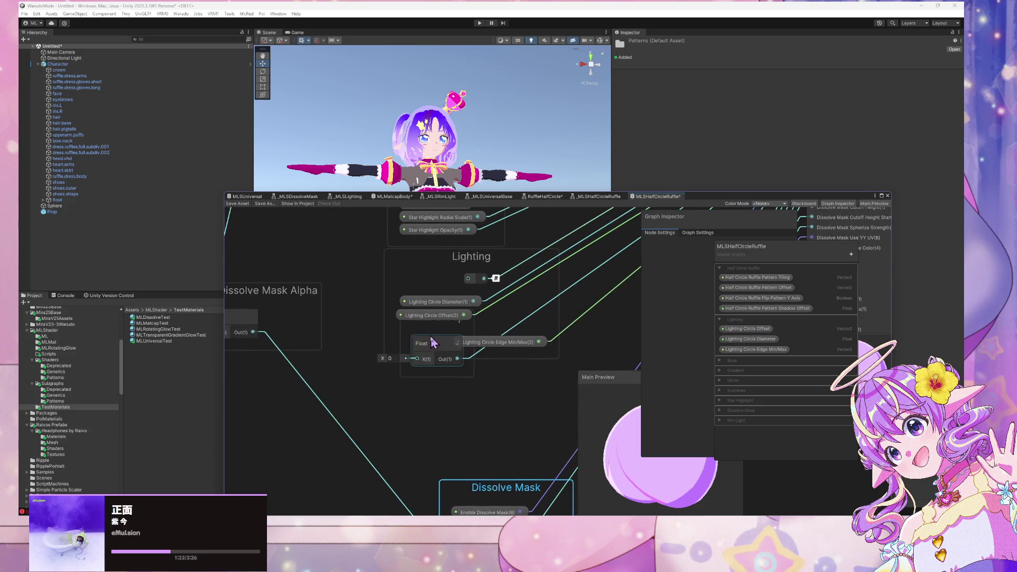
mouse_move(471, 329)
mouse_down()
mouse_move(422, 381)
mouse_move(390, 342)
mouse_move(397, 375)
mouse_up()
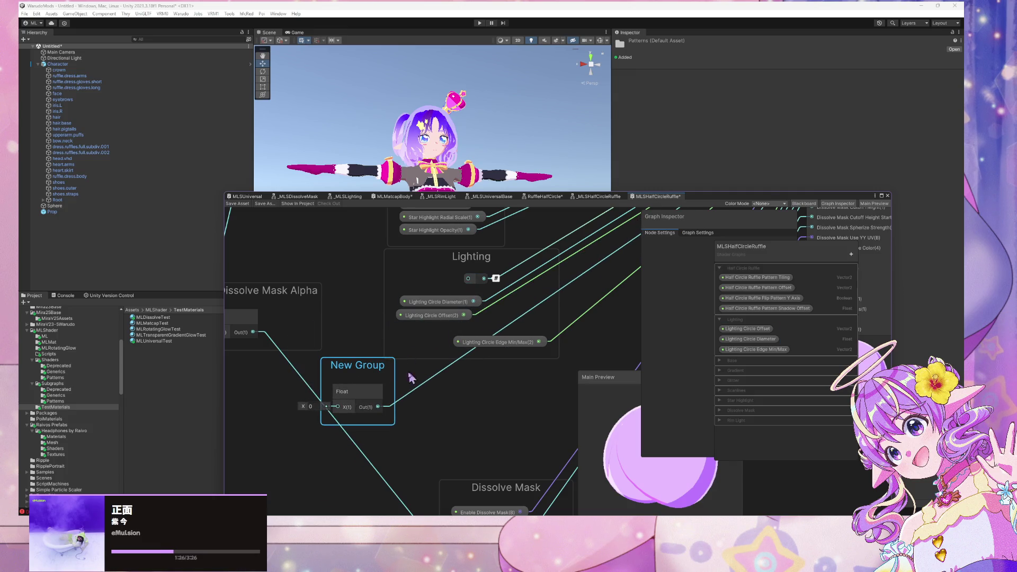
mouse_move(486, 324)
mouse_down()
mouse_move(295, 466)
mouse_move(346, 443)
mouse_move(465, 318)
mouse_up()
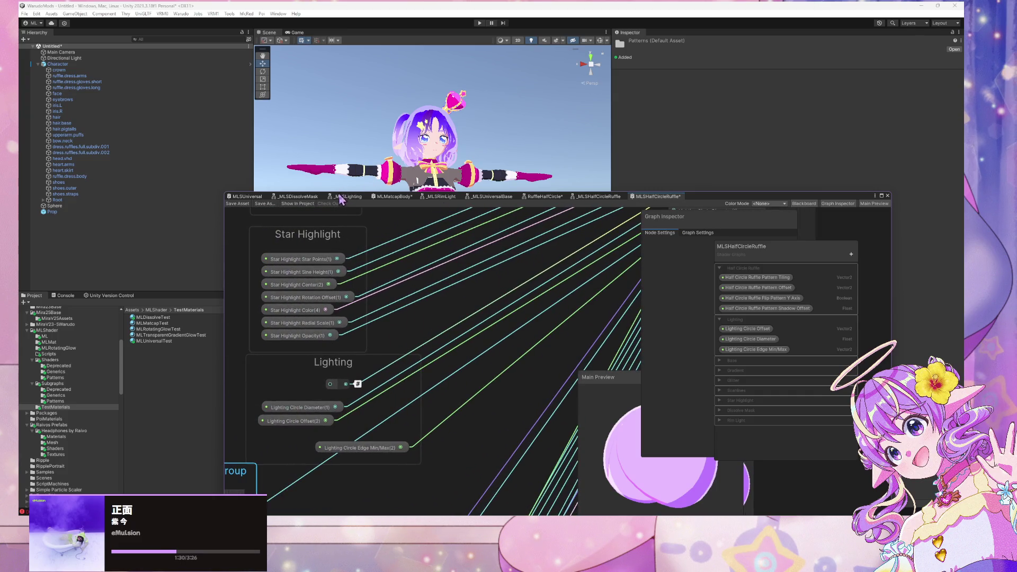
Check MLSUniversal for reference, then title the Float node's new group 'Additional Shadow'.
click(258, 198)
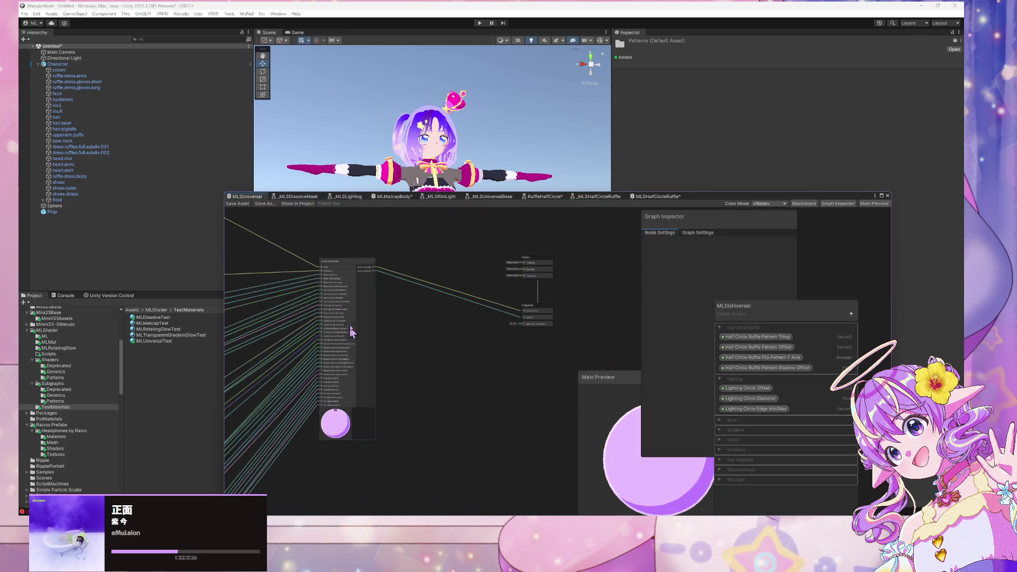
scroll(351, 331, up, 5)
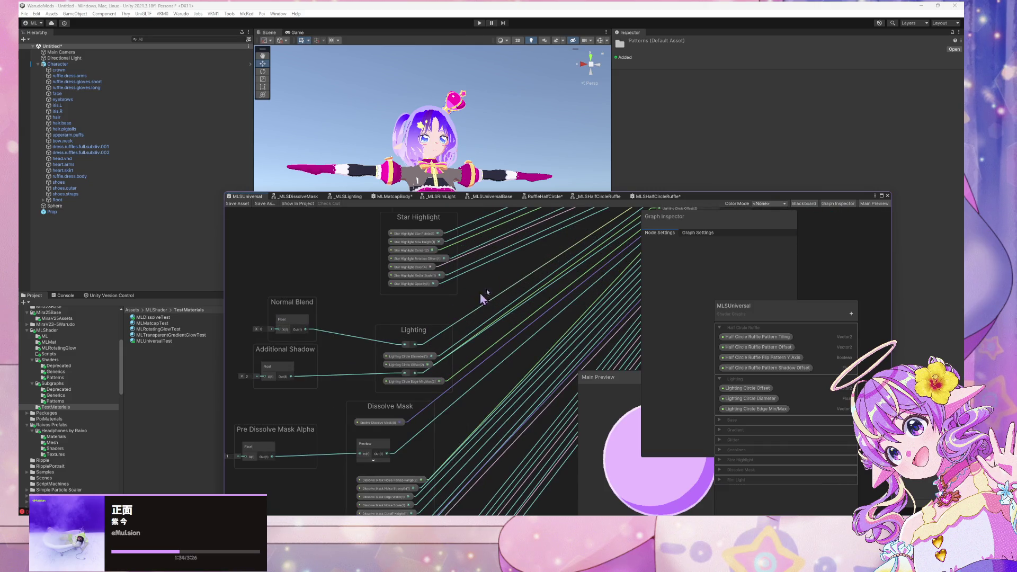
click(670, 197)
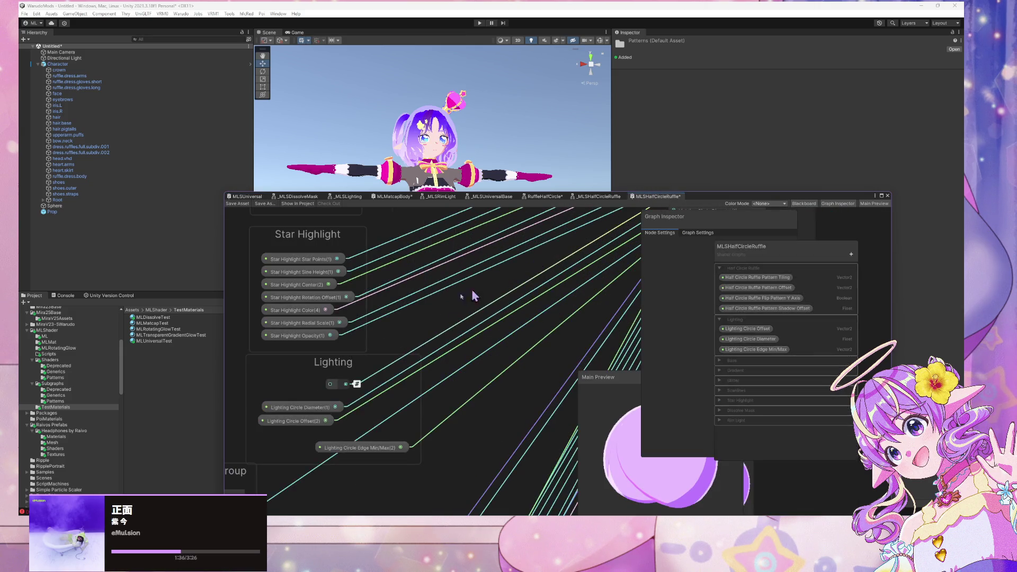
scroll(470, 293, up, 3)
text(A)
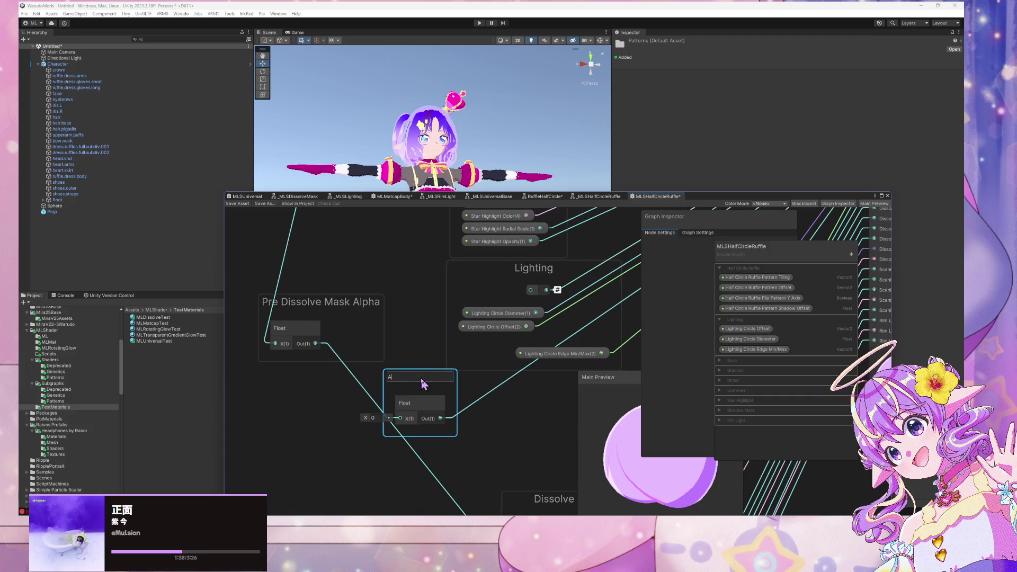
text(dditional Shadow)
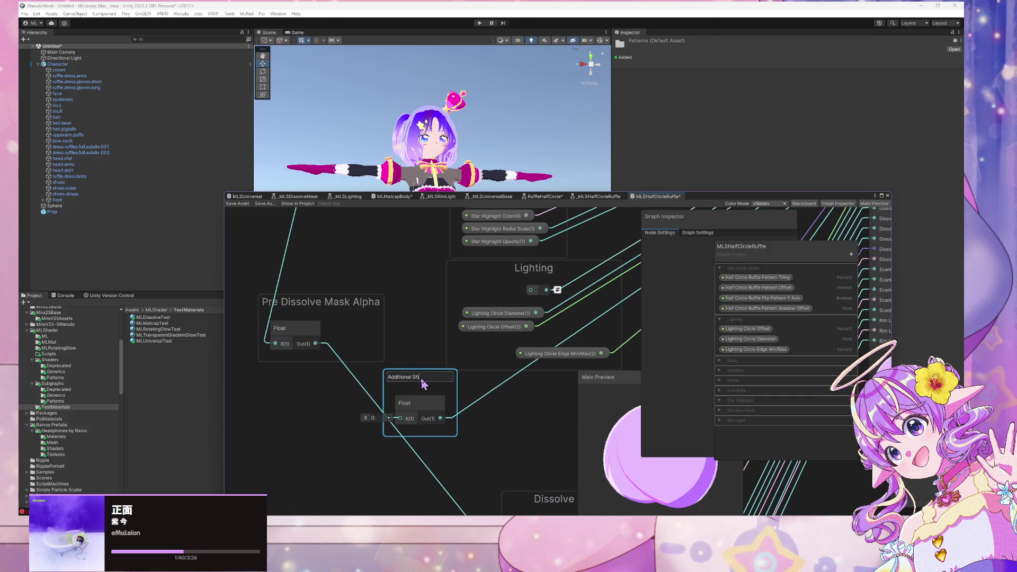
Confirm the 'Additional Shadow' group title and rearrange the Lighting group's Edge Min/Max, Offset and Diameter nodes.
key(Return)
scroll(517, 307, down, 4)
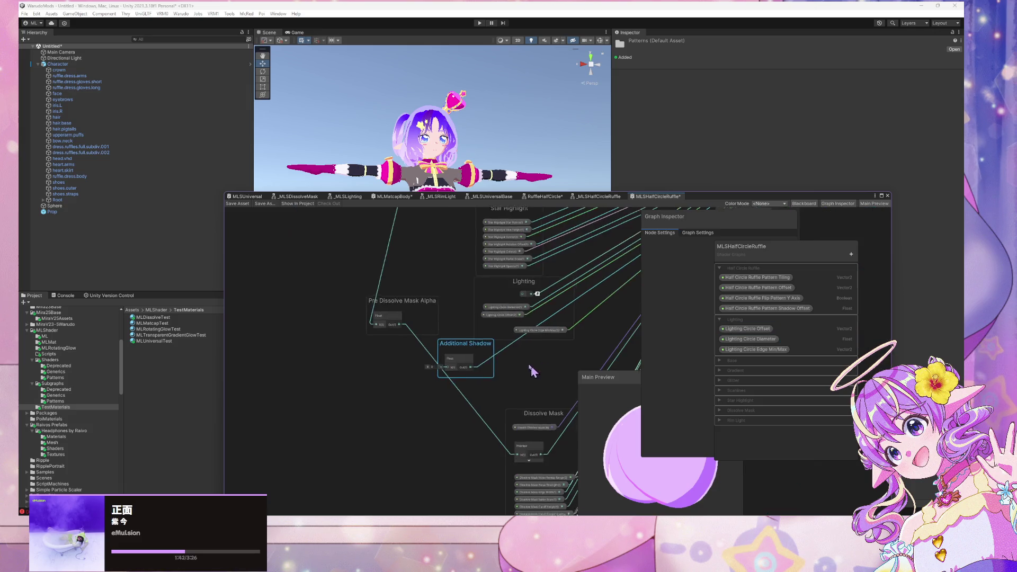
drag(483, 249, 520, 269)
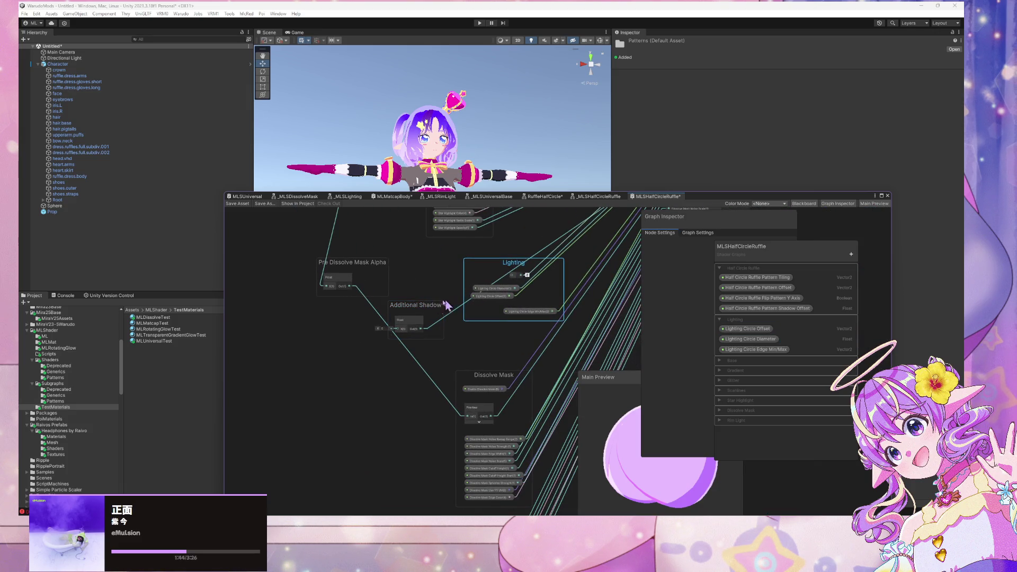
drag(424, 313, 435, 310)
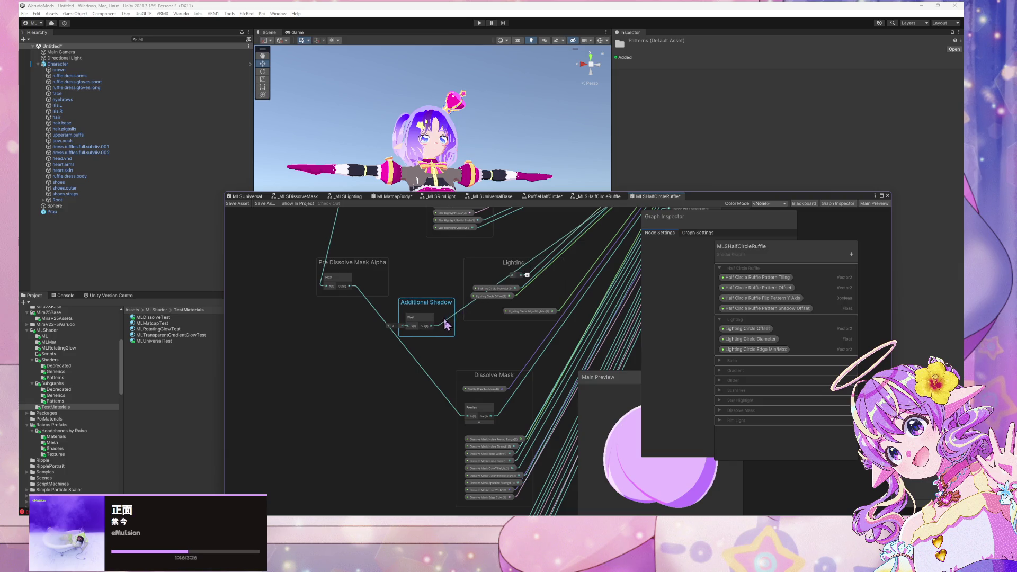
click(461, 315)
click(532, 302)
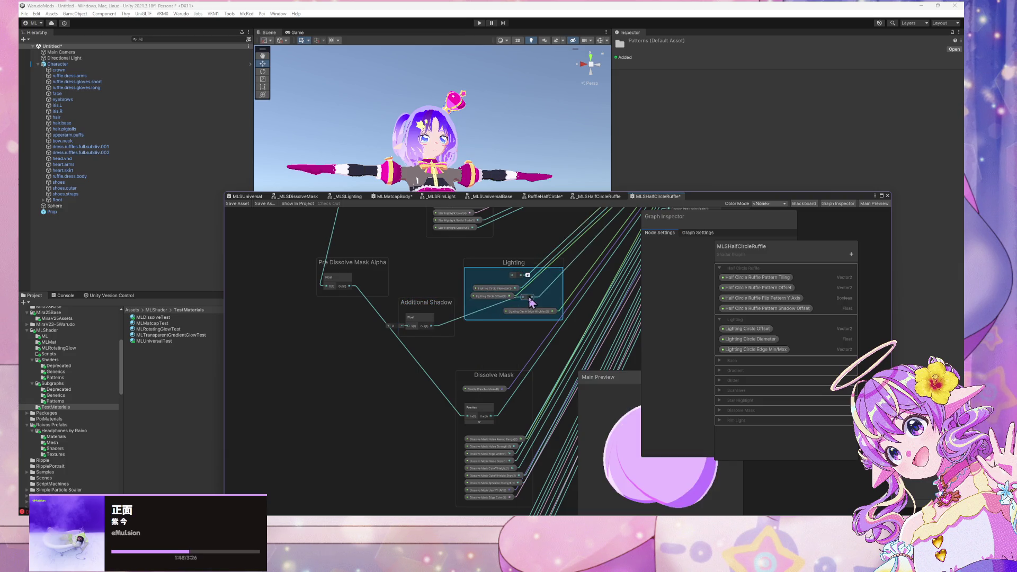
mouse_move(531, 302)
mouse_down()
mouse_move(510, 318)
mouse_move(506, 289)
mouse_up()
click(497, 302)
drag(433, 307, 443, 278)
Duplicate the Additional Shadow Float node and connect the copy into Lighting.
click(427, 313)
key(ctrl+d)
drag(511, 275, 432, 272)
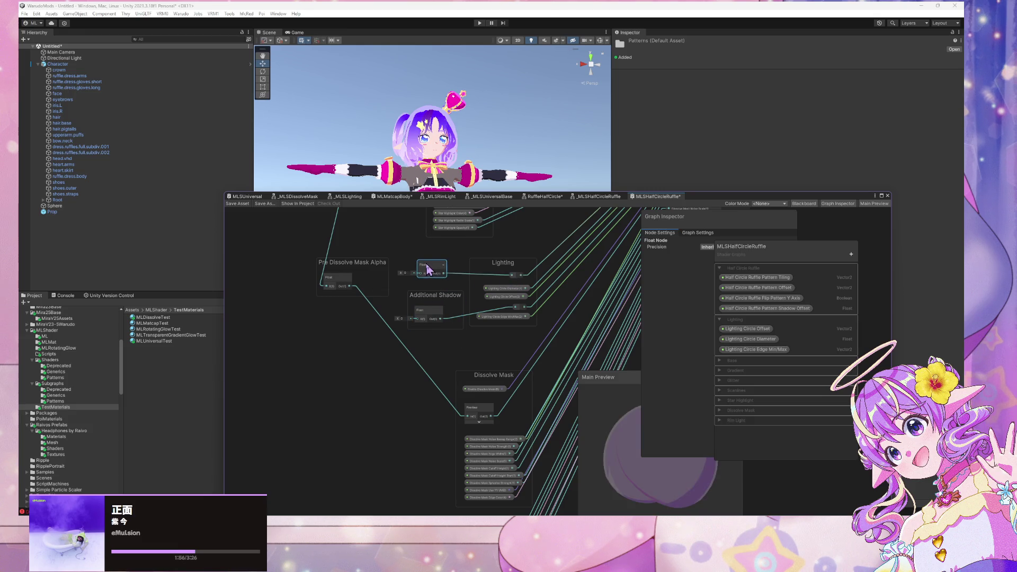
Group the new Float node and title the group 'Normal Blend', fixing a title typo.
key(ctrl+g)
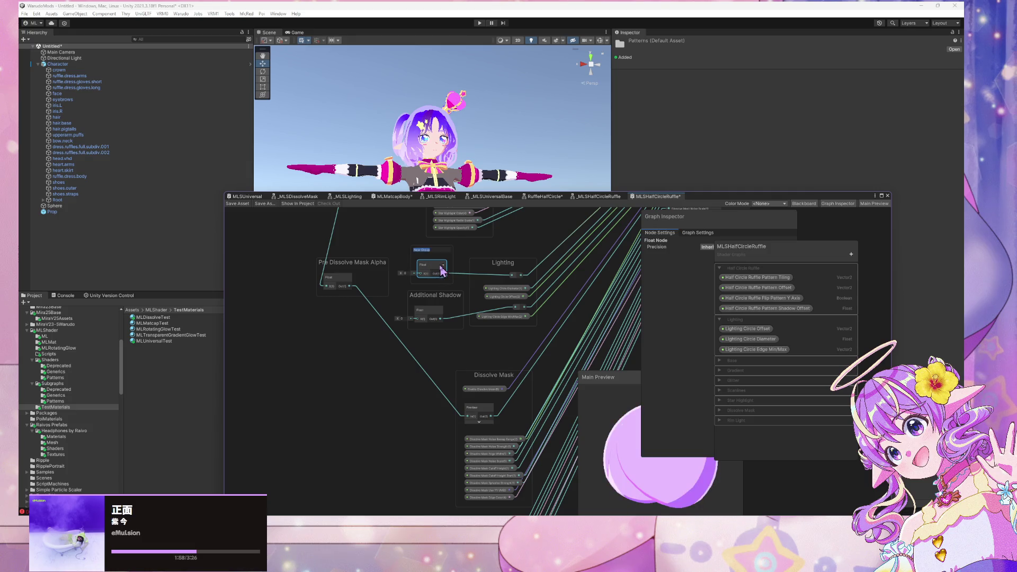
key(BackSpace)
text(Normal Blende)
key(Return)
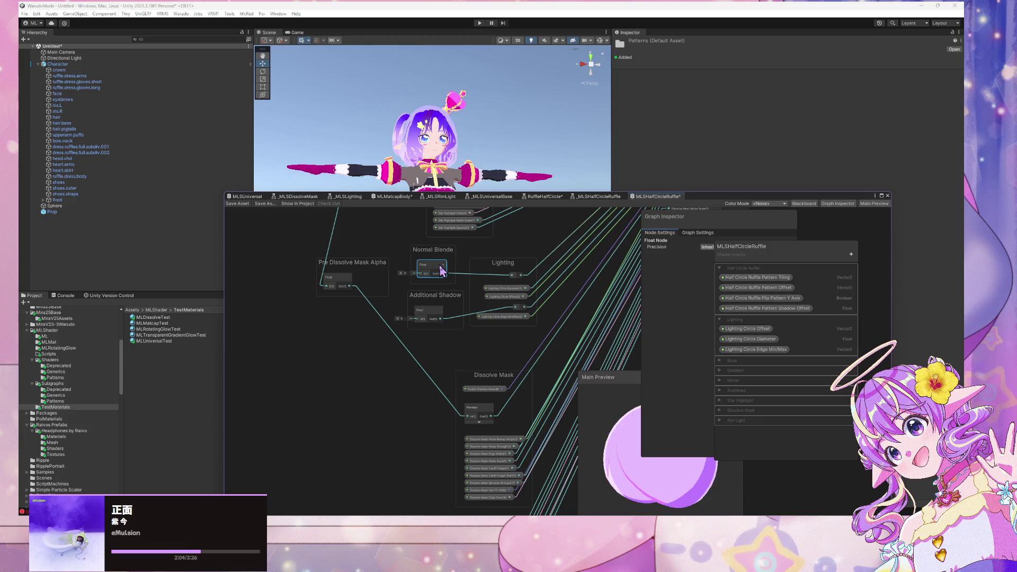
double_click(443, 257)
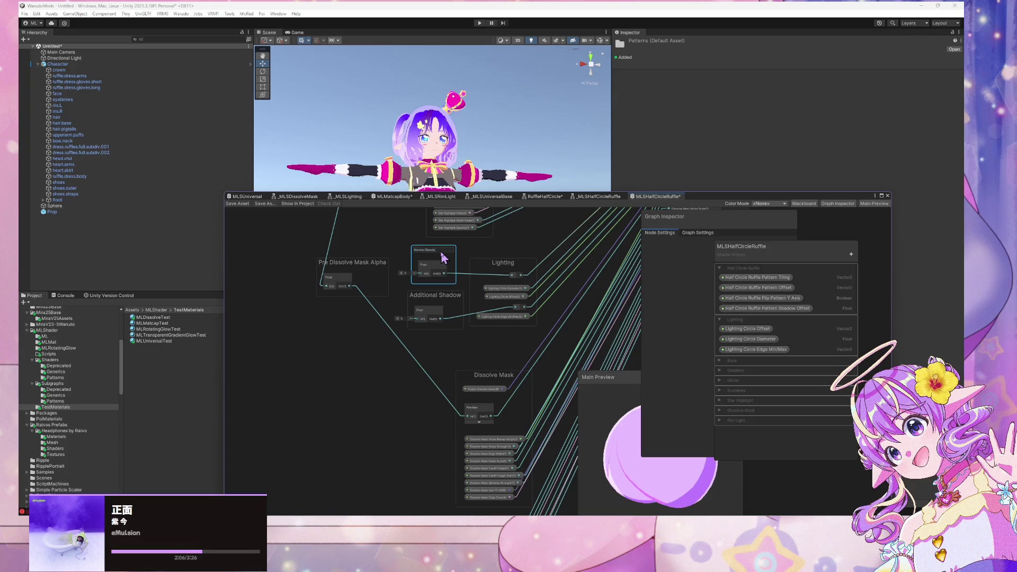
key(End)
key(BackSpace)
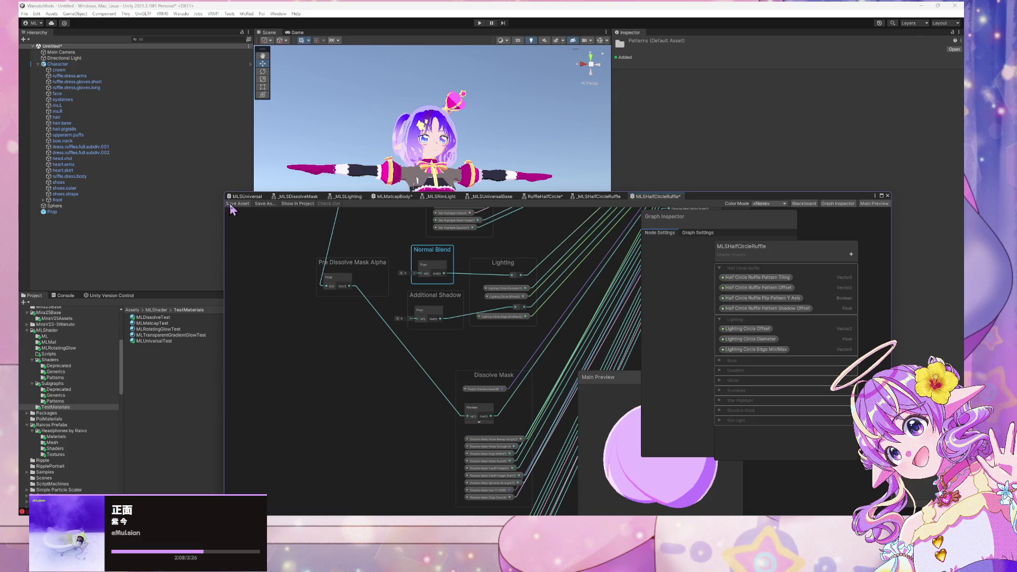
Save the graph and align the Additional Shadow group beneath Normal Blend.
click(233, 204)
drag(439, 300, 439, 294)
drag(433, 259, 427, 257)
drag(431, 299, 426, 295)
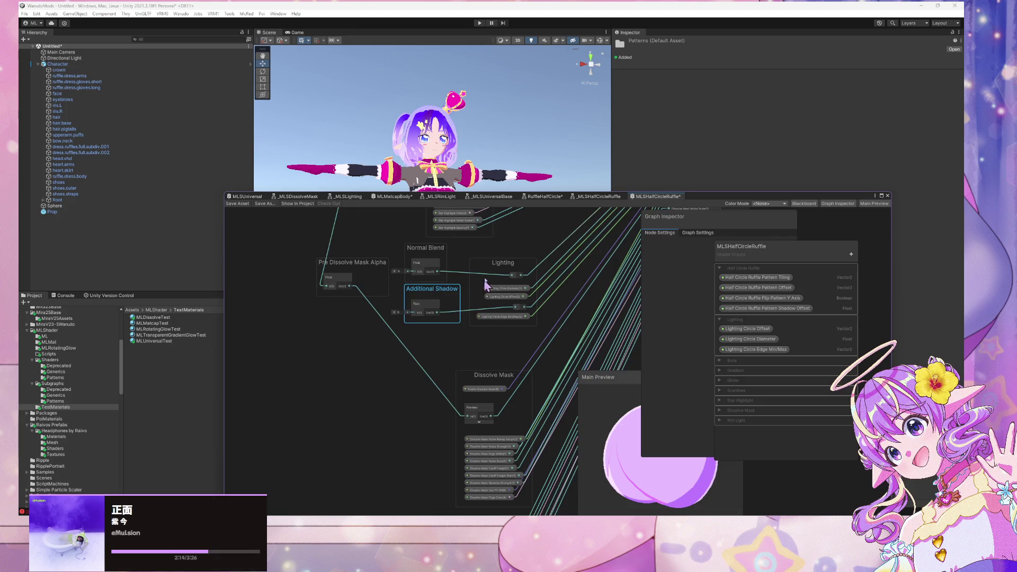
scroll(469, 358, down, 3)
scroll(452, 323, up, 2)
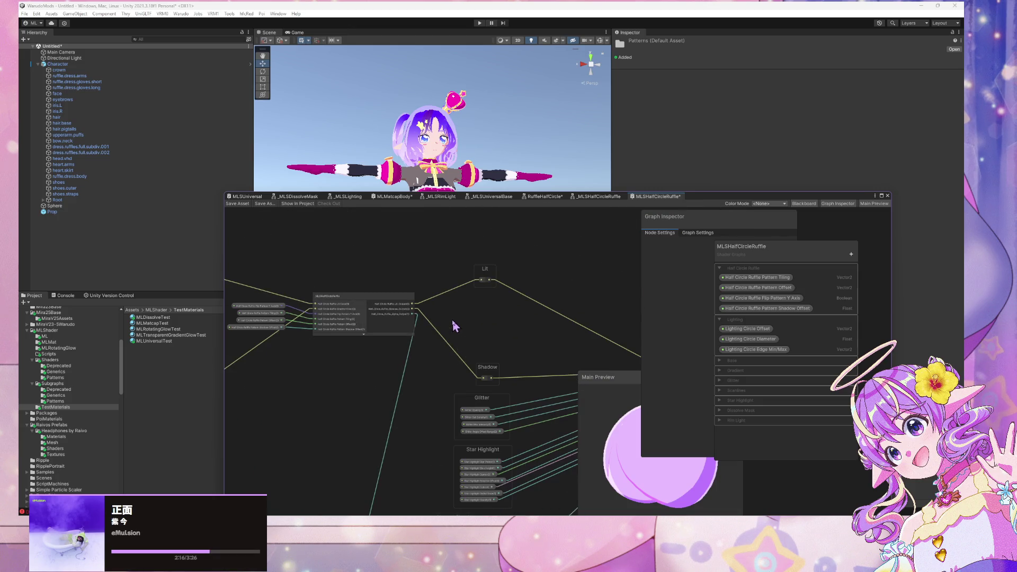
scroll(453, 321, down, 5)
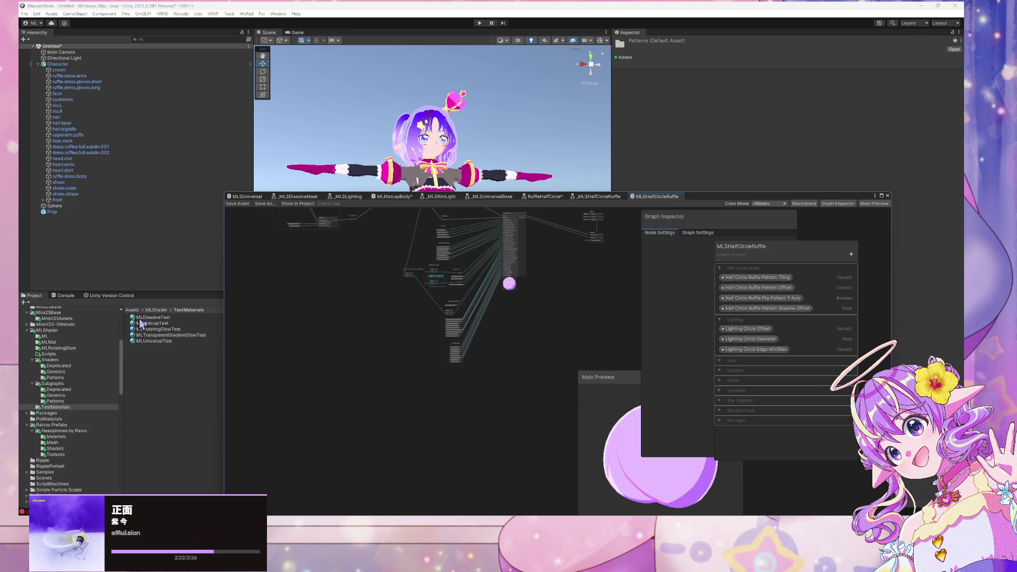
Show the Shaders > Patterns folder in the Project window, then bring Warudo to the front.
click(76, 379)
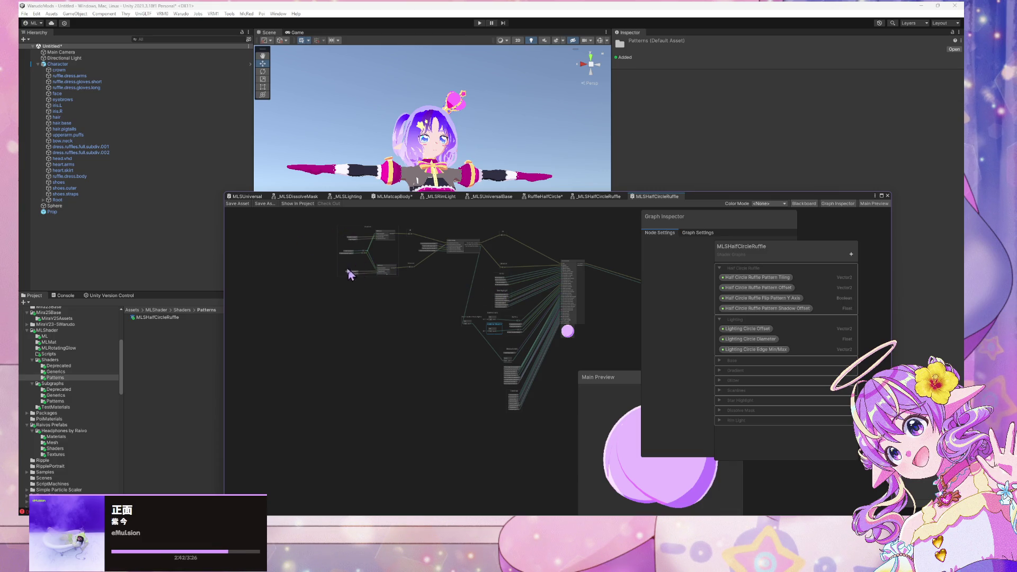
key(alt+Tab)
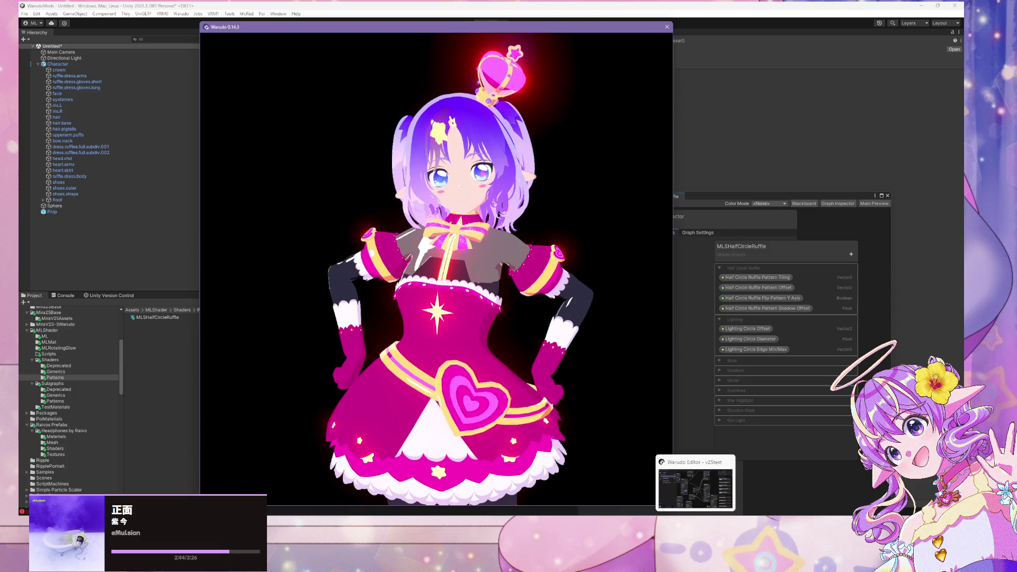
Zoom Warudo's camera in on the heart sleeve to inspect the ruffle shading, then zoom back out.
scroll(487, 375, up, 3)
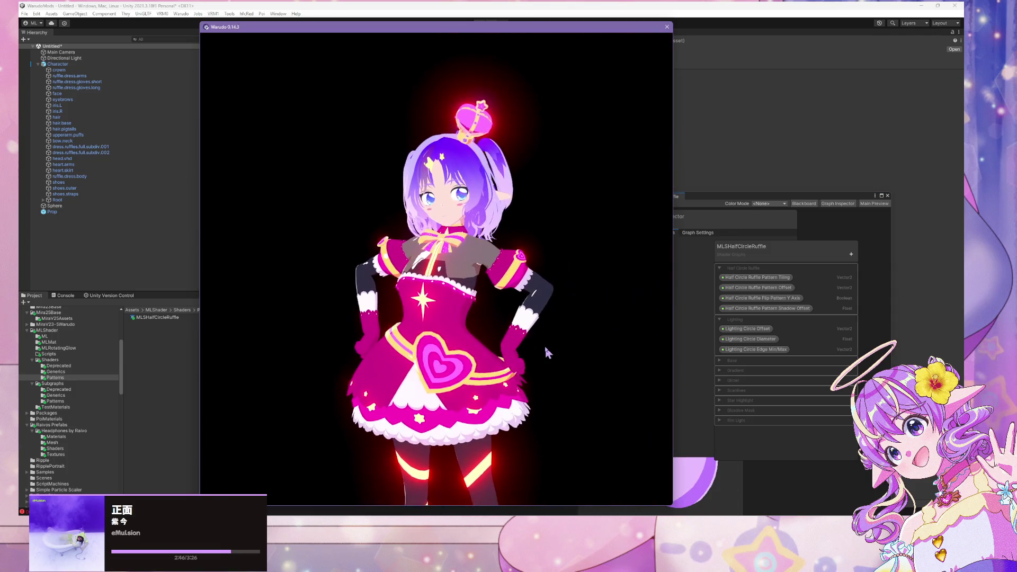
scroll(544, 344, up, 5)
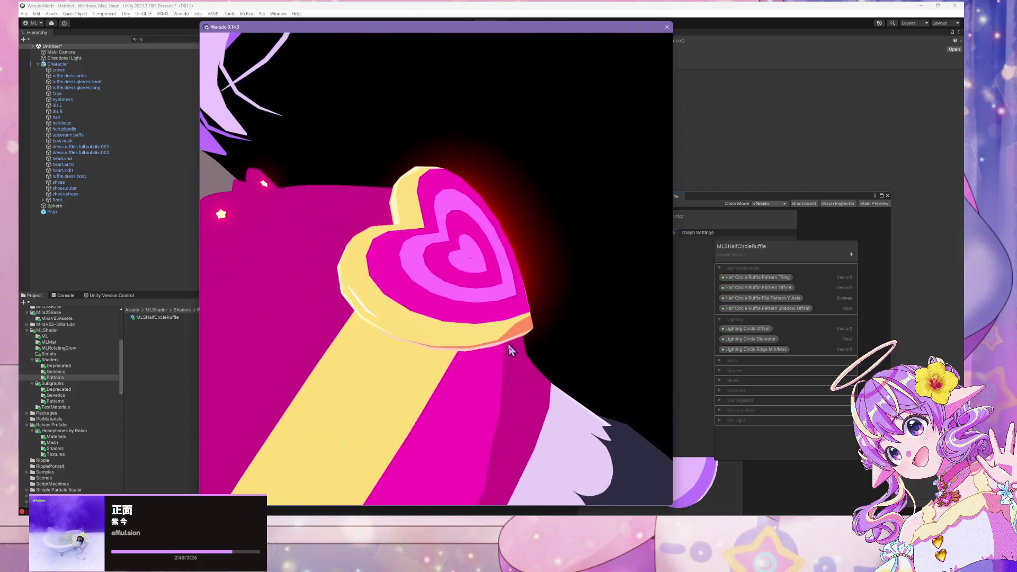
scroll(510, 347, down, 3)
scroll(510, 350, down, 1)
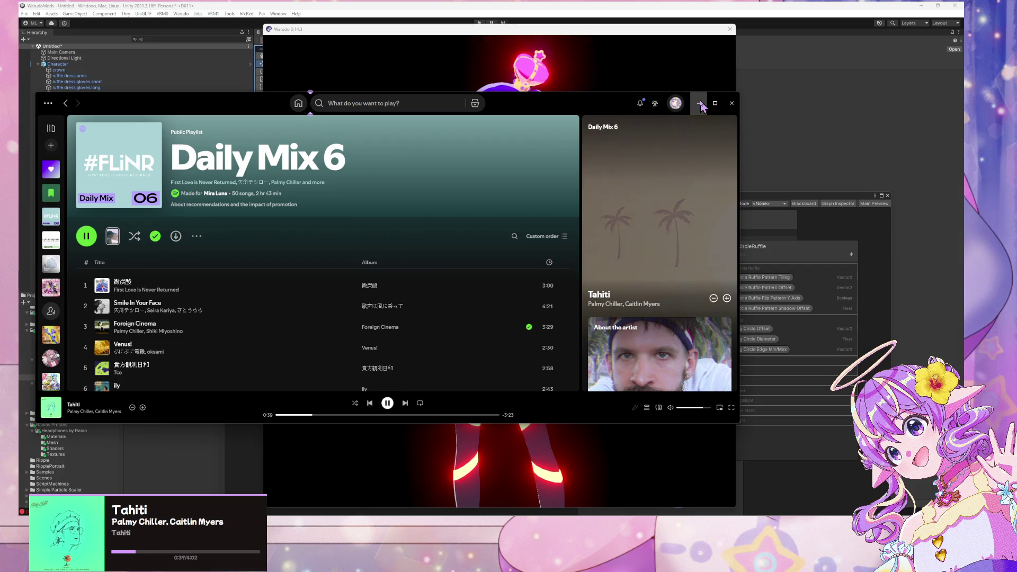
Add the playing track Tahiti to Liked Songs and minimize Spotify.
scroll(666, 351, down, 3)
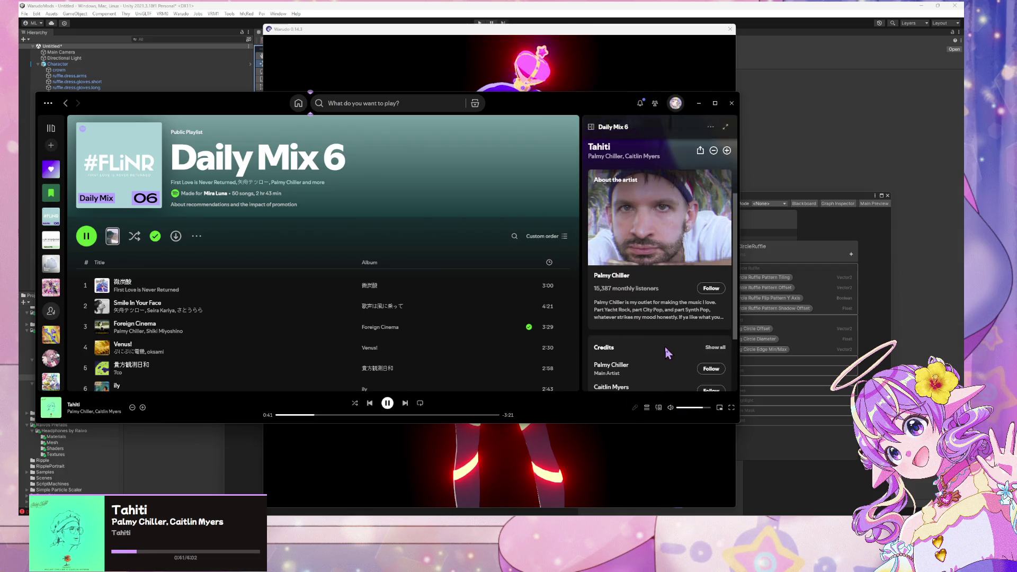
click(142, 407)
click(699, 103)
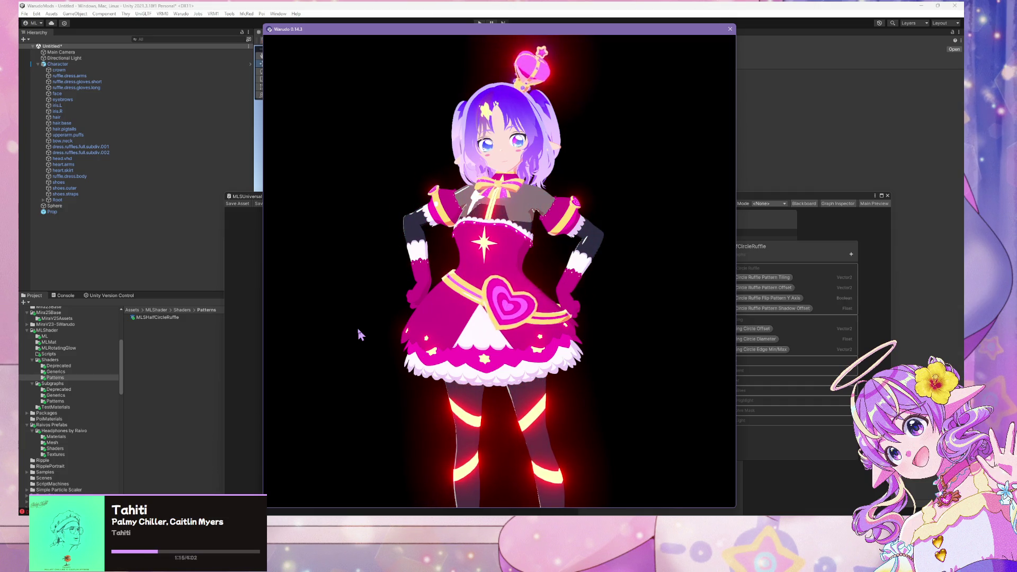
Bring Unity back in front of Warudo and switch from MLSUniversal to the RuffleHalfCircle graph.
click(223, 273)
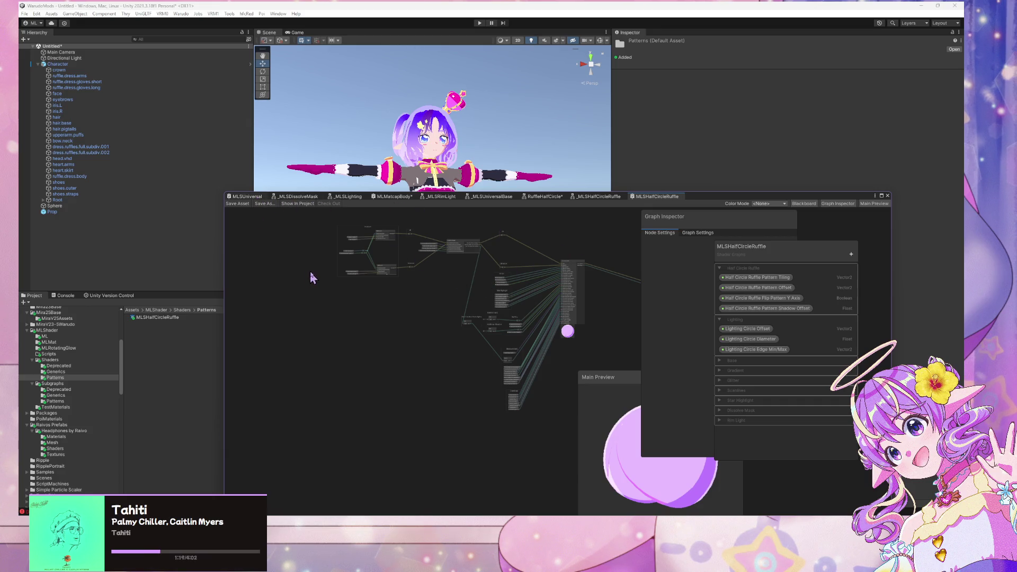
click(247, 196)
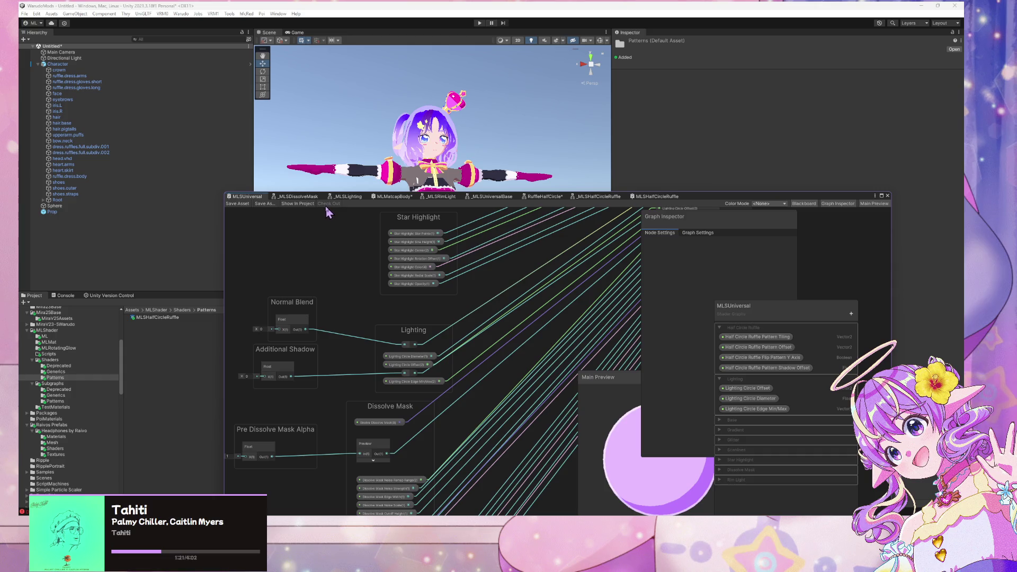
click(550, 197)
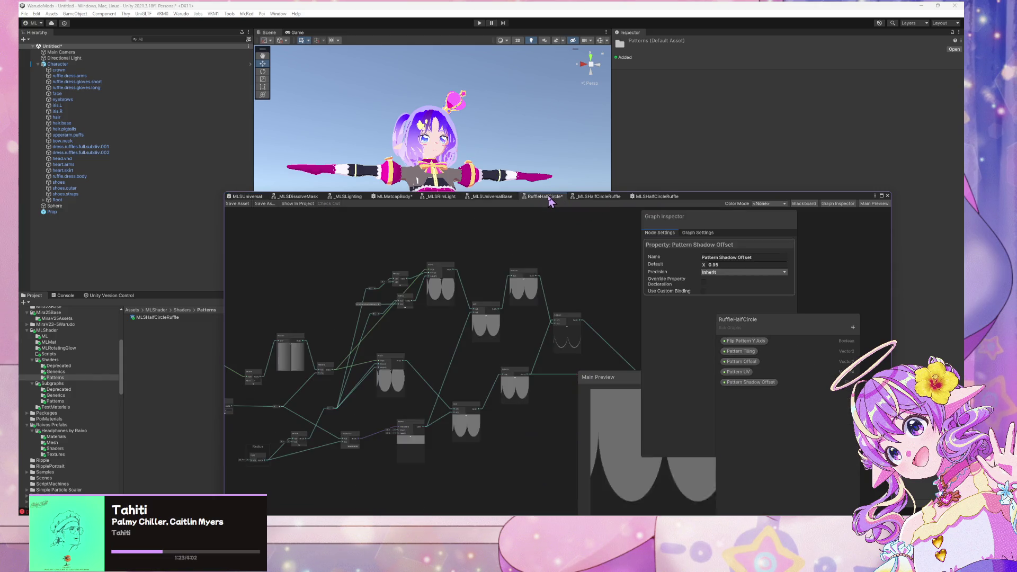
Close the RuffleHalfCircle graph, discard its changes, and browse to the Shaders/Deprecated folder.
right_click(550, 197)
click(567, 217)
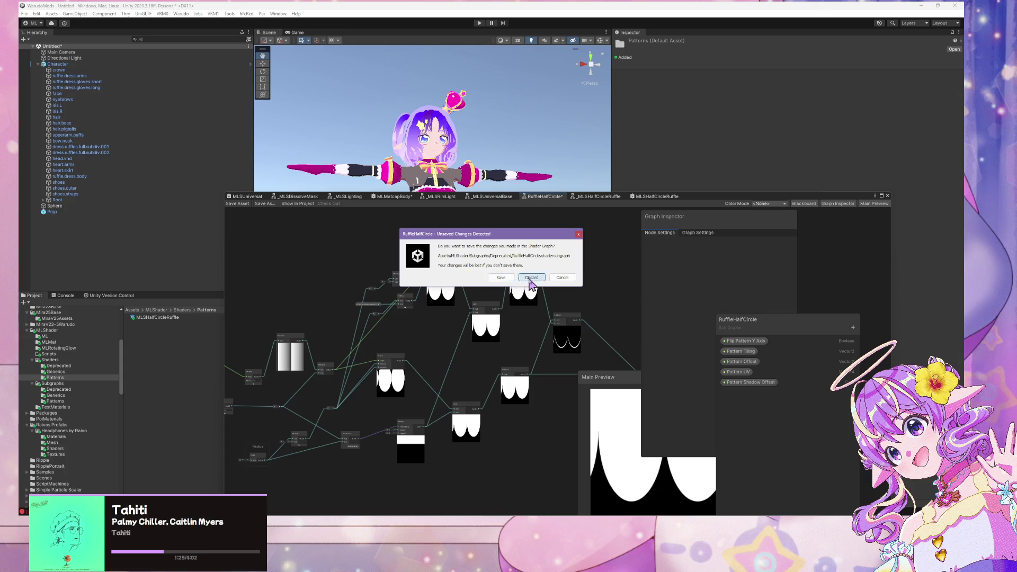
click(532, 278)
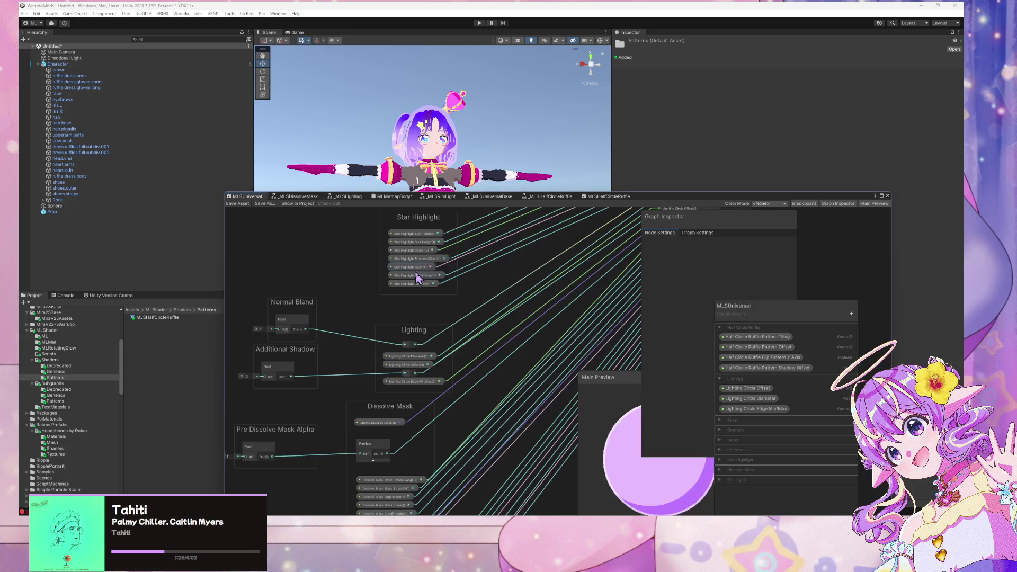
click(63, 402)
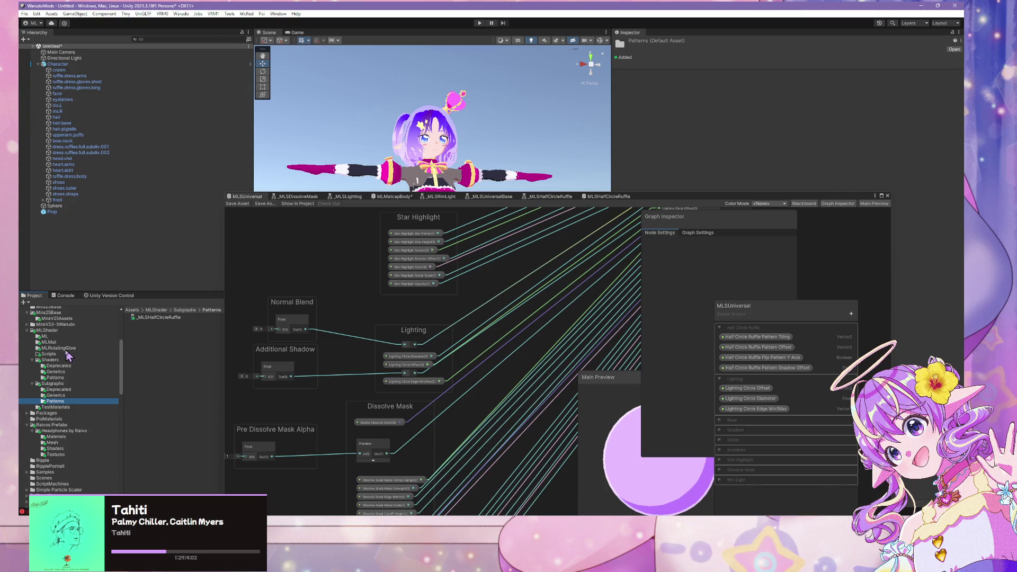
click(58, 367)
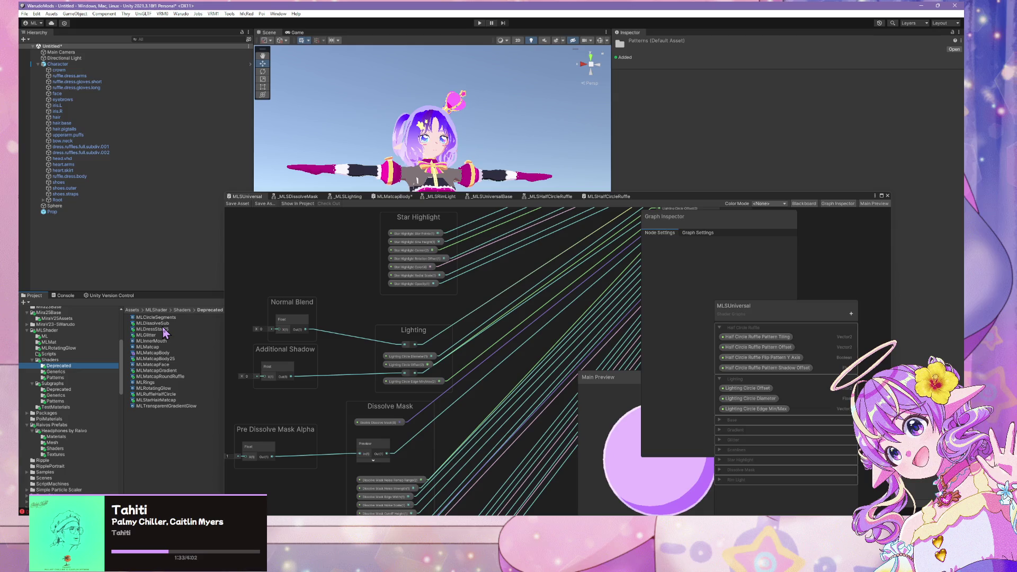
Select the MLMatcapBody shader in the Project panel.
click(161, 370)
click(165, 365)
click(166, 358)
click(168, 353)
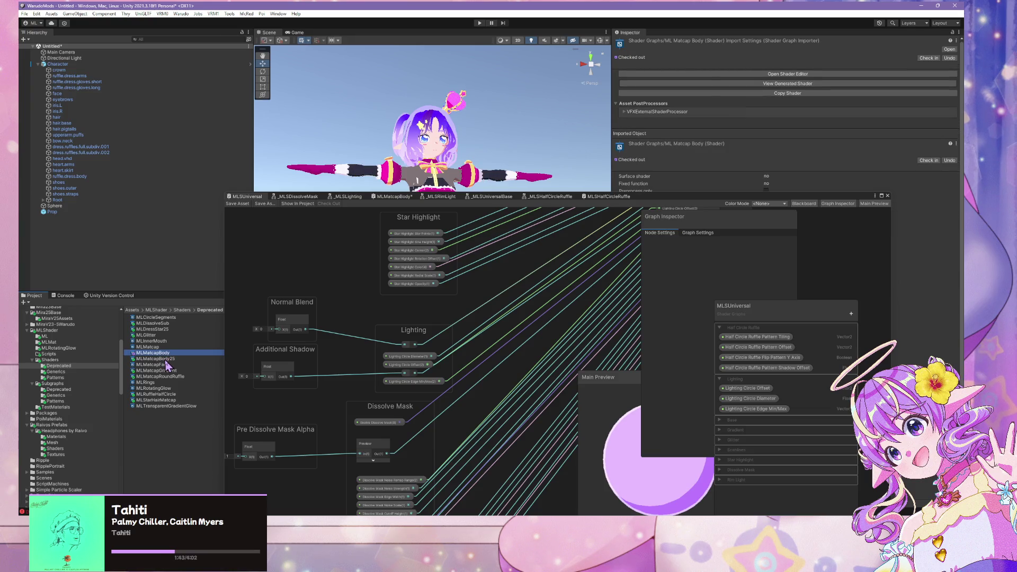
Show the Subgraphs/Deprecated folder and move the Shader Graph window lower.
click(55, 377)
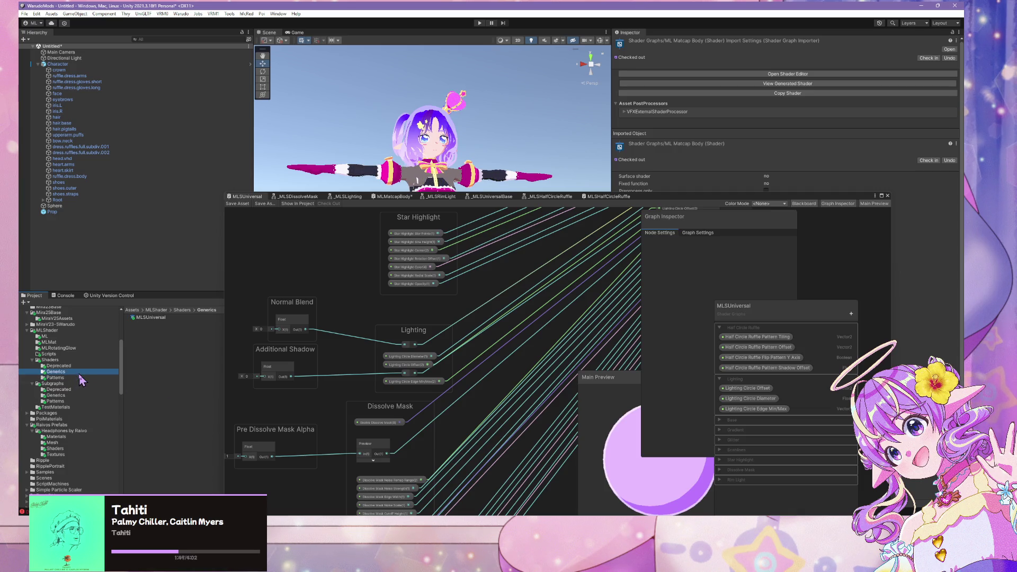
click(77, 367)
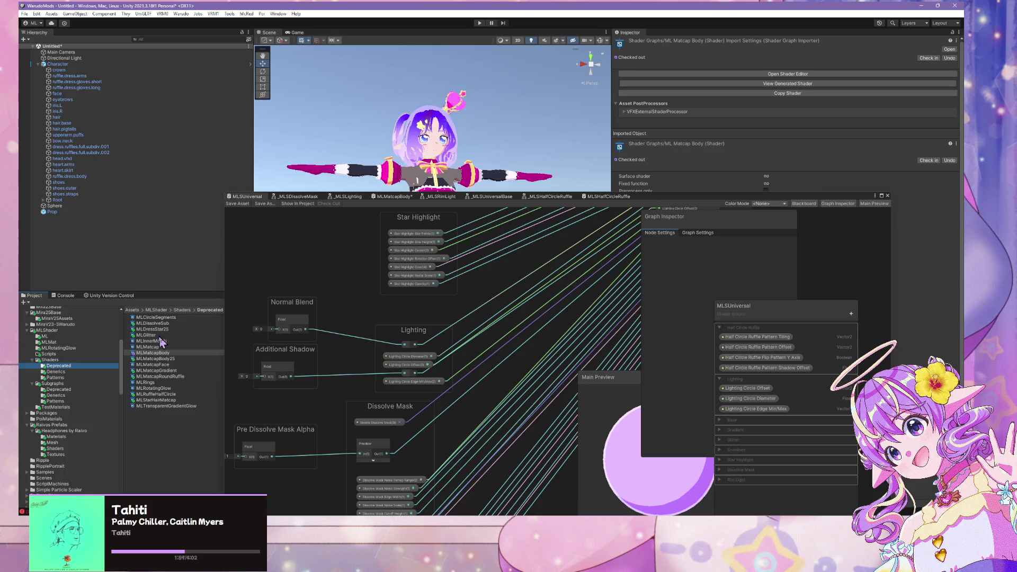
click(61, 390)
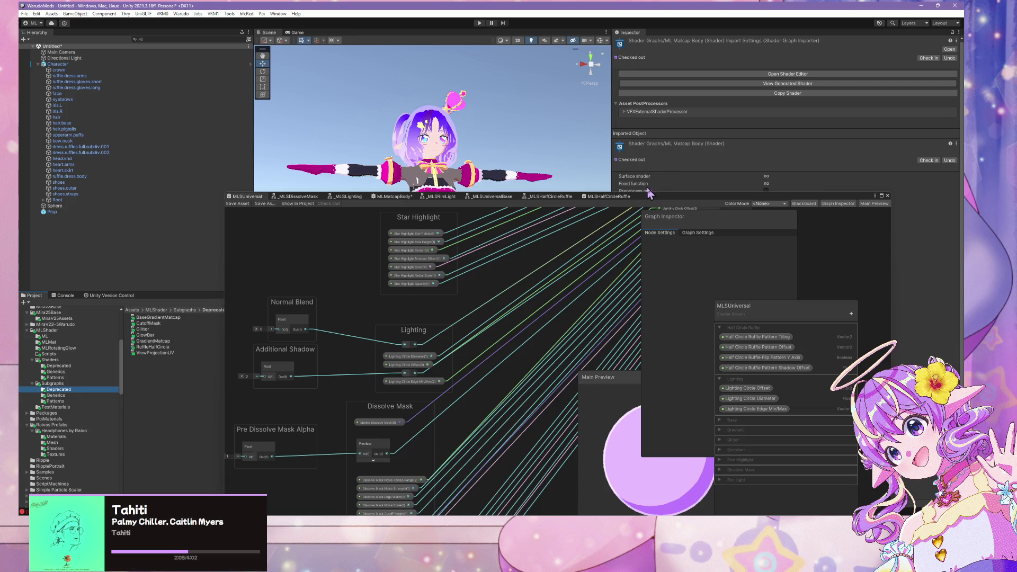
mouse_move(644, 200)
mouse_down()
mouse_move(620, 256)
mouse_move(623, 352)
mouse_up()
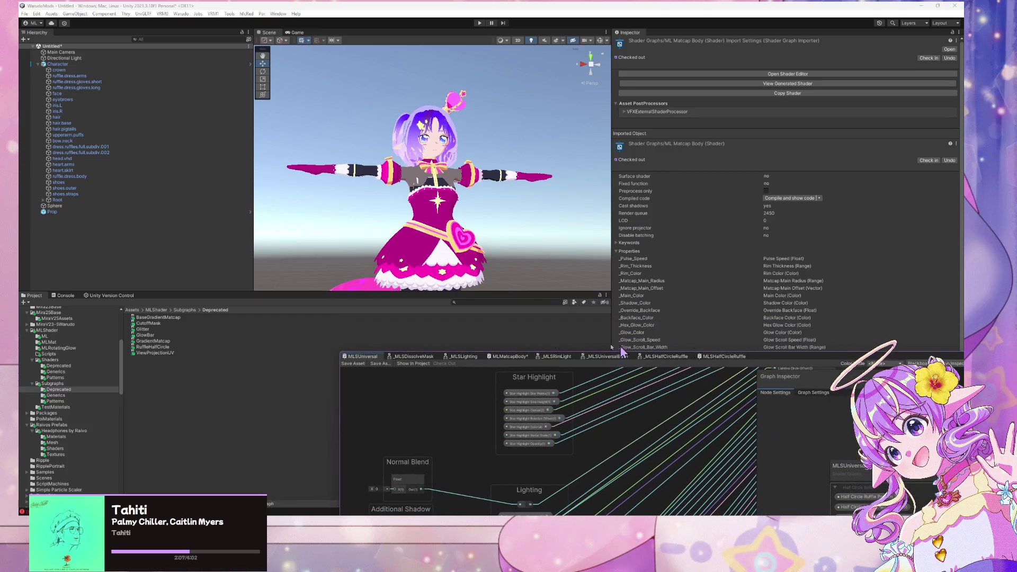
Search the project for 'petal' and open the MLRufflePetal shader graph.
click(489, 302)
text(petal)
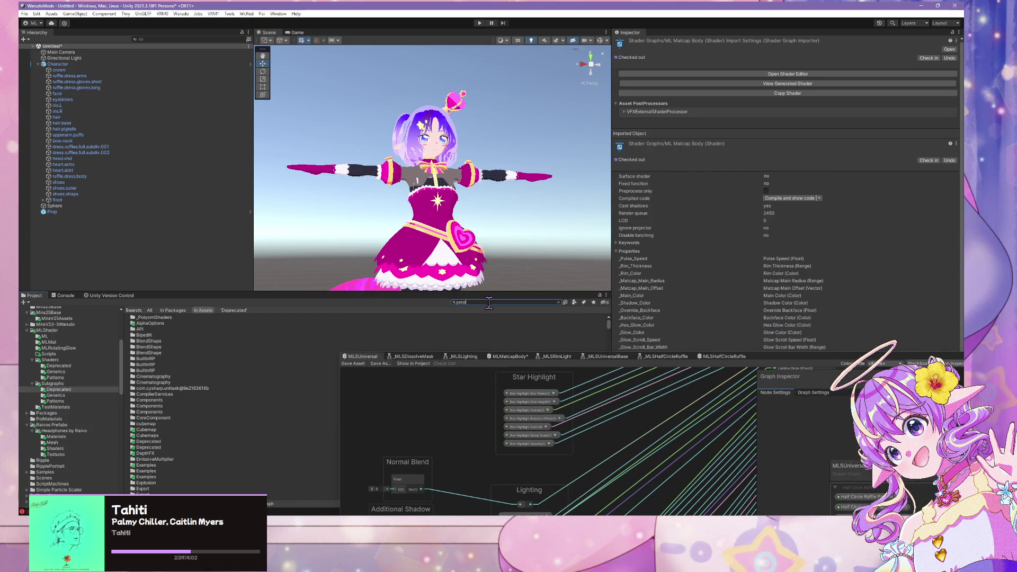
click(185, 329)
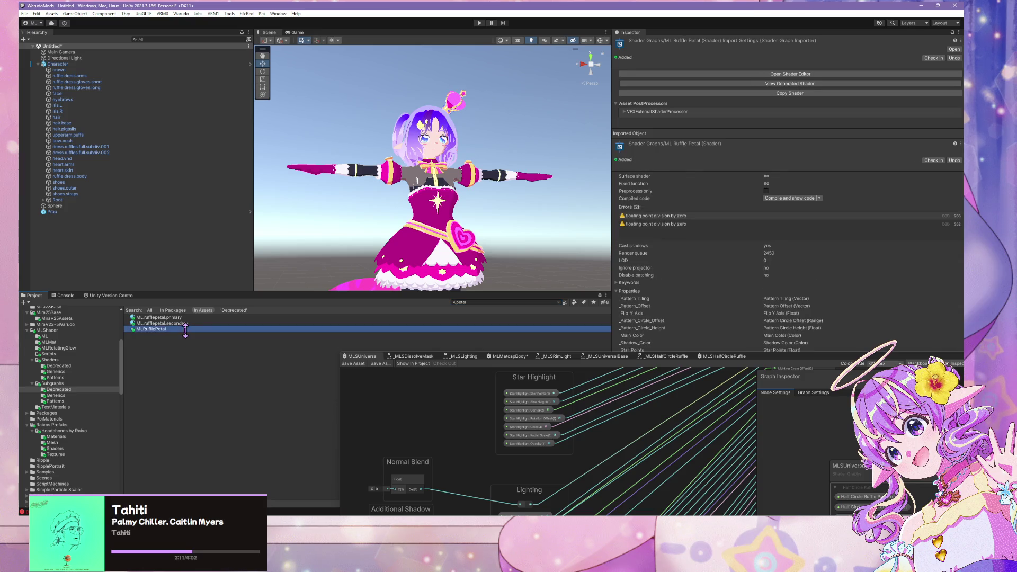
double_click(157, 329)
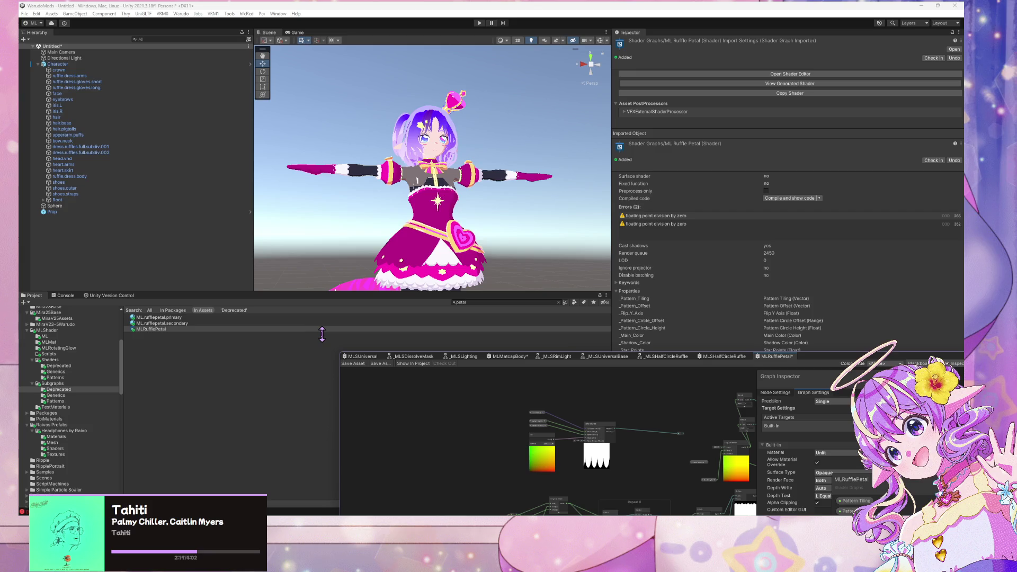
Zoom around the MLRufflePetal graph and move the Fragment output node to the right.
mouse_move(813, 360)
mouse_down()
mouse_move(535, 158)
mouse_move(704, 120)
mouse_up()
scroll(570, 190, down, 3)
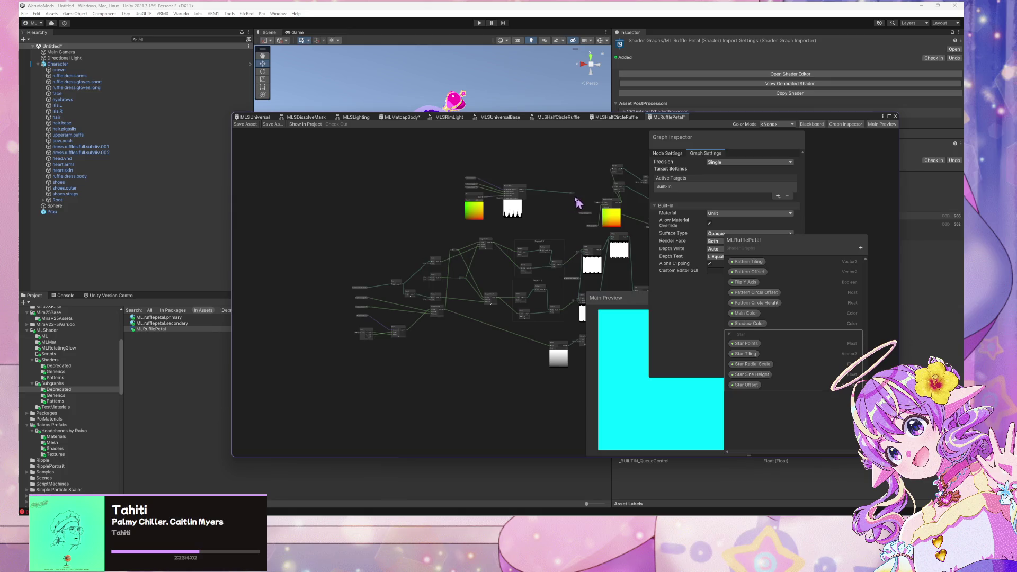
scroll(466, 207, up, 5)
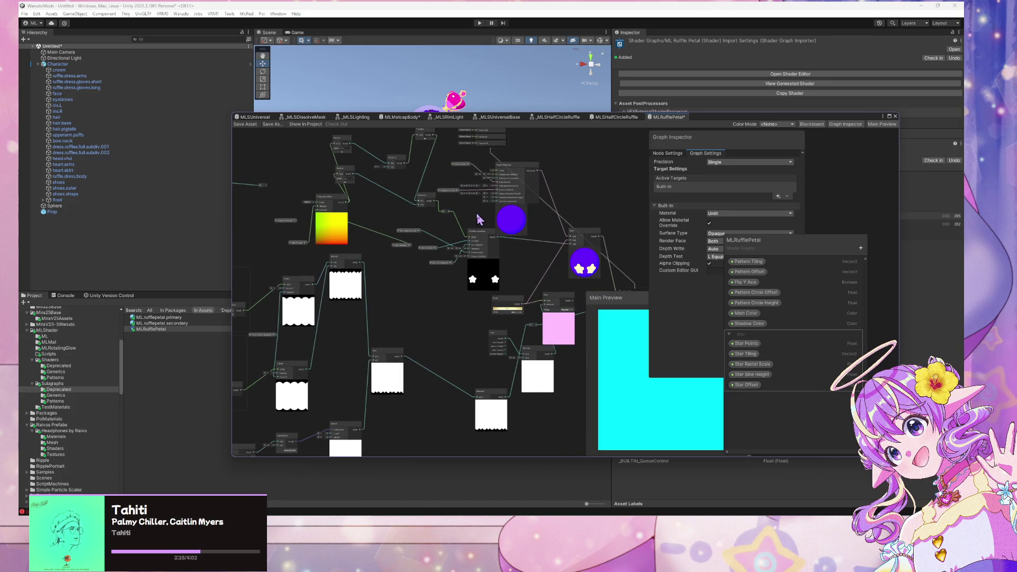
scroll(518, 267, up, 4)
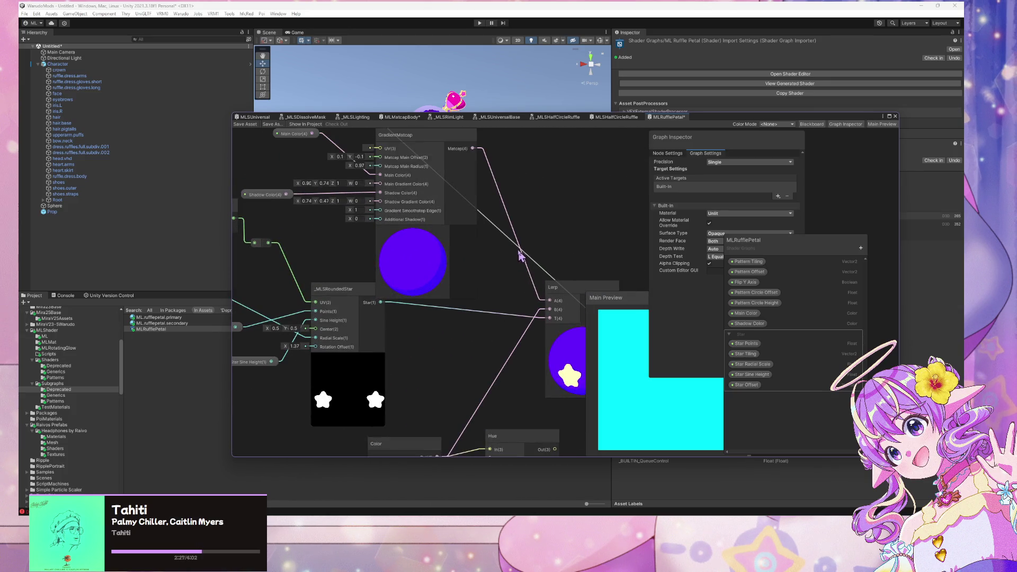
scroll(521, 257, down, 2)
scroll(521, 254, down, 2)
scroll(521, 253, up, 4)
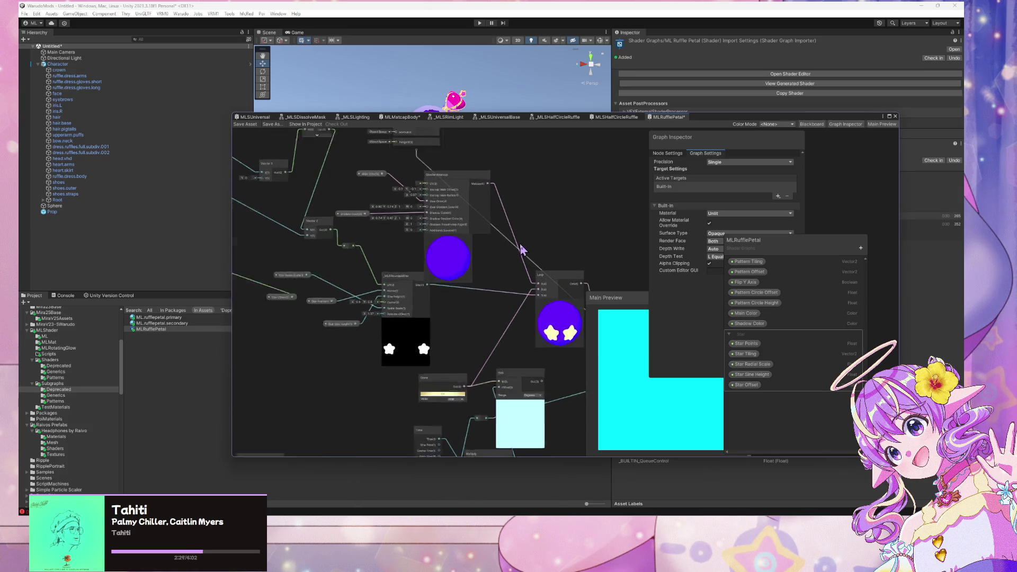
scroll(522, 250, down, 3)
scroll(522, 246, down, 2)
scroll(530, 249, up, 2)
mouse_move(551, 313)
mouse_down()
mouse_move(599, 294)
mouse_move(571, 280)
mouse_up()
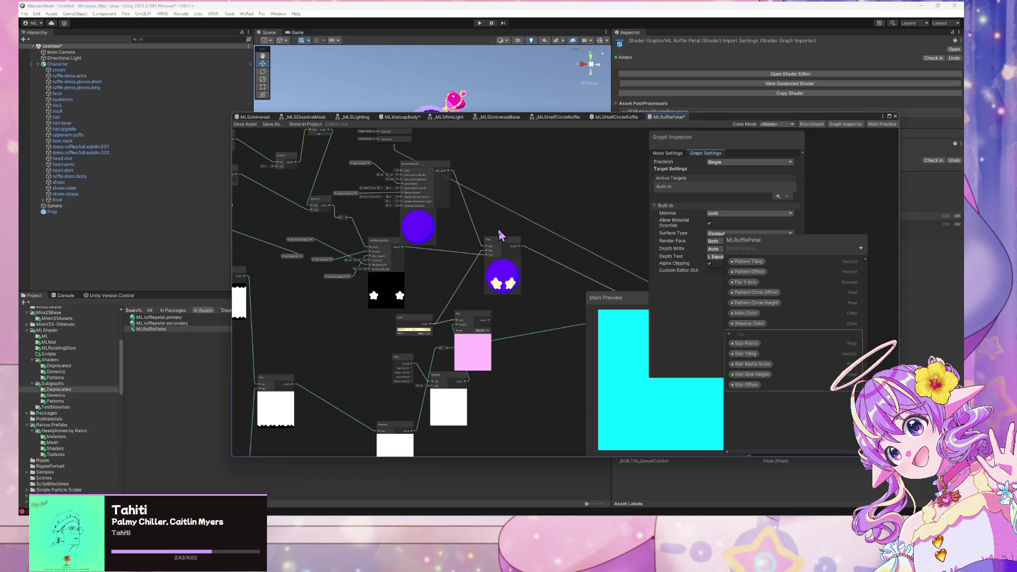
Shift the Shader Graph window down and right, then show the desktop.
scroll(446, 228, down, 5)
scroll(446, 227, up, 8)
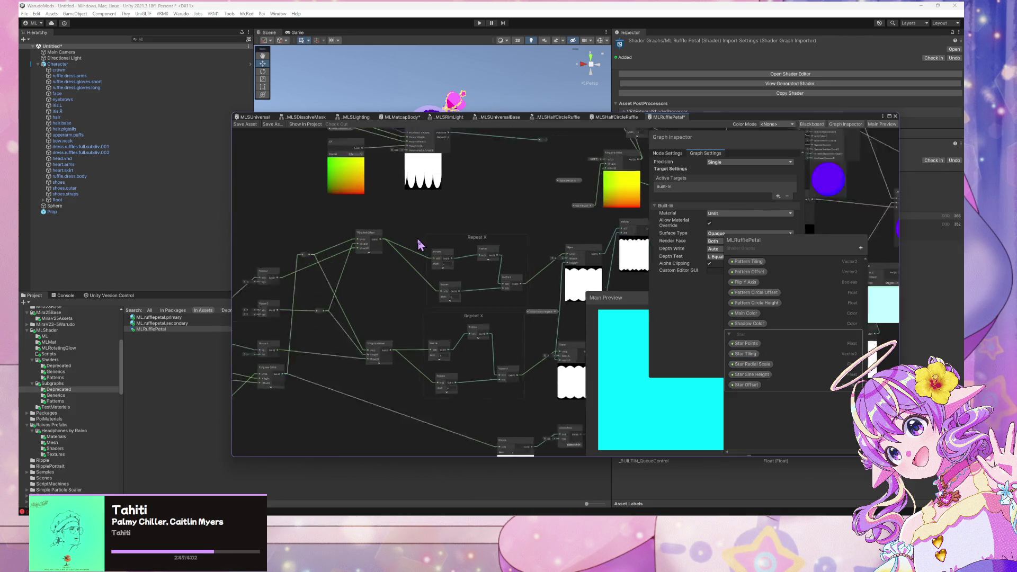
scroll(336, 154, down, 1)
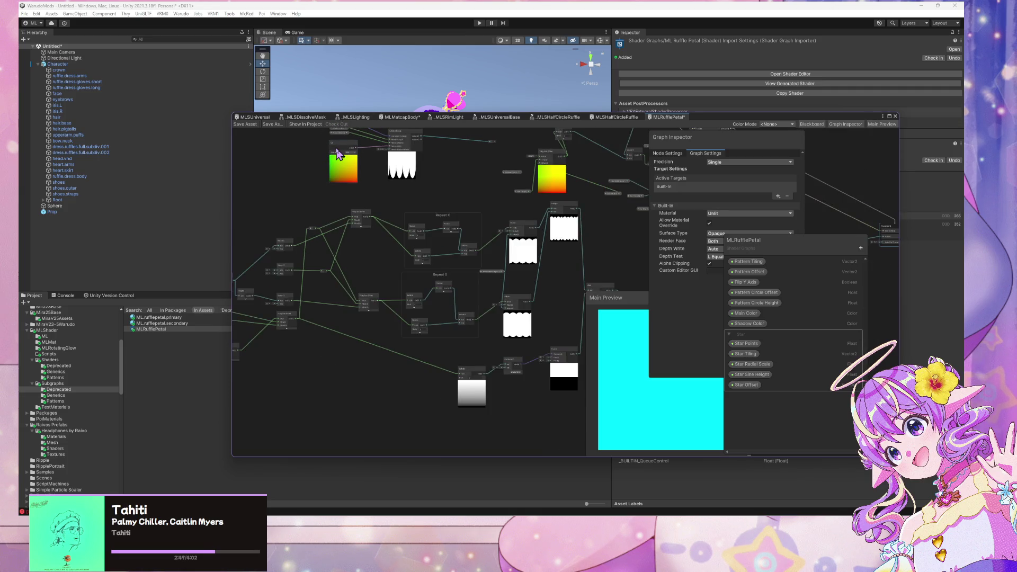
mouse_move(712, 114)
mouse_down()
mouse_move(714, 235)
mouse_move(806, 301)
mouse_move(736, 53)
mouse_move(751, 136)
mouse_up()
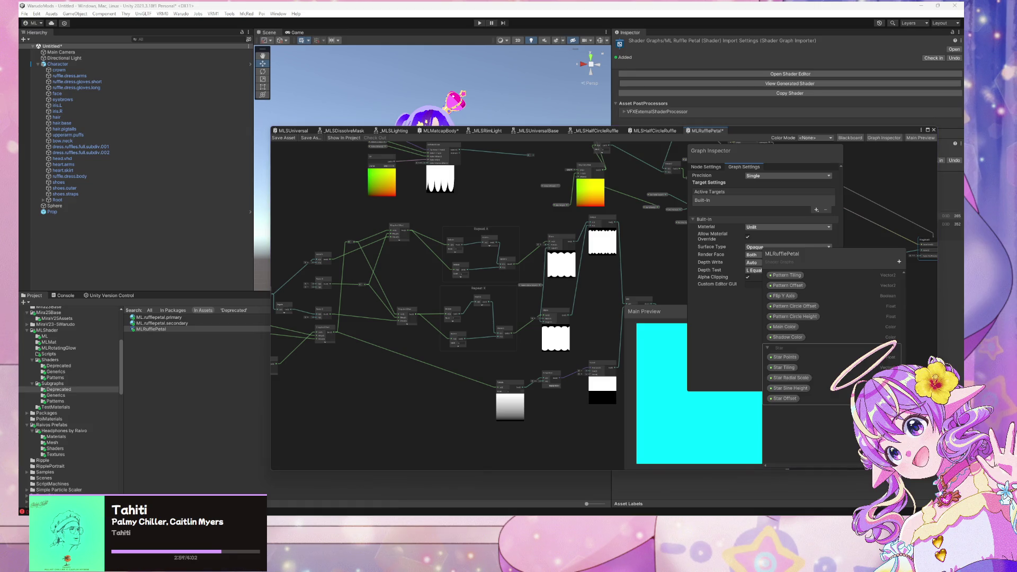
key(super+d)
key(super+d)
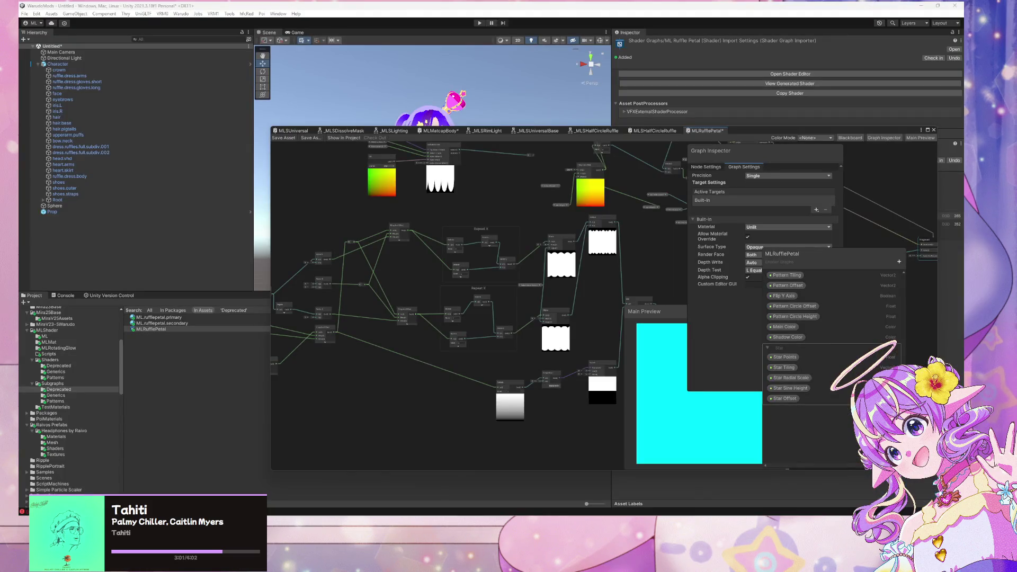
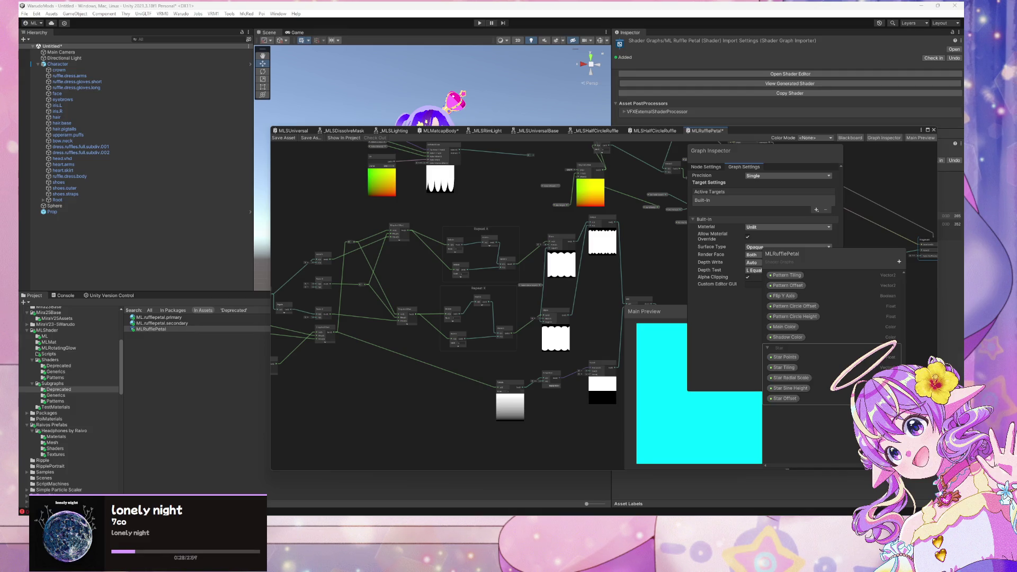
Nudge the Hue node right and set its Range to Normalized.
mouse_move(647, 234)
mouse_down()
mouse_move(499, 288)
mouse_move(472, 427)
mouse_up()
scroll(436, 300, up, 8)
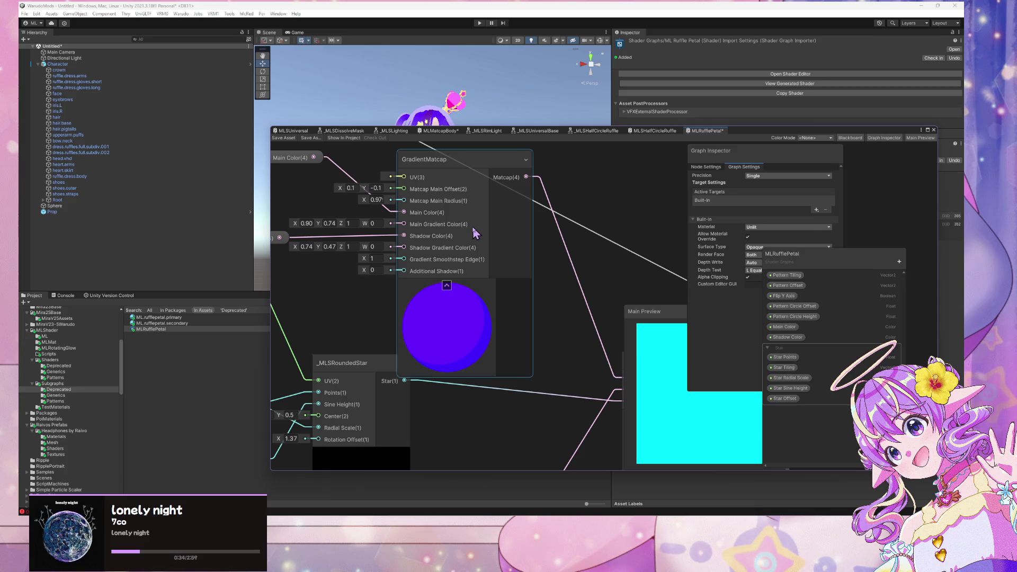
scroll(466, 225, down, 5)
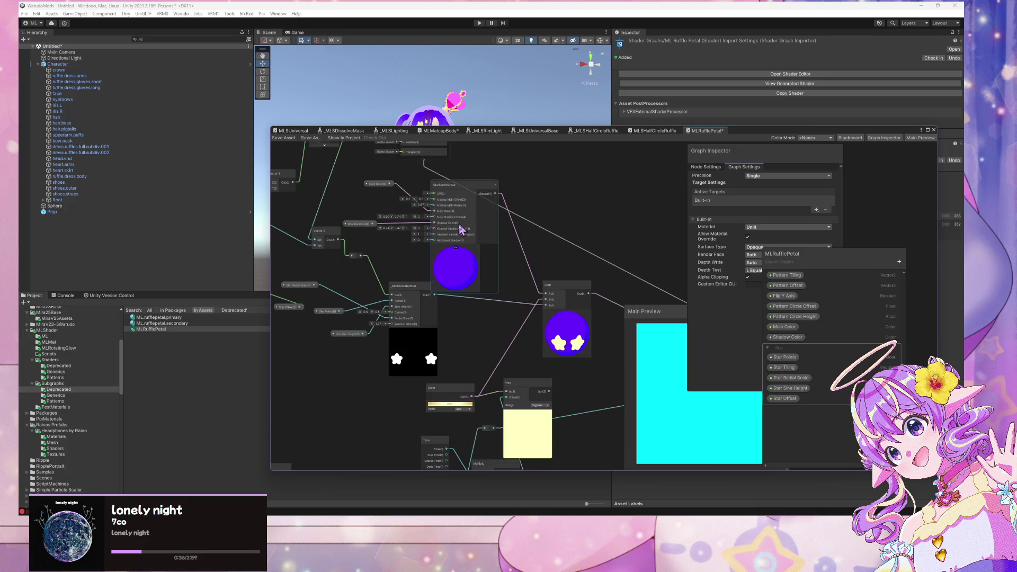
scroll(474, 293, up, 5)
scroll(466, 291, down, 5)
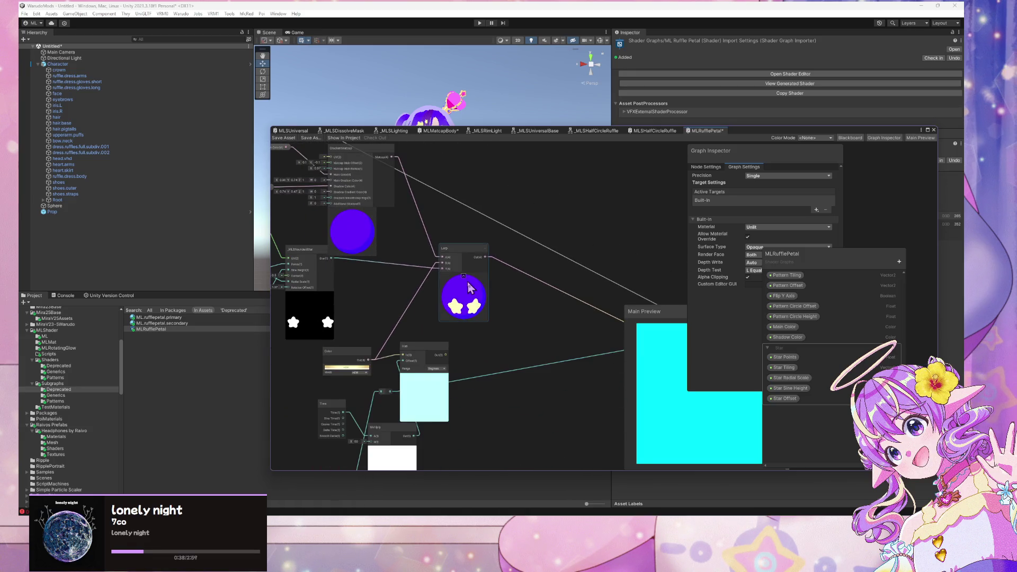
drag(308, 298, 560, 255)
scroll(559, 256, down, 3)
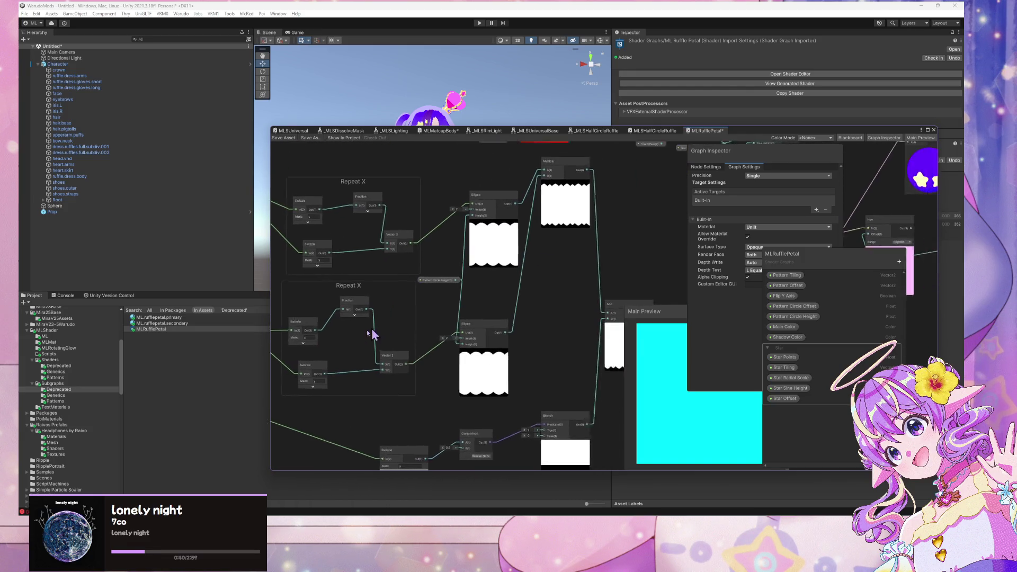
scroll(454, 295, up, 3)
scroll(435, 297, down, 3)
scroll(397, 268, up, 3)
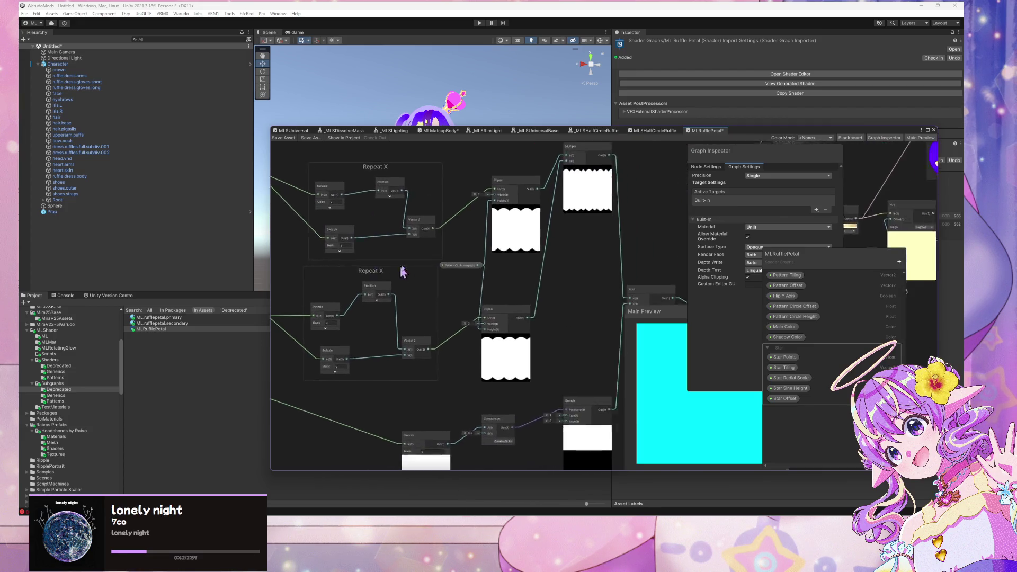
scroll(514, 290, down, 3)
scroll(514, 299, up, 2)
scroll(511, 297, down, 3)
scroll(535, 283, up, 2)
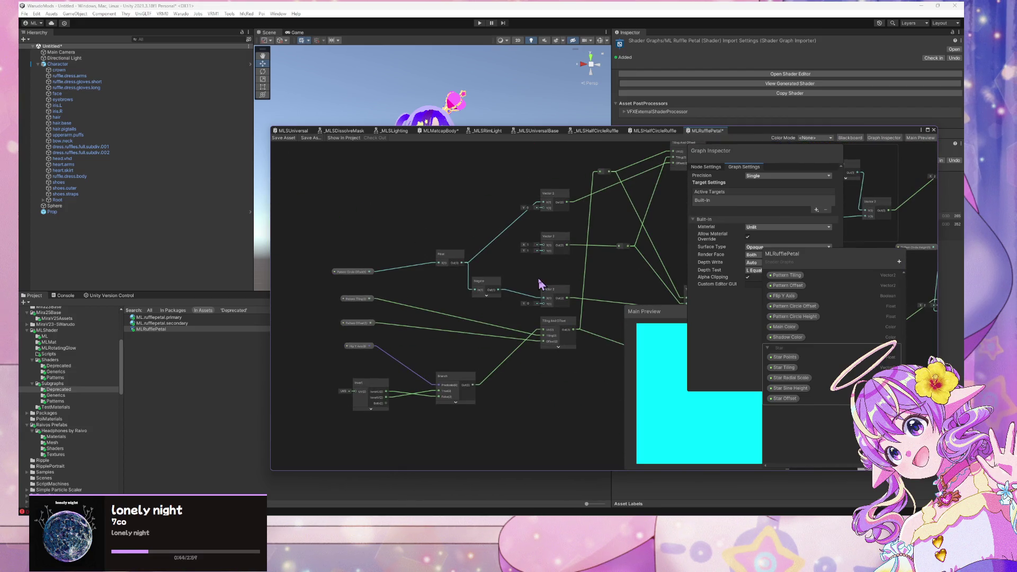
scroll(532, 278, up, 3)
scroll(528, 278, down, 2)
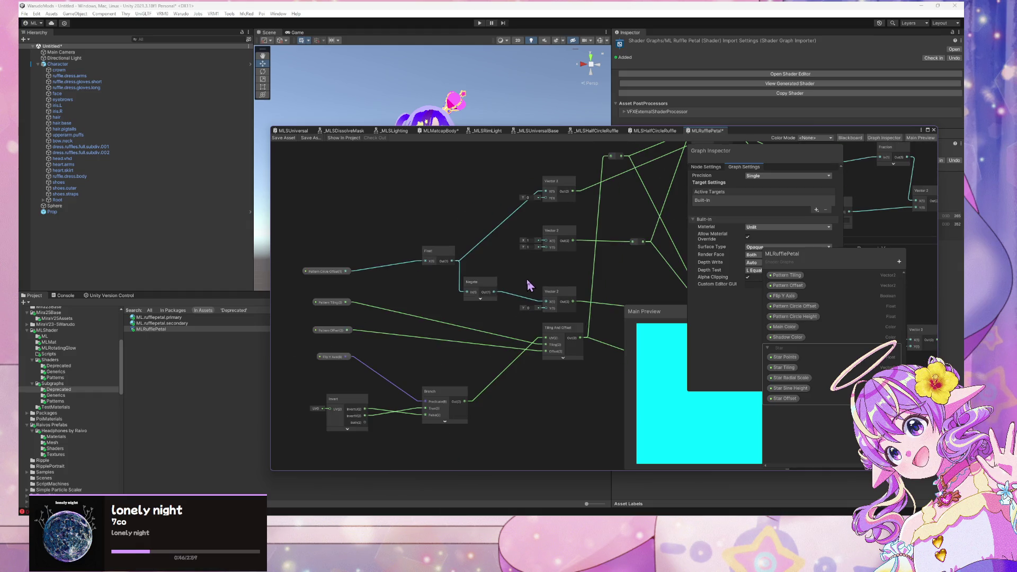
scroll(528, 288, up, 1)
scroll(529, 305, down, 1)
scroll(529, 308, down, 3)
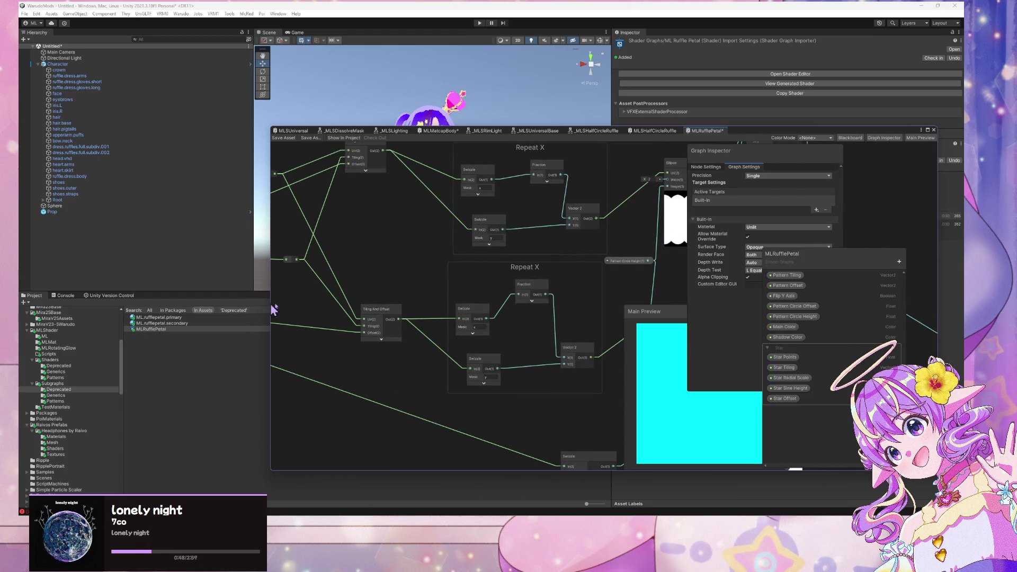
scroll(487, 321, up, 3)
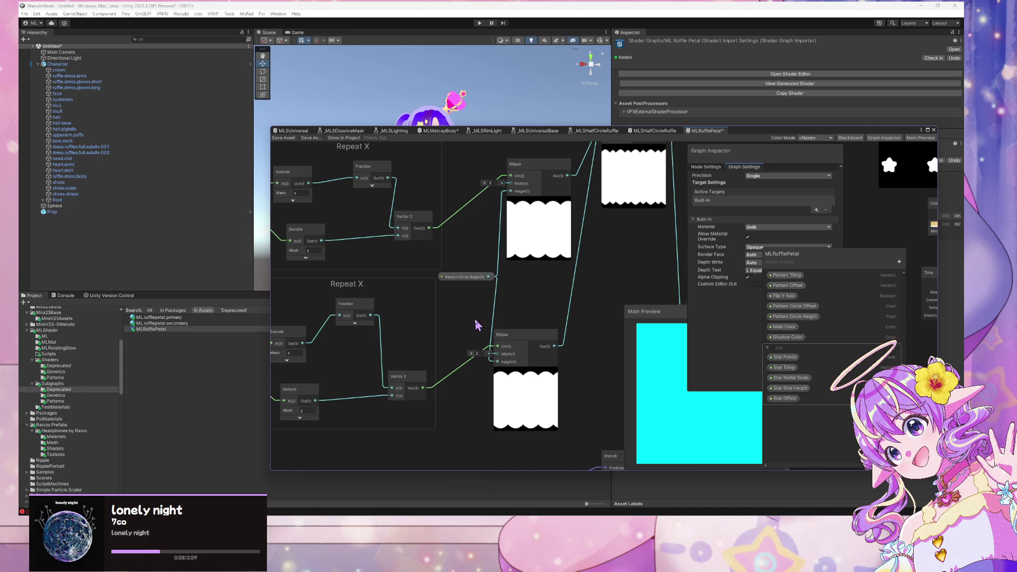
scroll(478, 324, down, 6)
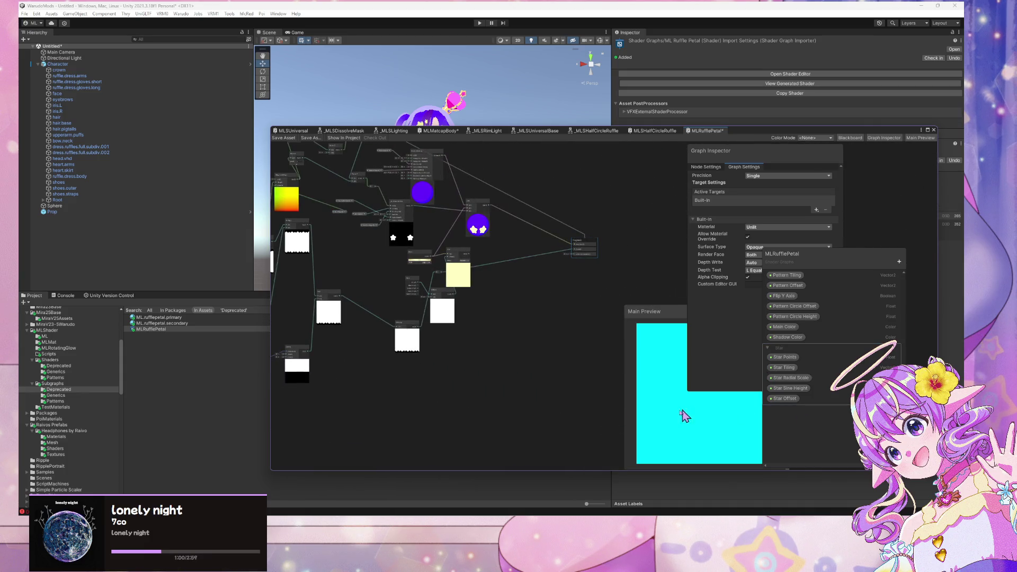
scroll(468, 306, down, 1)
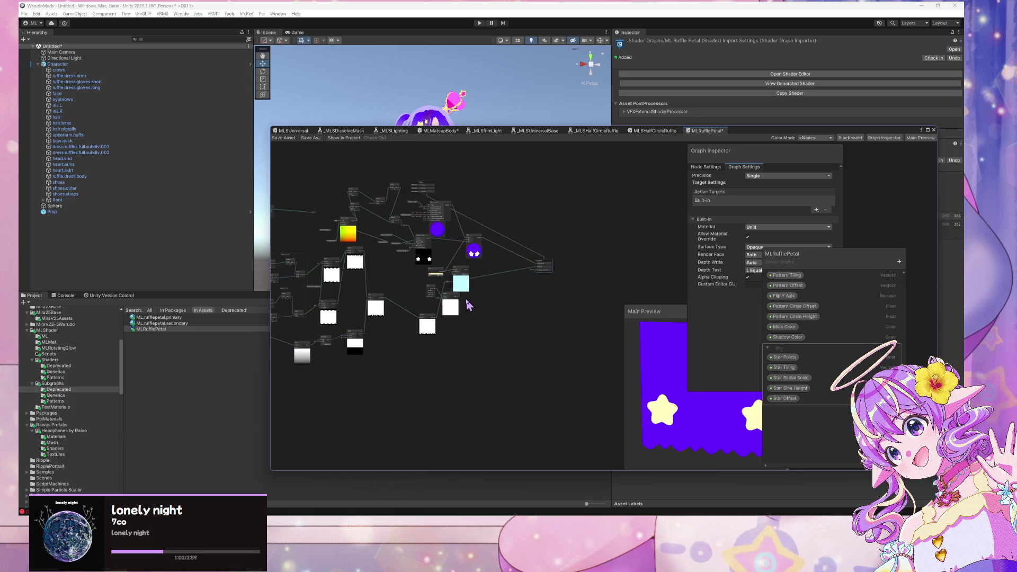
scroll(465, 298, up, 1)
scroll(540, 306, up, 4)
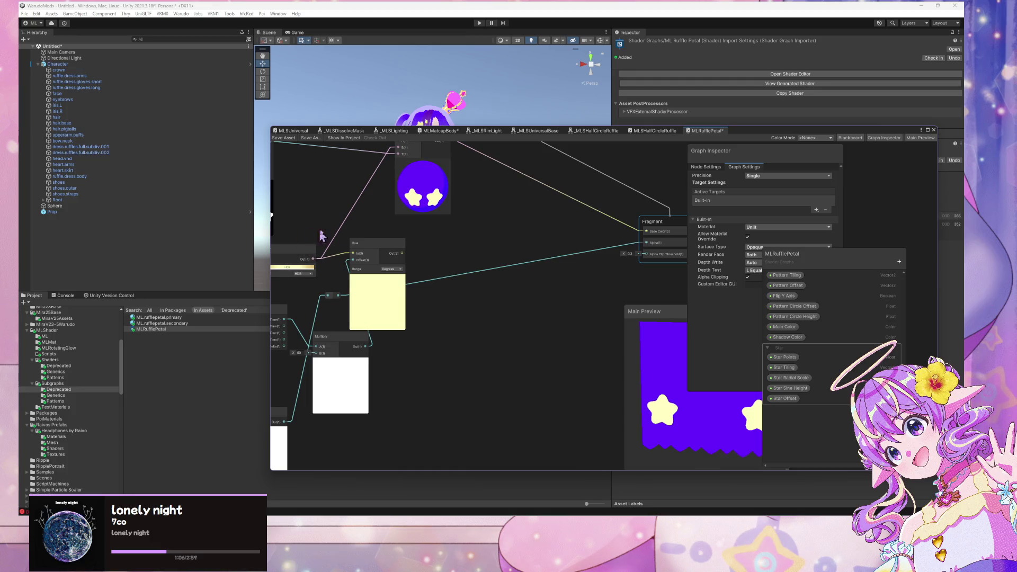
drag(364, 243, 449, 250)
mouse_move(427, 333)
mouse_down()
mouse_move(570, 329)
mouse_move(499, 280)
mouse_up()
scroll(570, 329, up, 1)
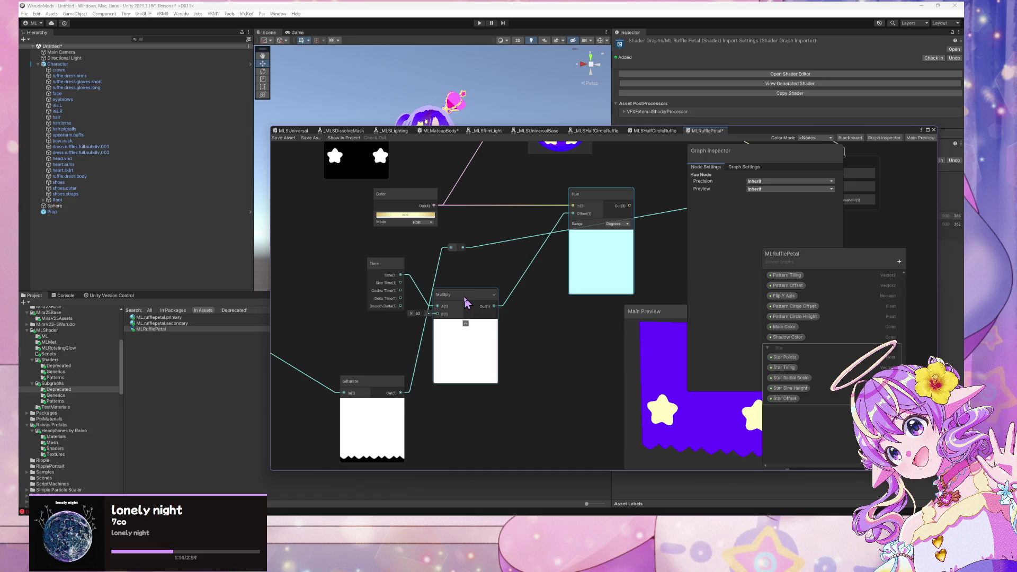
click(615, 224)
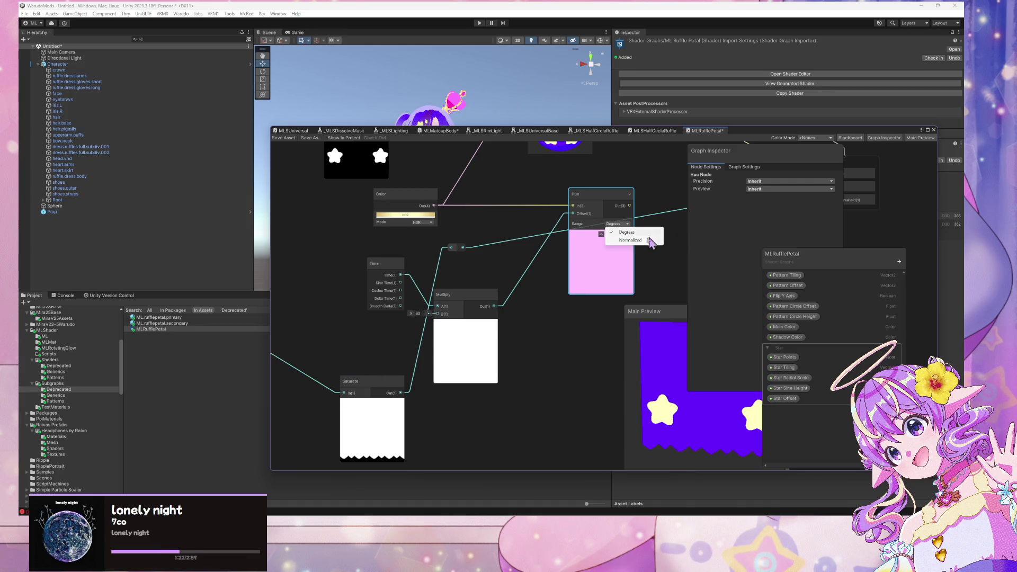
click(630, 241)
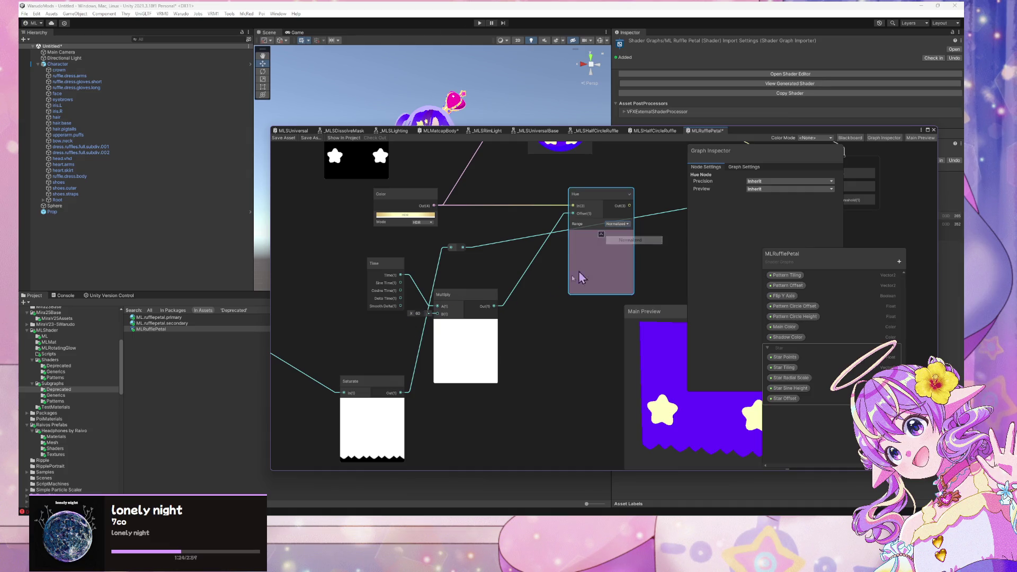
Change the Multiply node's B value from 60 to 0.16.
click(417, 313)
text(0.16)
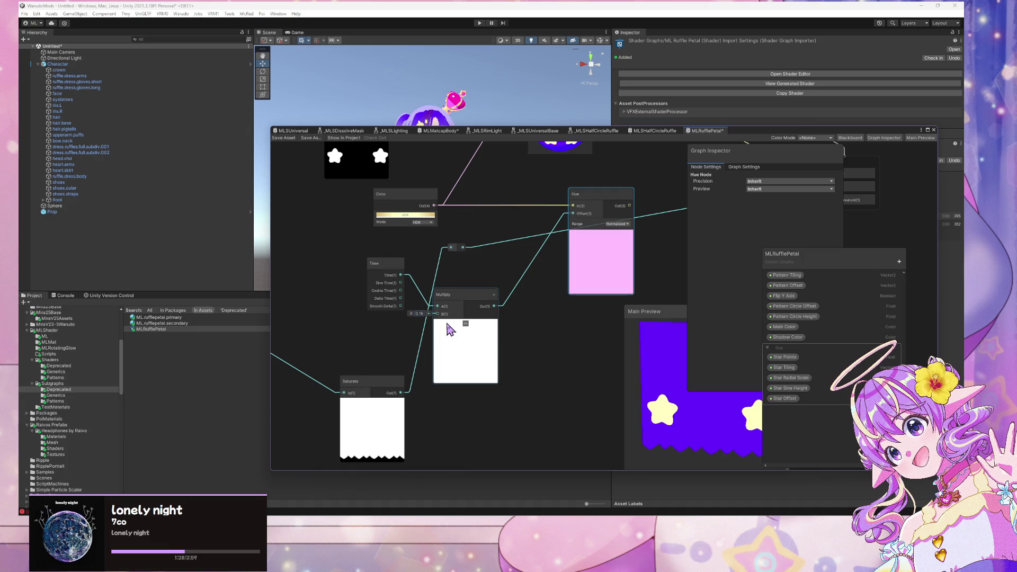
click(420, 313)
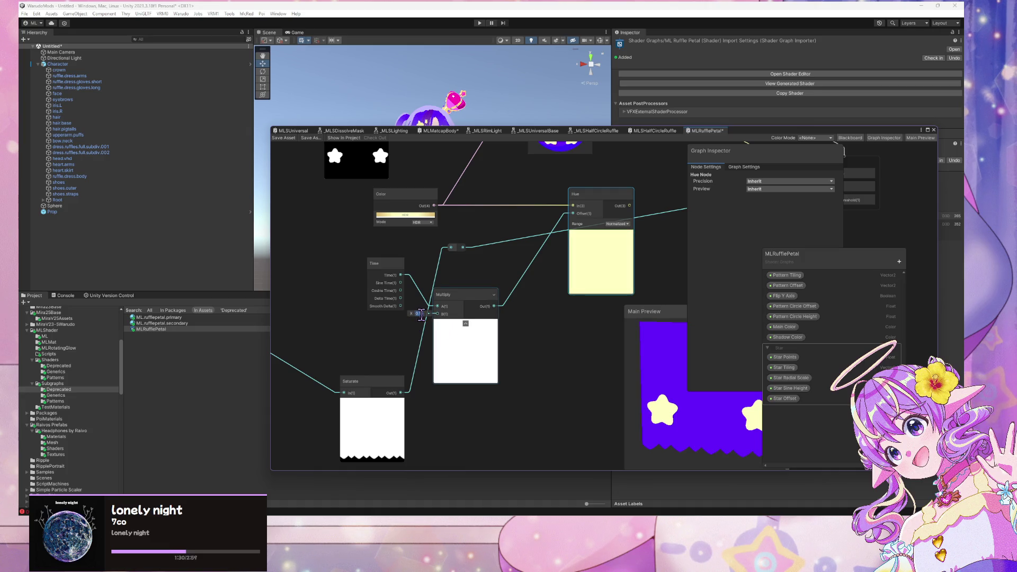
Move the Main Preview panel further left.
drag(529, 381, 460, 397)
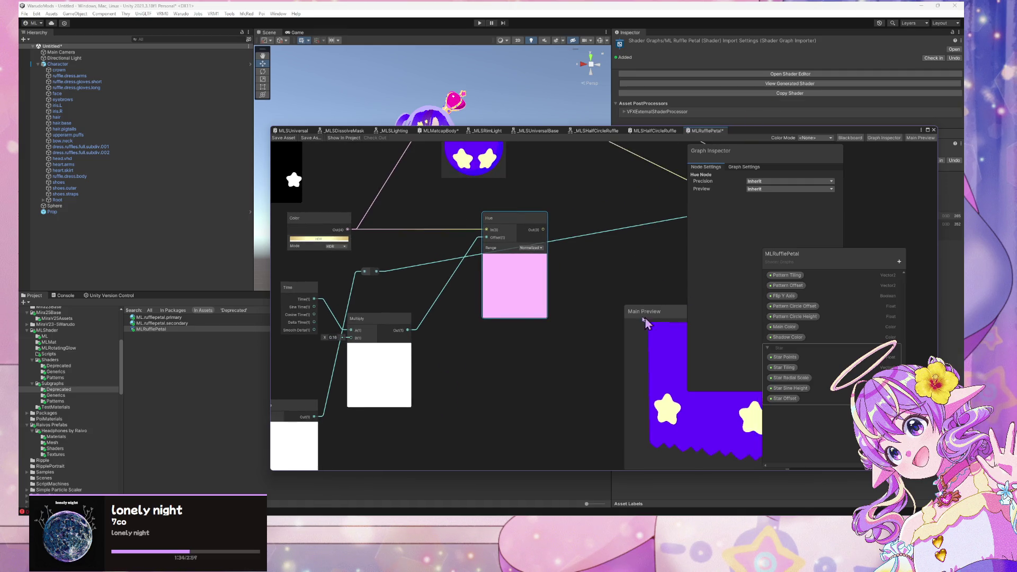
mouse_move(731, 354)
mouse_down()
mouse_move(673, 366)
mouse_move(573, 355)
mouse_up()
scroll(575, 387, up, 3)
scroll(523, 261, down, 5)
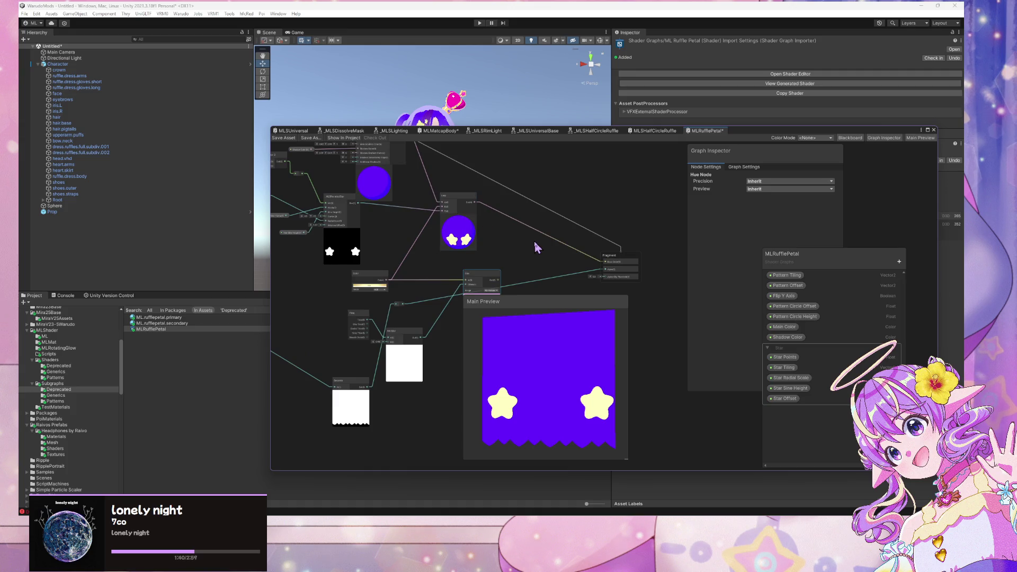
Group the four Pattern property nodes and title the group 'Pattern Parameters'.
scroll(537, 247, up, 2)
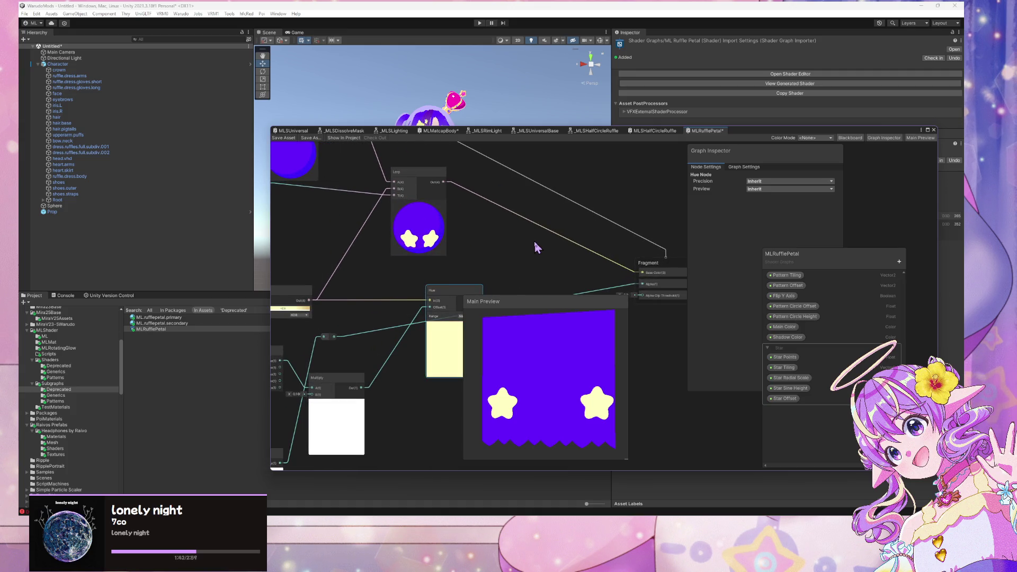
scroll(537, 247, down, 3)
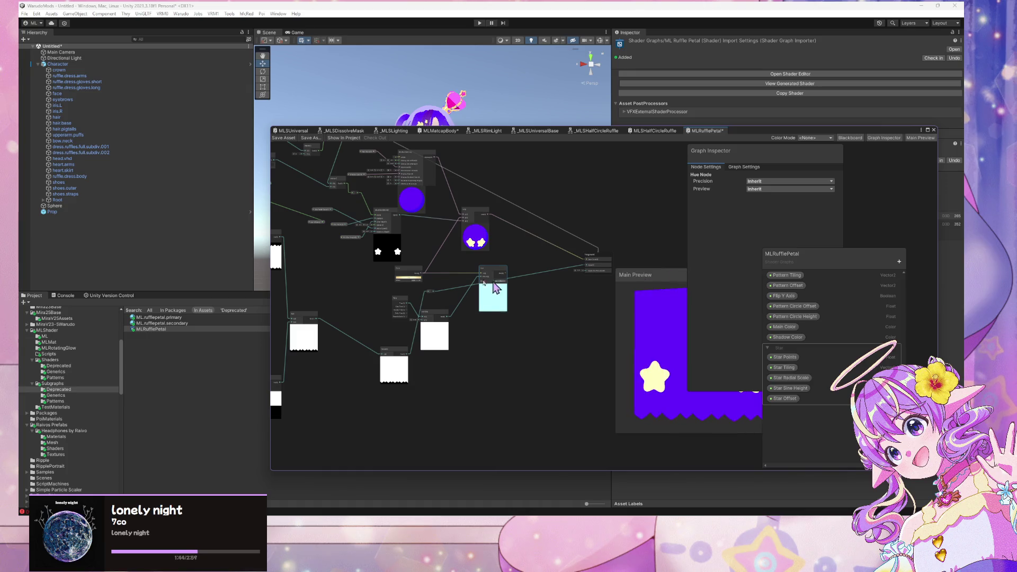
scroll(496, 288, down, 2)
scroll(404, 268, up, 2)
scroll(404, 268, down, 2)
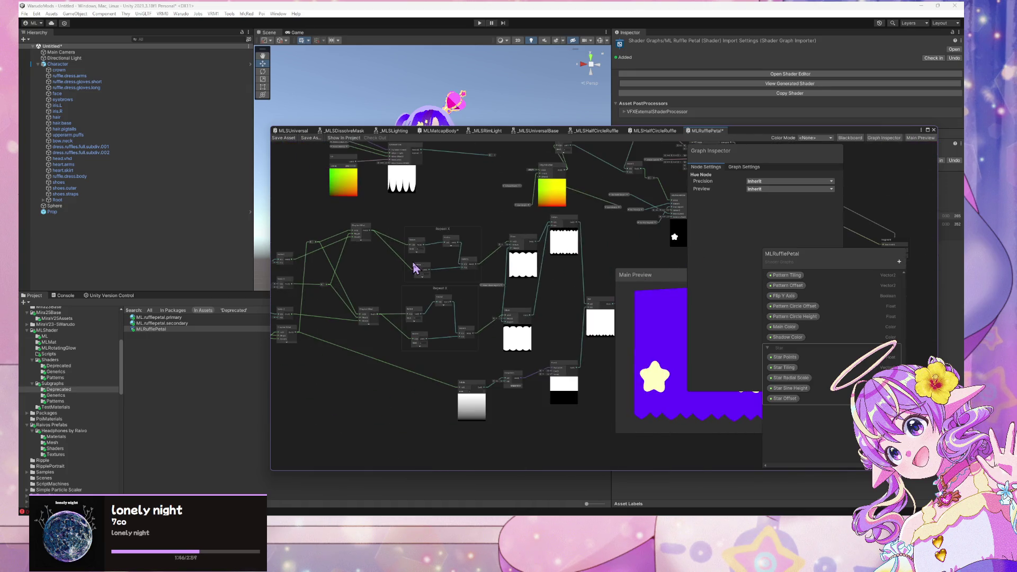
scroll(386, 267, up, 5)
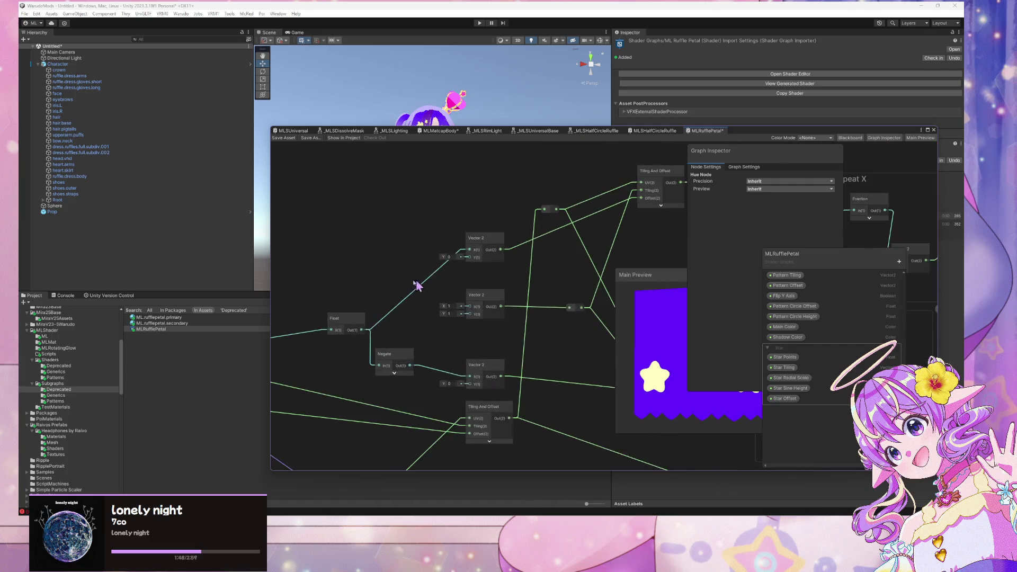
drag(417, 286, 643, 209)
mouse_move(510, 382)
mouse_down()
mouse_move(411, 216)
mouse_move(428, 227)
mouse_up()
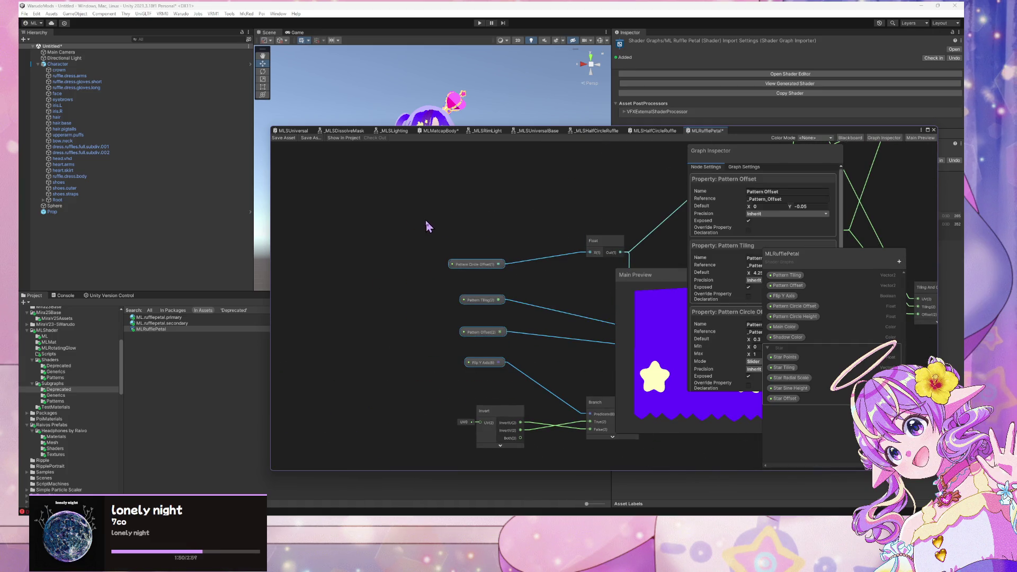
key(ctrl+g)
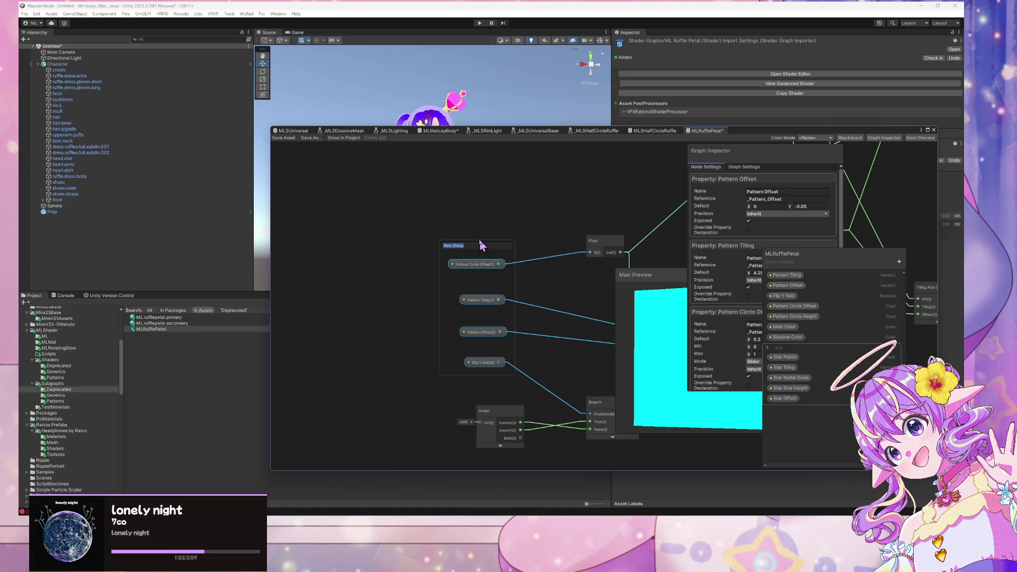
key(Return)
scroll(516, 254, down, 1)
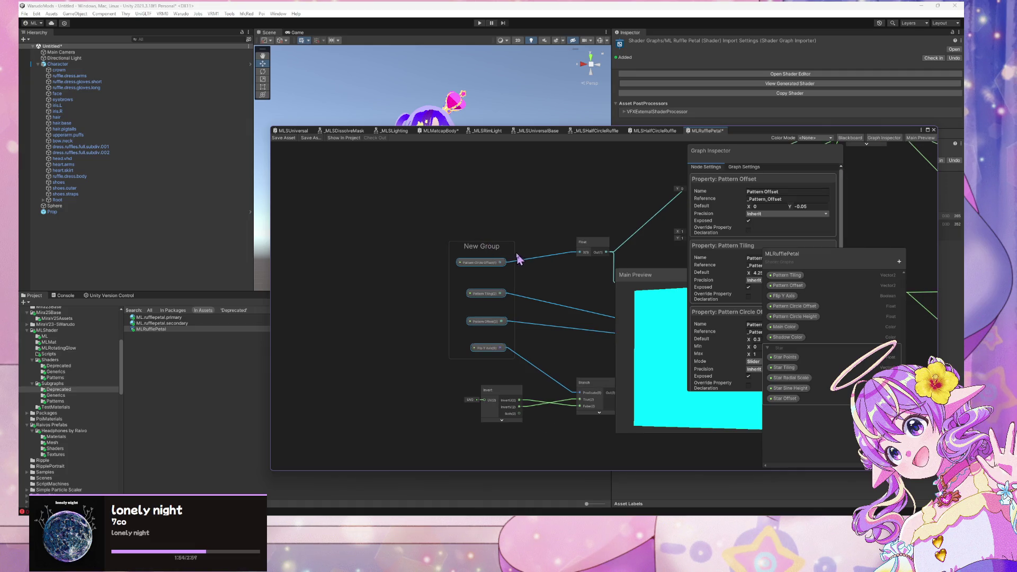
double_click(485, 248)
text(Pattern Param)
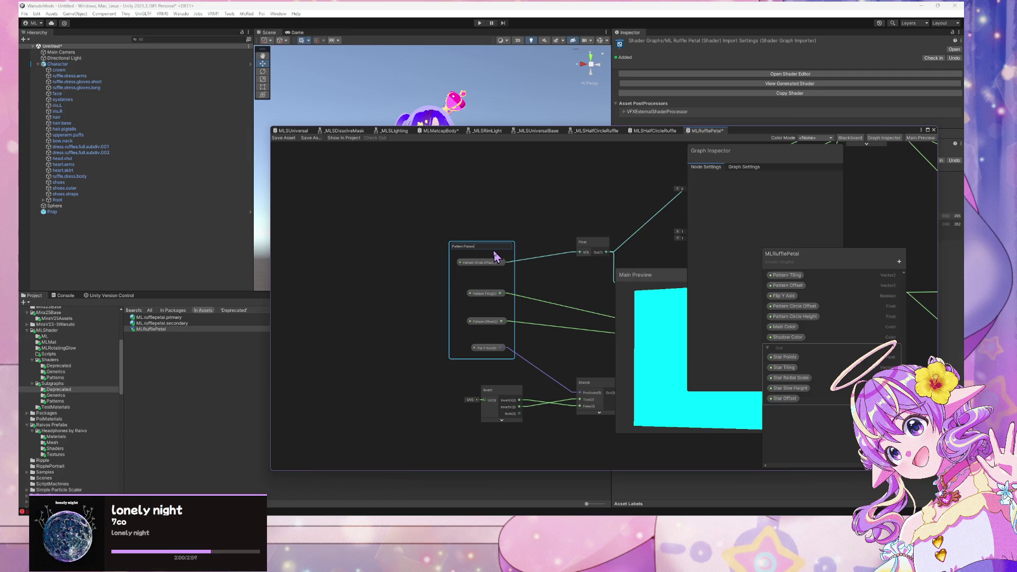
text(eters)
key(Return)
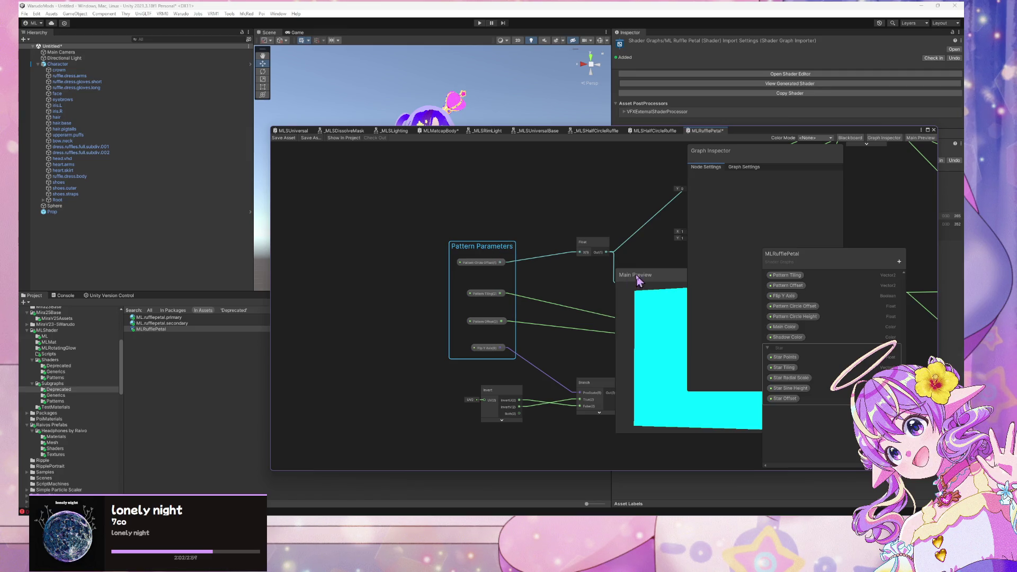
Pan the graph so Pattern Parameters sits left with the neighbouring nodes visible.
scroll(640, 281, down, 3)
scroll(666, 230, up, 3)
mouse_move(686, 224)
mouse_down()
mouse_move(452, 208)
mouse_move(578, 236)
mouse_up()
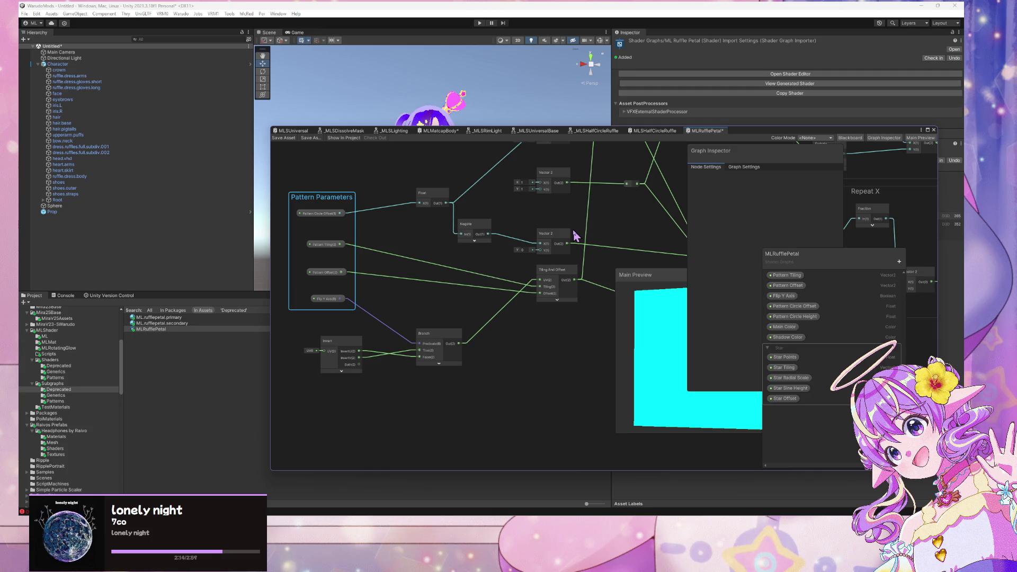
drag(576, 237, 411, 233)
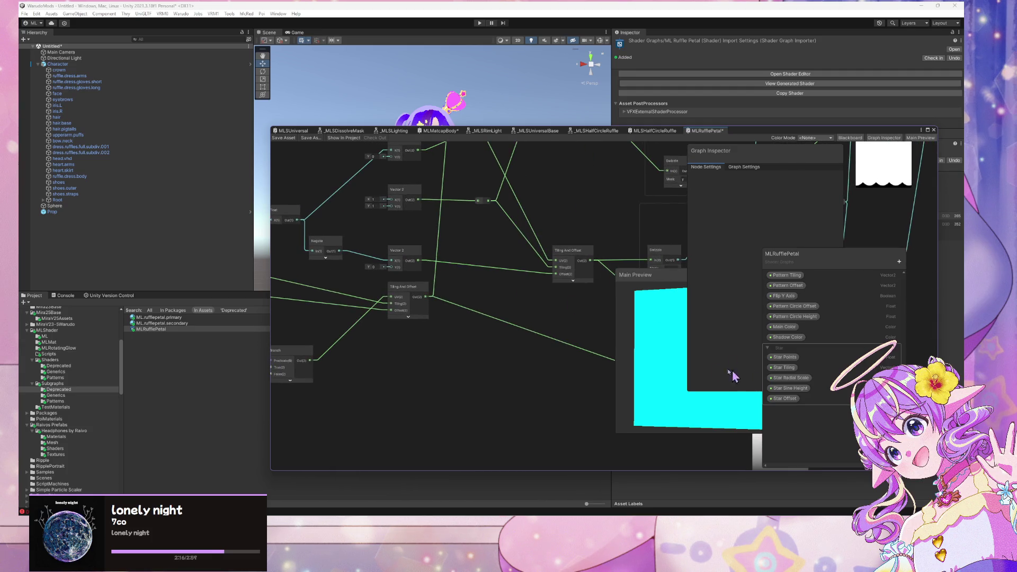
Move the Saturate node up-left, then delete the Hue, Multiply and Time nodes.
scroll(500, 192, down, 5)
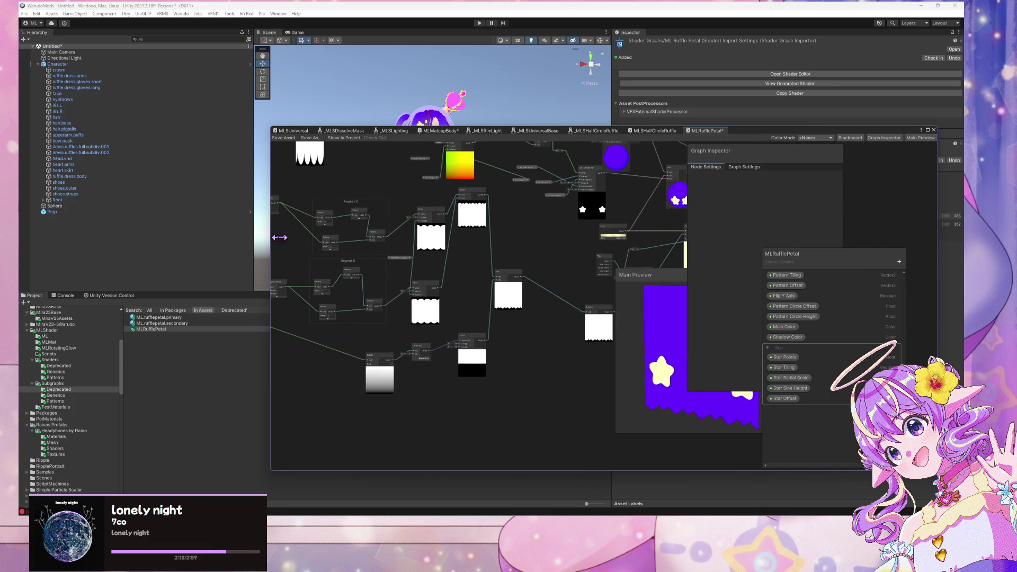
scroll(421, 278, up, 2)
scroll(529, 261, up, 4)
scroll(527, 253, down, 3)
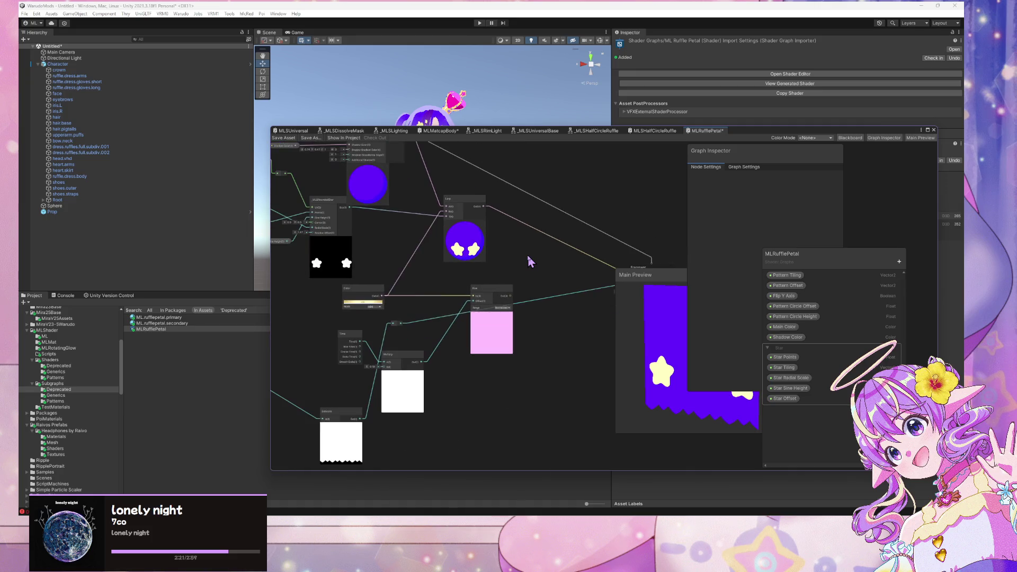
click(513, 300)
drag(492, 386, 520, 356)
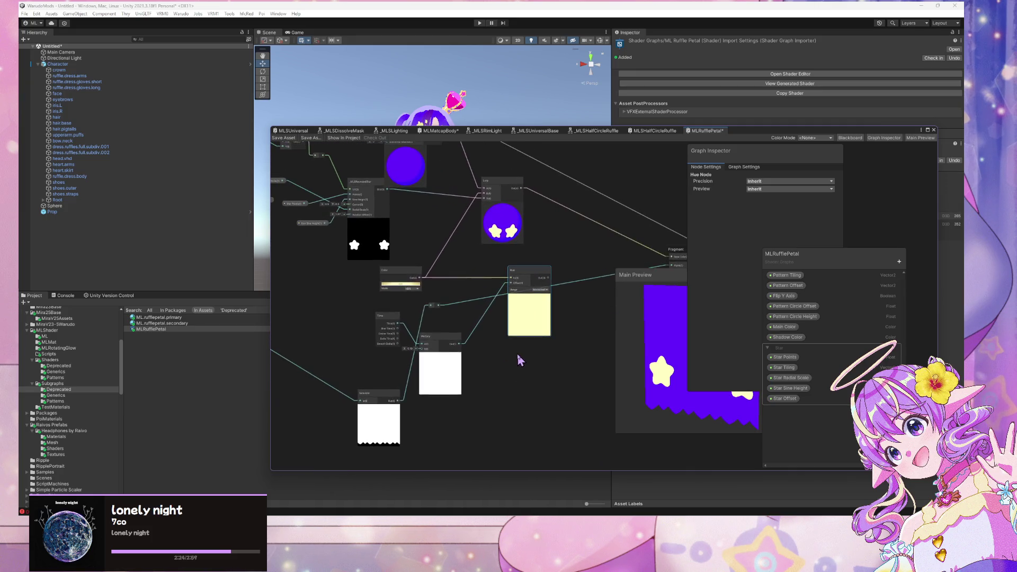
mouse_move(381, 409)
mouse_down()
mouse_move(309, 368)
mouse_move(324, 310)
mouse_up()
drag(395, 314, 391, 373)
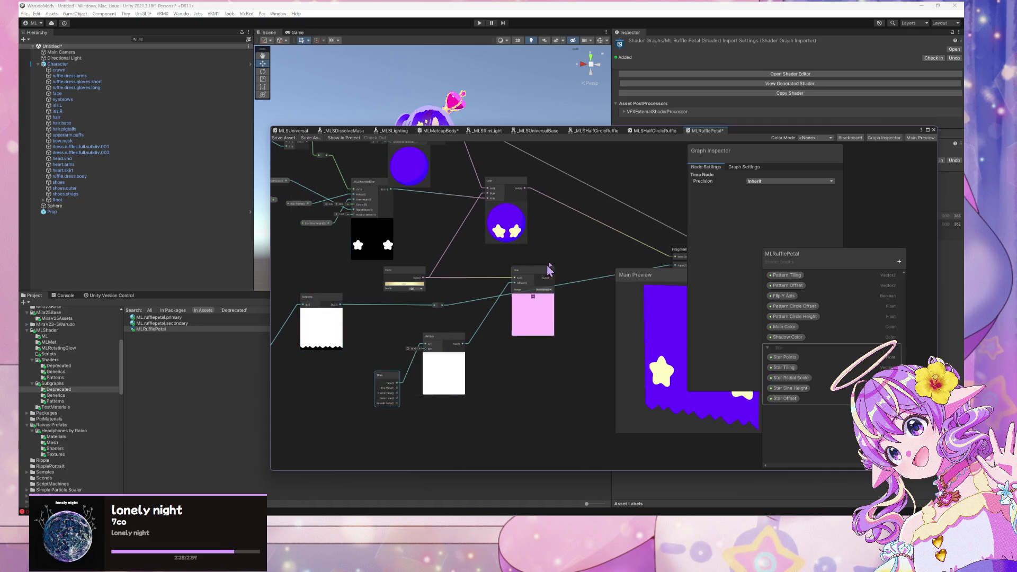
click(538, 279)
key(Delete)
click(447, 339)
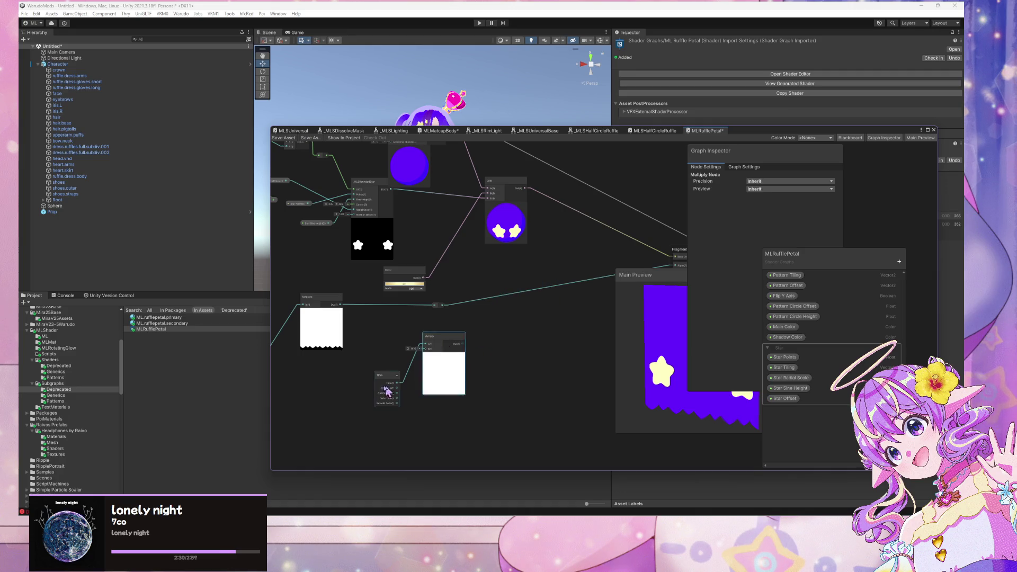
key(Delete)
click(392, 385)
key(Delete)
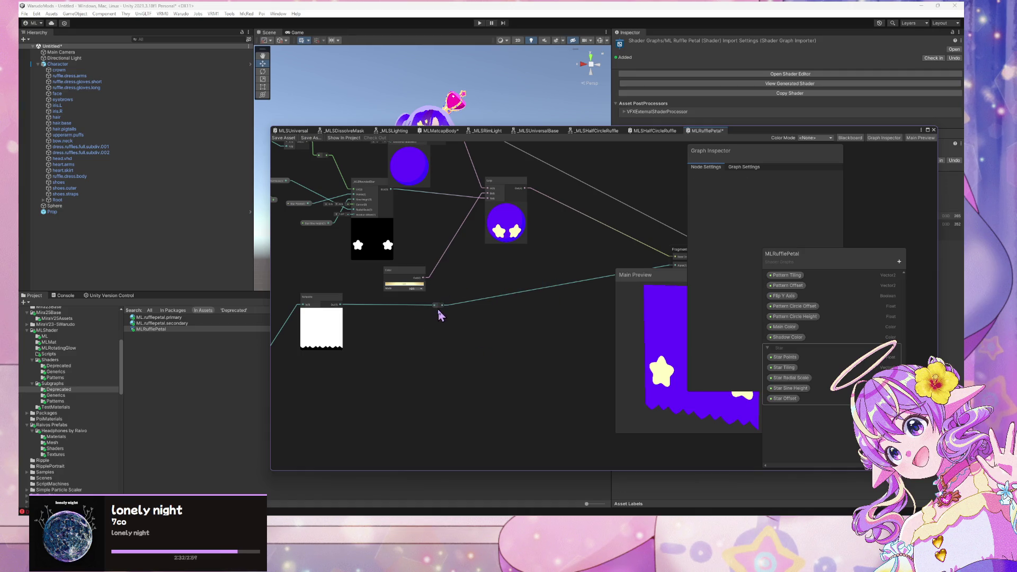
Place the Vertex node just above the Fragment node and save the asset.
drag(546, 267, 439, 264)
scroll(460, 289, down, 3)
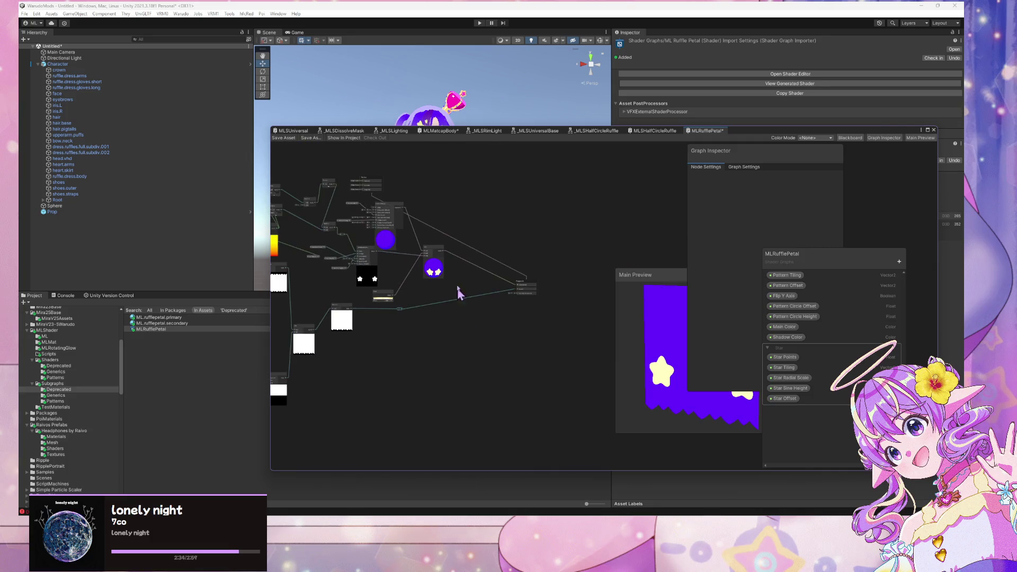
scroll(547, 227, up, 3)
scroll(525, 198, up, 4)
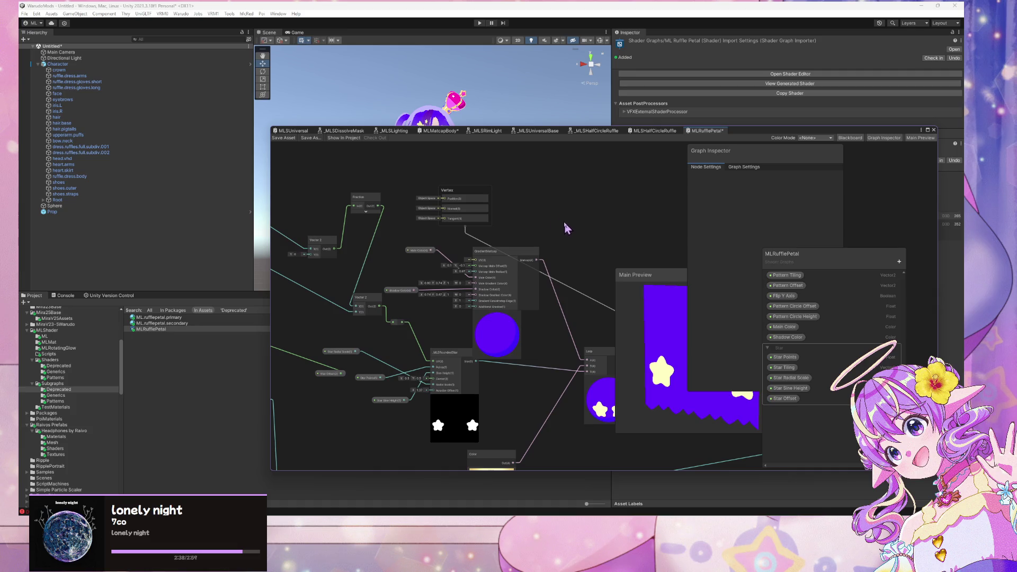
drag(470, 200, 724, 200)
drag(629, 201, 335, 143)
mouse_move(464, 152)
mouse_down()
mouse_move(534, 236)
mouse_move(518, 268)
mouse_up()
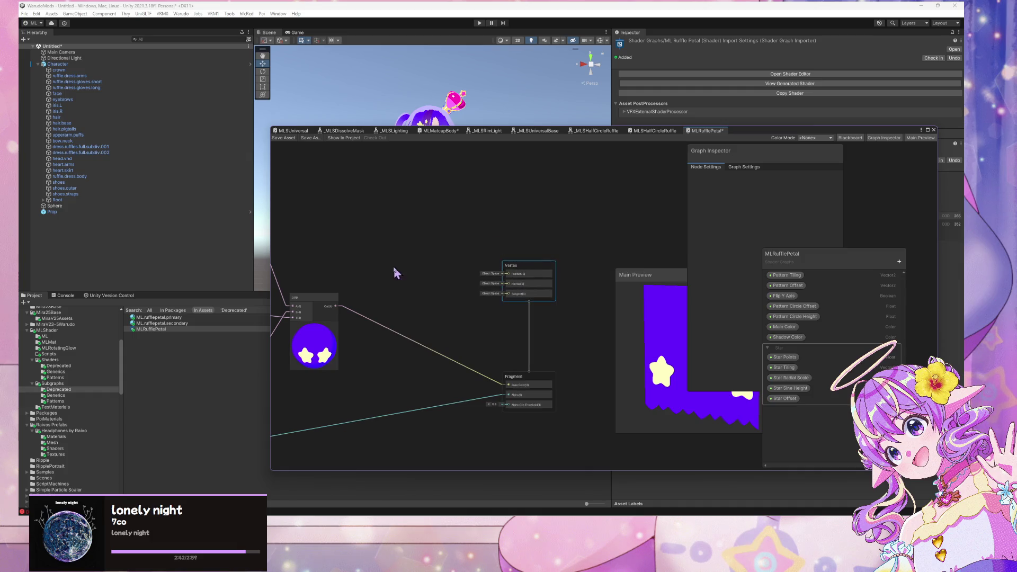
drag(393, 265, 585, 257)
click(283, 138)
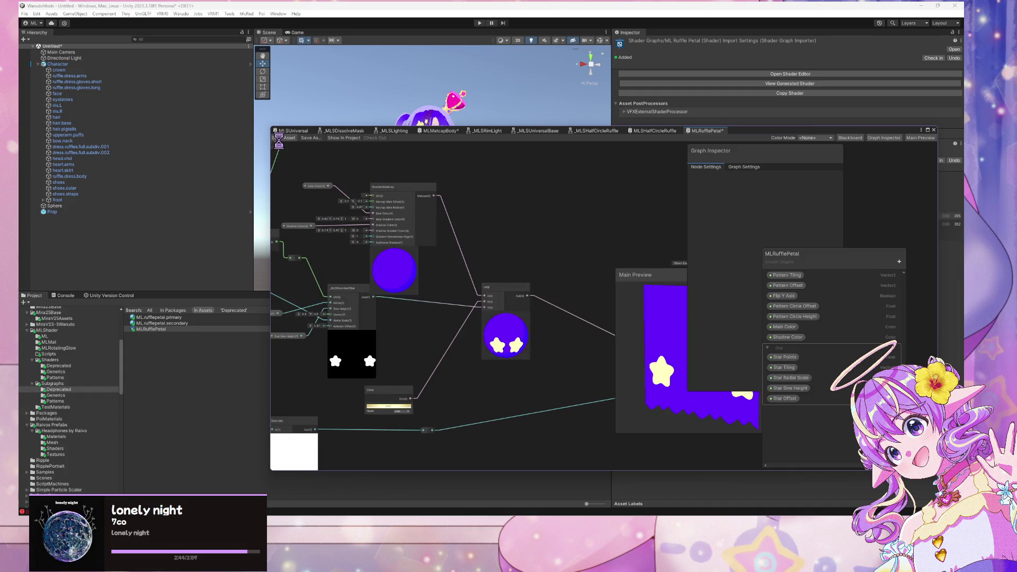
Move the Color node up-right, _MLSRoundedStar down, and Shadow Color up-right.
drag(390, 395, 434, 350)
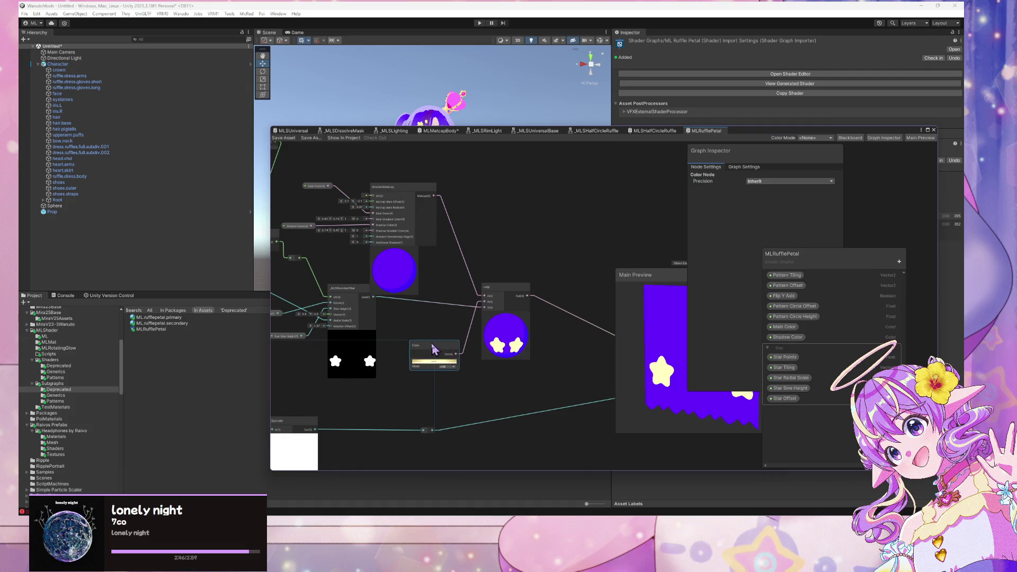
mouse_move(350, 303)
mouse_down()
mouse_move(356, 338)
mouse_move(364, 332)
mouse_up()
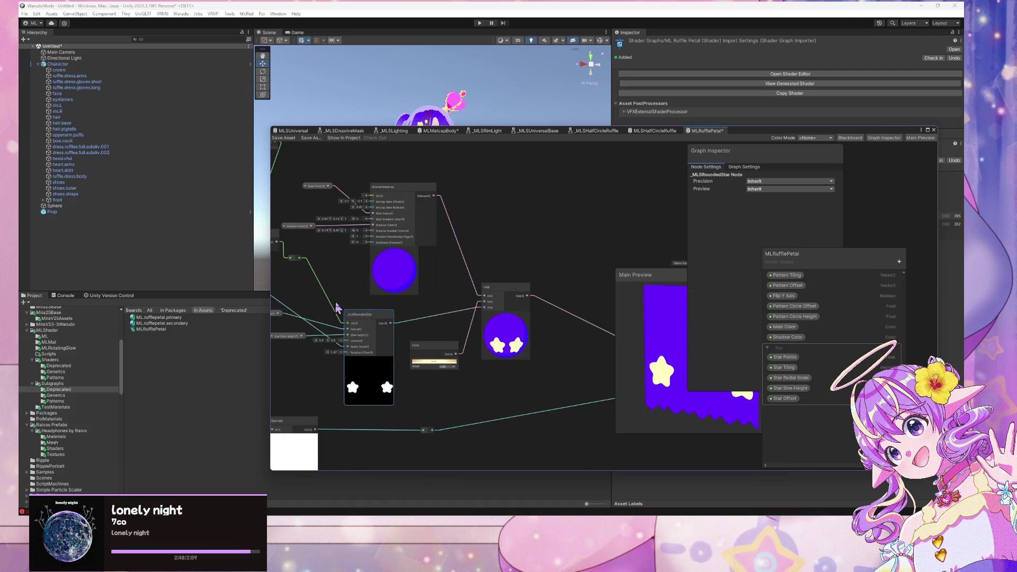
drag(273, 281, 393, 284)
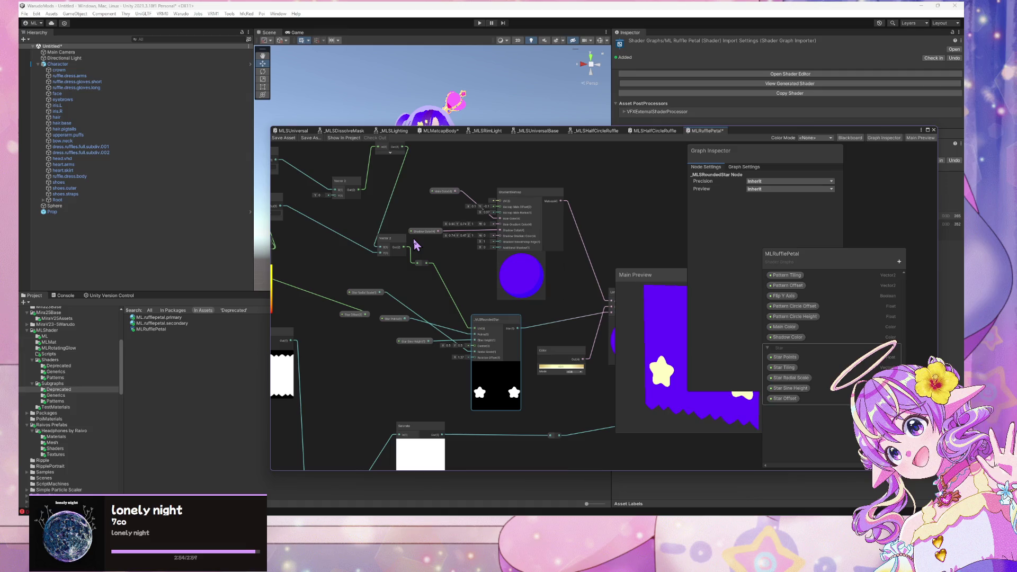
drag(423, 232, 442, 205)
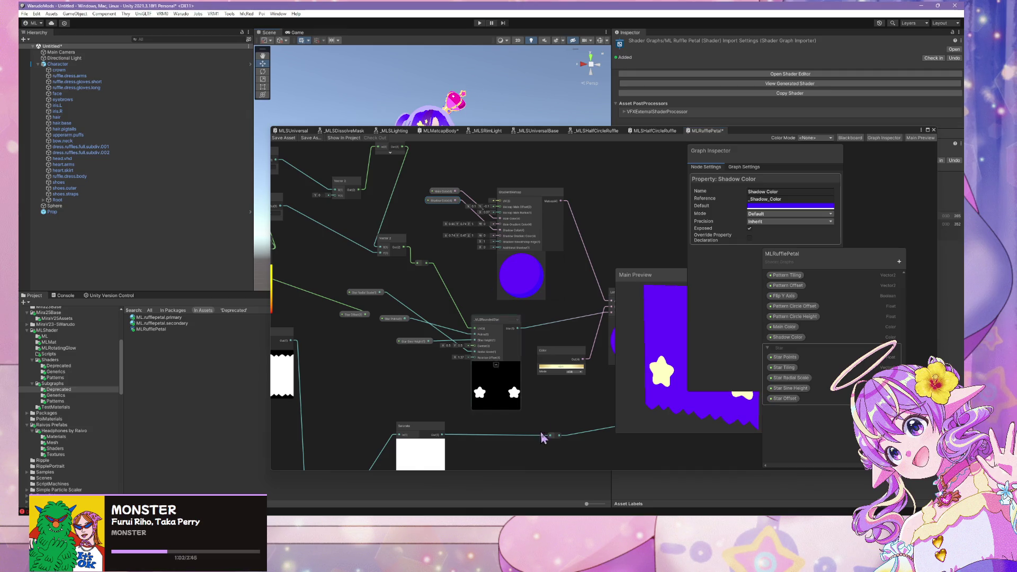
scroll(536, 390, down, 5)
scroll(536, 391, up, 6)
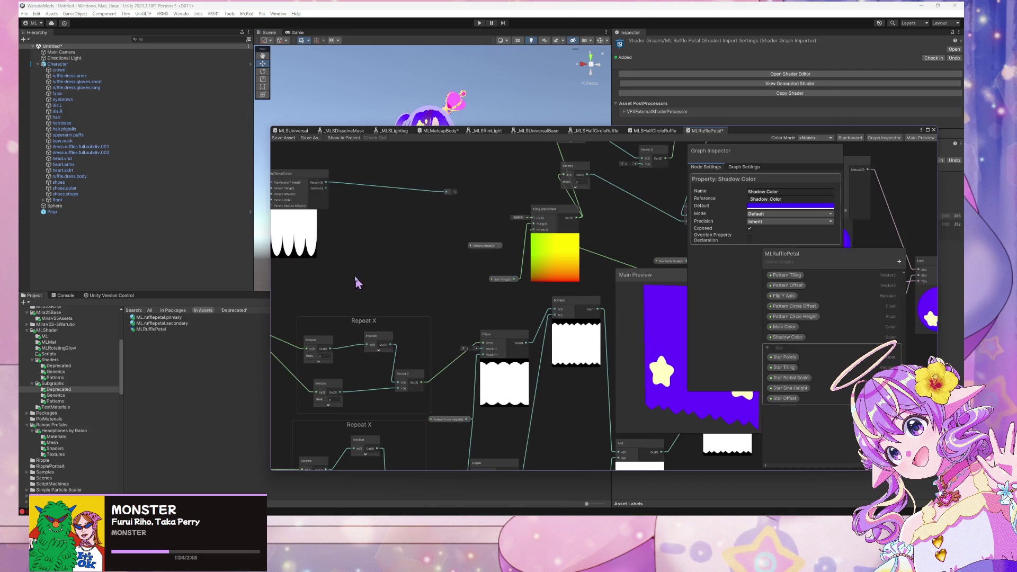
mouse_move(611, 380)
mouse_down()
mouse_move(386, 306)
mouse_move(483, 323)
mouse_up()
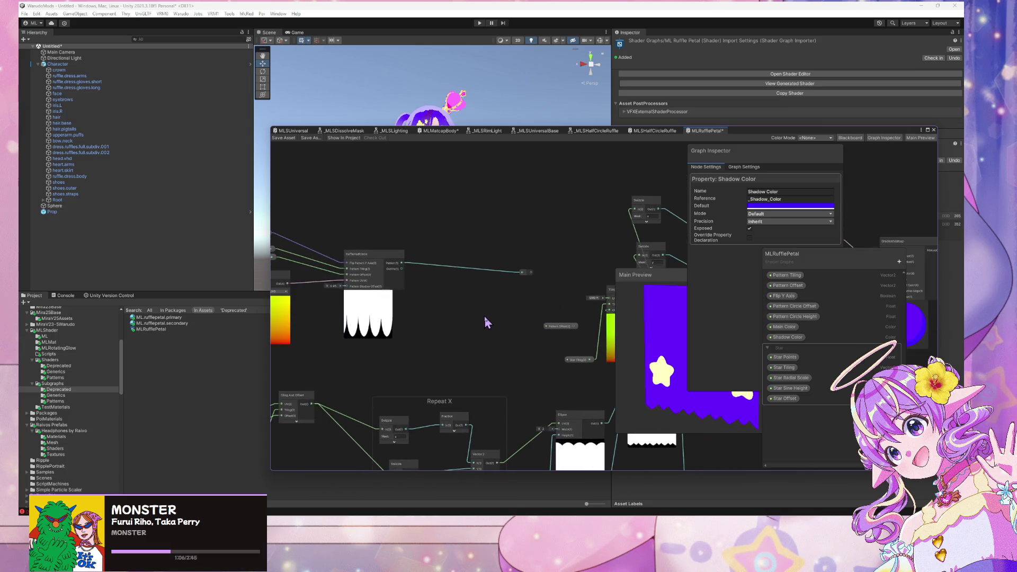
mouse_move(391, 268)
mouse_down()
mouse_move(493, 272)
mouse_move(438, 205)
mouse_move(454, 225)
mouse_move(434, 159)
mouse_move(450, 243)
mouse_move(714, 217)
mouse_up()
mouse_move(614, 235)
mouse_down()
mouse_move(363, 243)
mouse_move(457, 267)
mouse_up()
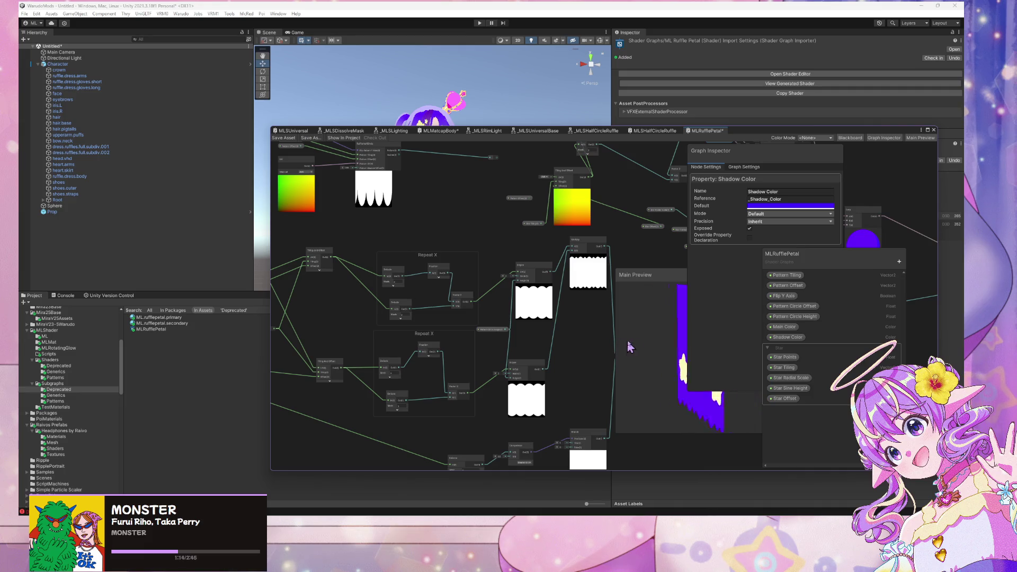
drag(412, 190, 364, 288)
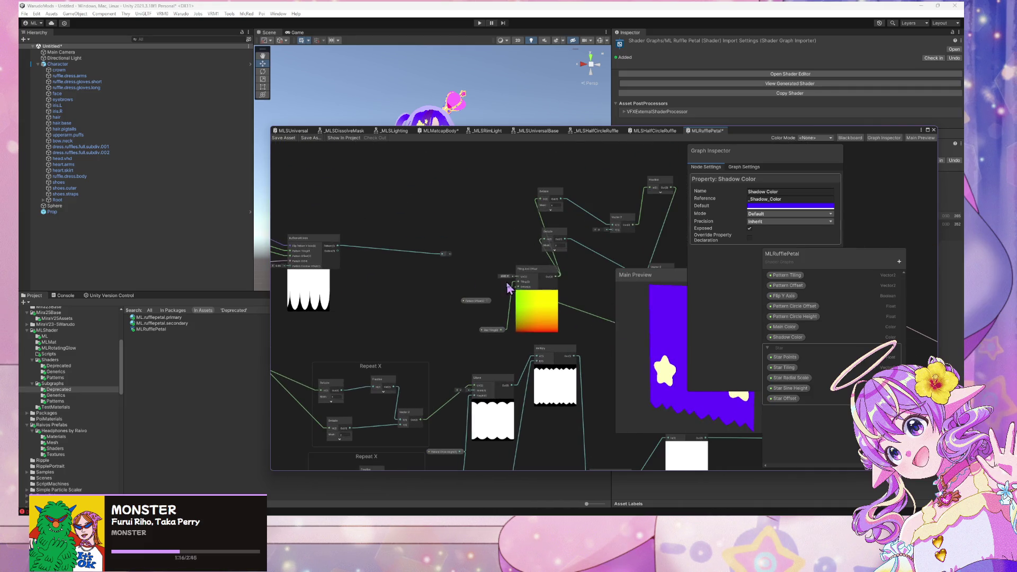
mouse_move(415, 262)
mouse_down()
mouse_move(586, 255)
mouse_move(504, 264)
mouse_up()
scroll(514, 288, down, 4)
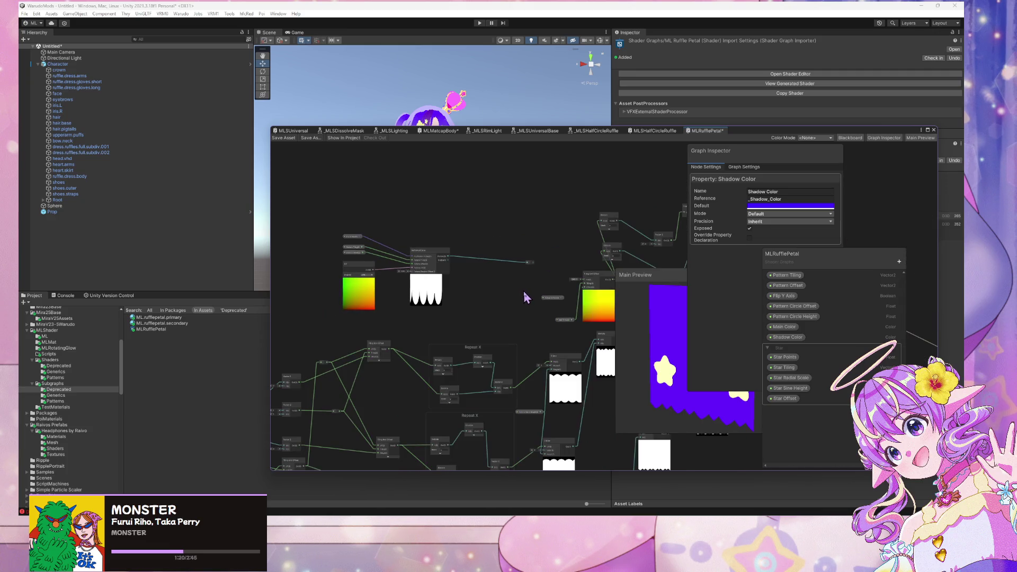
scroll(524, 291, up, 2)
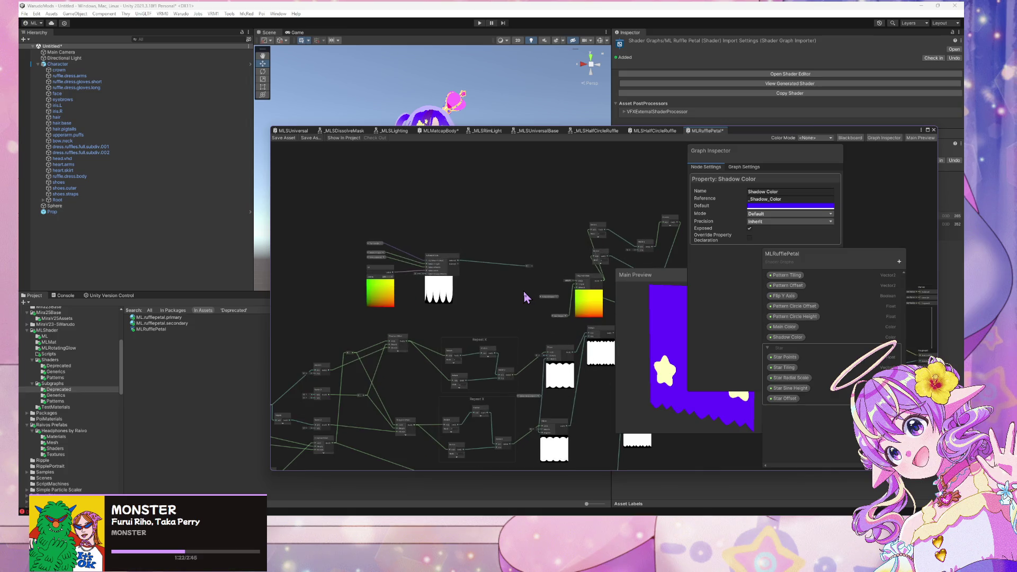
click(310, 138)
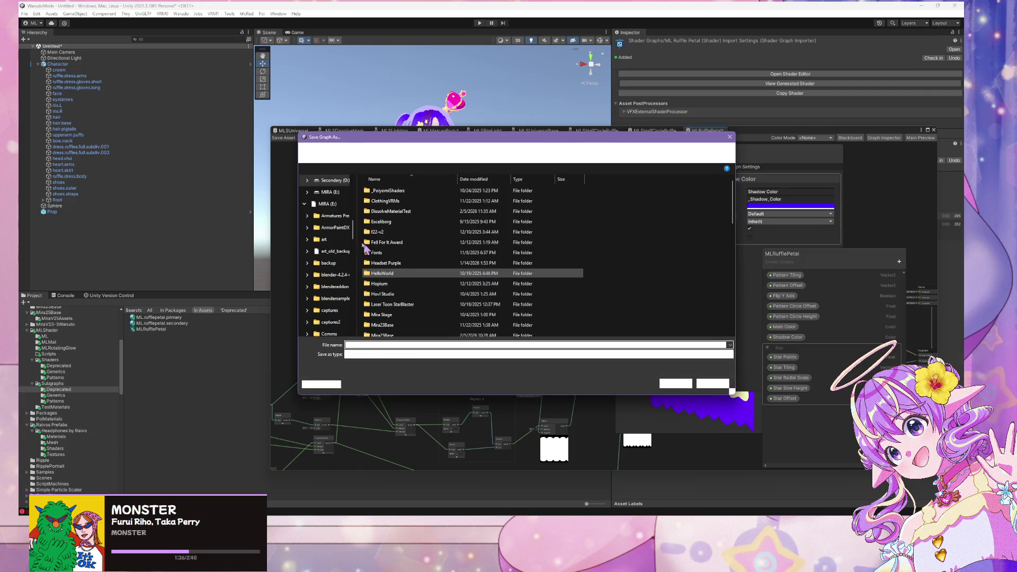
scroll(421, 309, down, 1)
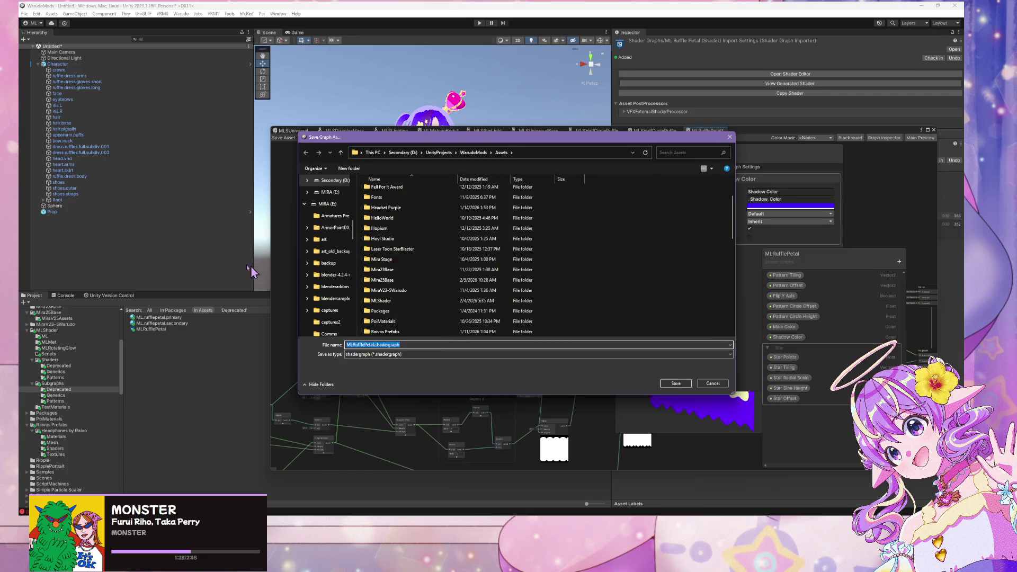
drag(463, 142, 526, 151)
scroll(547, 213, up, 2)
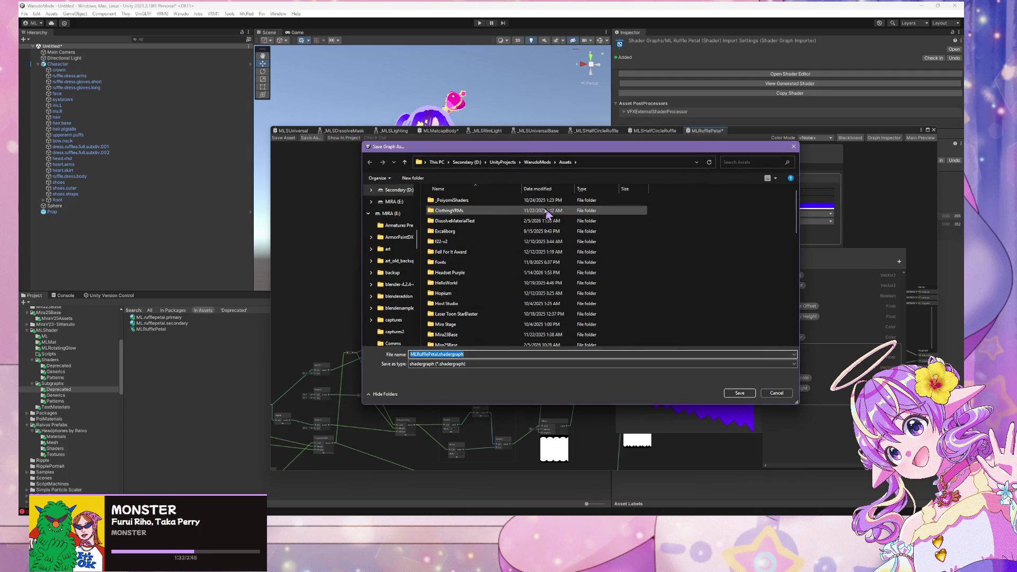
click(777, 393)
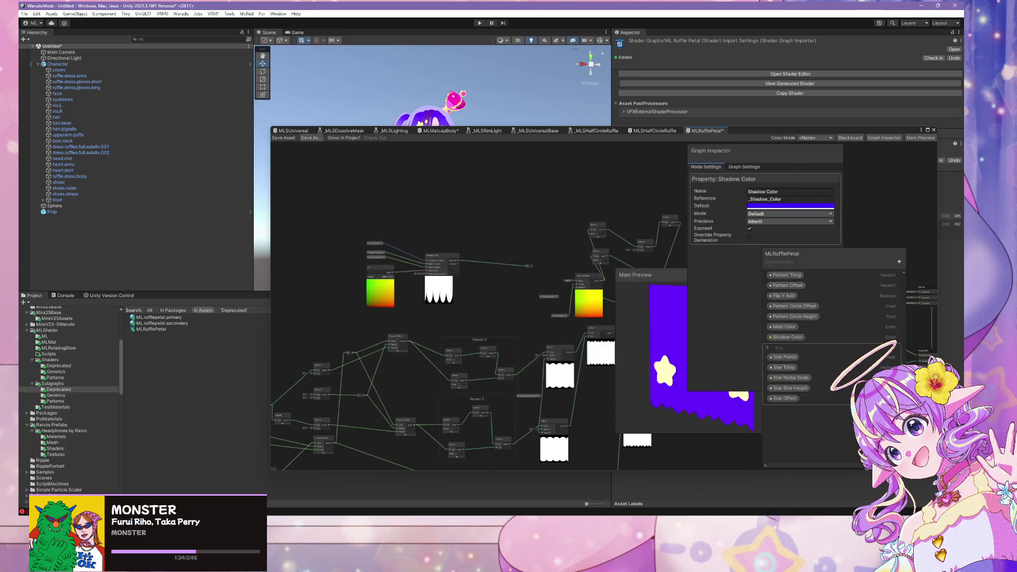
key(alt+Tab)
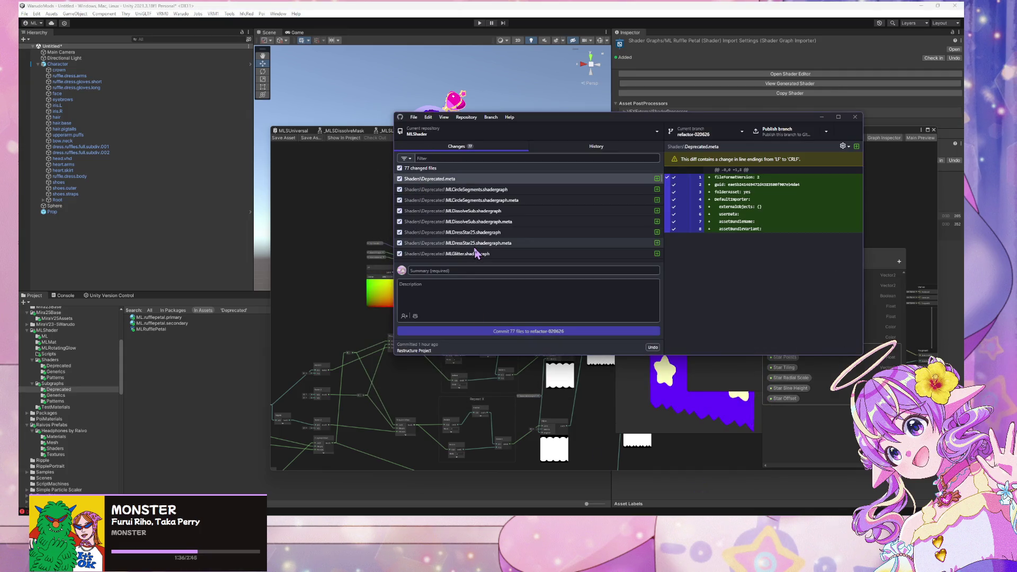
Commit the 77 files to refactor-020626 with summary 'Restructure', then return to Unity.
scroll(475, 251, down, 10)
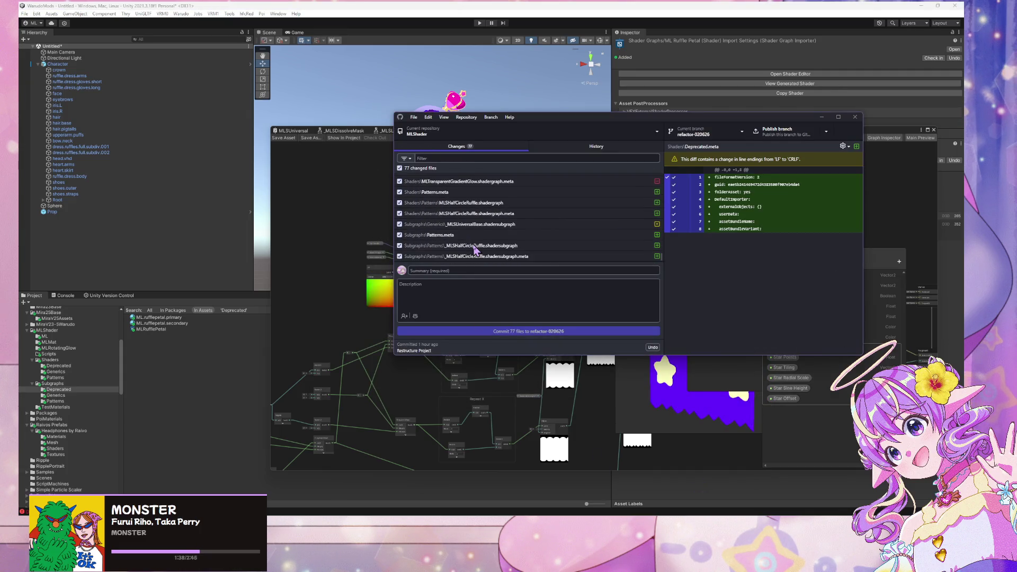
click(445, 271)
text(Re)
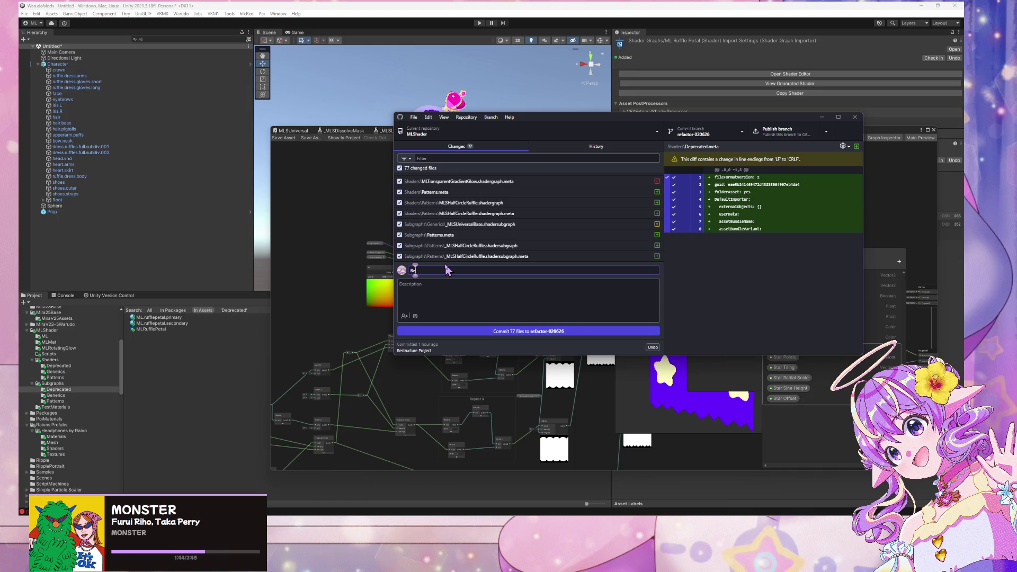
text(str)
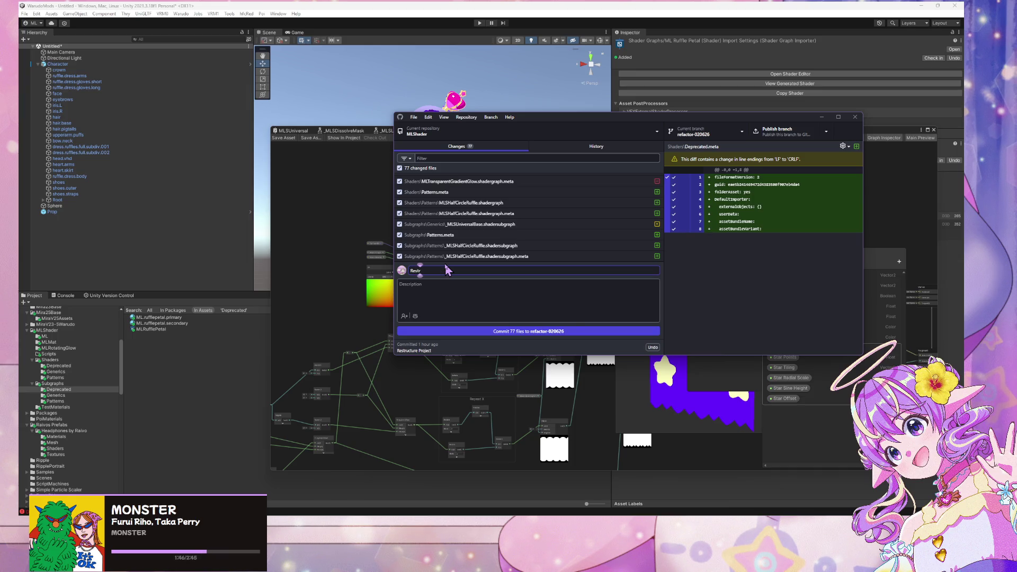
text(ucture)
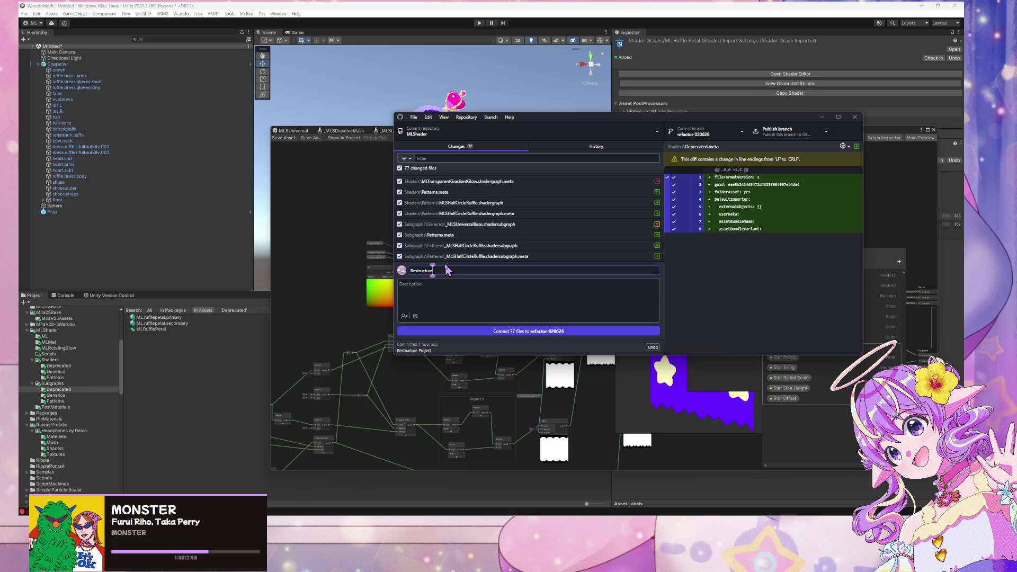
click(482, 333)
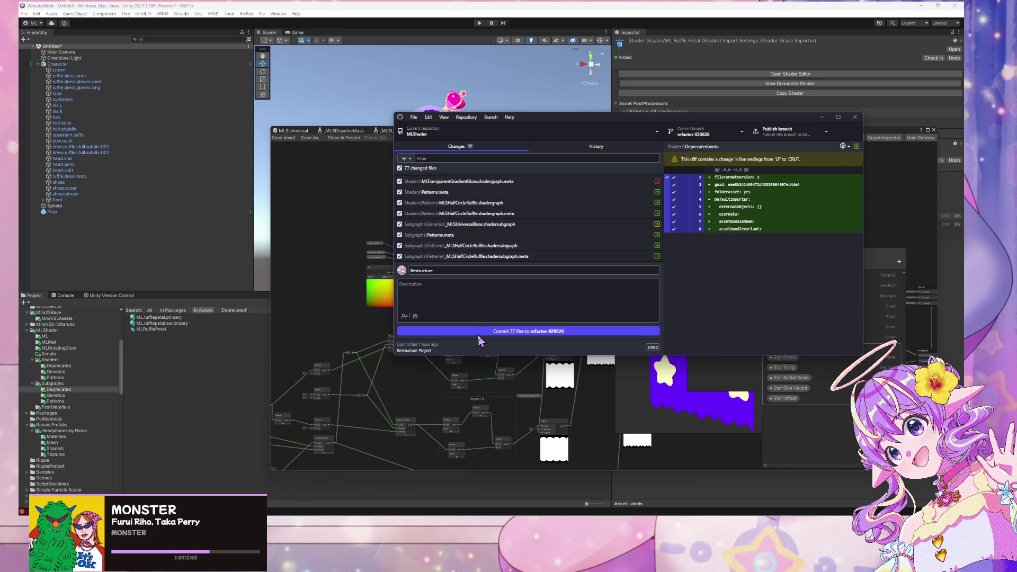
click(307, 226)
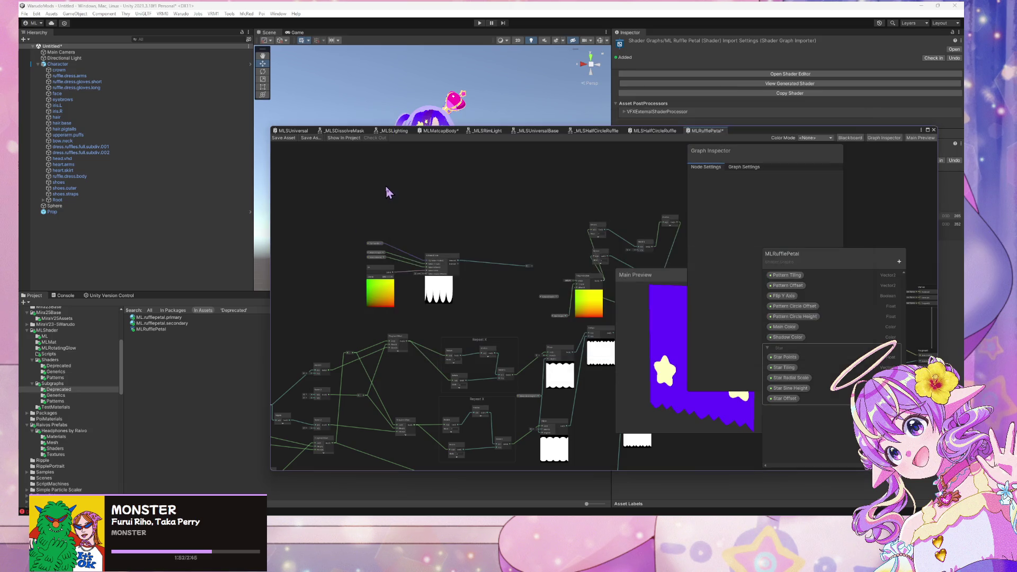
Move the graph window aside, frame the character in the Scene view, and save MLRufflePetal.
mouse_move(578, 214)
mouse_down()
mouse_move(504, 211)
mouse_move(441, 188)
mouse_up()
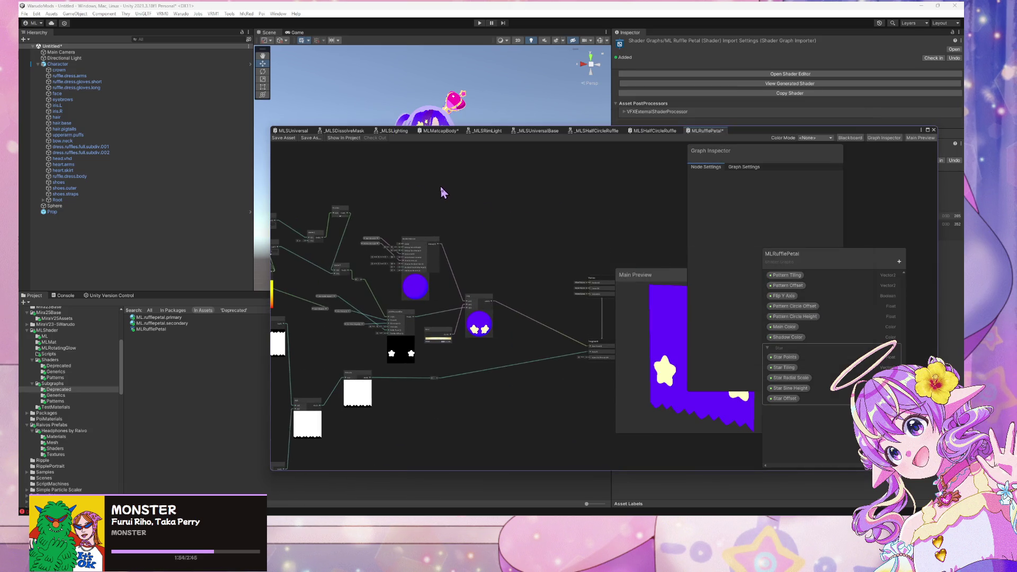
mouse_move(769, 133)
mouse_down()
mouse_move(889, 196)
mouse_move(889, 175)
mouse_up()
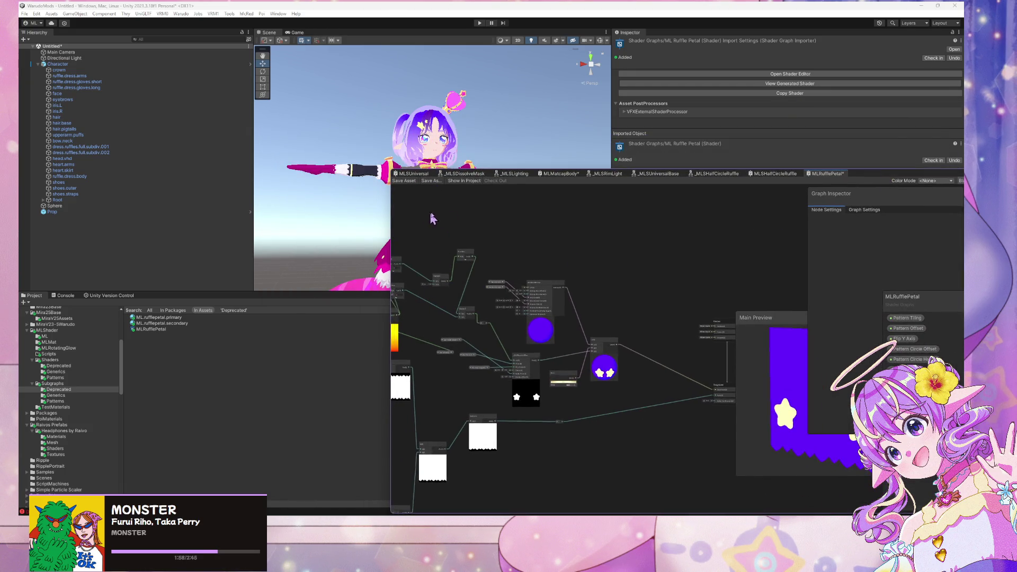
drag(427, 214, 620, 223)
scroll(548, 249, up, 5)
scroll(549, 249, down, 5)
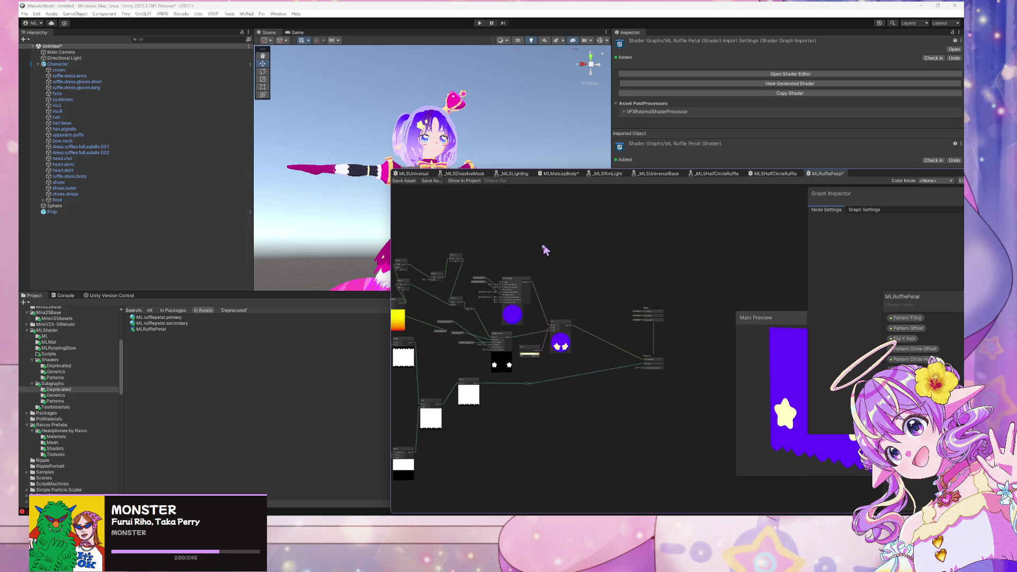
scroll(508, 272, up, 3)
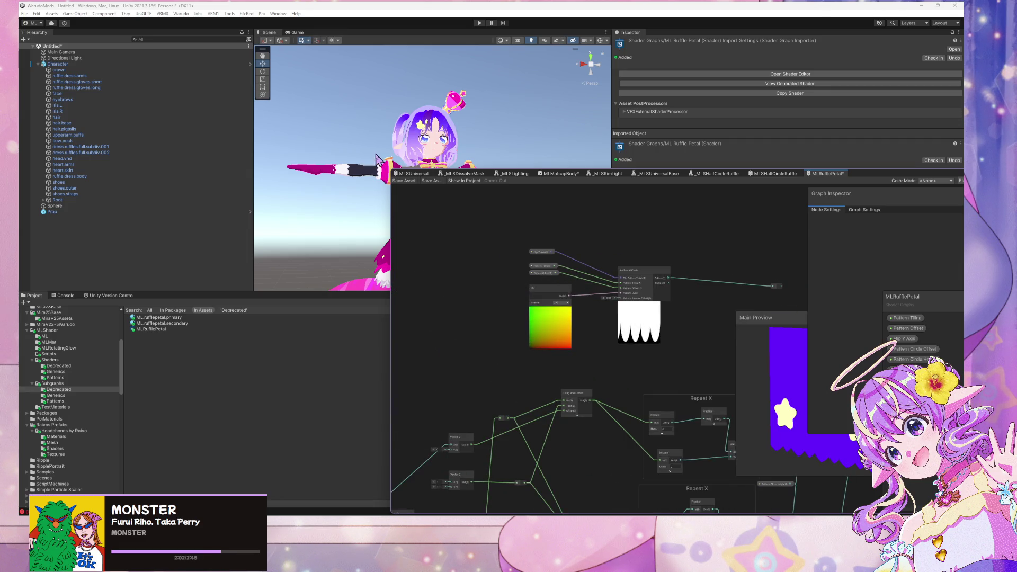
key(f)
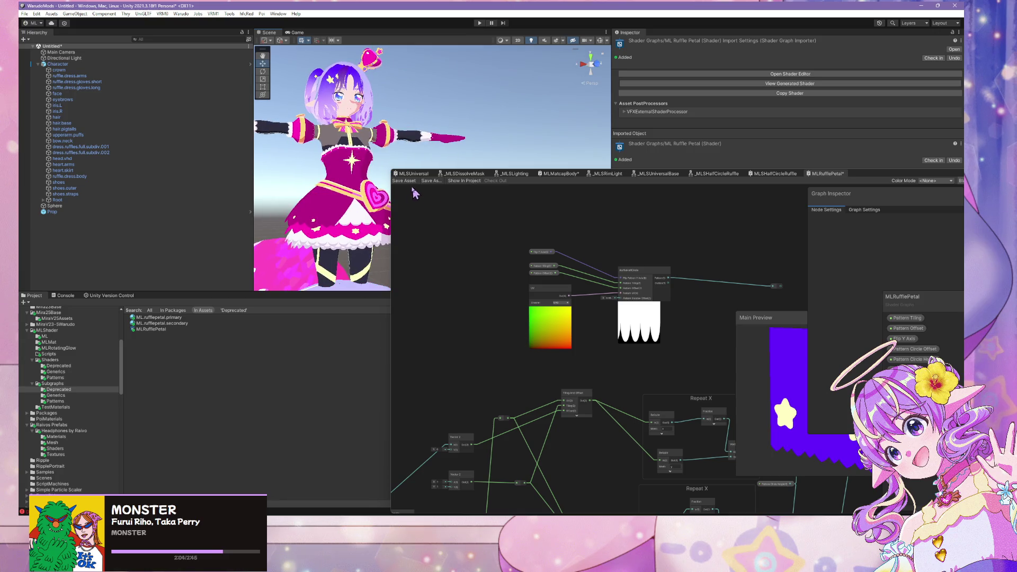
click(404, 181)
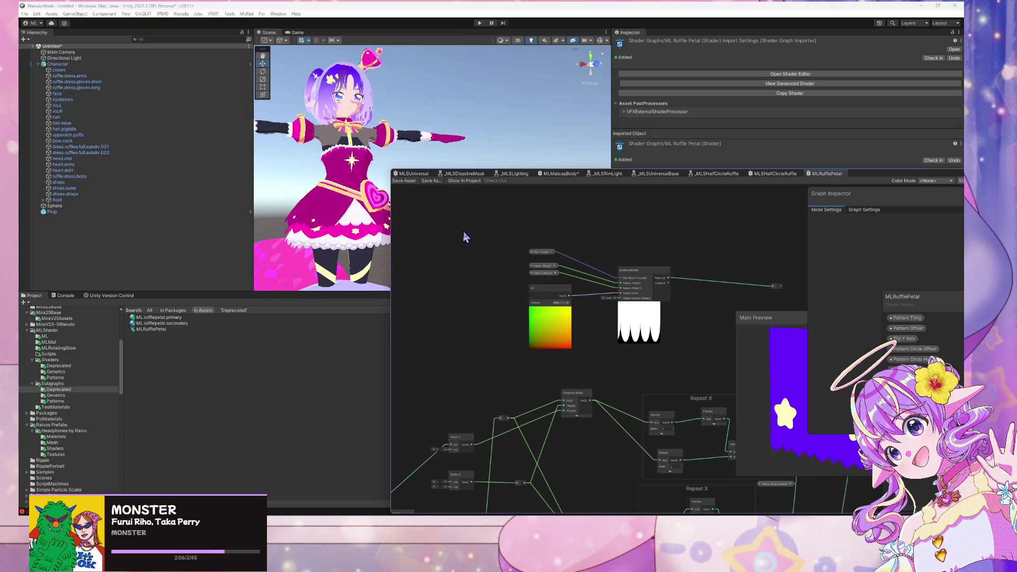
mouse_move(716, 320)
mouse_down()
mouse_move(790, 197)
mouse_move(593, 208)
mouse_move(430, 420)
mouse_move(652, 254)
mouse_up()
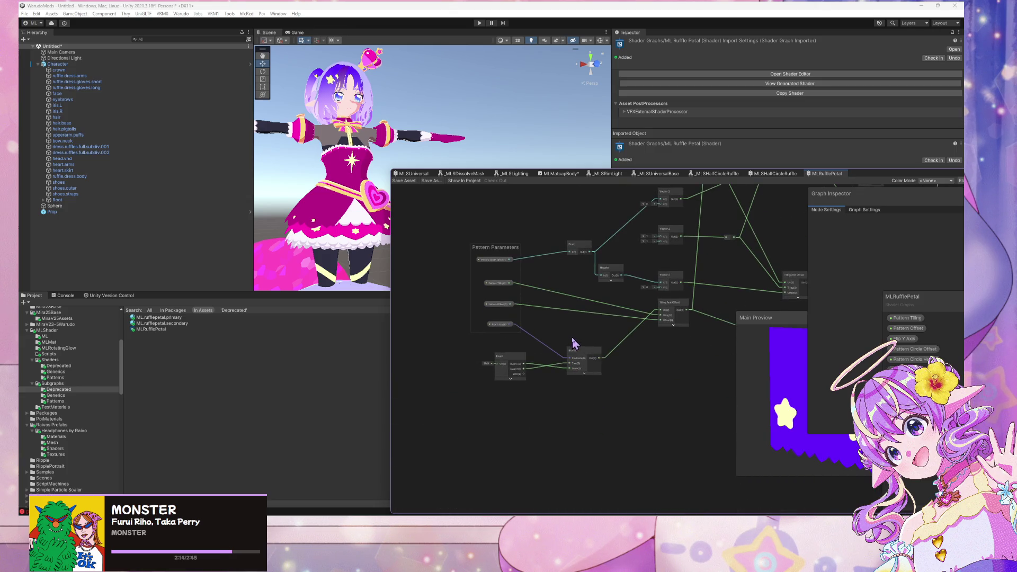
Delete the RuffleHalfCircle and UV nodes.
mouse_move(540, 359)
mouse_down()
mouse_move(541, 345)
mouse_move(632, 385)
mouse_up()
drag(697, 388, 626, 350)
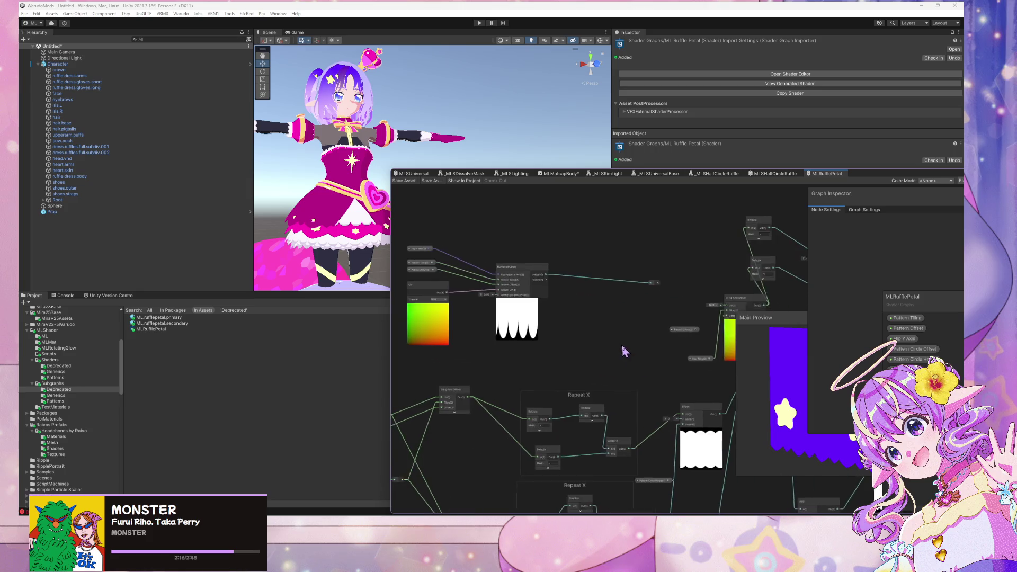
mouse_move(397, 215)
mouse_down()
mouse_move(671, 379)
mouse_move(652, 347)
mouse_move(662, 357)
mouse_up()
key(Delete)
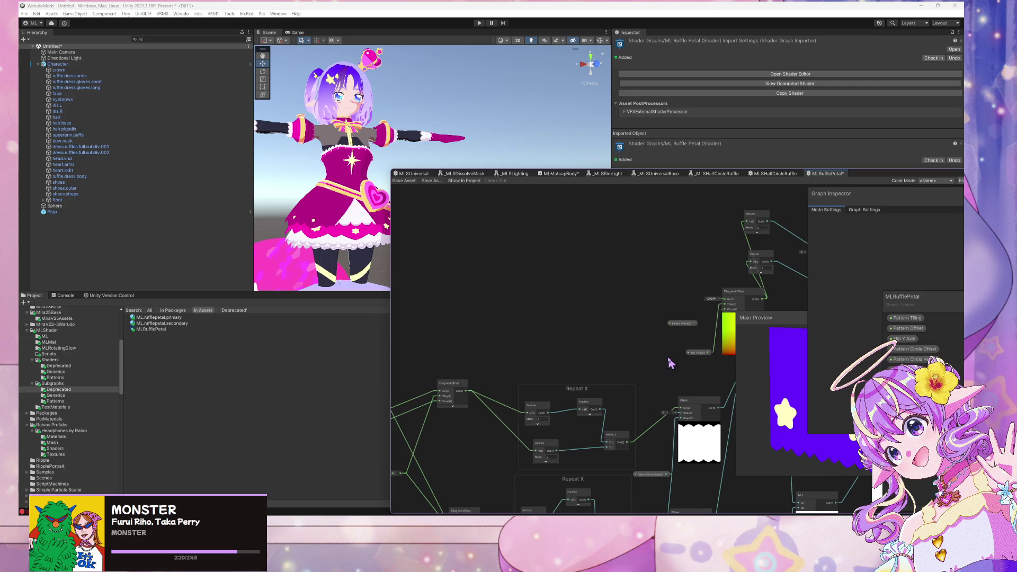
Remove Pattern Offset and place Star Offset below Star Tiling, feeding Tiling And Offset.
drag(754, 254, 527, 277)
scroll(541, 243, up, 2)
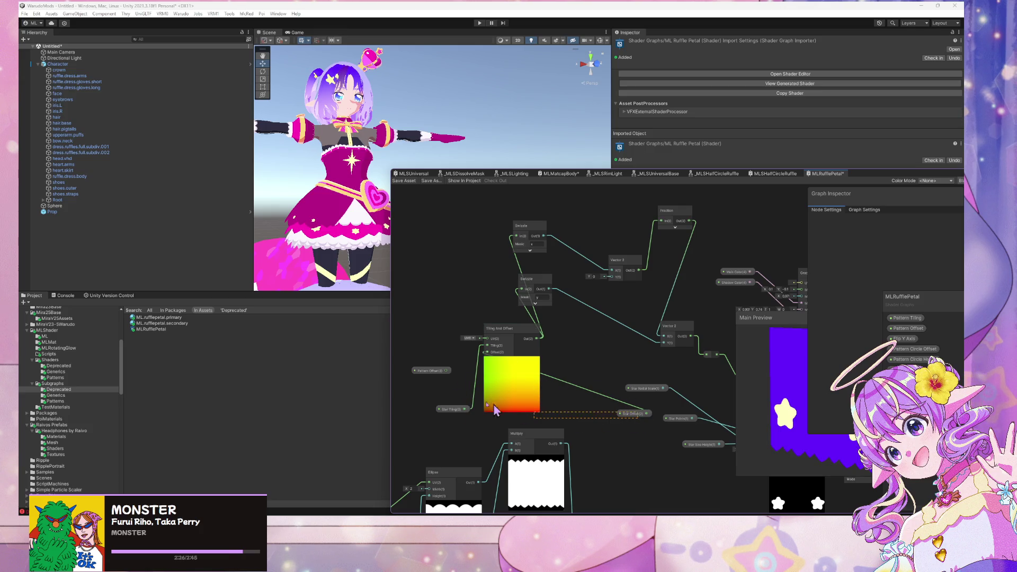
key(ctrl+z)
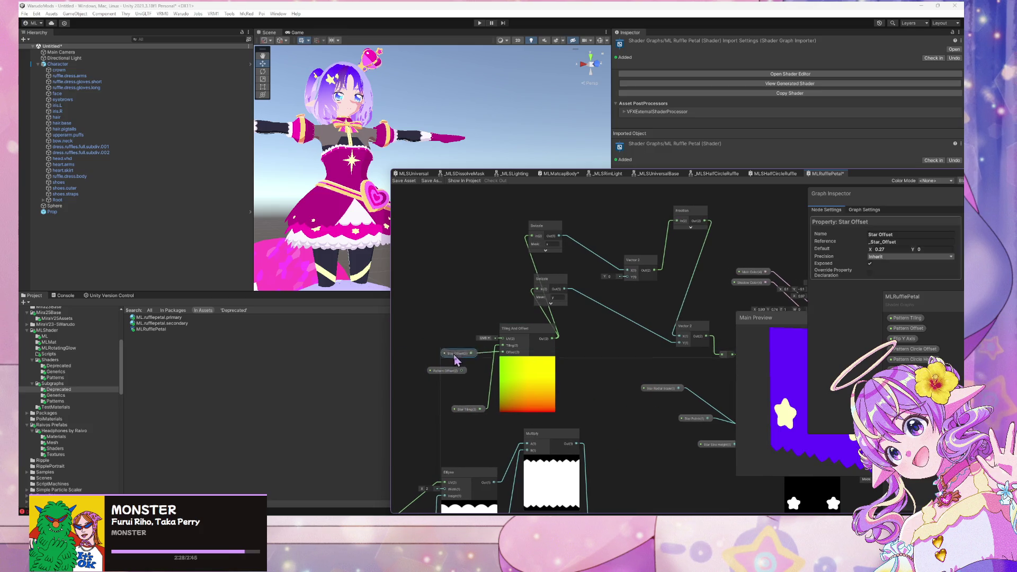
click(452, 380)
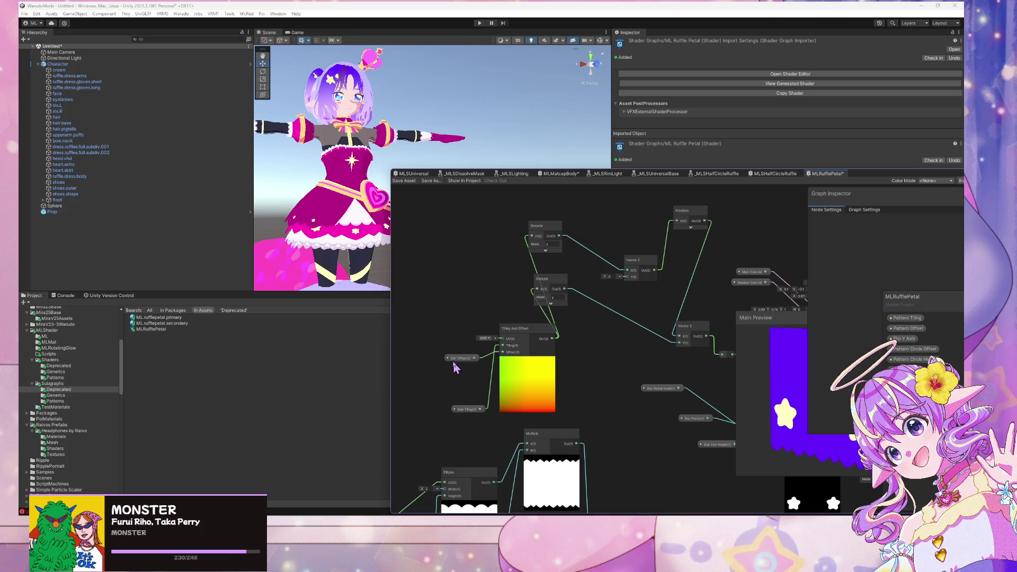
drag(457, 360, 462, 406)
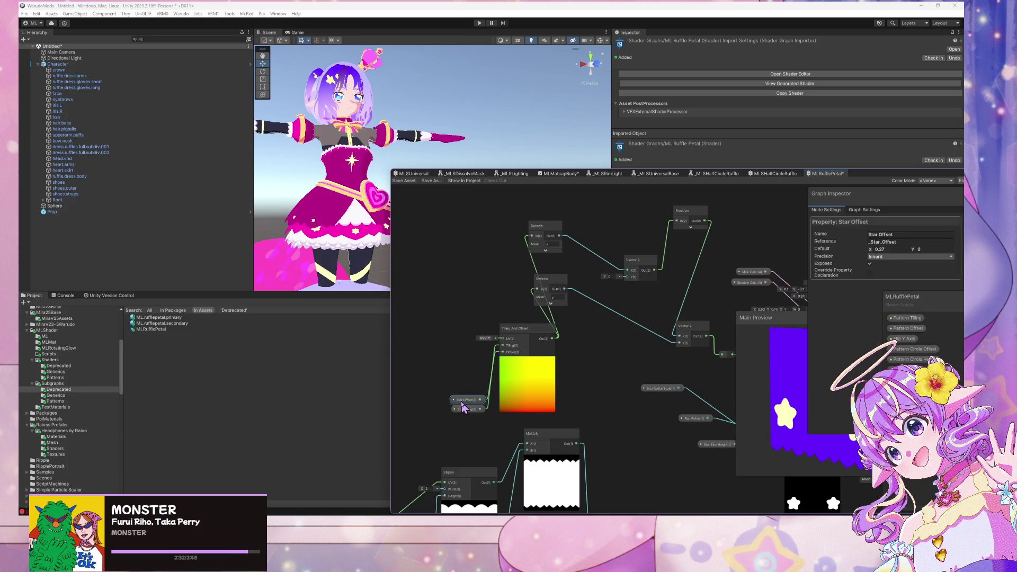
drag(555, 344, 615, 354)
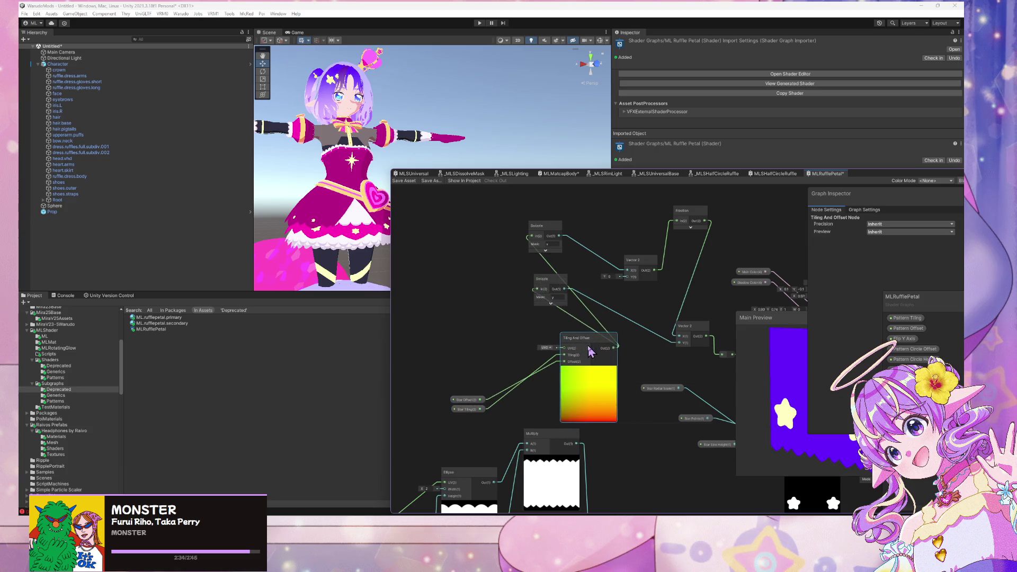
mouse_move(470, 399)
mouse_down()
mouse_move(473, 418)
mouse_move(507, 392)
mouse_up()
Move the main preview clear of the inspector and select the Vector 2 node.
drag(678, 404, 381, 252)
drag(568, 305, 649, 362)
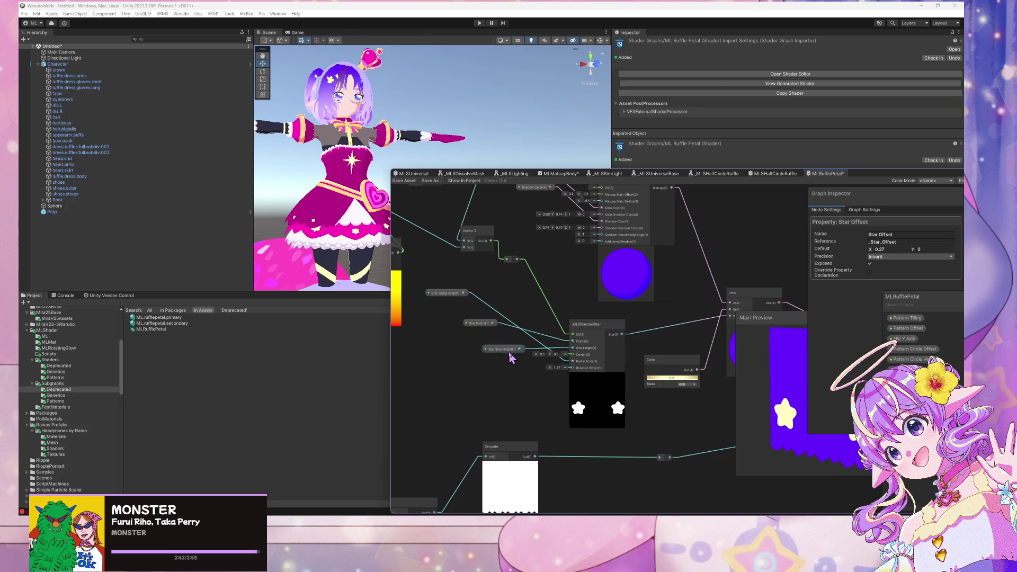
scroll(524, 352, down, 4)
mouse_move(811, 318)
mouse_down()
mouse_move(693, 311)
mouse_move(686, 291)
mouse_up()
scroll(571, 295, up, 3)
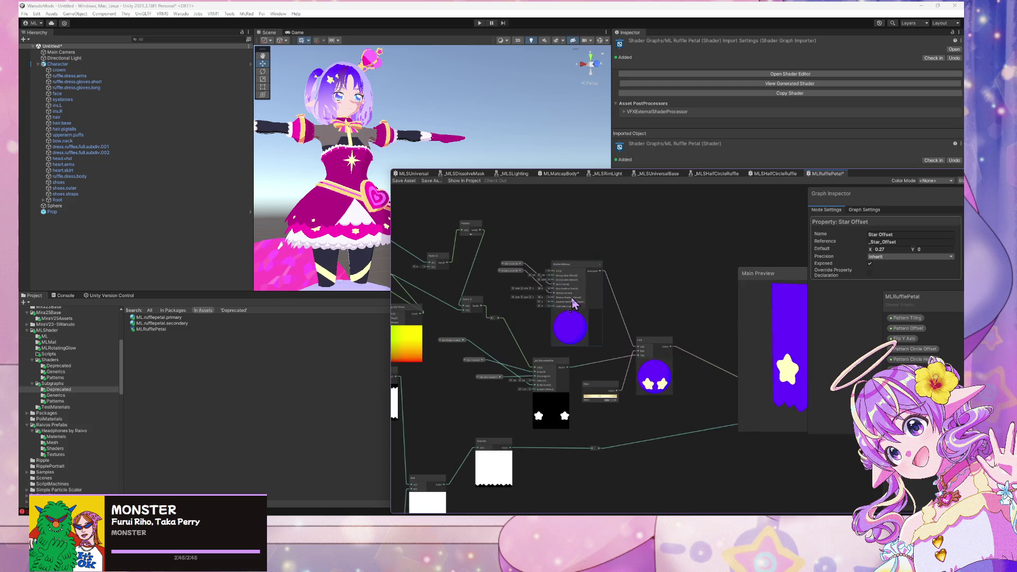
click(478, 304)
drag(675, 272, 470, 200)
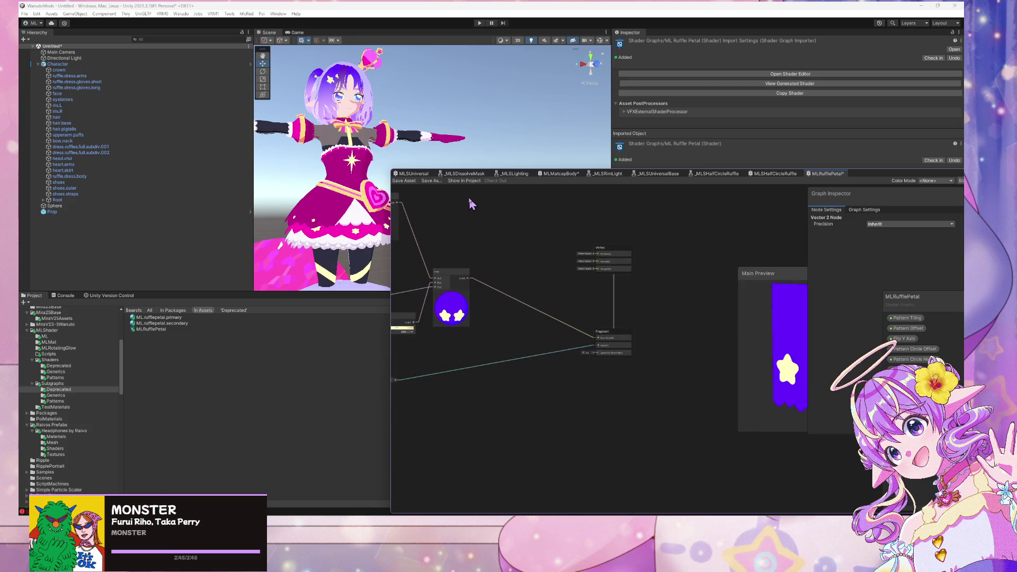
Raise the GradientMatcap node and shift Main Color and Shadow Color up and right.
scroll(578, 306, up, 4)
scroll(578, 306, down, 10)
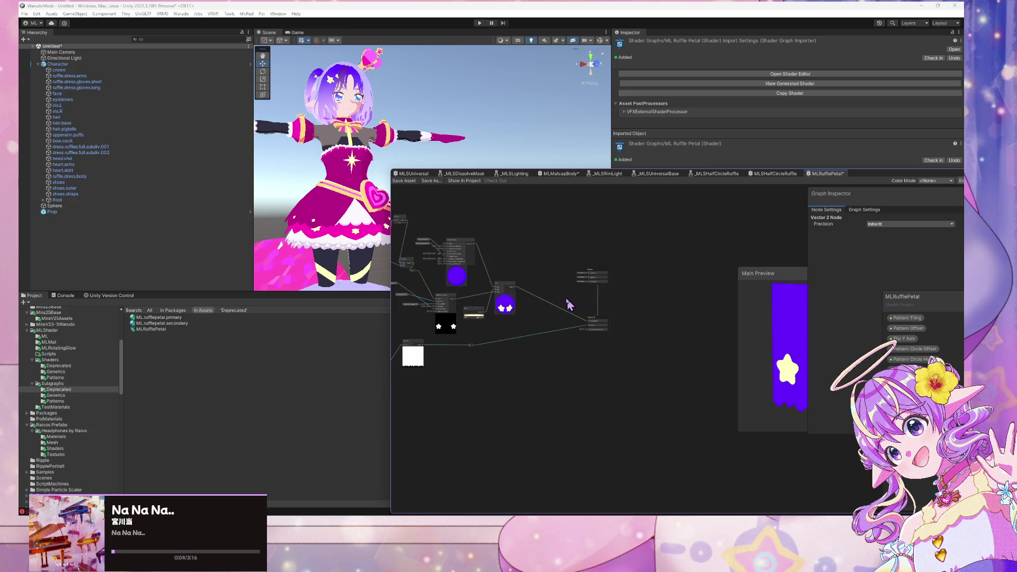
scroll(640, 300, up, 3)
scroll(639, 298, down, 1)
scroll(639, 295, up, 1)
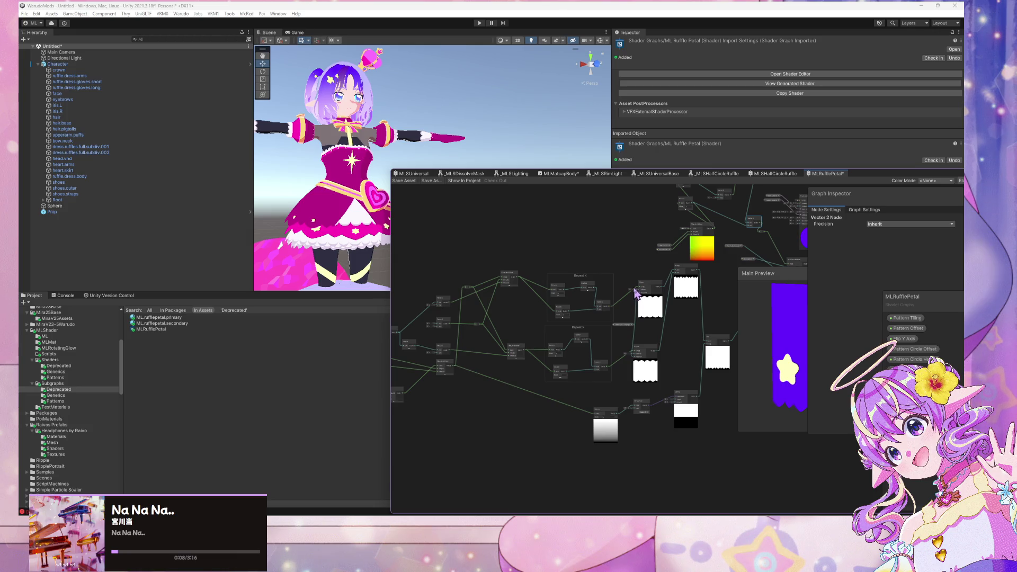
drag(639, 295, 501, 347)
scroll(500, 347, up, 3)
scroll(571, 300, up, 4)
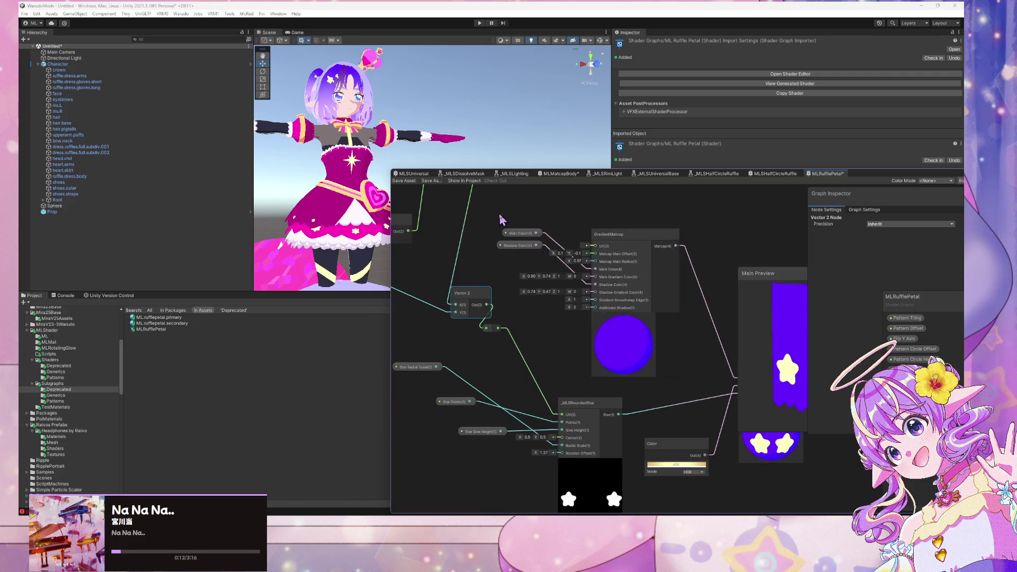
mouse_move(533, 251)
mouse_down()
mouse_move(530, 276)
mouse_move(534, 250)
mouse_up()
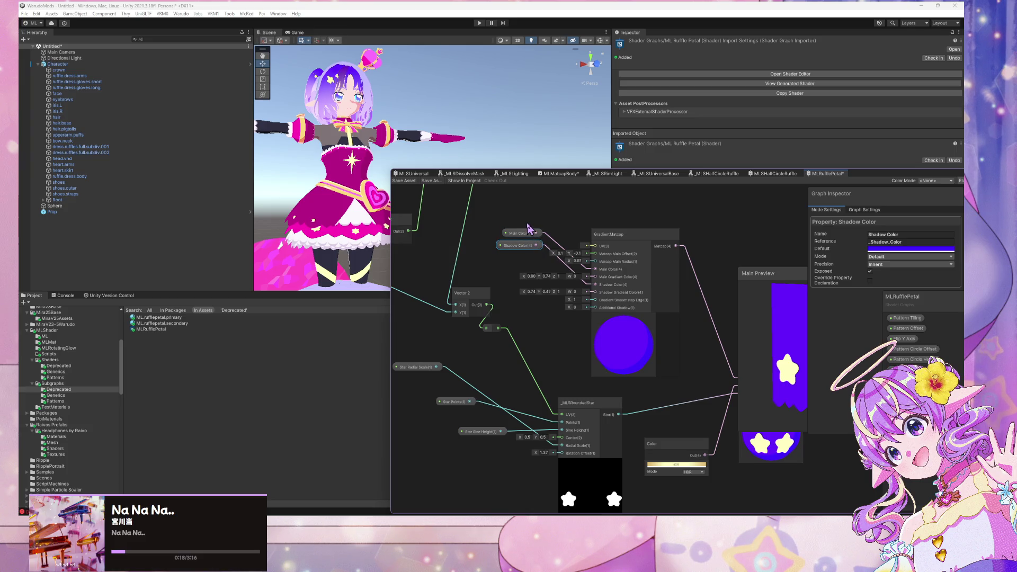
mouse_move(669, 250)
mouse_down()
mouse_move(660, 195)
mouse_move(663, 217)
mouse_up()
mouse_move(511, 313)
mouse_down()
mouse_move(493, 288)
mouse_move(509, 241)
mouse_move(532, 219)
mouse_up()
Place the Color node beside the Lerp node and enlarge the graph window.
mouse_move(688, 356)
mouse_down()
mouse_move(489, 229)
mouse_move(542, 211)
mouse_up()
click(530, 370)
drag(530, 369, 512, 281)
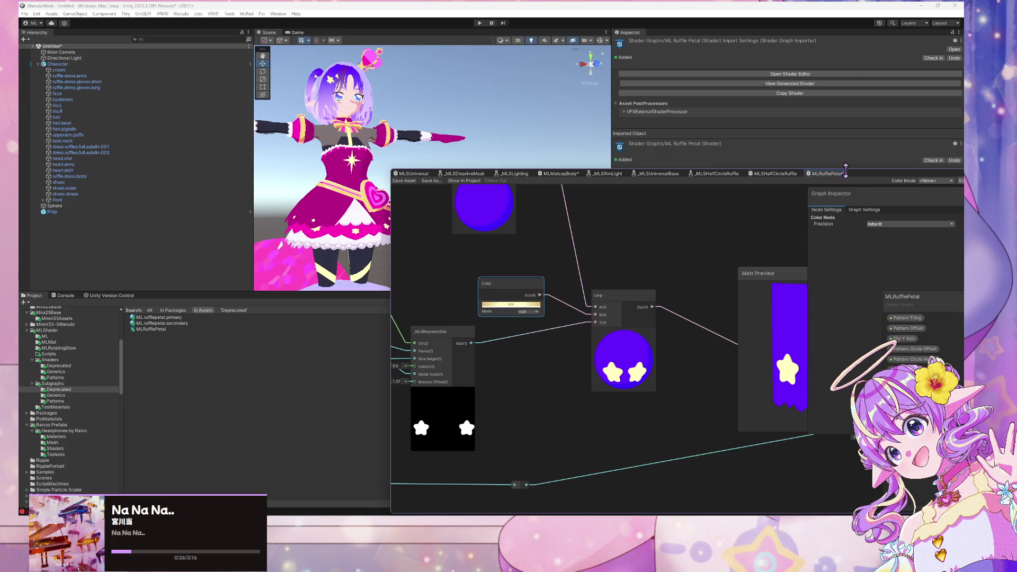
mouse_move(816, 173)
mouse_down()
mouse_move(460, 107)
mouse_move(508, 122)
mouse_up()
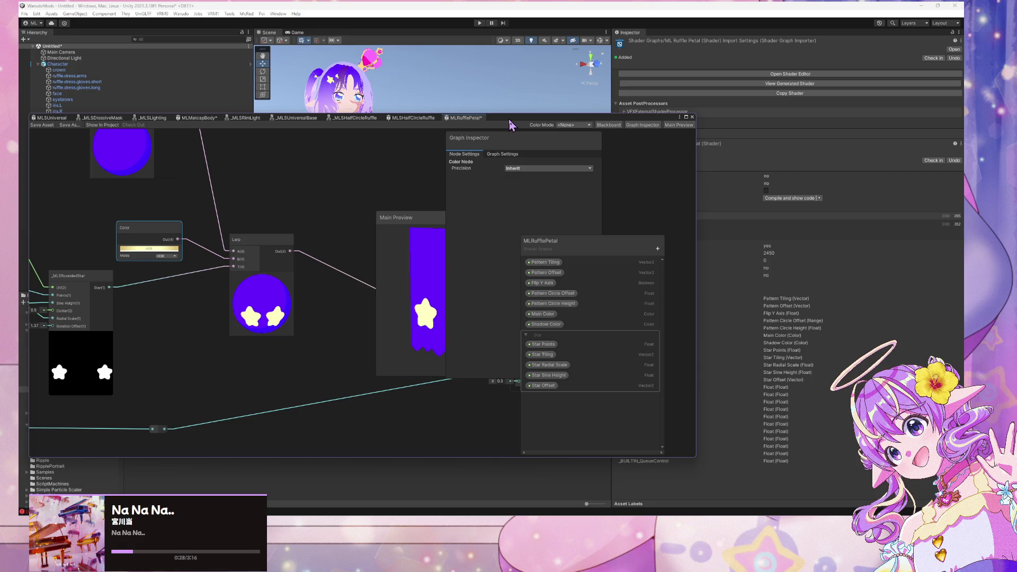
scroll(233, 291, down, 4)
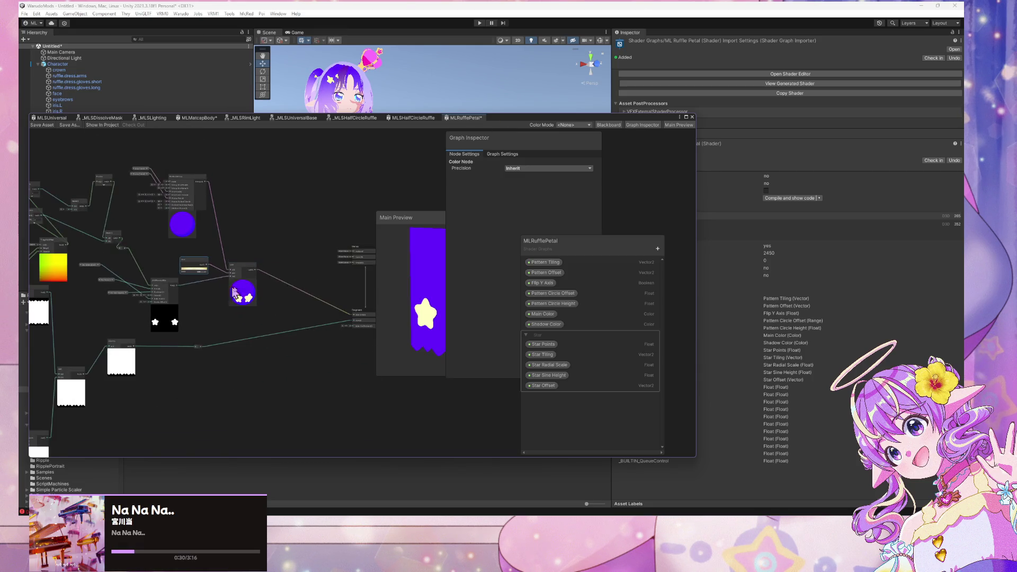
scroll(298, 288, down, 5)
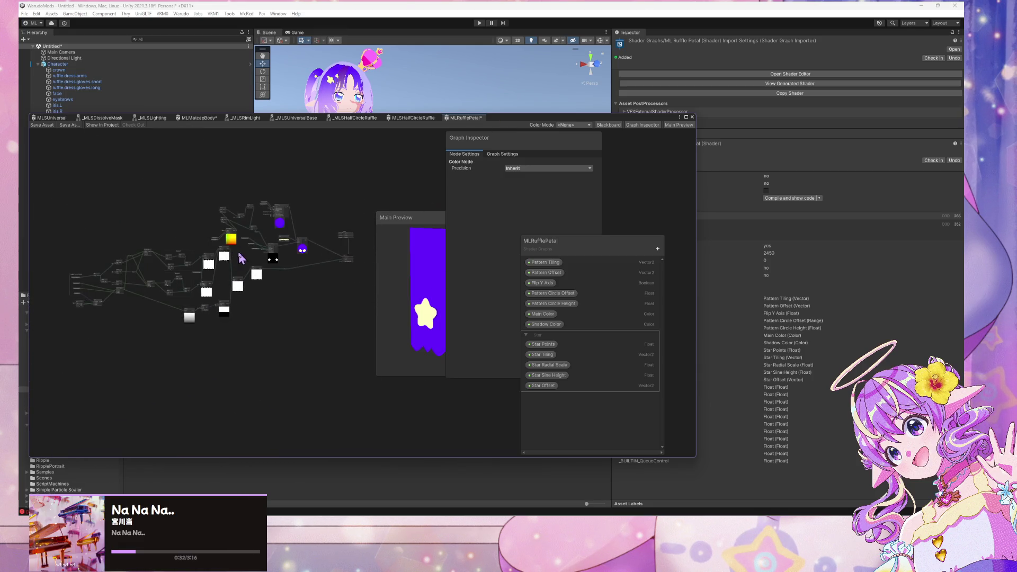
mouse_move(335, 360)
mouse_down()
mouse_move(68, 281)
mouse_move(37, 168)
mouse_up()
click(321, 366)
mouse_move(303, 354)
mouse_down()
mouse_move(21, 255)
mouse_move(36, 172)
mouse_up()
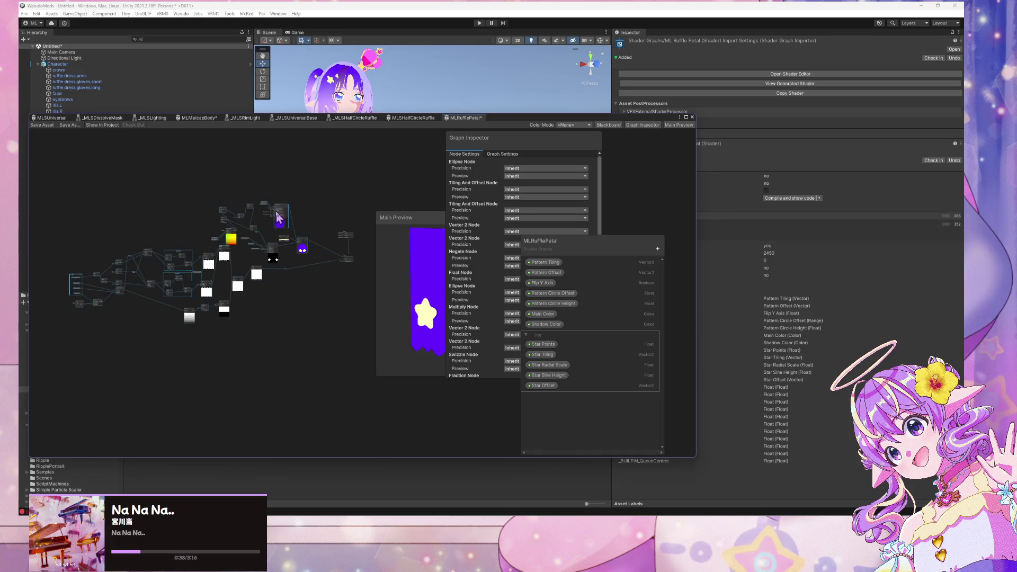
right_click(276, 212)
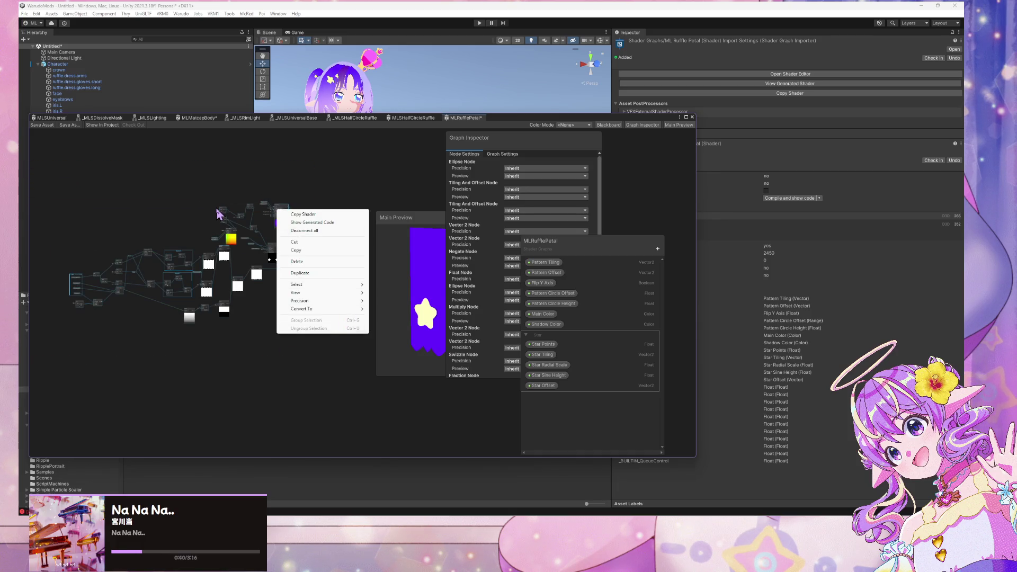
mouse_move(343, 312)
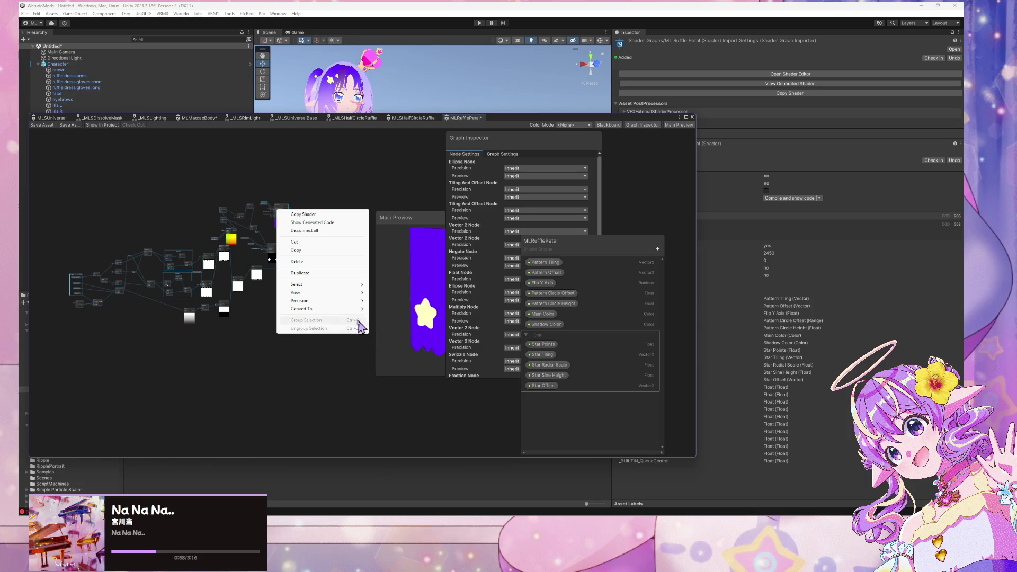
mouse_move(305, 309)
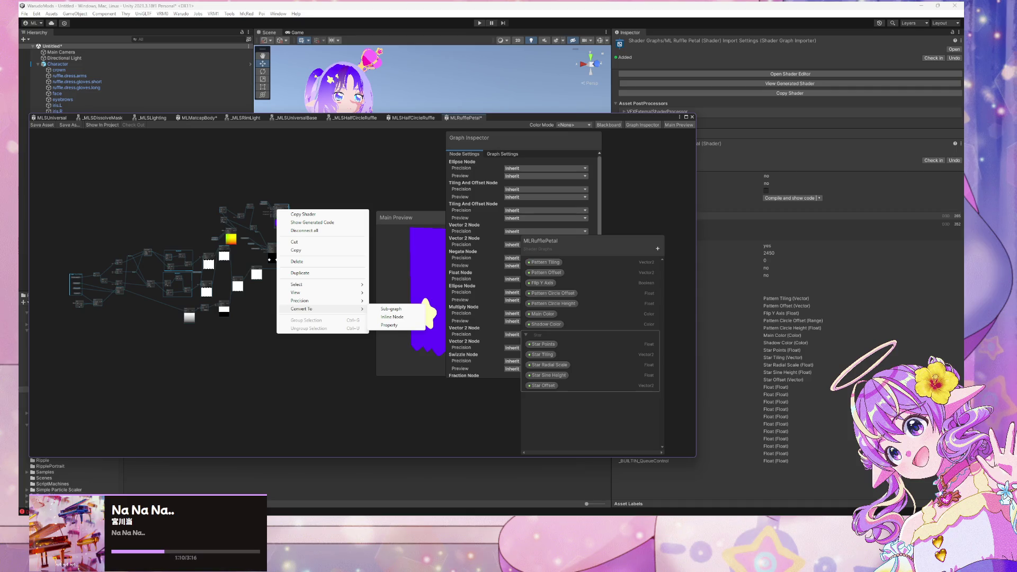
key(Escape)
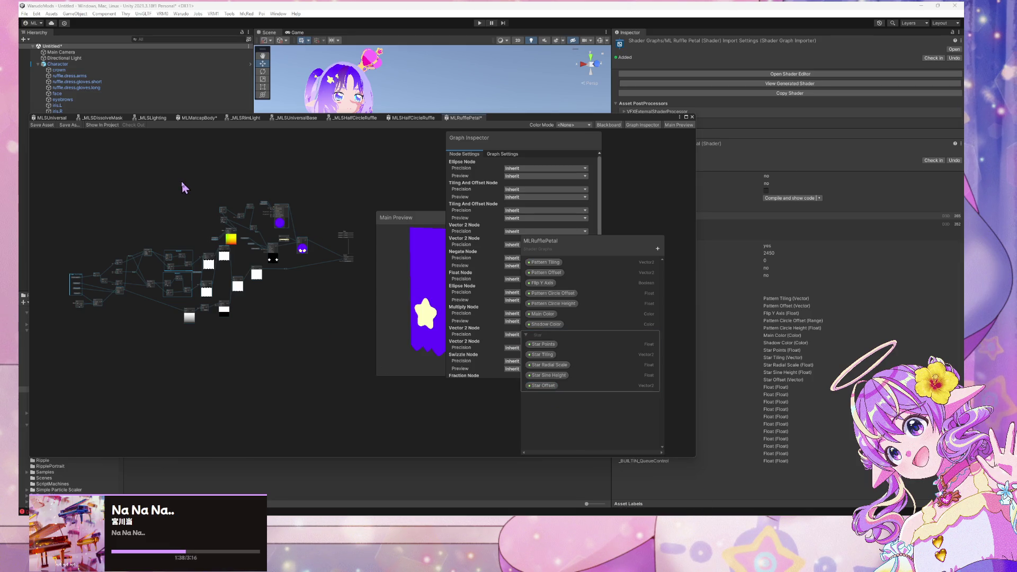
mouse_move(309, 353)
mouse_down()
mouse_move(75, 197)
mouse_move(58, 173)
mouse_up()
Save MLRufflePetal, then group Main Color and Shadow Color under the title 'Parameter'.
click(42, 125)
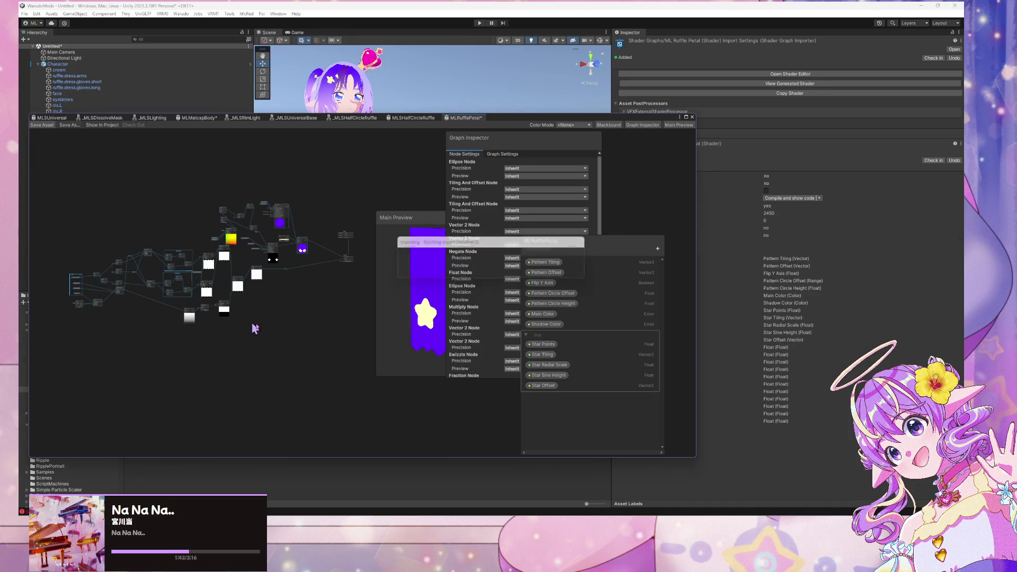
click(313, 317)
scroll(324, 274, up, 5)
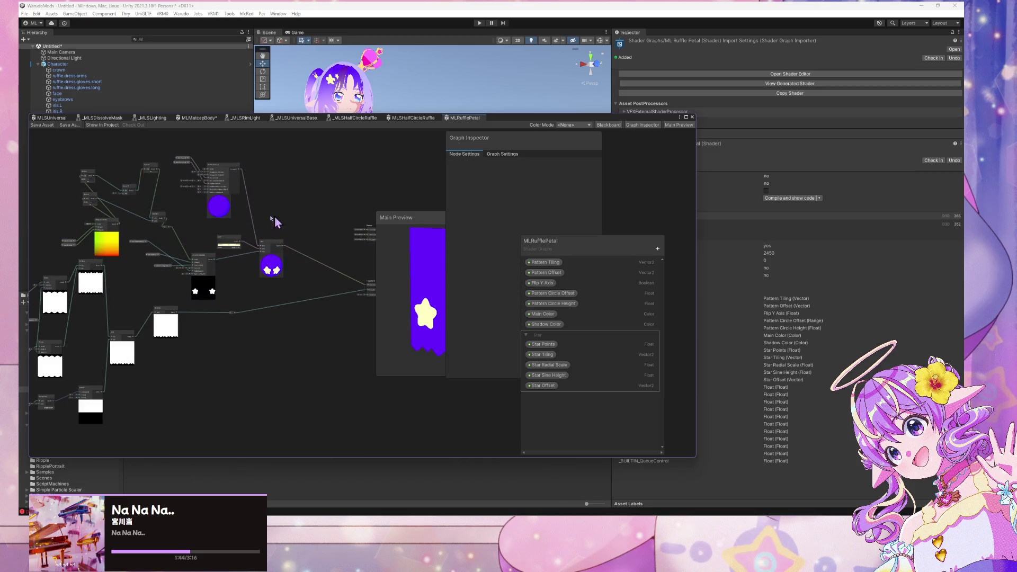
scroll(332, 311, up, 5)
mouse_move(209, 195)
mouse_down()
mouse_move(286, 257)
mouse_move(273, 228)
mouse_move(279, 236)
mouse_up()
key(ctrl+g)
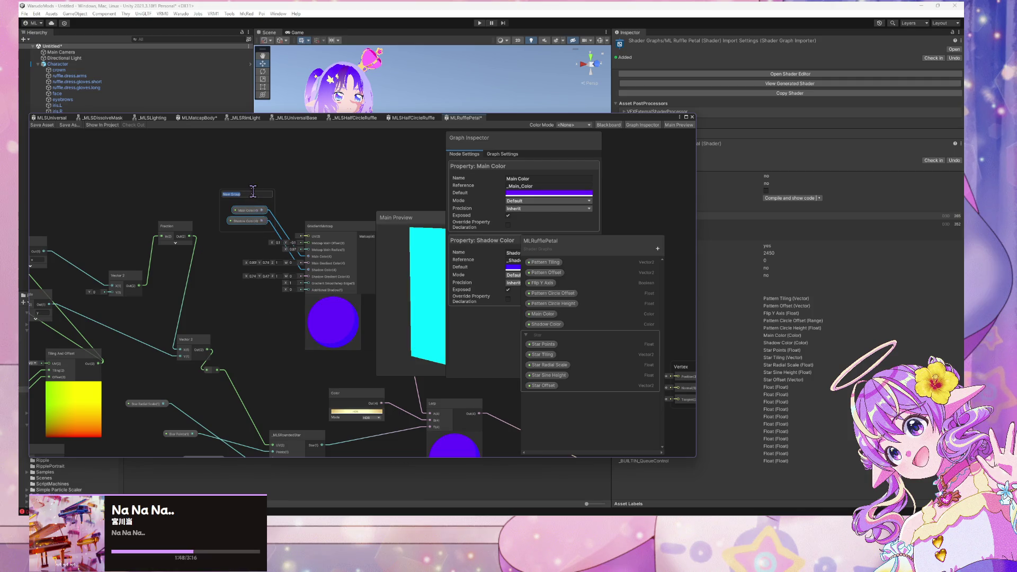
text(Para)
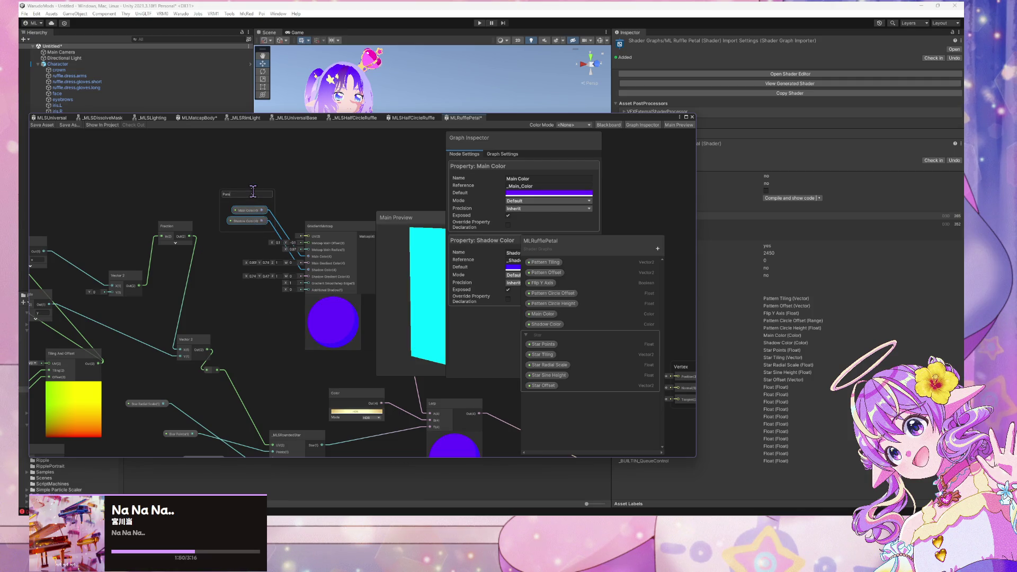
text(meter)
key(Return)
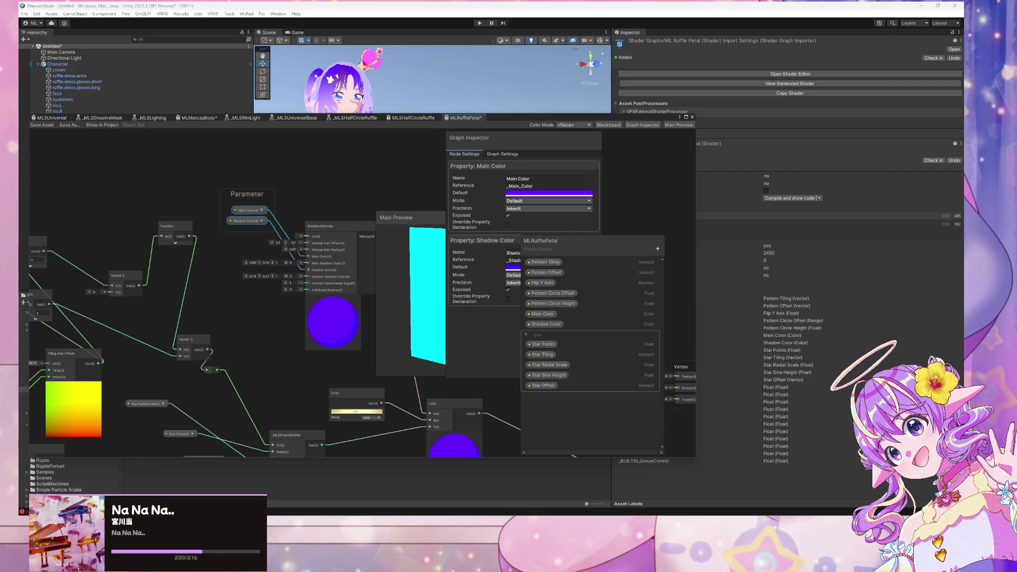
scroll(275, 339, down, 4)
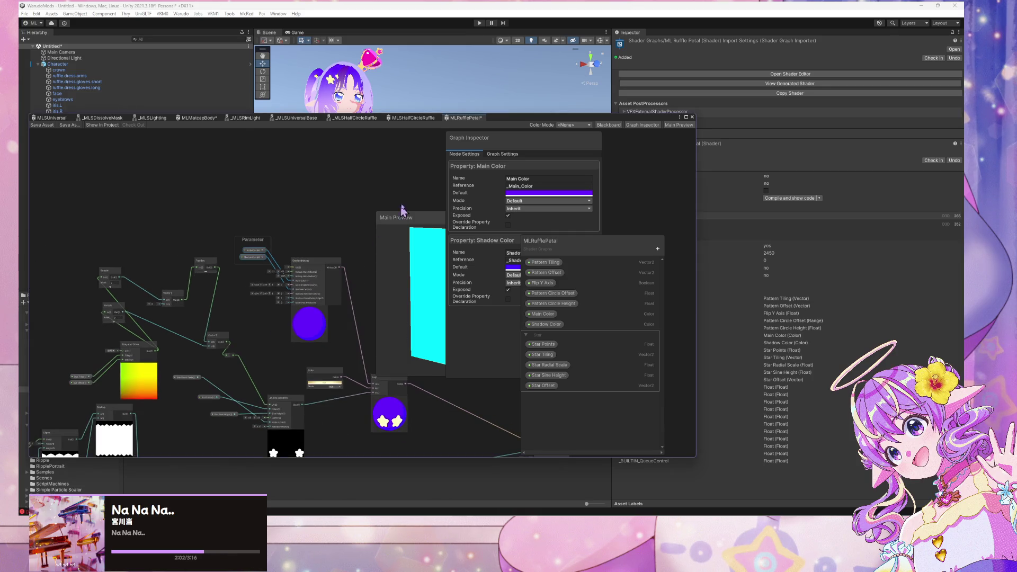
Group the Star Tiling and Star Offset nodes under the title Parameter.
key(f)
drag(157, 214, 210, 258)
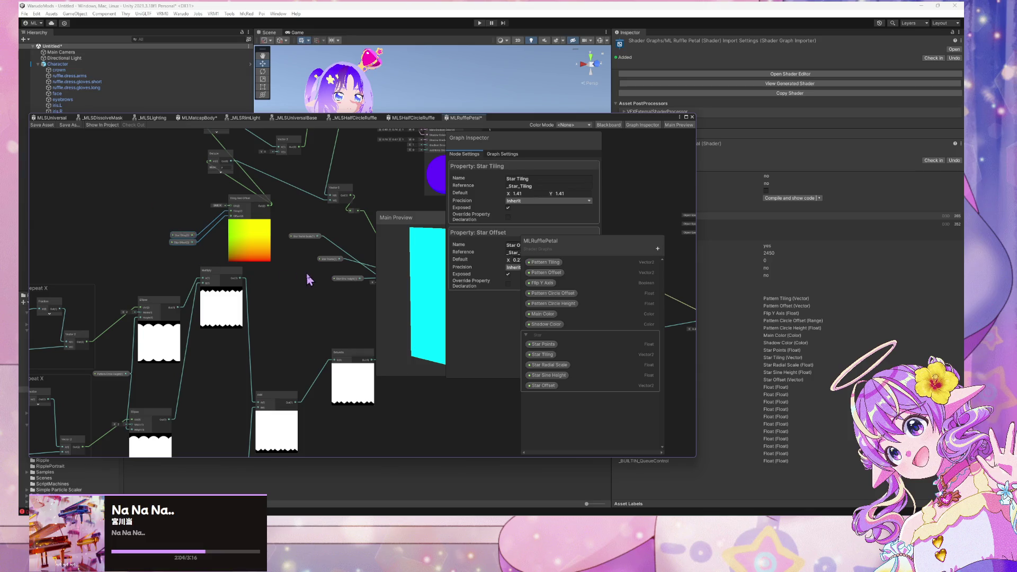
drag(310, 280, 275, 331)
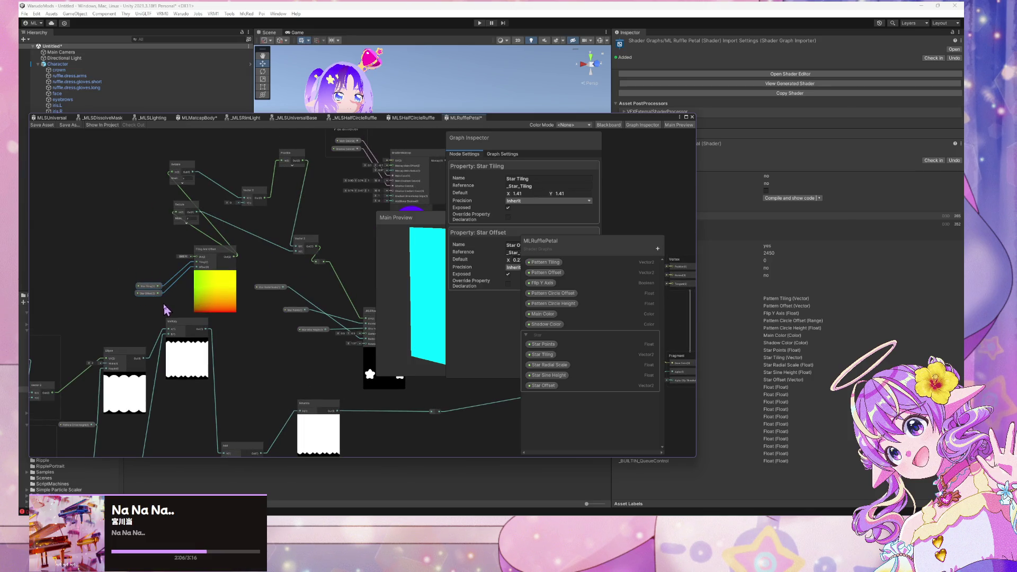
key(ctrl+g)
text(Star)
text(meter)
key(Return)
Group Star Points, Star Radial Scale and Star Sine Height under the title Parameters.
mouse_move(317, 330)
mouse_down()
mouse_move(284, 327)
mouse_move(290, 307)
mouse_move(279, 313)
mouse_move(271, 289)
mouse_move(291, 339)
mouse_move(259, 298)
mouse_up()
click(286, 315)
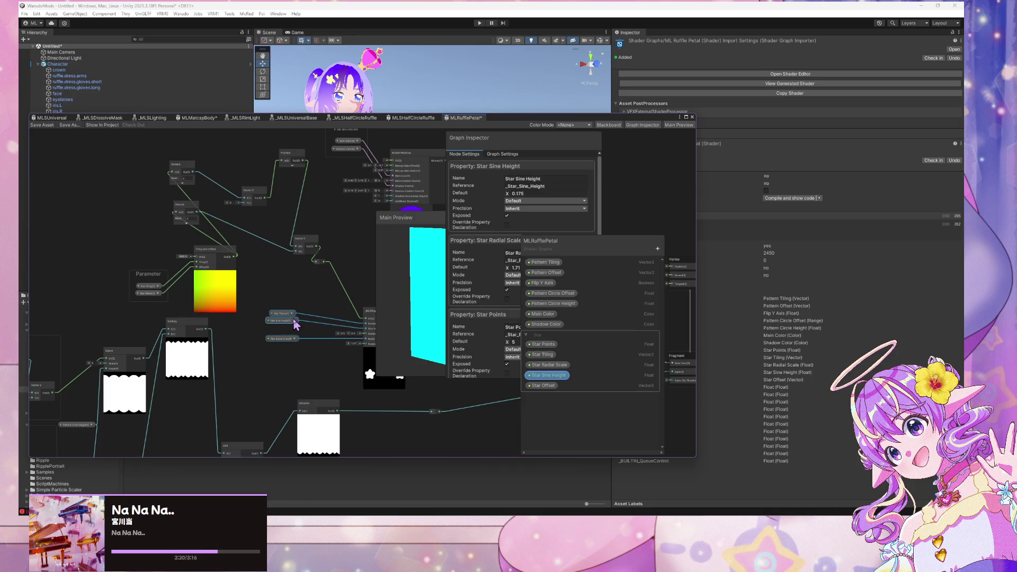
key(ctrl+g)
text(Pa)
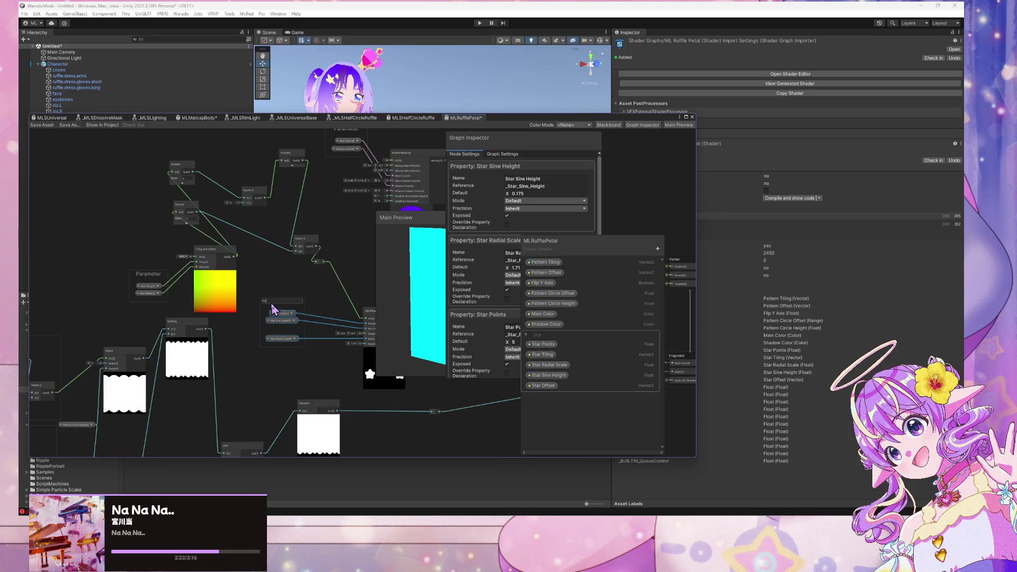
text(ra)
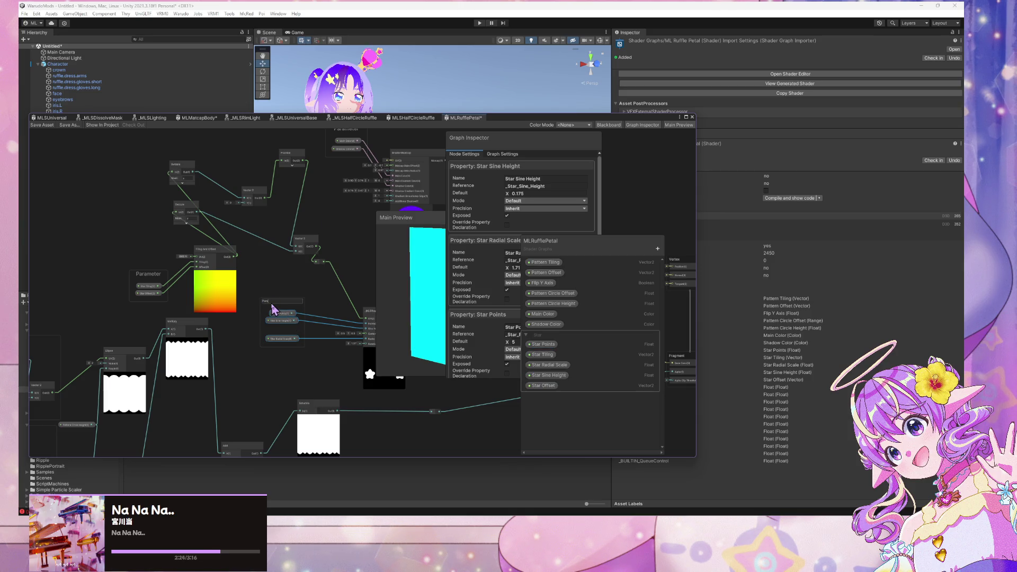
text(meters)
key(Return)
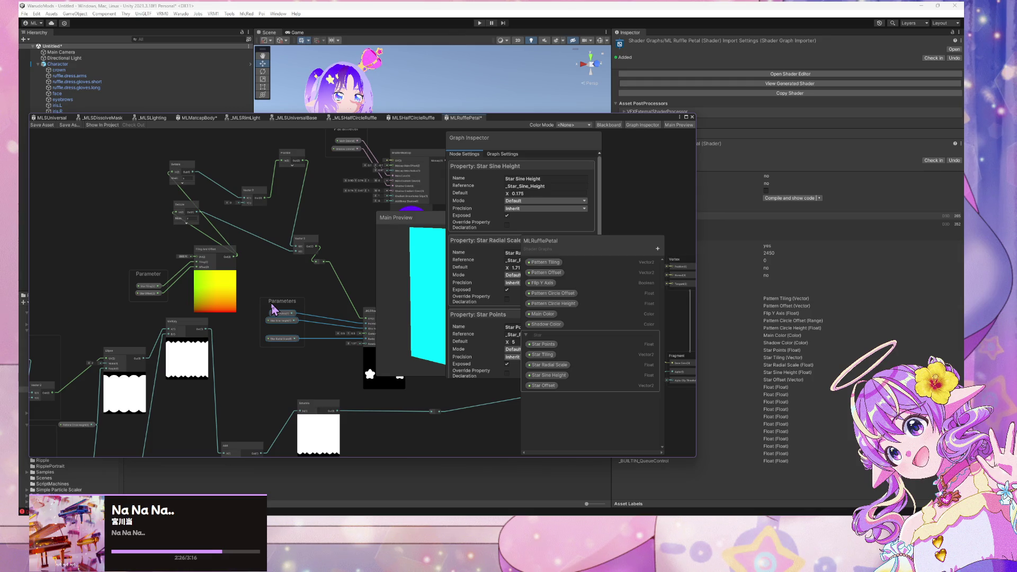
scroll(285, 279, down, 3)
scroll(162, 303, up, 3)
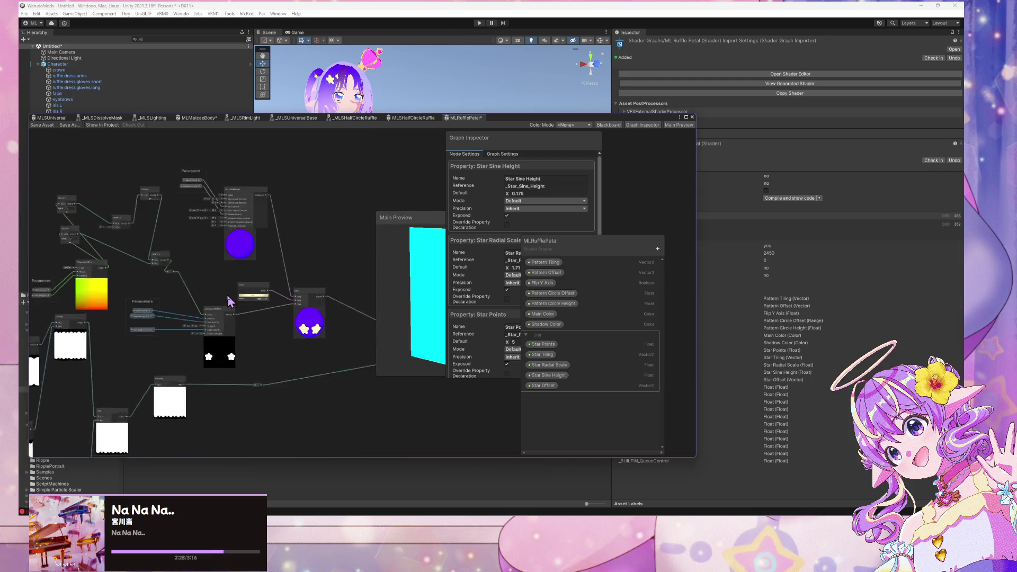
click(272, 286)
drag(136, 277, 363, 275)
scroll(340, 268, down, 5)
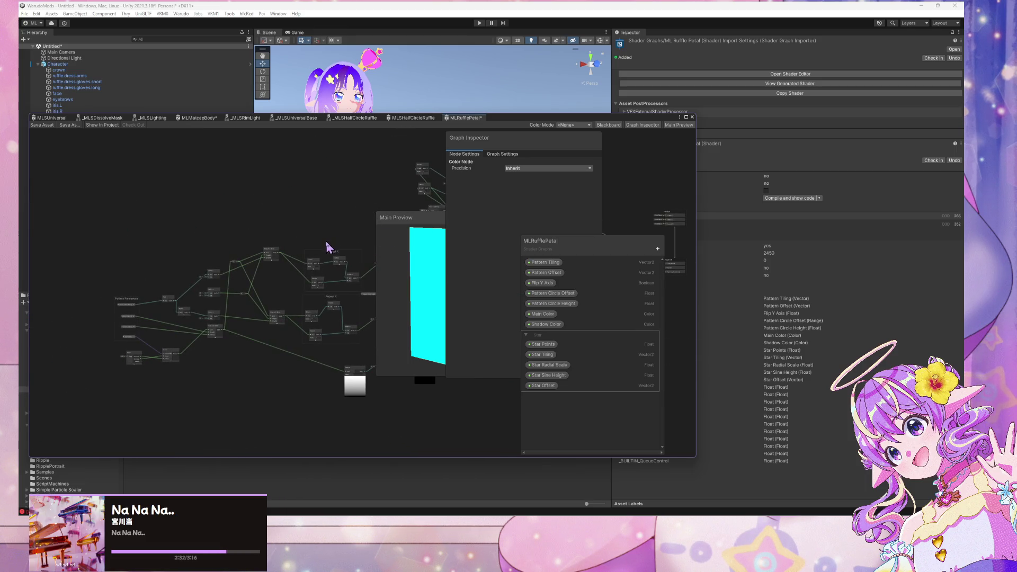
scroll(151, 277, up, 4)
scroll(152, 276, down, 2)
scroll(153, 276, up, 2)
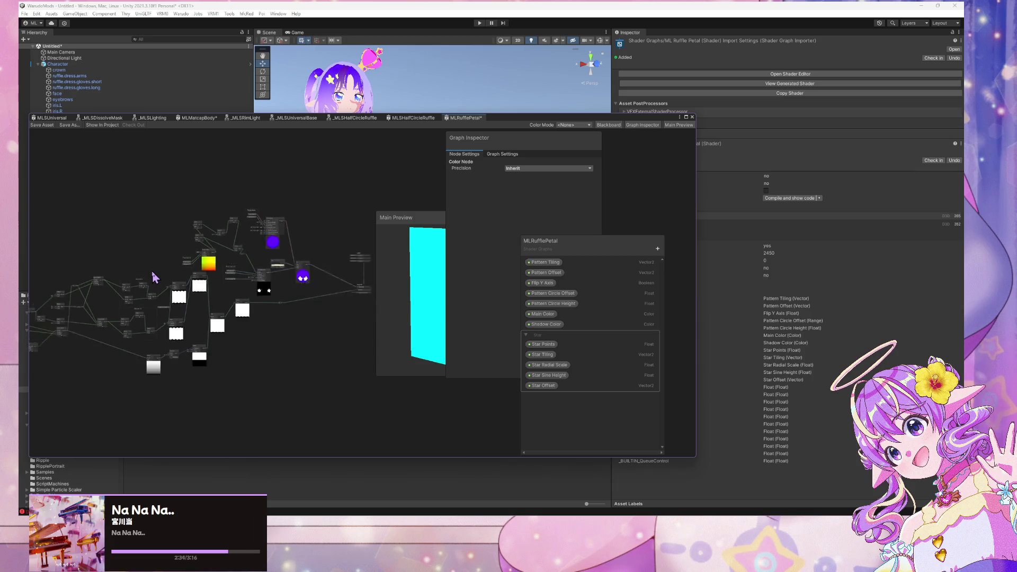
scroll(153, 276, down, 2)
scroll(153, 276, up, 2)
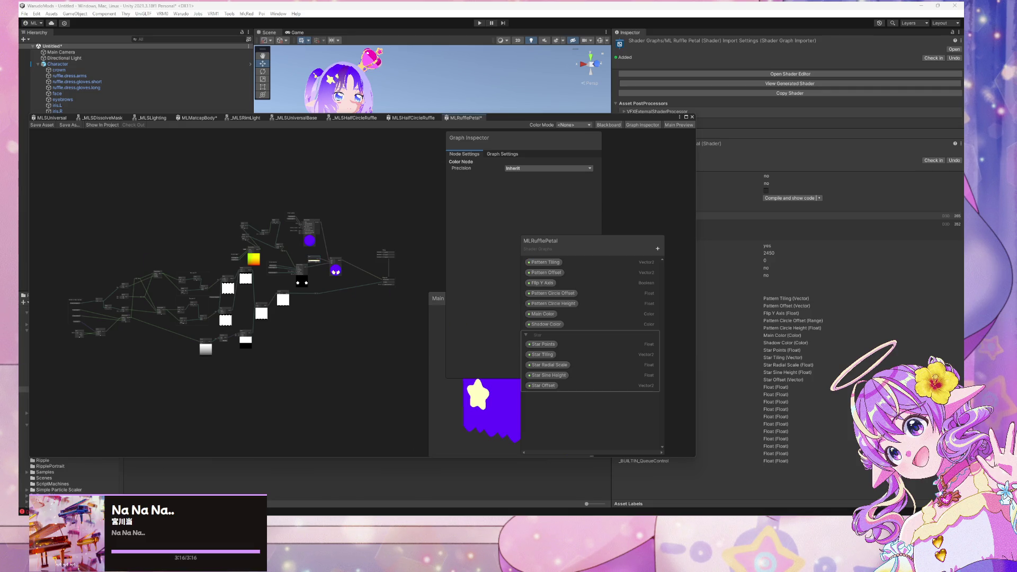
scroll(258, 346, up, 10)
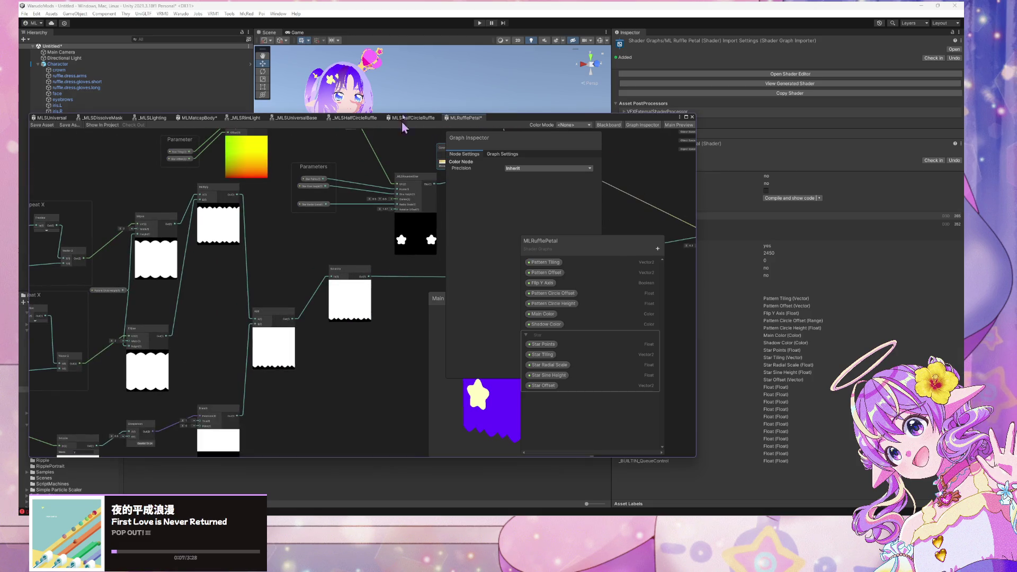
Move the graph window aside and flip between the _MLSDissolveMask and MLSUniversal graphs.
drag(561, 120, 725, 118)
scroll(477, 277, down, 8)
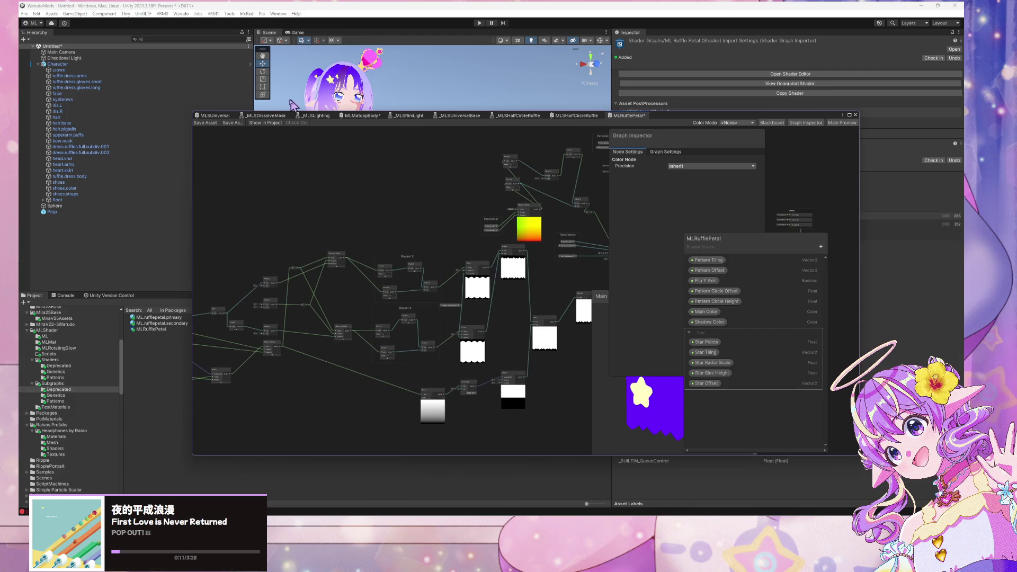
click(262, 117)
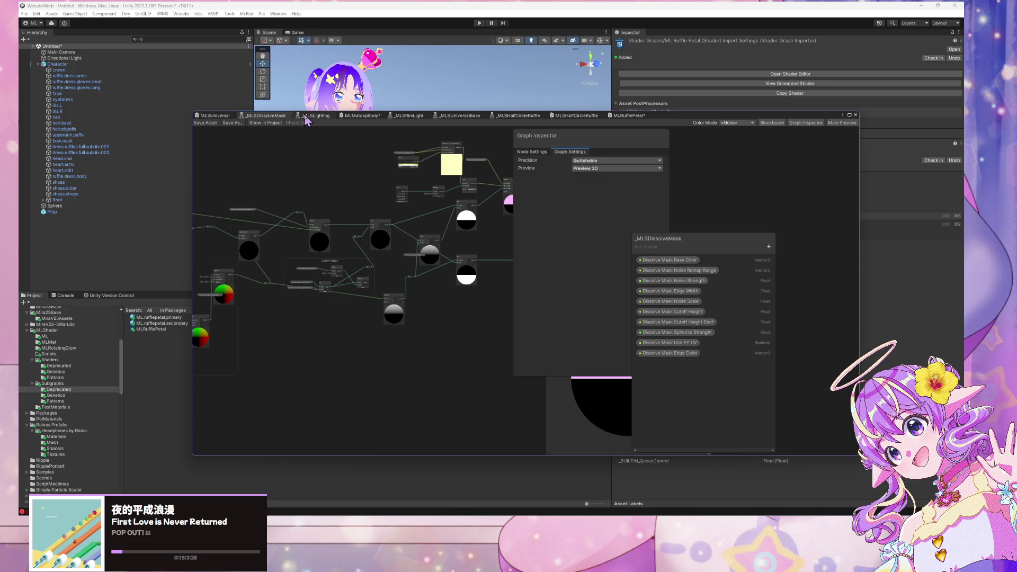
click(214, 117)
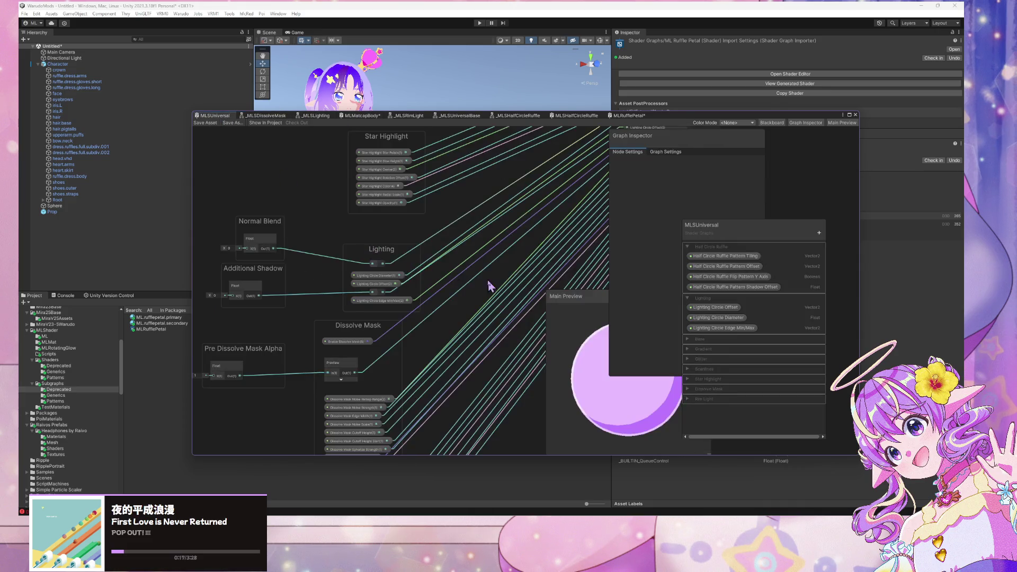
scroll(329, 272, up, 3)
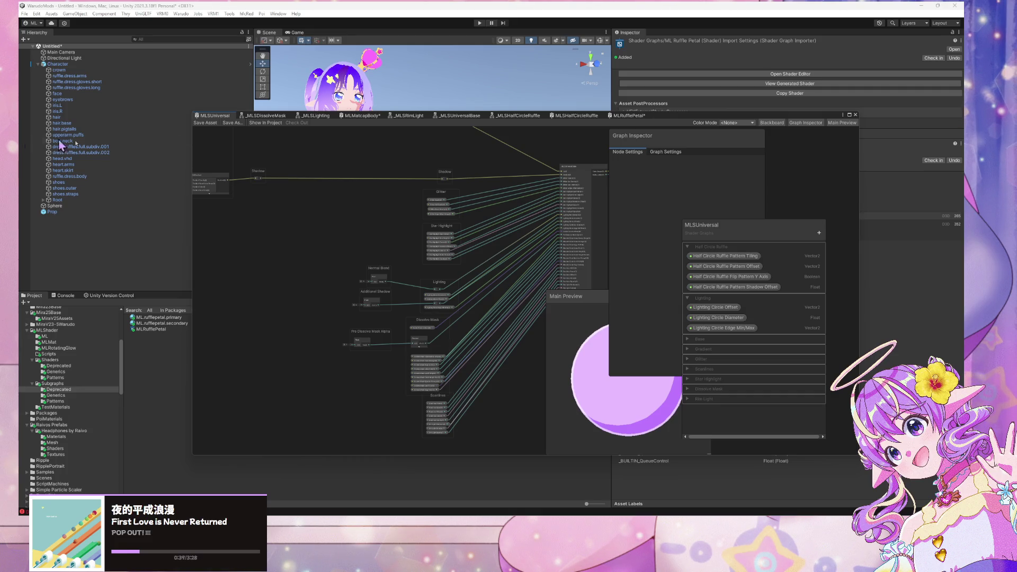
scroll(412, 286, up, 3)
Rearrange the Additional Shadow, Normal Blend and Pre Dissolve Mask Alpha nodes, then save MLSUniversal.
drag(369, 264, 353, 260)
drag(361, 297, 350, 301)
drag(352, 359, 352, 349)
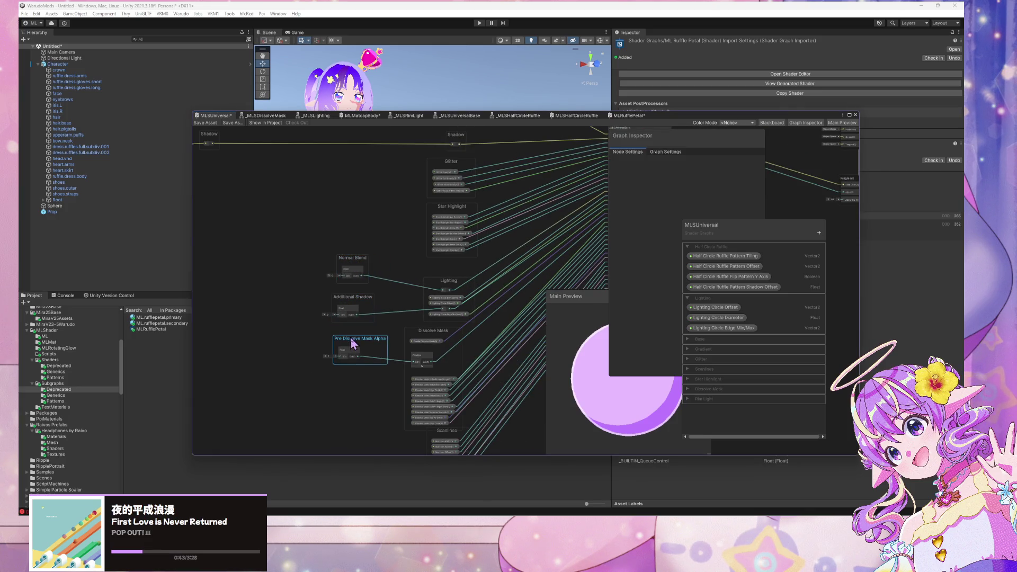
drag(352, 265, 347, 266)
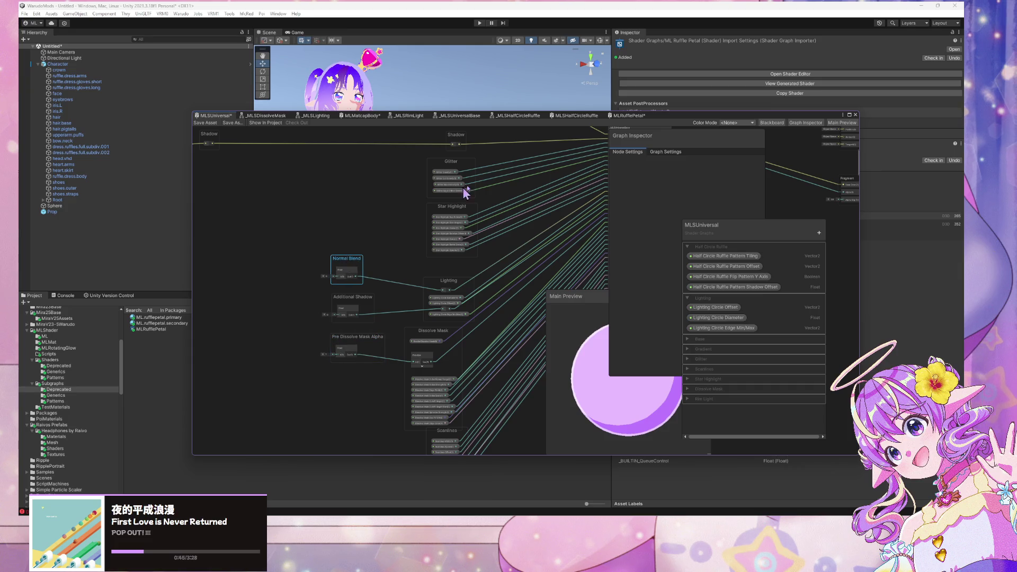
click(367, 179)
key(ctrl+s)
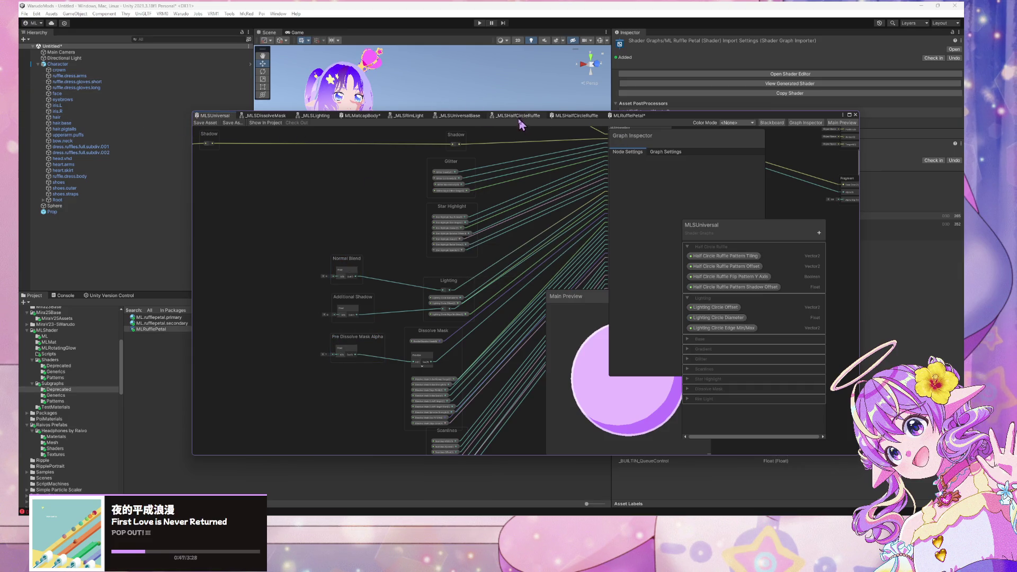
Survey the MLSHalfCircleRuffle graph's Dissolve Mask, Scanlines, Star Highlight and Lit nodes.
click(584, 117)
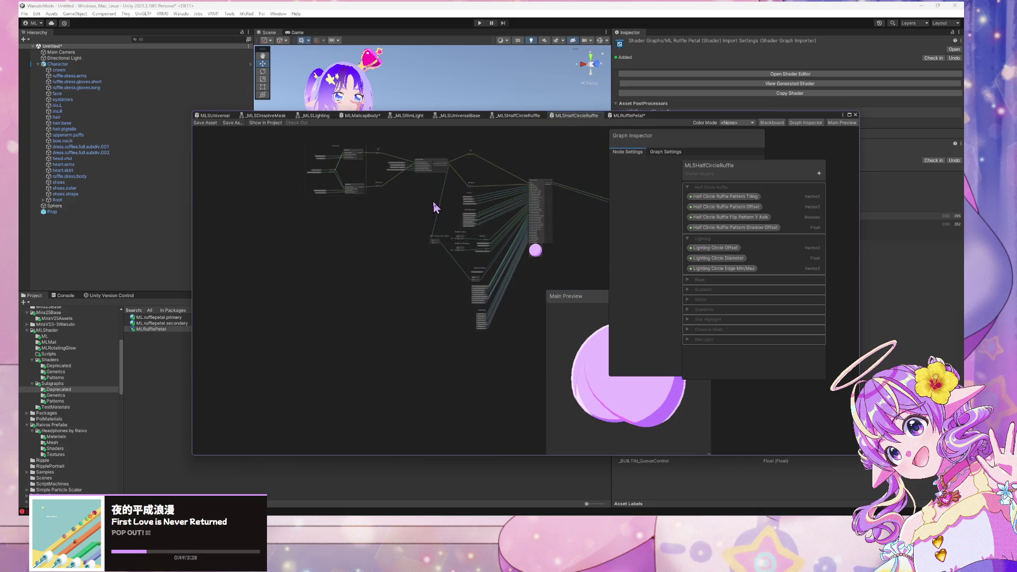
scroll(436, 208, up, 8)
scroll(432, 345, up, 2)
mouse_move(432, 346)
mouse_down()
mouse_move(413, 205)
mouse_move(366, 227)
mouse_up()
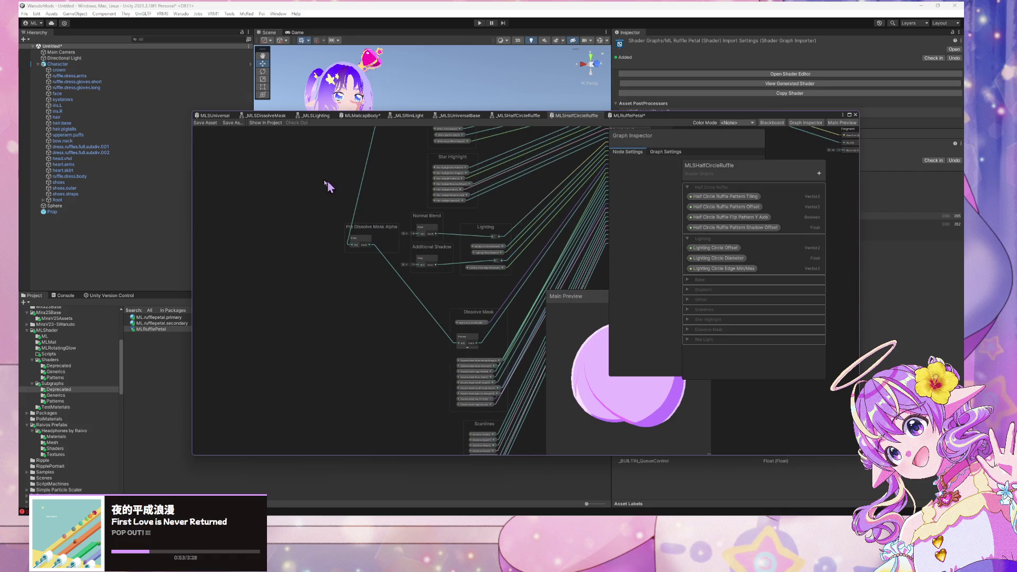
drag(332, 184, 378, 268)
mouse_move(535, 204)
mouse_down()
mouse_move(504, 223)
mouse_move(495, 259)
mouse_up()
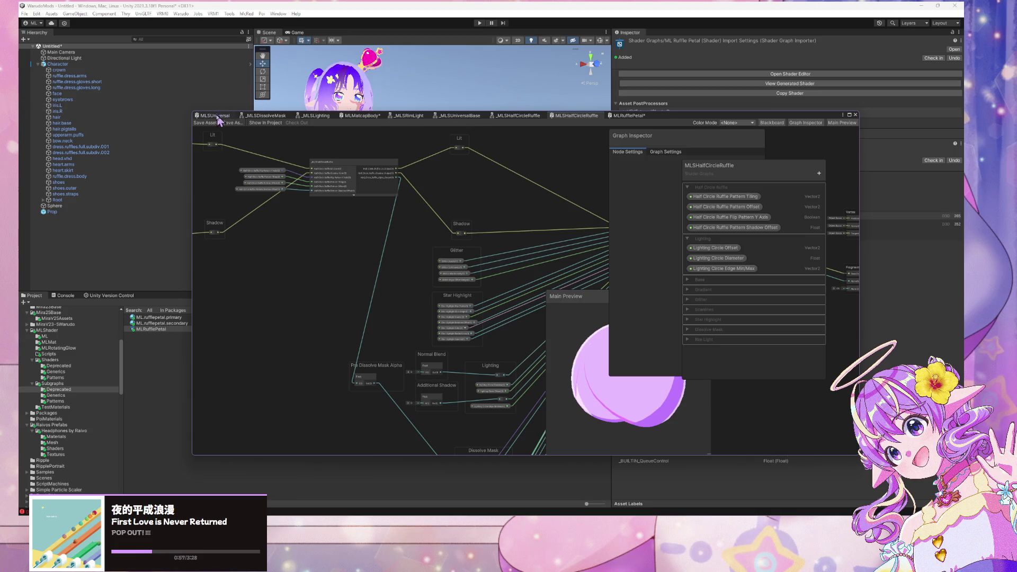
Open the MLRufflePetal graph and zoom out over its Parameters and star nodes.
click(632, 116)
scroll(457, 226, up, 3)
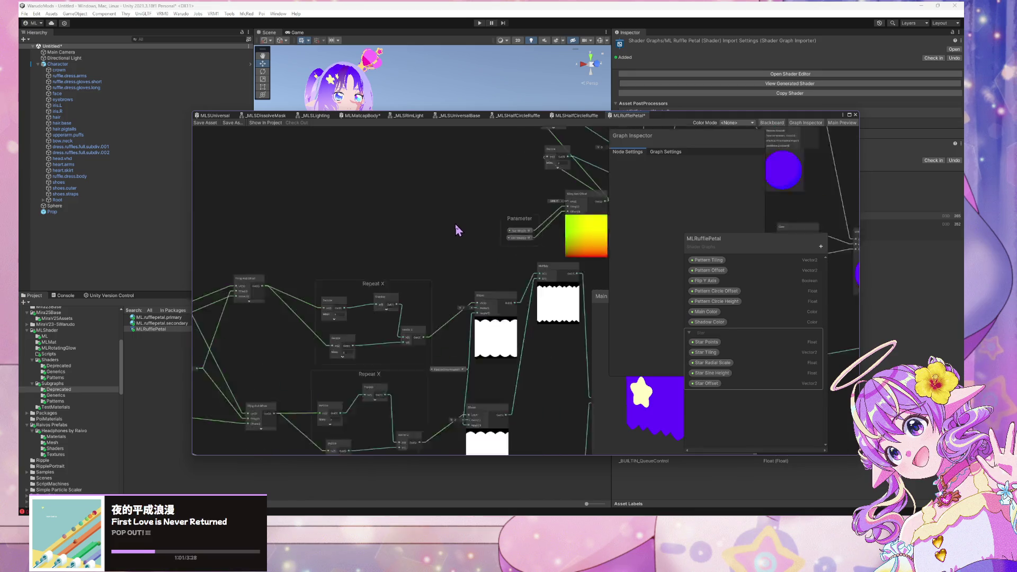
scroll(513, 193, up, 5)
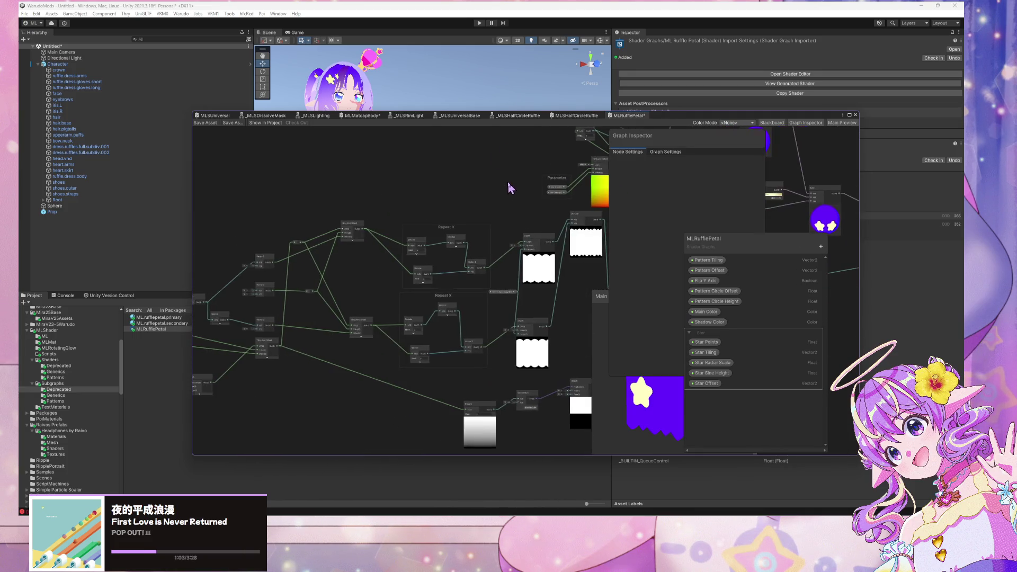
drag(514, 195, 210, 165)
scroll(377, 222, down, 10)
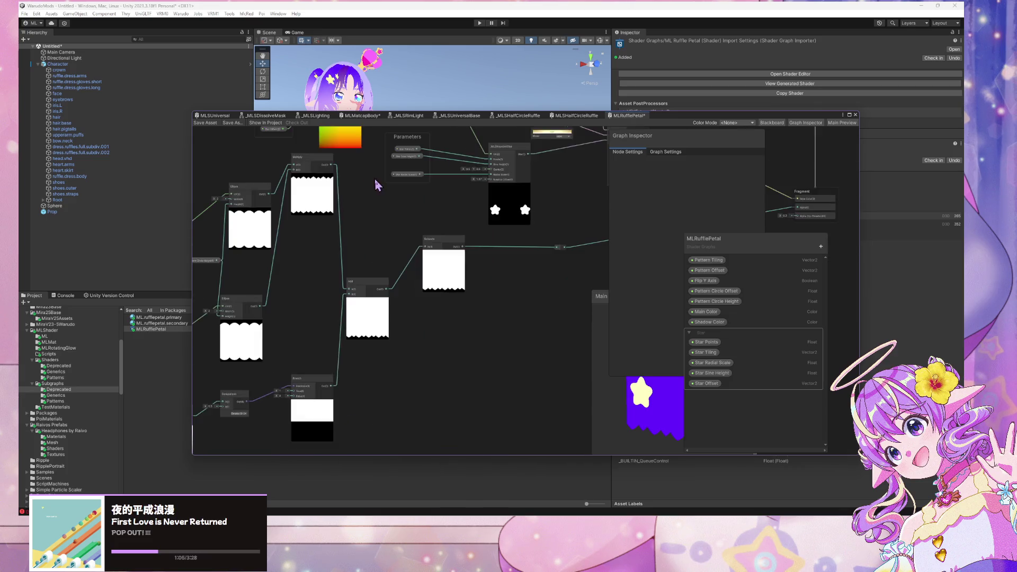
scroll(355, 267, up, 3)
scroll(355, 267, down, 3)
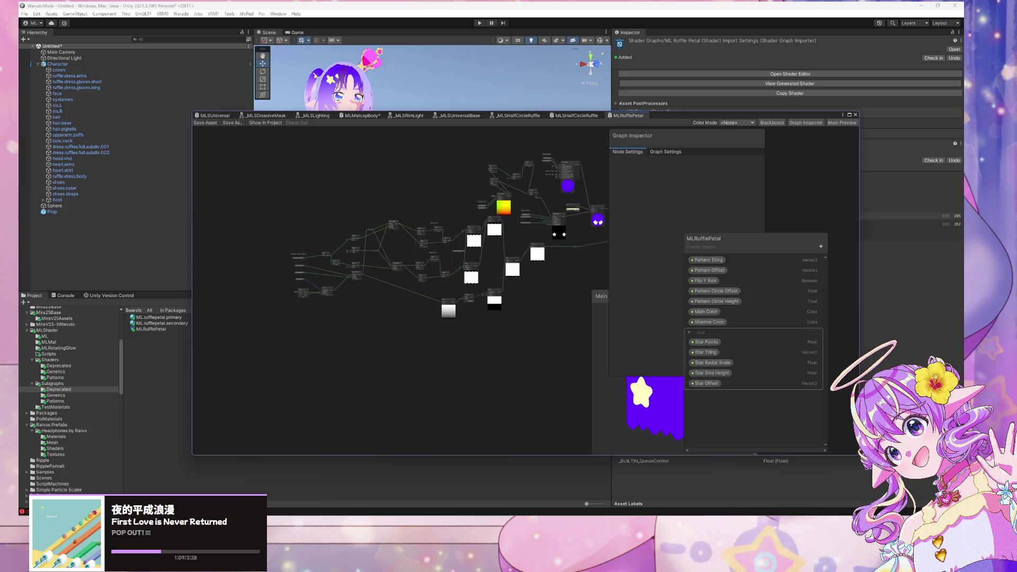
key(alt+Tab)
Commit MLSUniversal.shadergraph as 'Pre-Refactor Star Petal Pattern' to refactor-020626.
text(P)
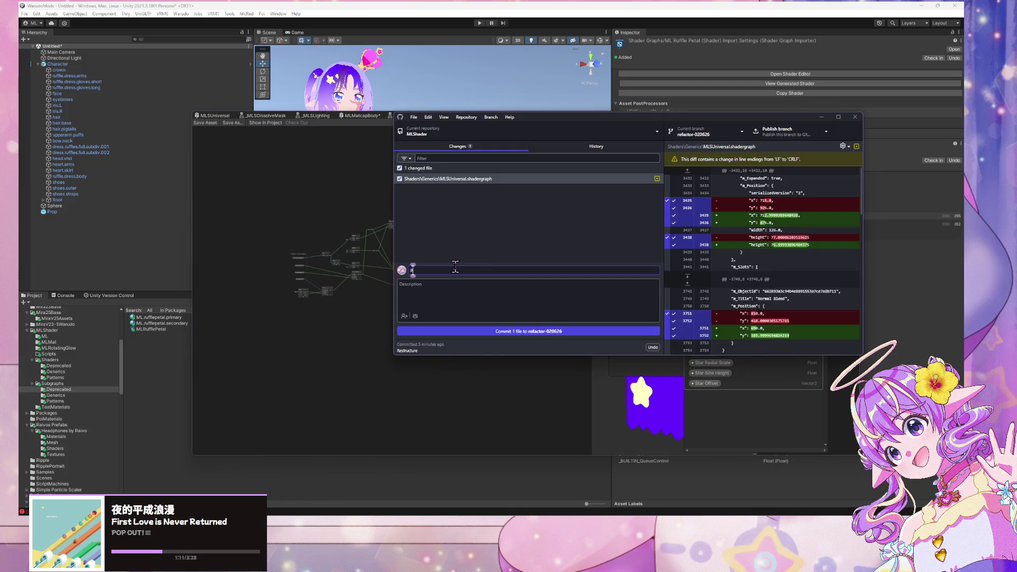
text(refactor Star P)
text(et)
text( S)
click(480, 333)
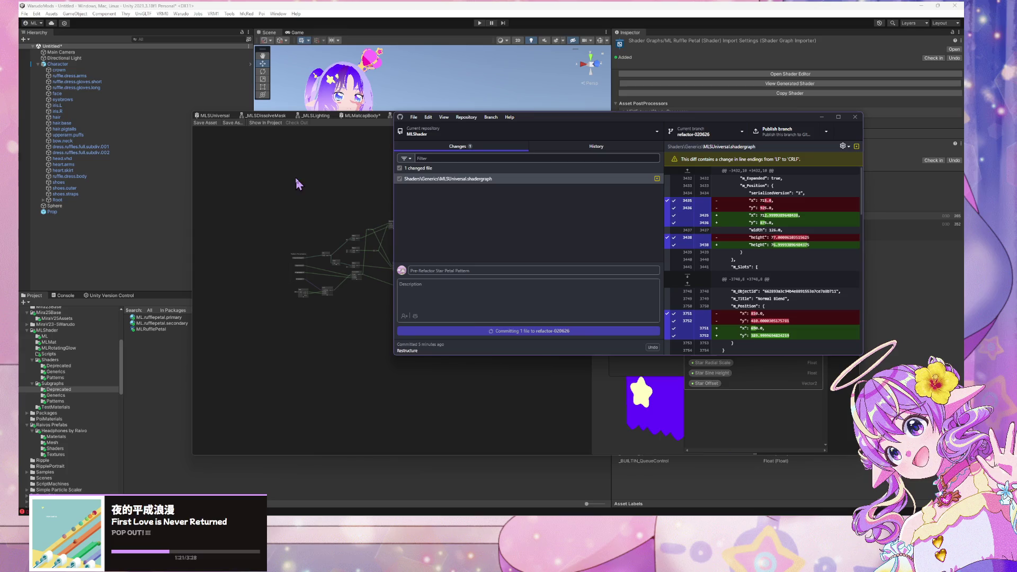
drag(537, 120, 722, 109)
click(408, 354)
Select all the star petal pattern nodes and convert them to a sub-graph.
mouse_move(492, 230)
mouse_down()
mouse_move(394, 293)
mouse_move(474, 247)
mouse_move(438, 250)
mouse_up()
mouse_move(220, 132)
mouse_down()
mouse_move(246, 178)
mouse_move(569, 411)
mouse_move(576, 400)
mouse_up()
drag(576, 315, 535, 331)
right_click(523, 288)
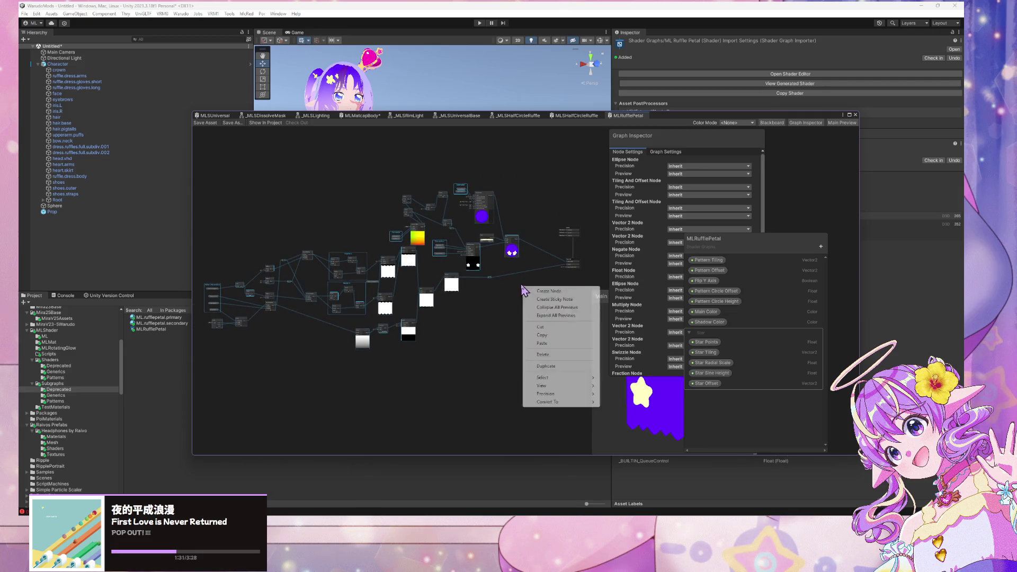
mouse_move(581, 403)
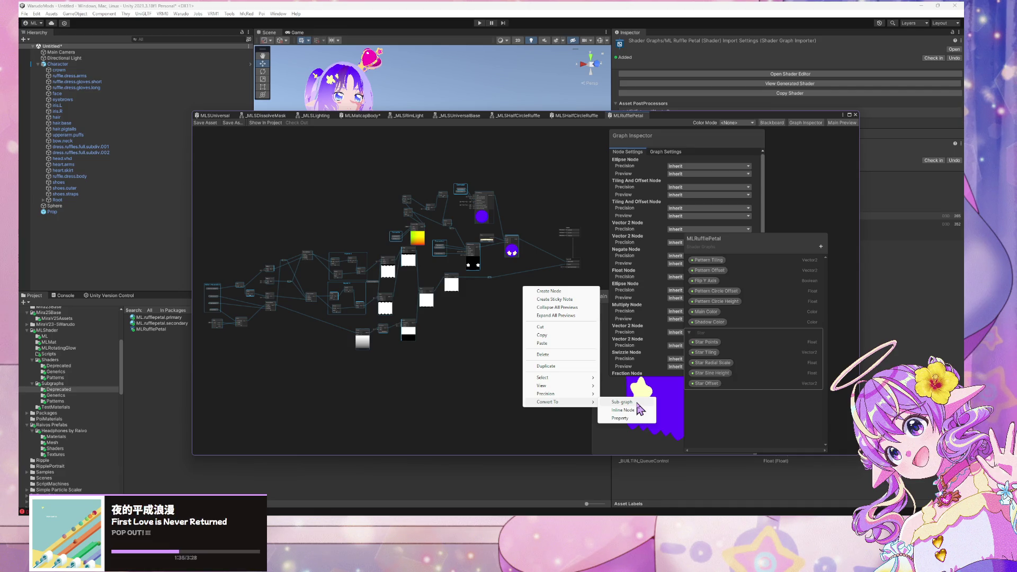
click(637, 403)
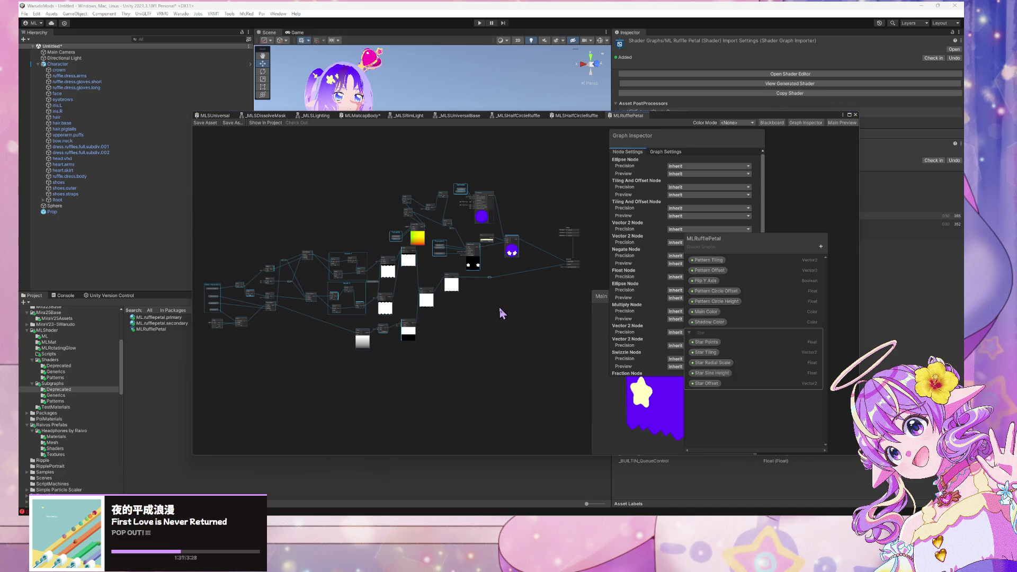
Save the new sub graph as _MLSStarPetalRuffle in the Subgraphs/Patterns folder.
double_click(438, 223)
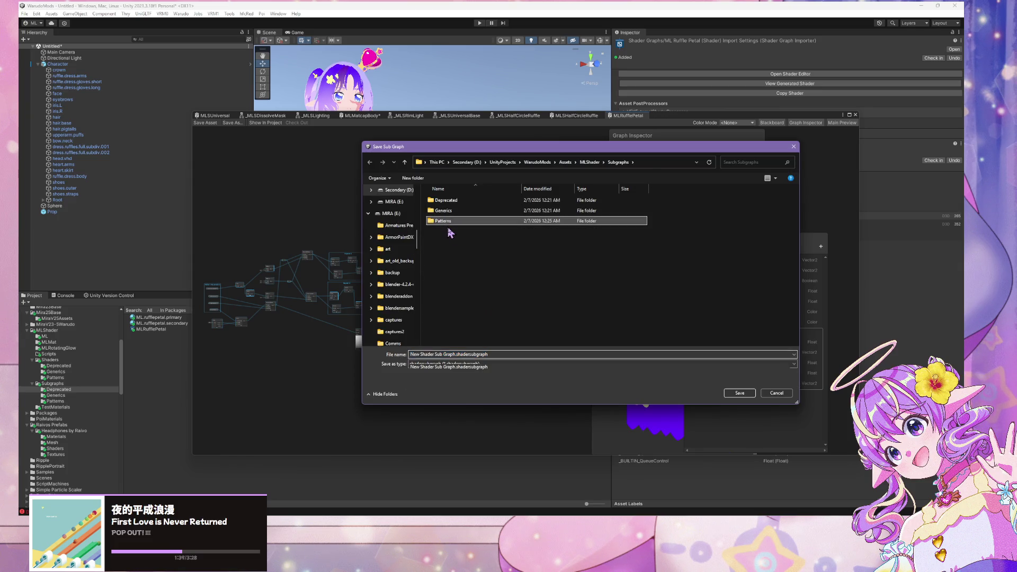
click(457, 366)
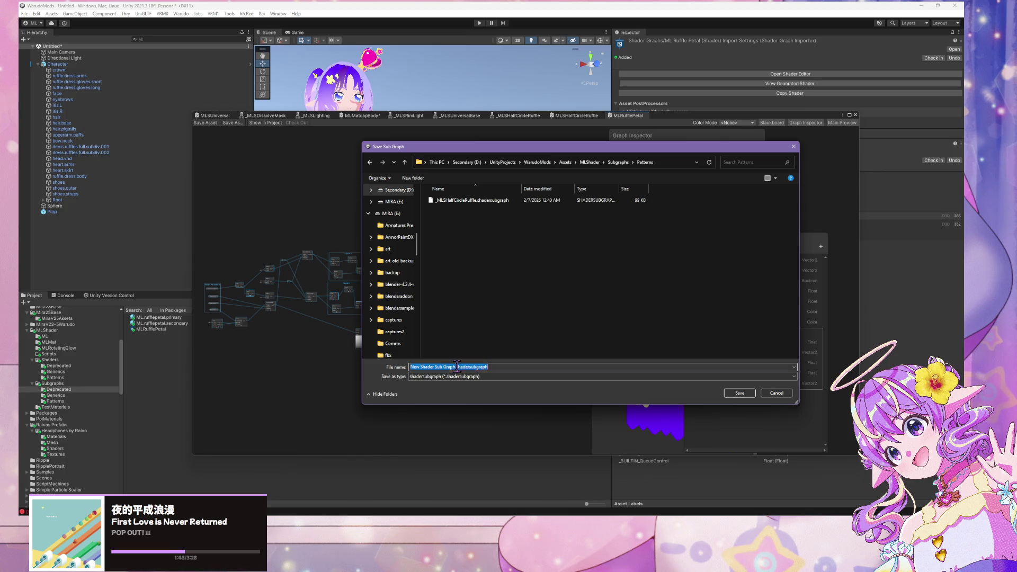
text(_MLSStar)
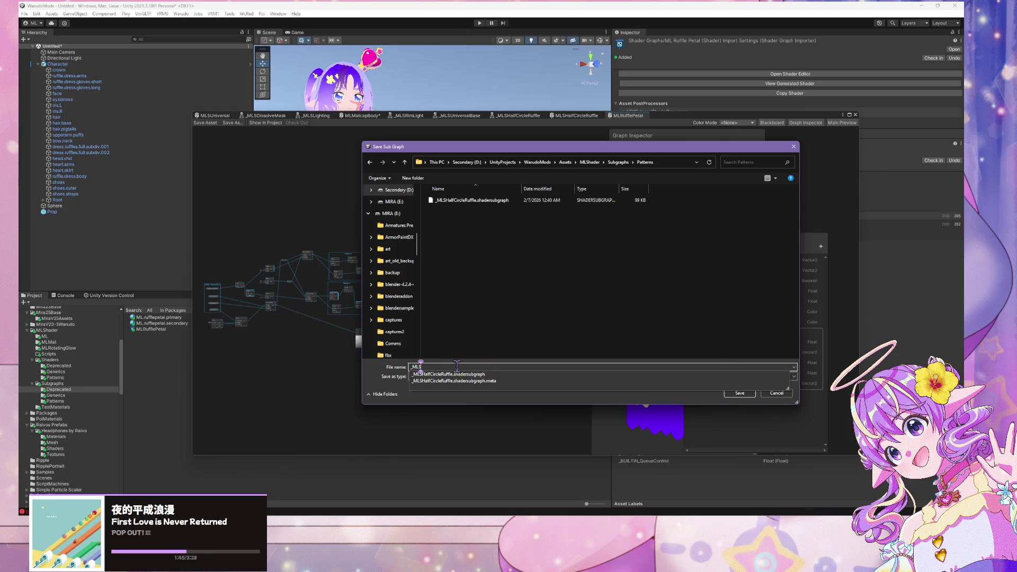
text(PetalRuffle)
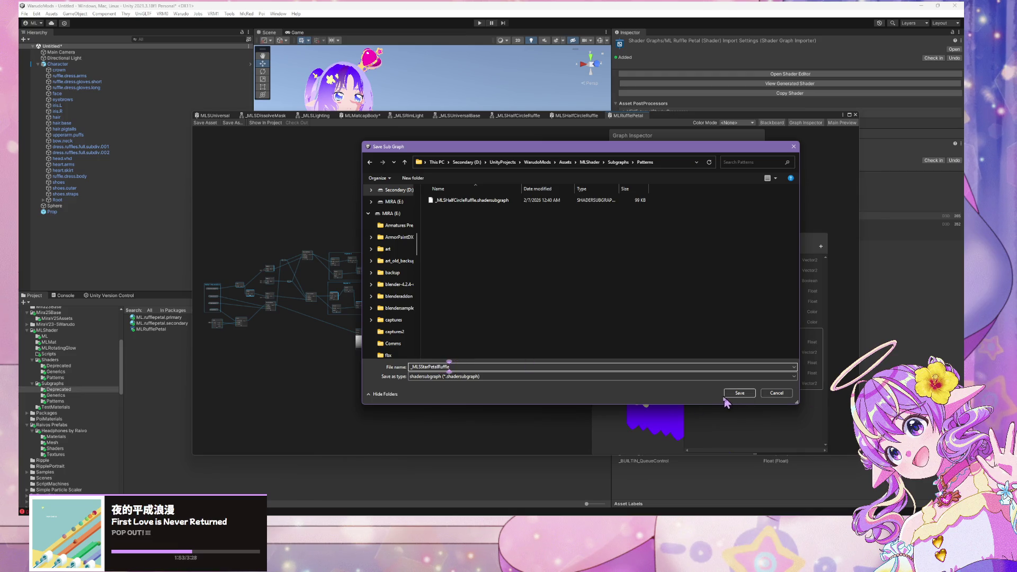
click(733, 394)
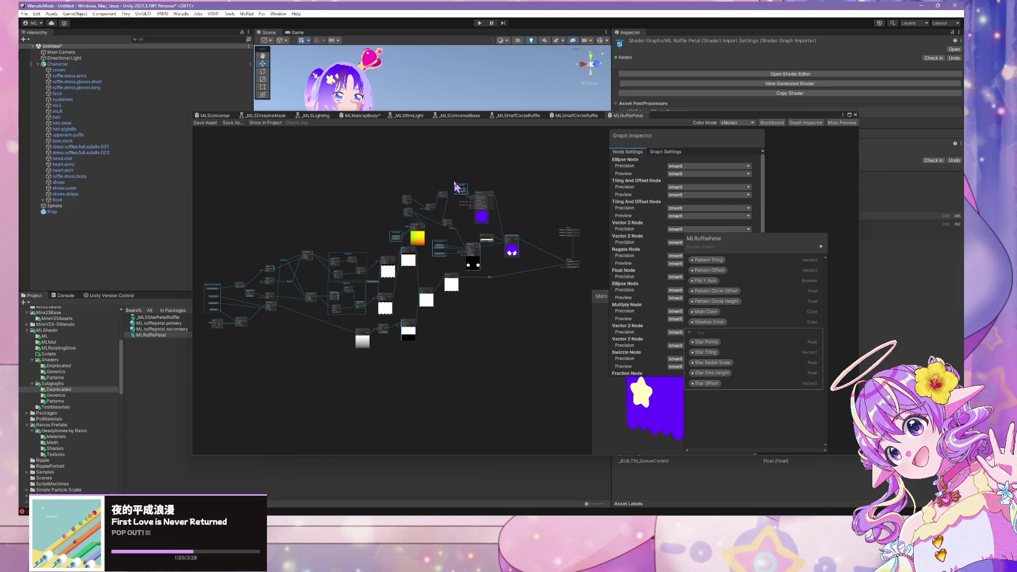
Rearrange the Pattern Parameters, star Parameters and color groups, and delete the empty Repeat X groups.
scroll(370, 283, up, 5)
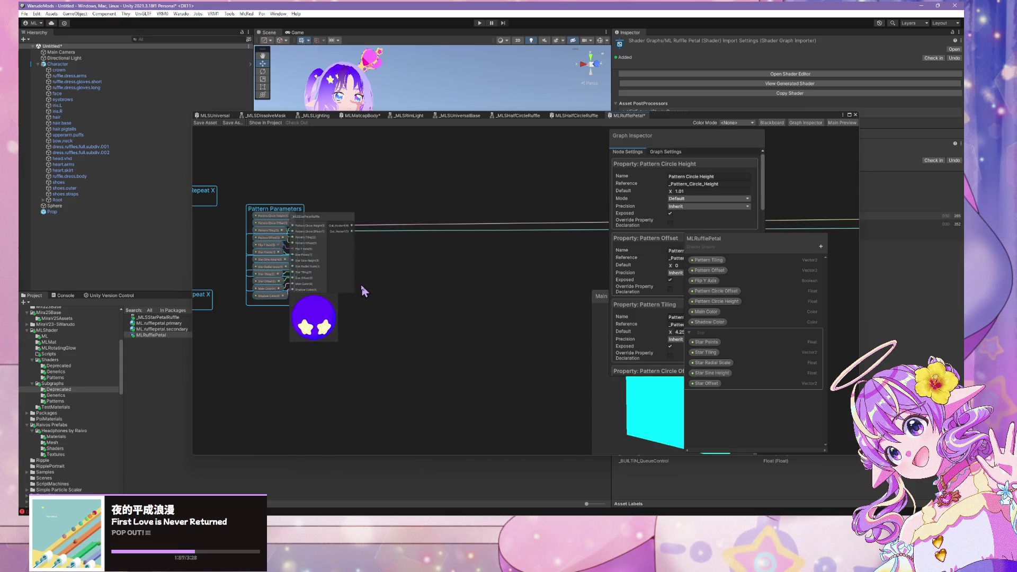
mouse_move(306, 211)
mouse_down()
mouse_move(431, 220)
mouse_move(424, 234)
mouse_move(453, 233)
mouse_up()
drag(257, 200, 281, 165)
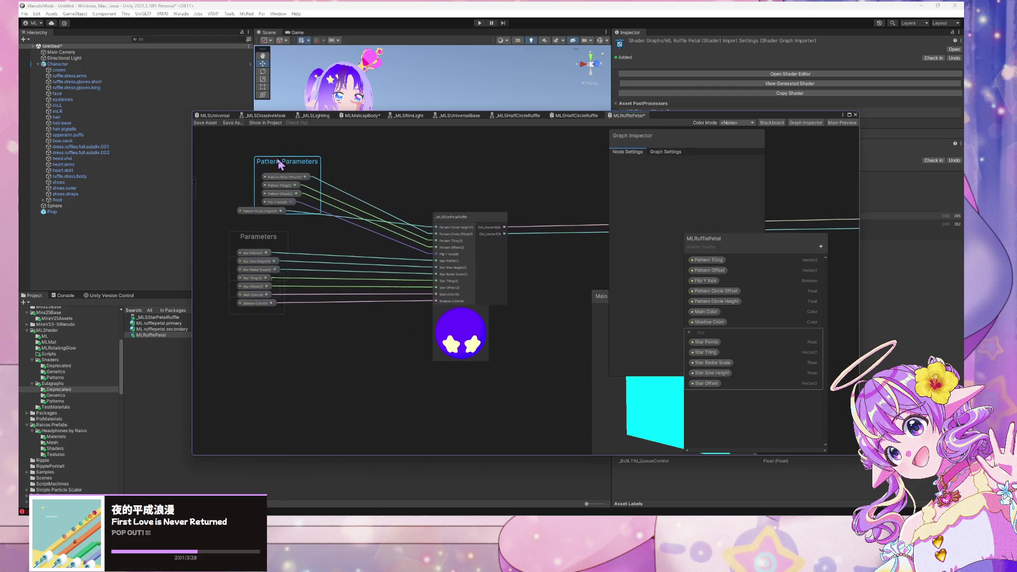
mouse_move(246, 212)
mouse_down()
mouse_move(331, 195)
mouse_move(328, 160)
mouse_move(273, 190)
mouse_up()
mouse_move(276, 295)
mouse_down()
mouse_move(287, 268)
mouse_move(309, 277)
mouse_up()
drag(273, 325, 329, 329)
click(232, 334)
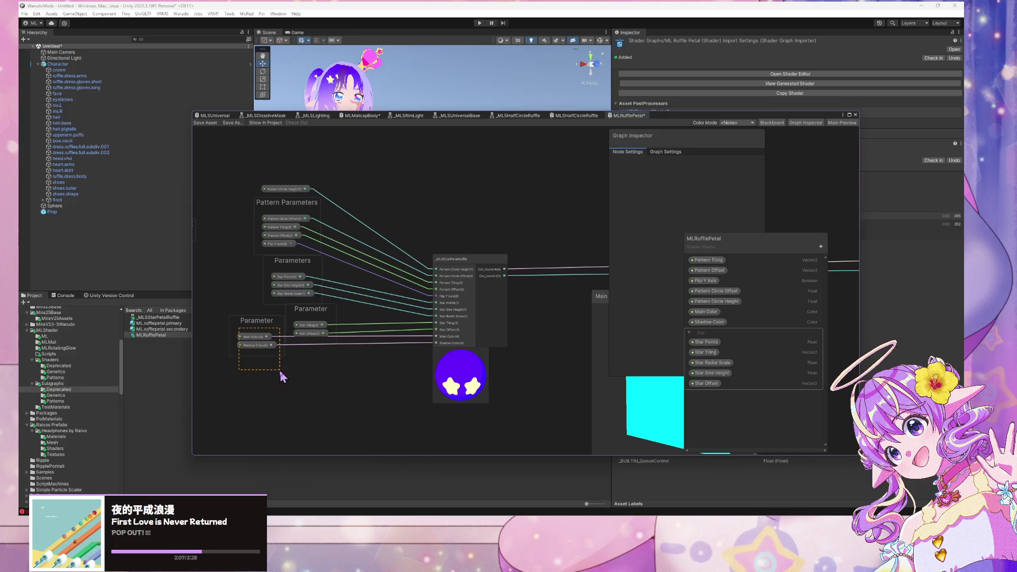
drag(254, 325, 310, 375)
drag(315, 312, 312, 331)
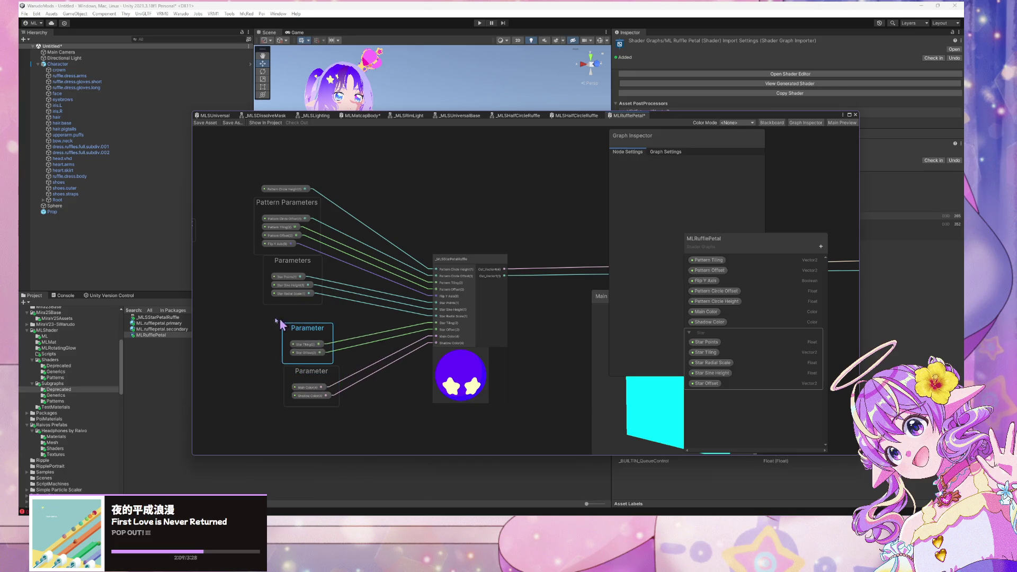
drag(239, 318, 403, 320)
drag(382, 377, 284, 192)
key(Delete)
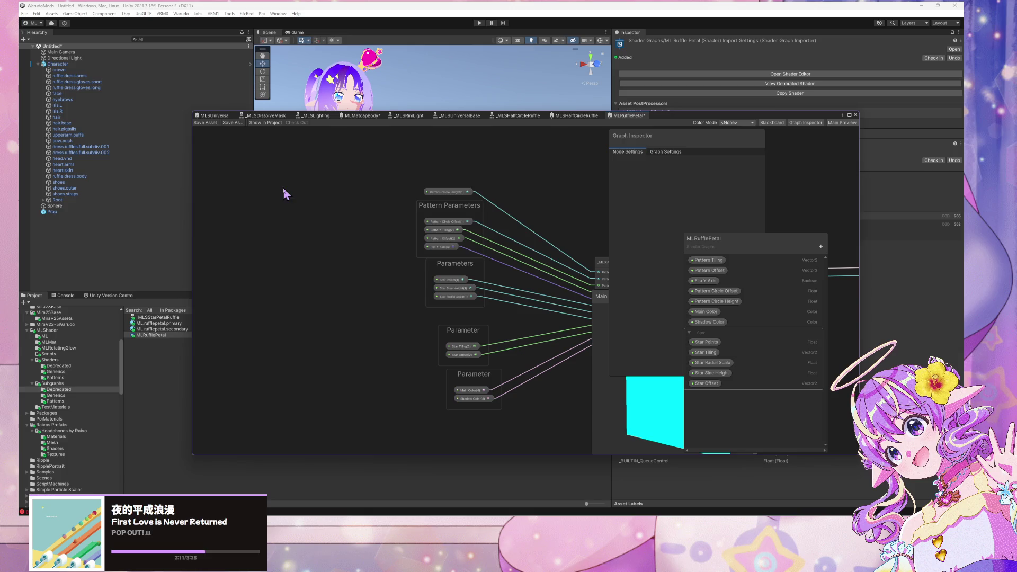
key(a)
Open the _MLSStarPetalRuffle sub graph and move Pattern Circle Height, Star Tiling and Star Offset up.
click(479, 266)
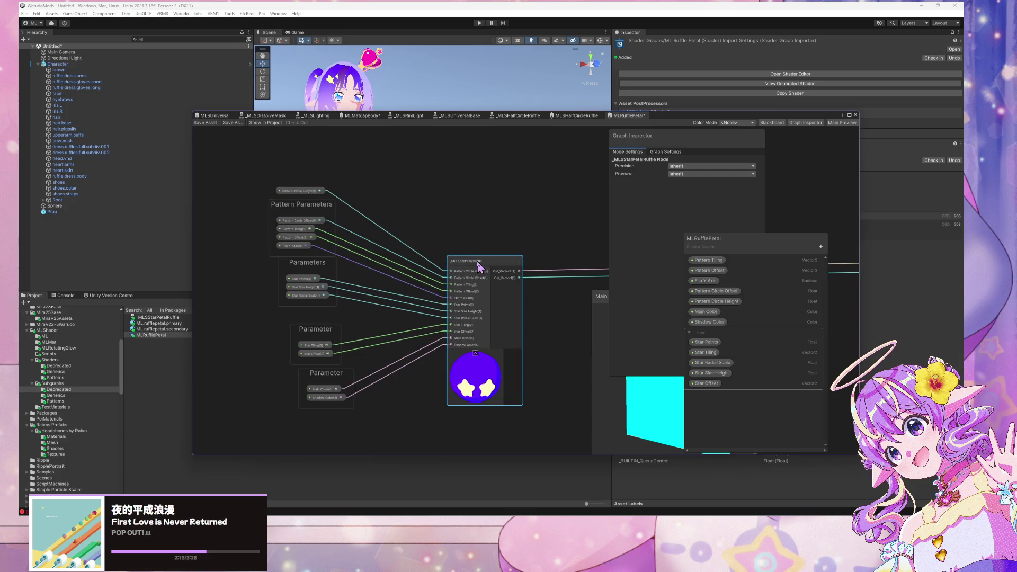
double_click(479, 266)
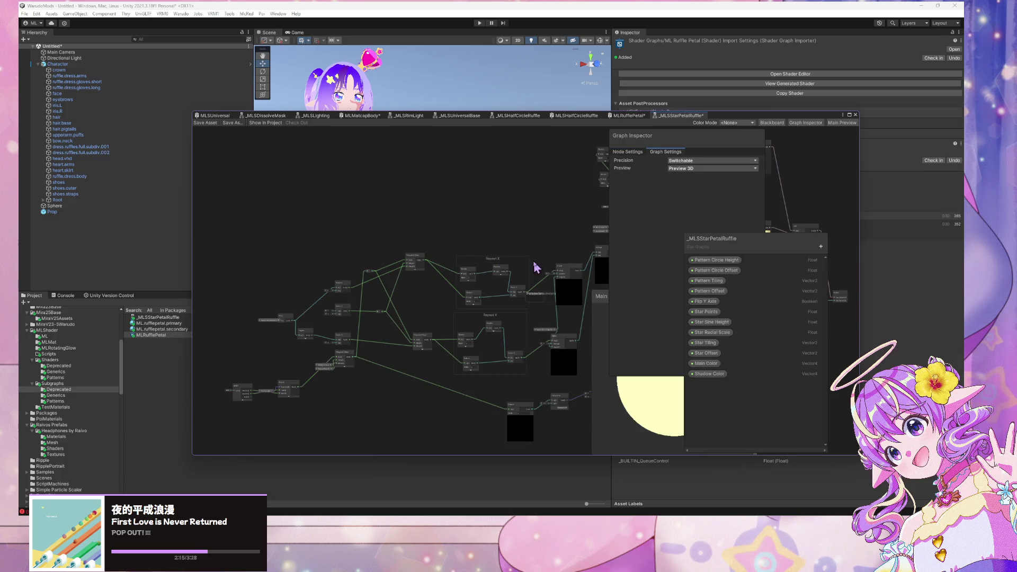
scroll(461, 313, up, 5)
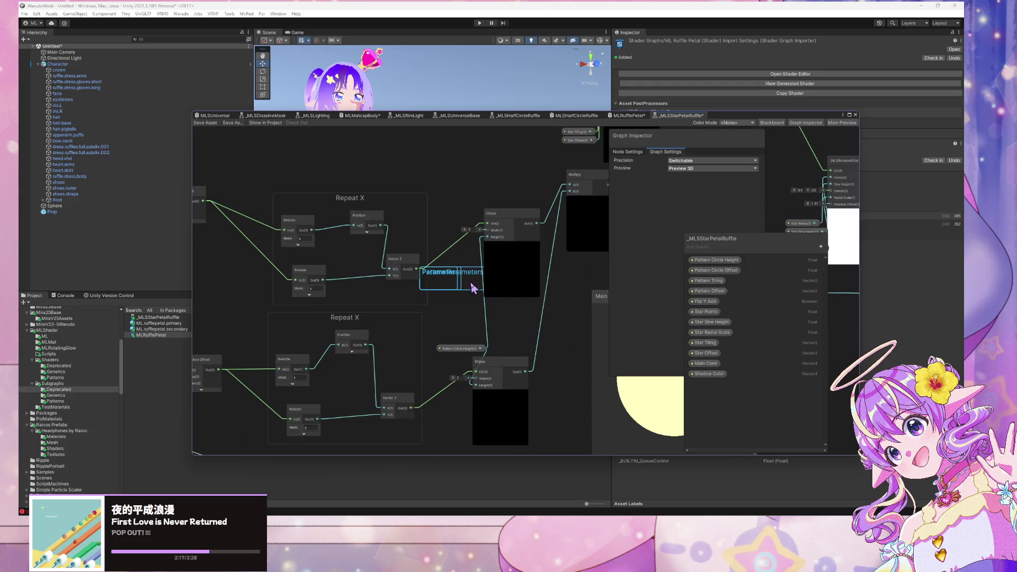
drag(459, 349, 454, 335)
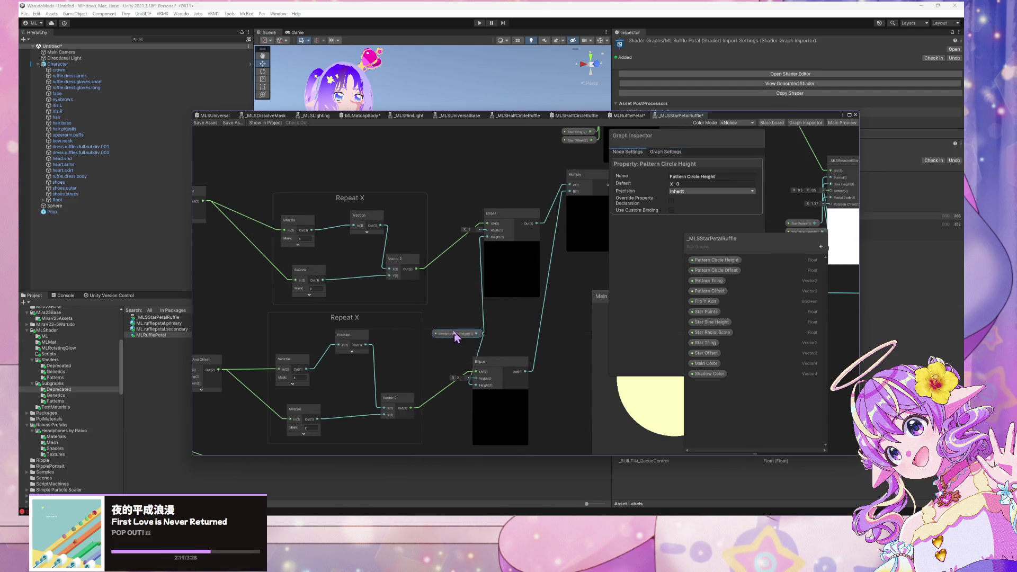
scroll(454, 335, down, 3)
drag(518, 200, 457, 267)
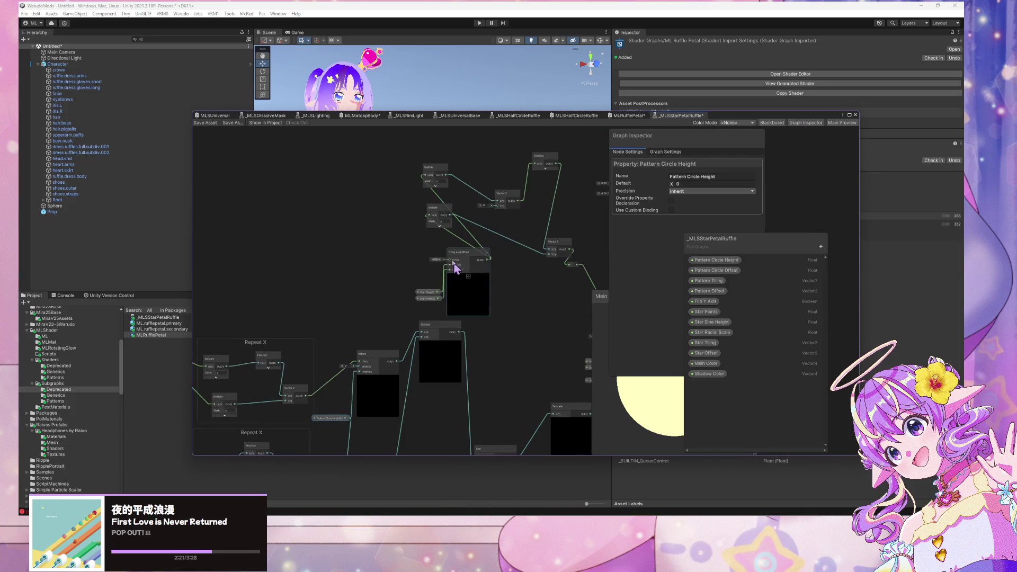
scroll(457, 268, up, 2)
drag(428, 342, 402, 299)
drag(418, 307, 371, 281)
mouse_move(393, 366)
mouse_down()
mouse_move(483, 287)
mouse_move(402, 221)
mouse_up()
scroll(445, 295, down, 2)
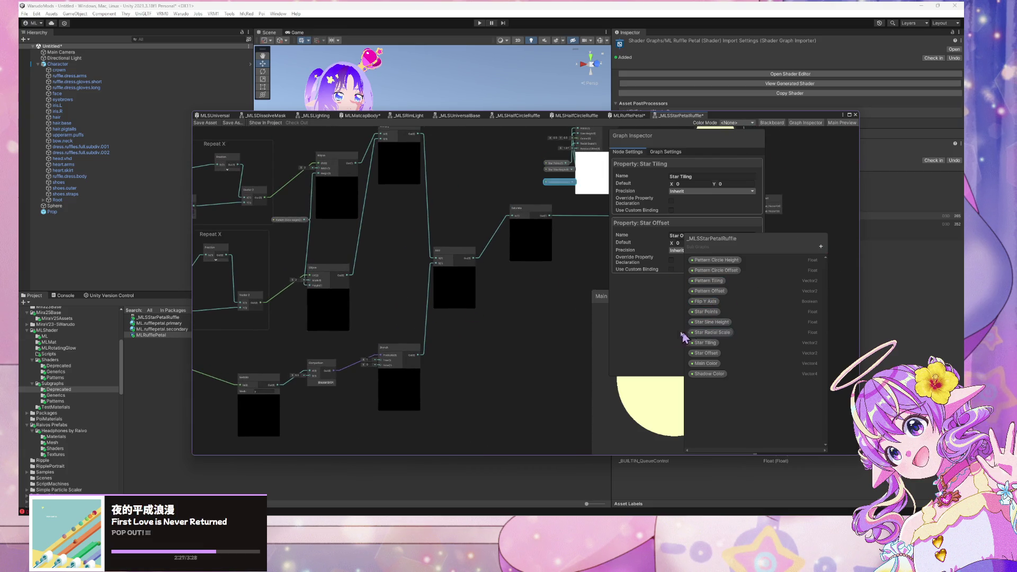
mouse_move(454, 268)
mouse_down()
mouse_move(392, 325)
mouse_move(470, 474)
mouse_up()
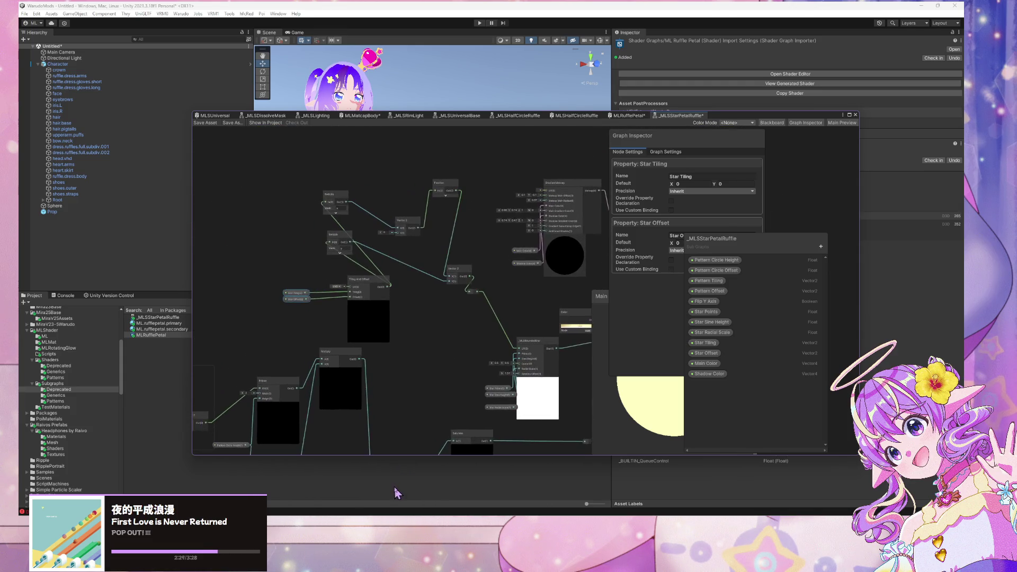
scroll(467, 254, down, 1)
Reposition the Output and Star Radial Scale nodes, then save the subgraph asset.
click(468, 252)
scroll(468, 250, up, 2)
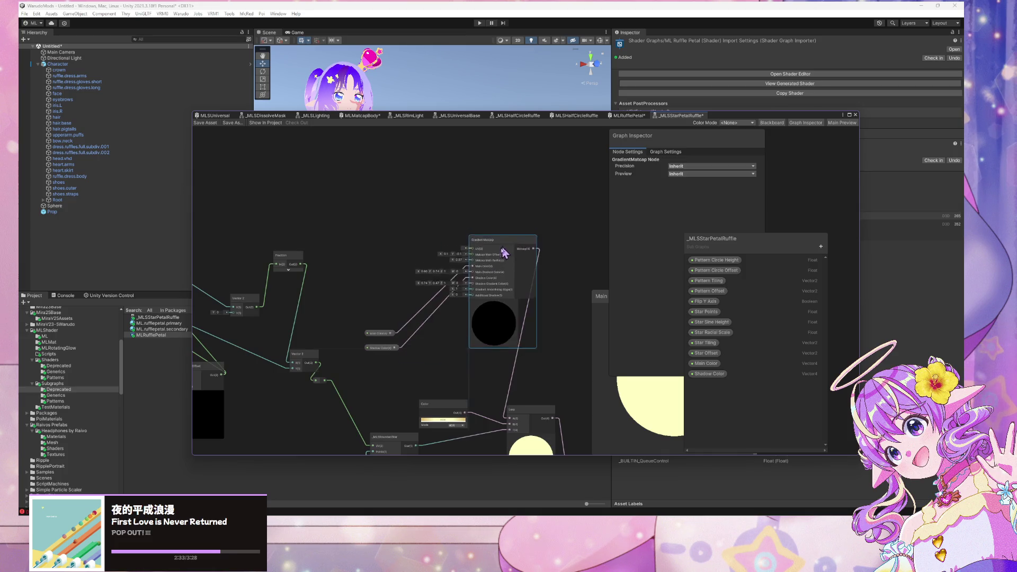
mouse_move(544, 258)
mouse_down()
mouse_move(295, 141)
mouse_move(522, 182)
mouse_move(508, 207)
mouse_move(575, 421)
mouse_up()
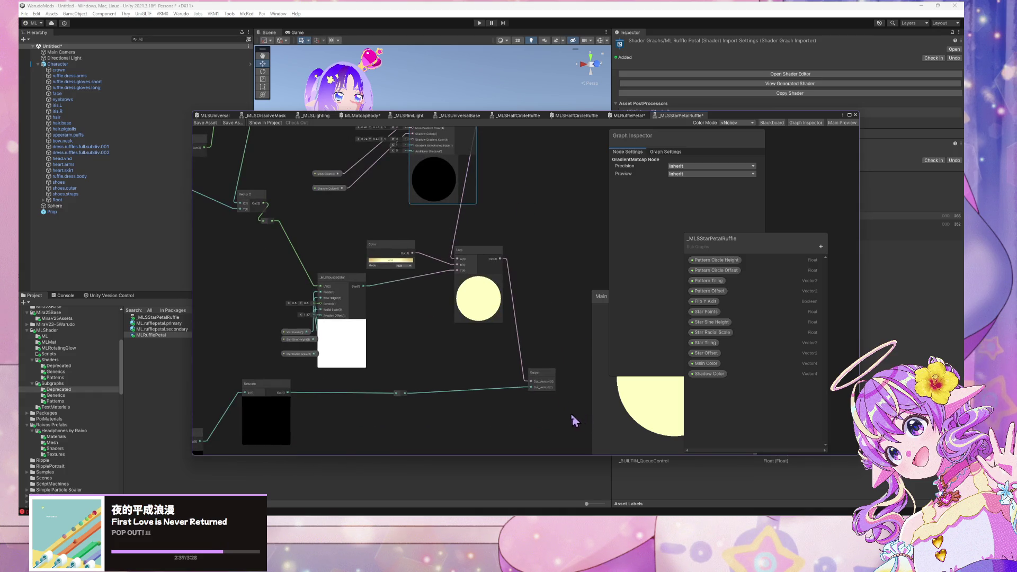
drag(541, 376, 582, 365)
drag(431, 424, 386, 381)
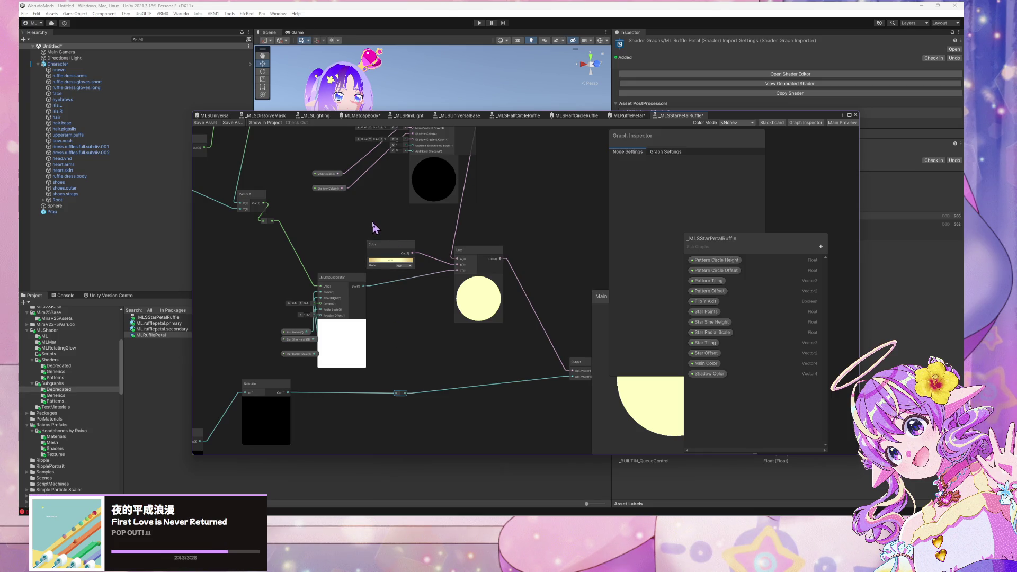
drag(298, 354, 290, 354)
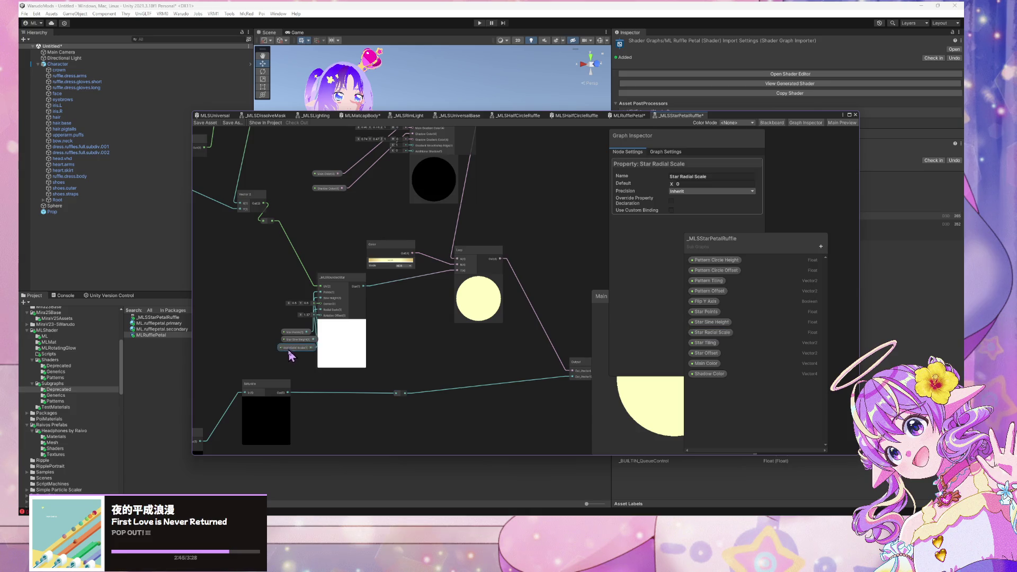
click(294, 332)
mouse_move(24, 298)
mouse_down()
mouse_move(470, 300)
mouse_move(504, 145)
mouse_up()
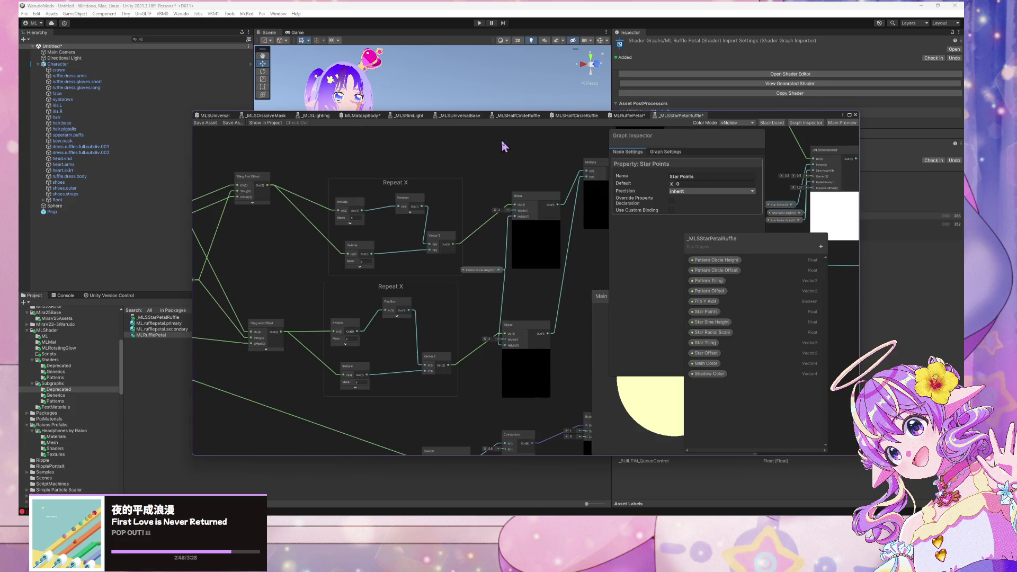
click(208, 123)
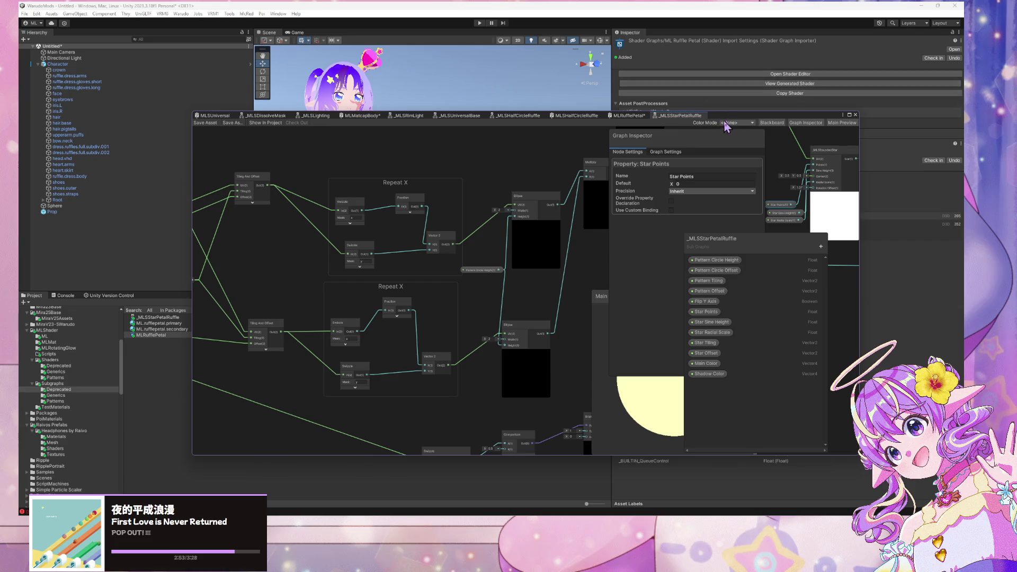
mouse_move(729, 117)
mouse_down()
mouse_move(812, 145)
mouse_move(808, 133)
mouse_up()
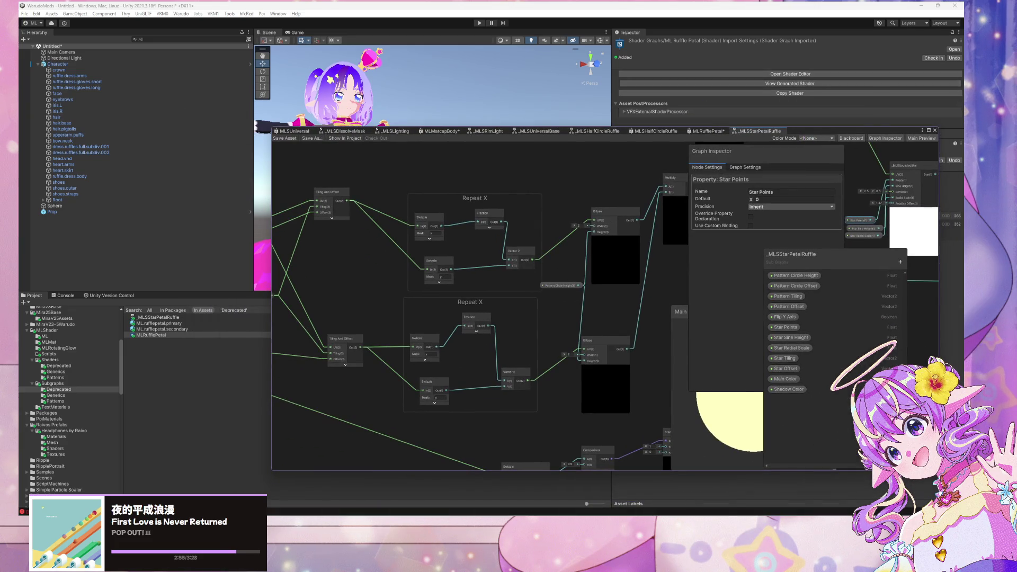
Switch to Warudo and bring up the avatar view and blueprint editor.
key(alt+Tab)
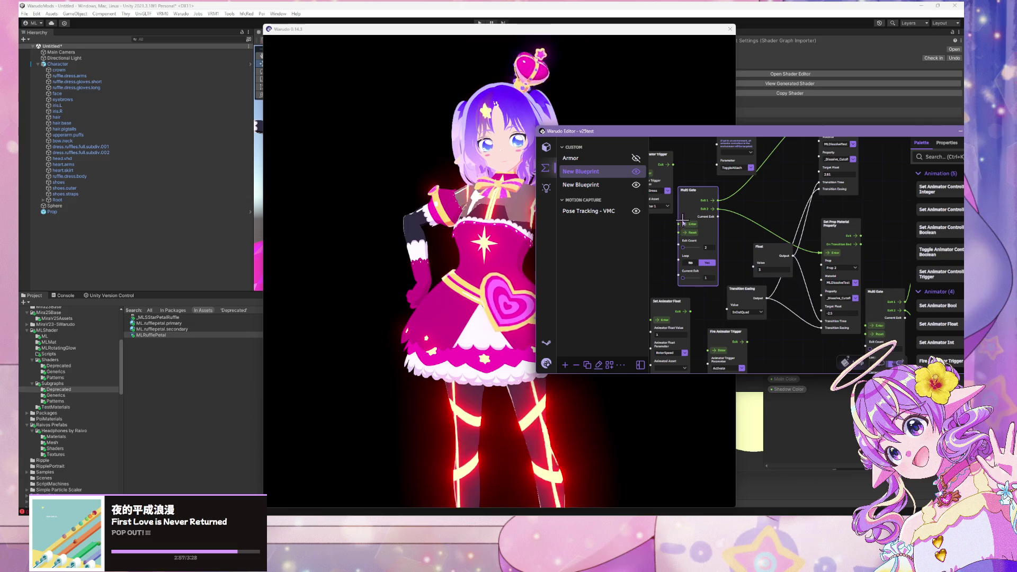
click(682, 218)
click(450, 200)
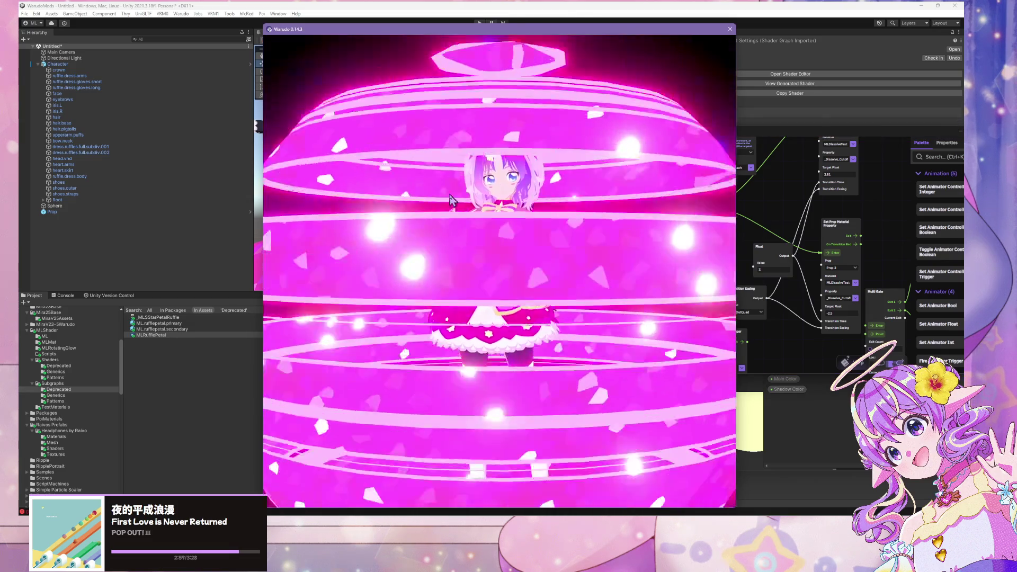
key(alt+Tab)
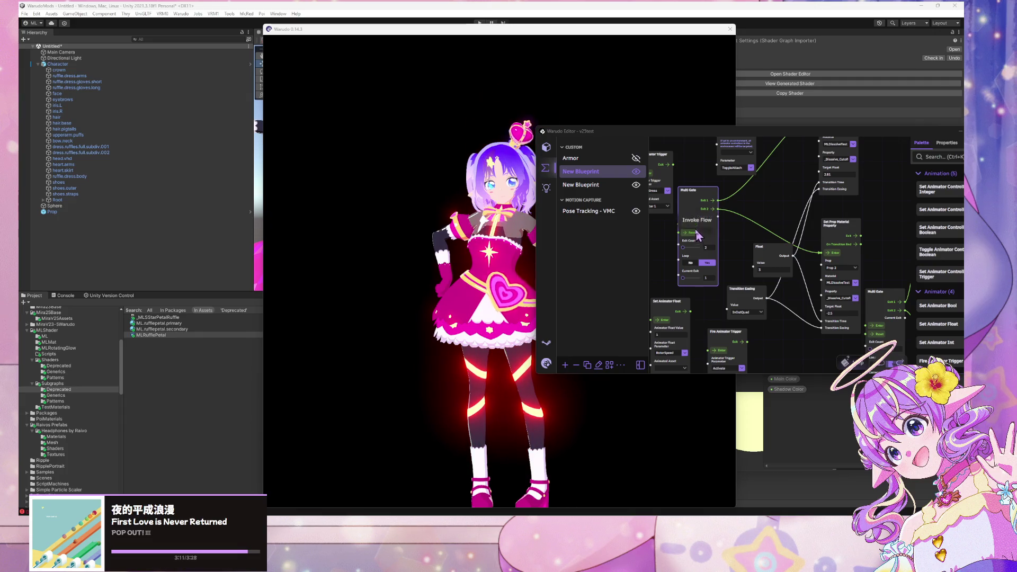
click(424, 260)
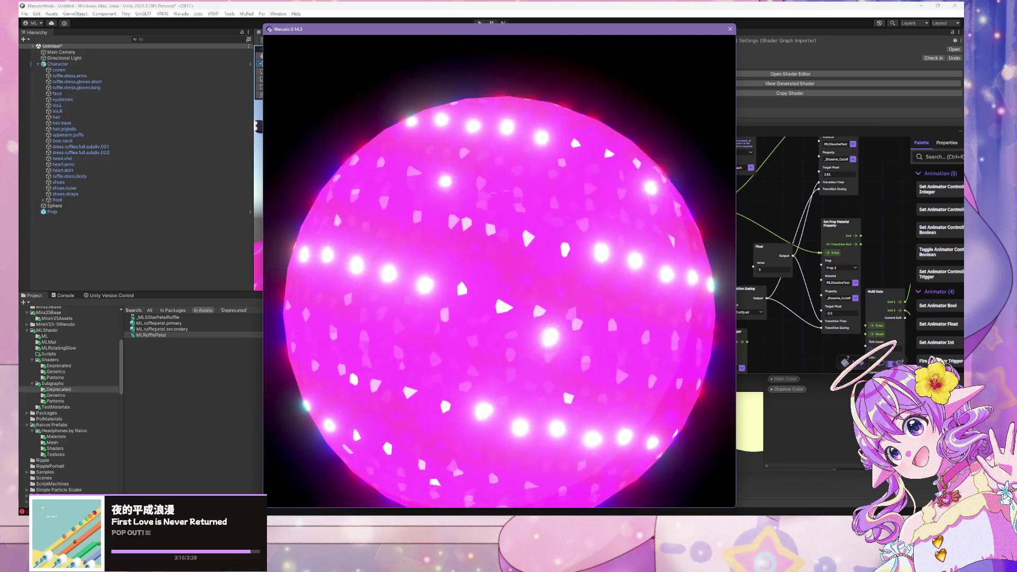
click(801, 260)
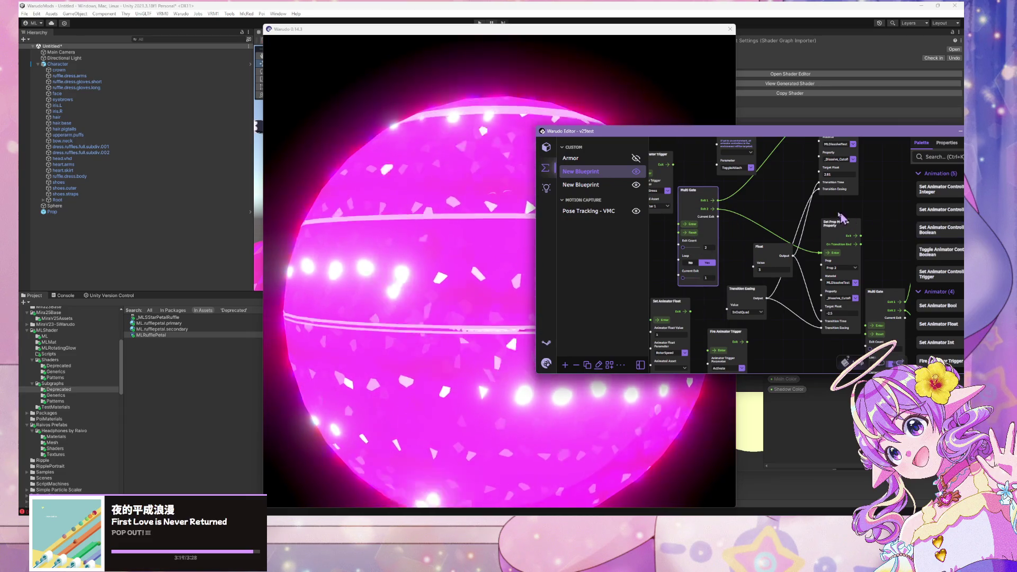
Fire the Multi Gate to play the pink petal sphere effect.
click(678, 218)
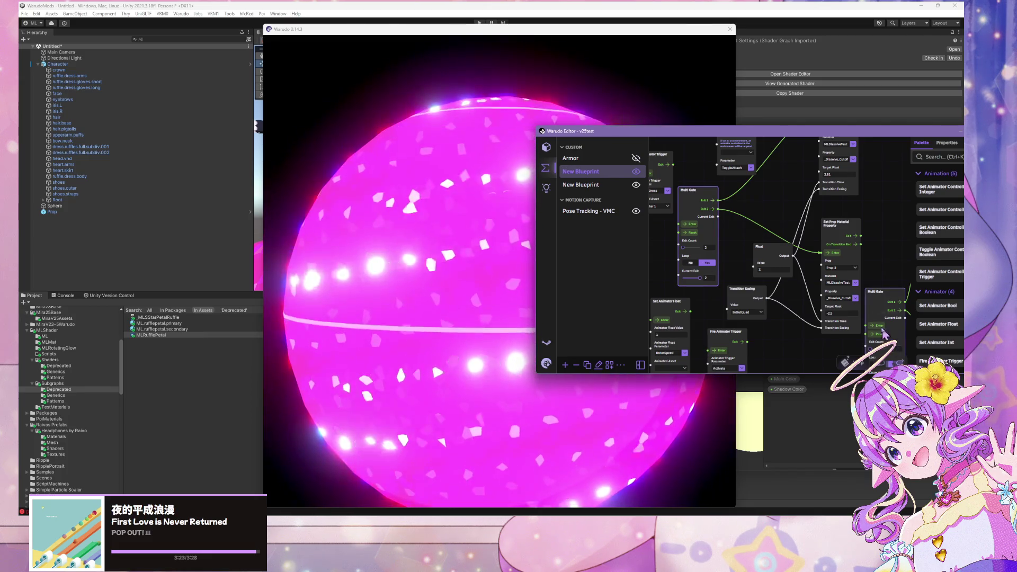
drag(895, 248, 802, 155)
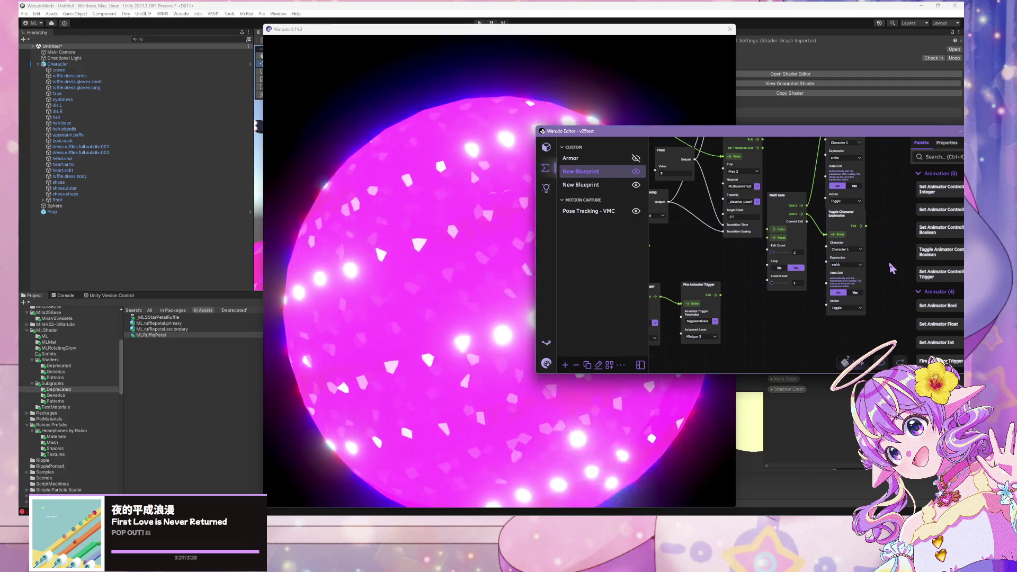
click(784, 246)
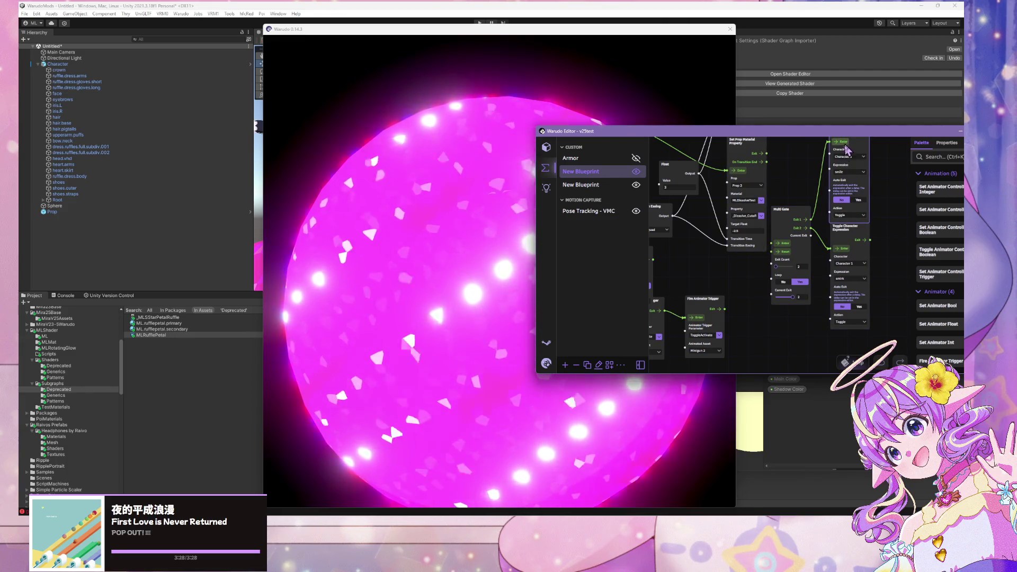
Invoke the Multi Gate again to switch back to the ring-lit character.
drag(698, 301, 813, 344)
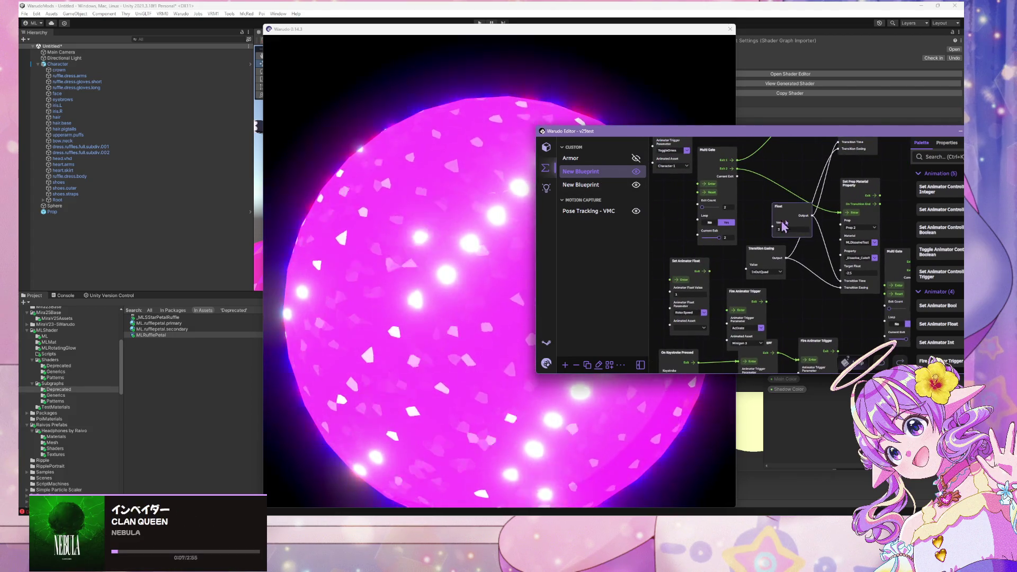
scroll(762, 212, up, 1)
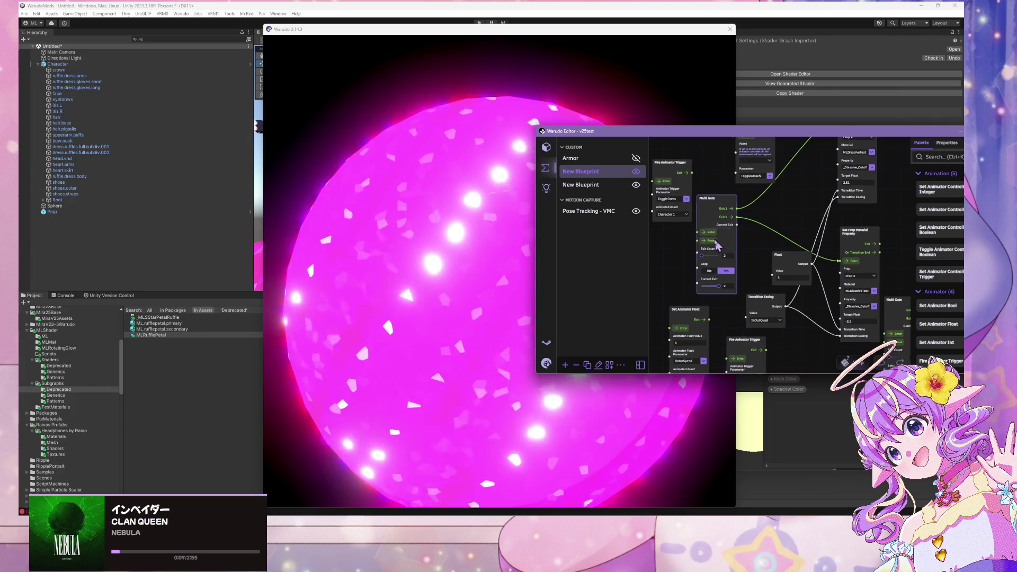
click(710, 237)
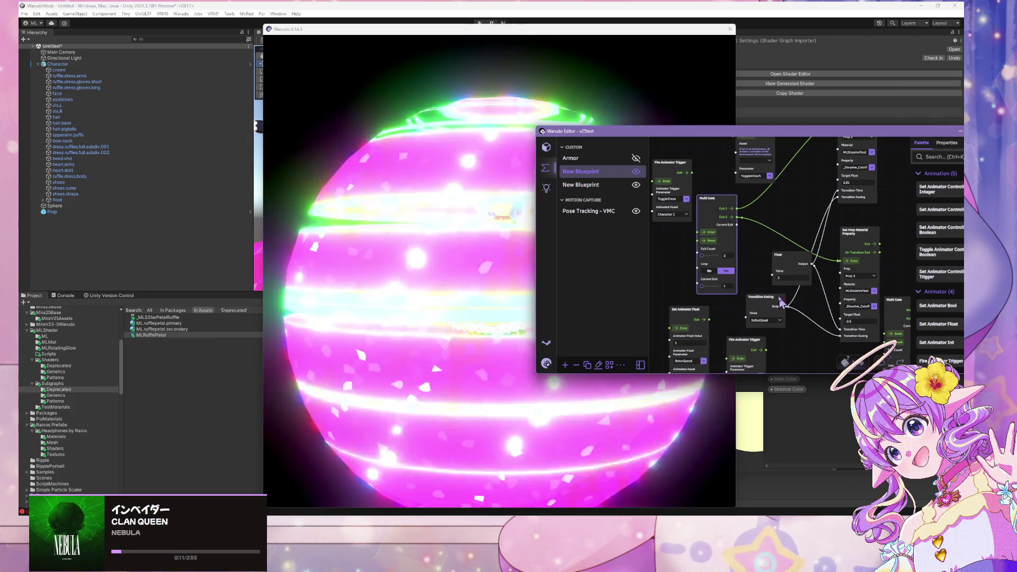
scroll(771, 286, down, 1)
scroll(763, 285, right, 2)
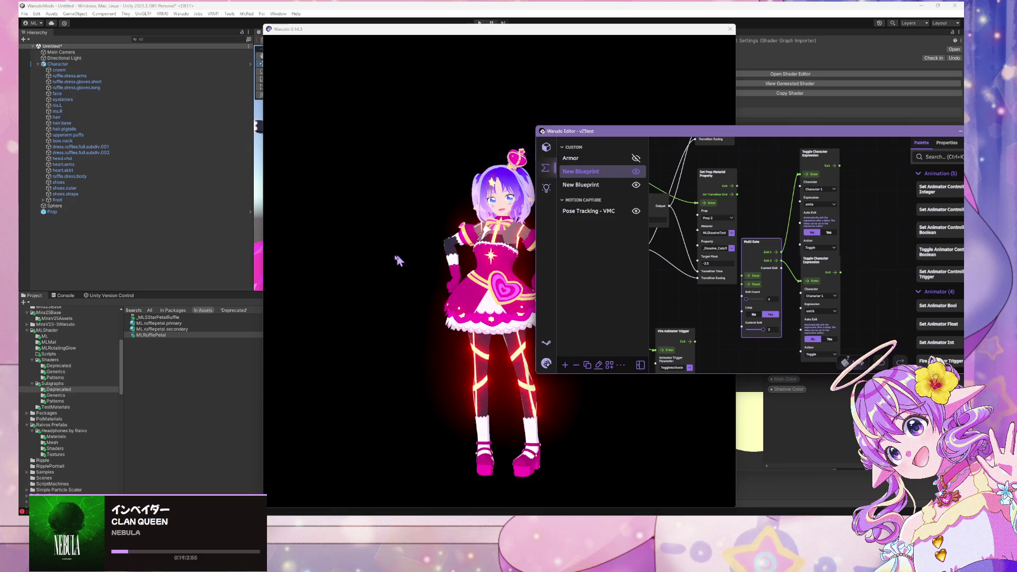
click(445, 220)
scroll(448, 245, up, 3)
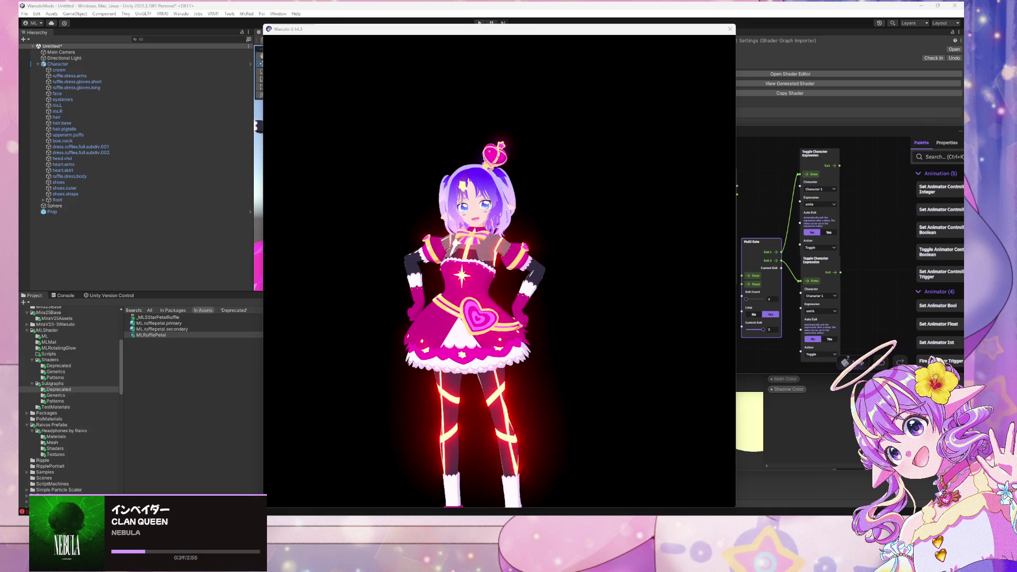
click(523, 289)
mouse_move(579, 293)
mouse_down()
mouse_move(613, 291)
mouse_move(562, 276)
mouse_move(704, 250)
mouse_up()
scroll(613, 291, up, 5)
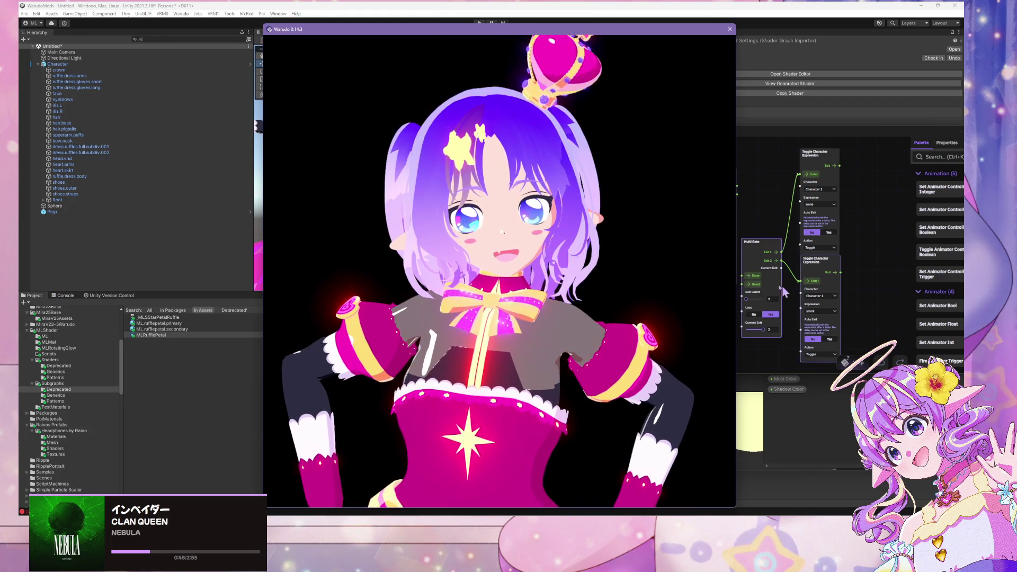
click(751, 281)
click(368, 218)
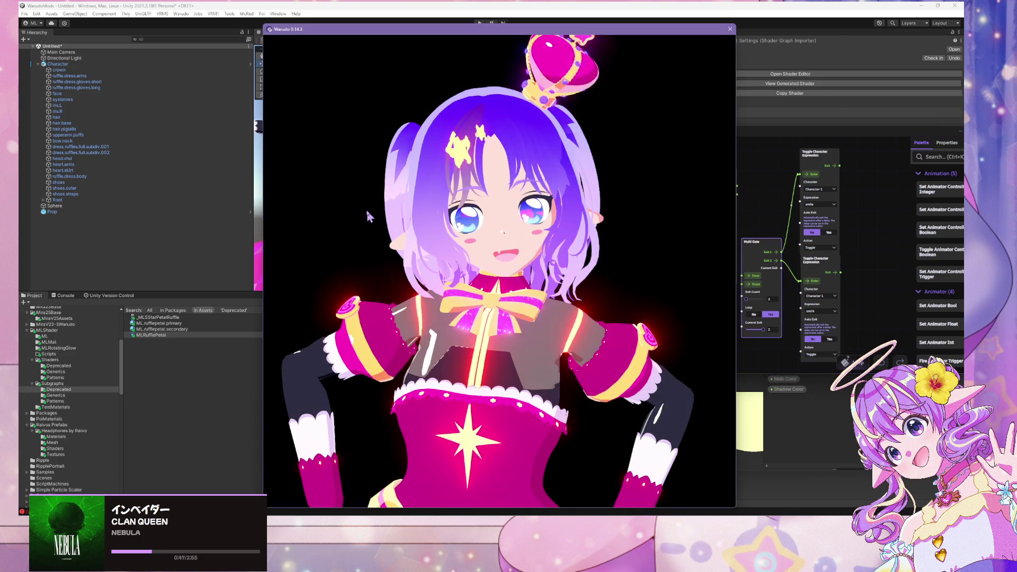
scroll(494, 255, up, 3)
key(alt+Tab)
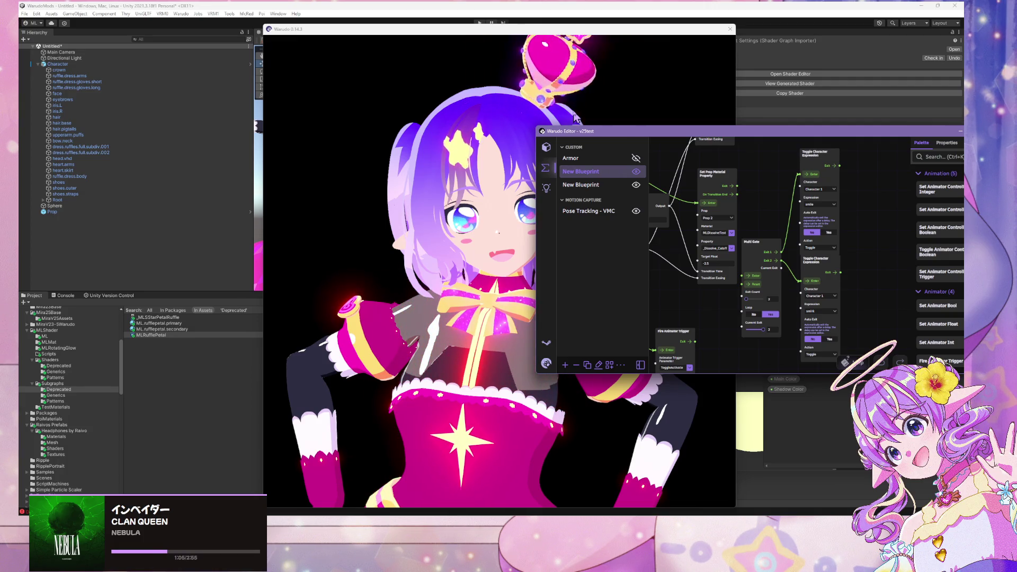
click(576, 118)
scroll(590, 212, up, 5)
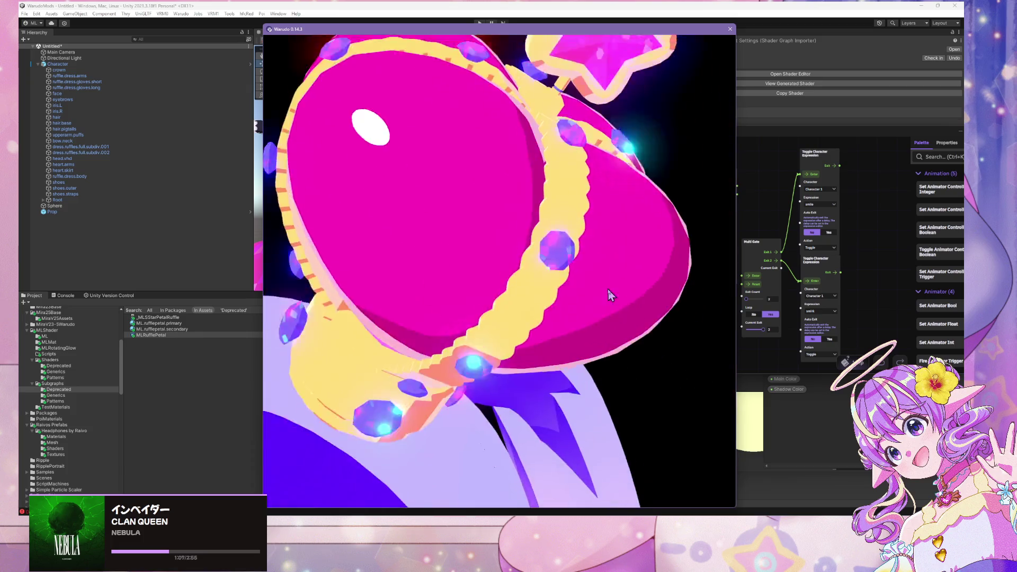
scroll(609, 289, down, 8)
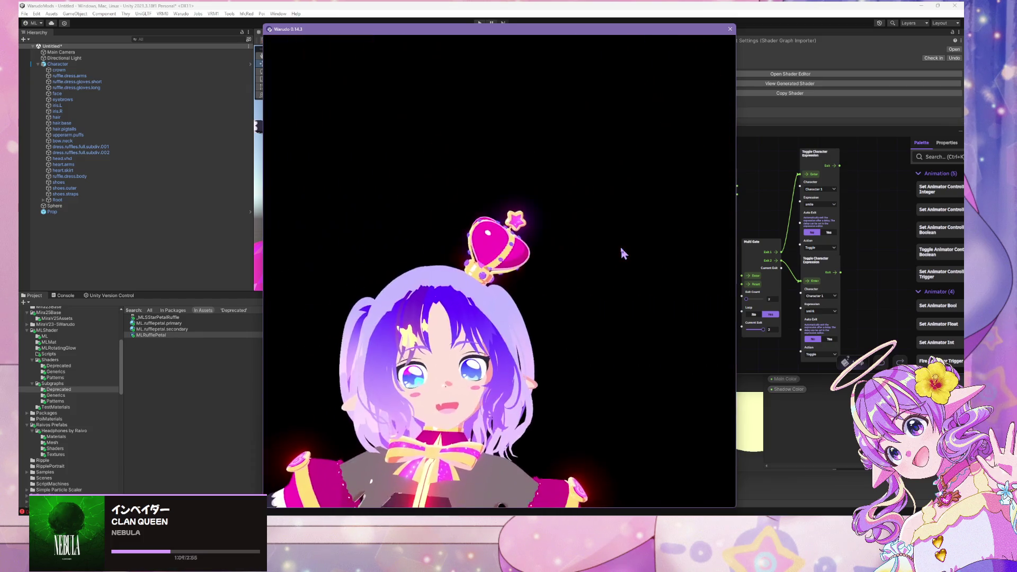
scroll(621, 249, up, 5)
scroll(622, 241, down, 3)
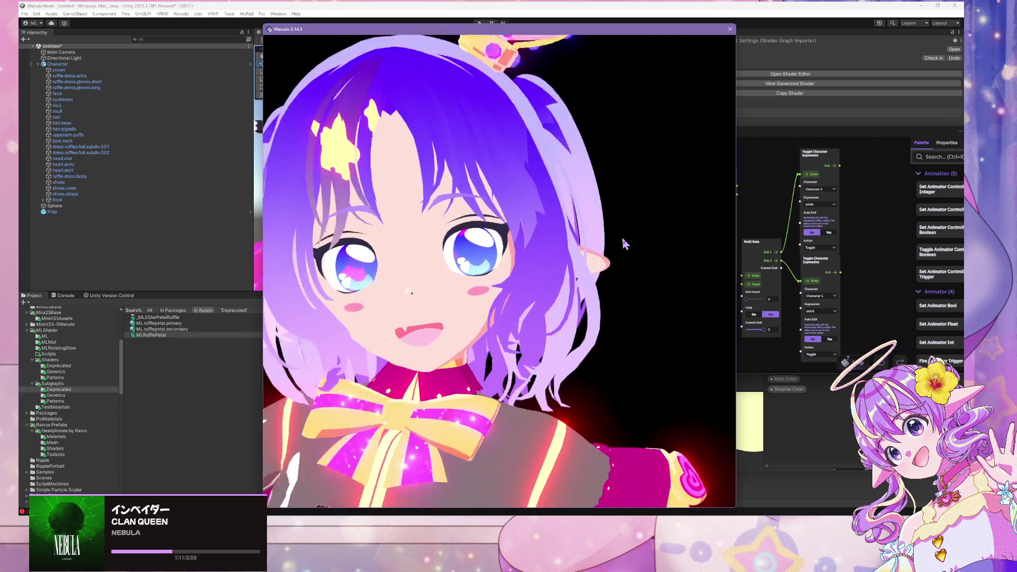
scroll(621, 235, down, 3)
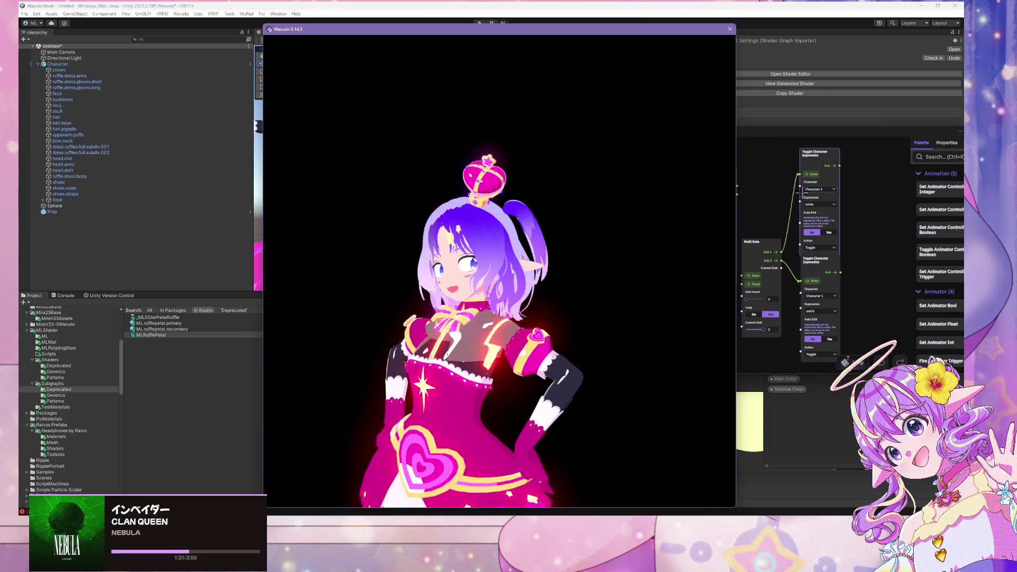
drag(660, 136, 377, 137)
scroll(500, 207, down, 2)
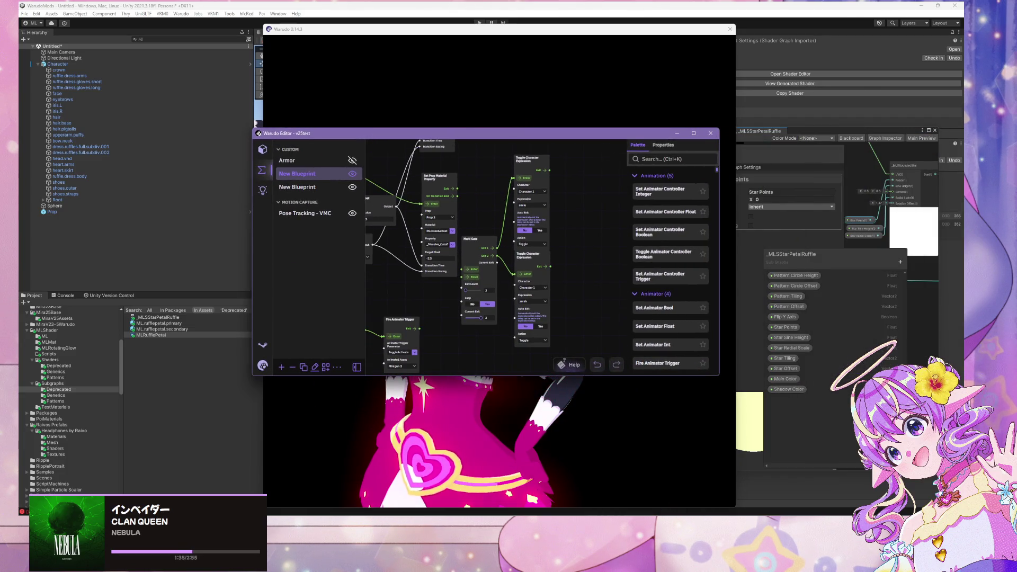
key(alt+Tab)
Frame the _MLSUniversalBase node, collapse the blackboard categories and drag one above Glitter.
mouse_move(348, 271)
mouse_down()
mouse_move(502, 200)
mouse_move(596, 315)
mouse_up()
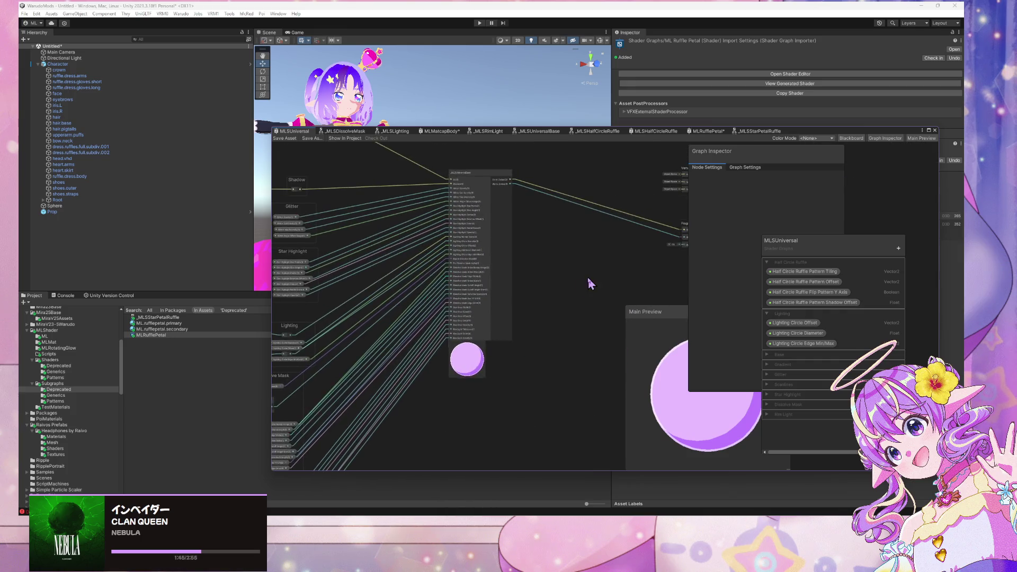
scroll(587, 278, up, 4)
drag(584, 274, 599, 287)
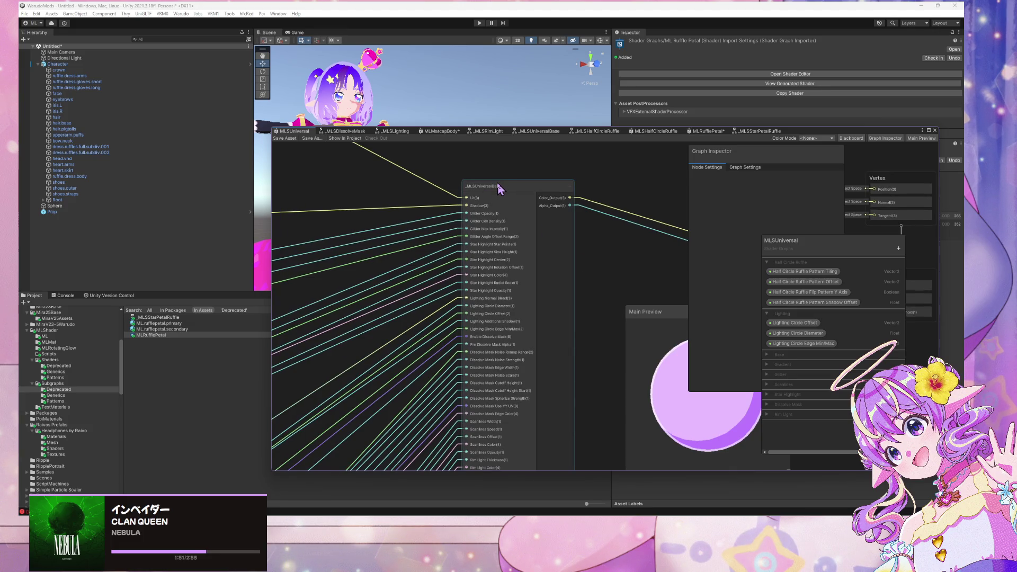
click(769, 320)
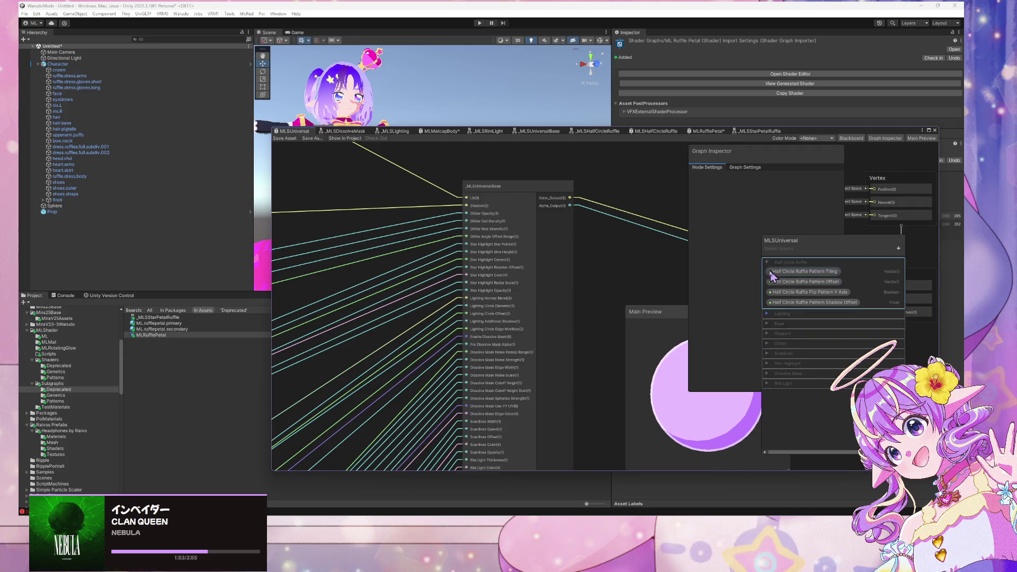
click(766, 261)
mouse_move(772, 268)
mouse_down()
mouse_move(782, 343)
mouse_move(763, 320)
mouse_up()
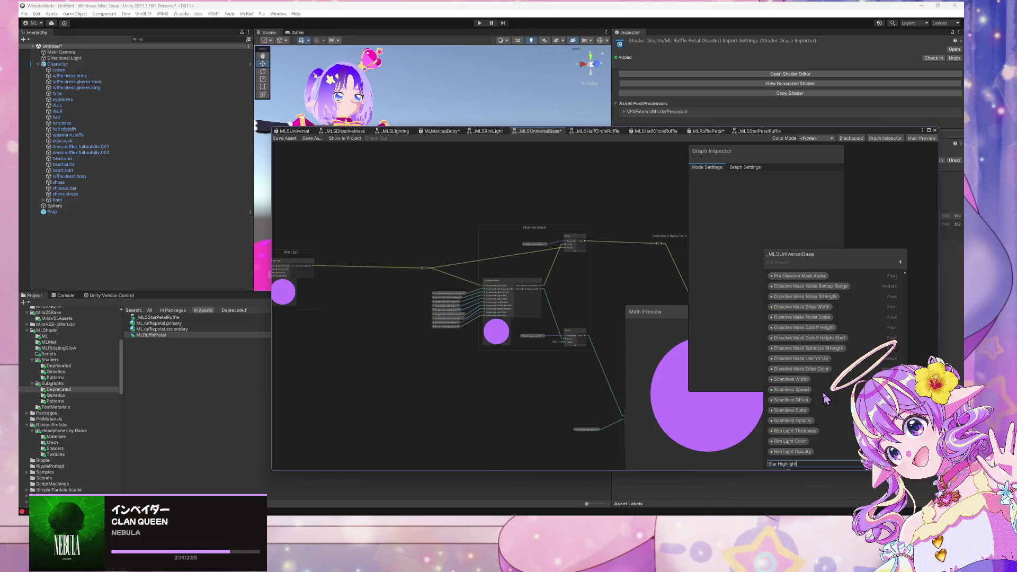
Name the Boolean blackboard property Enable Second Star Highlight.
scroll(842, 396, down, 3)
scroll(805, 451, up, 3)
double_click(789, 463)
text(Enable Second)
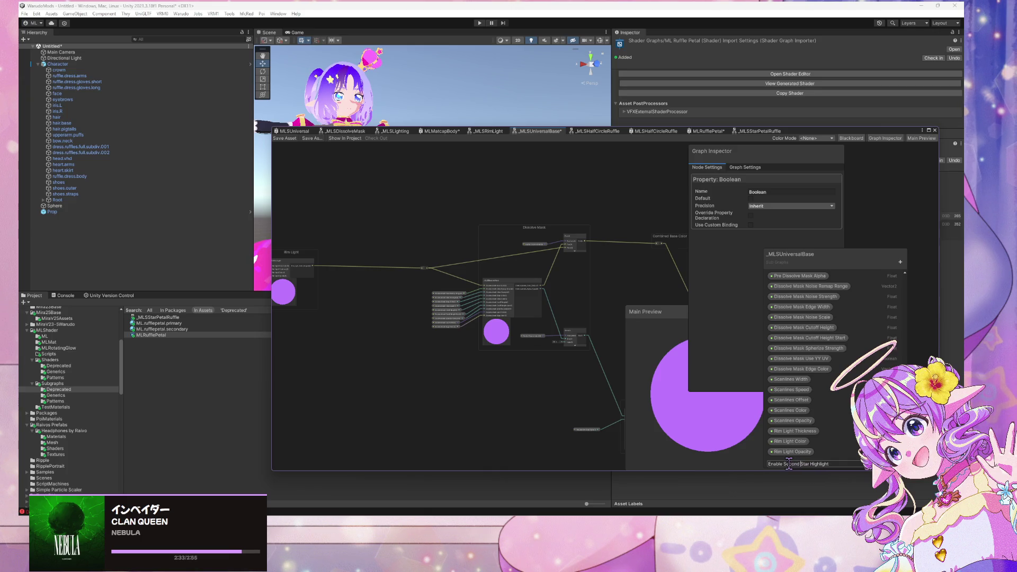
key(Return)
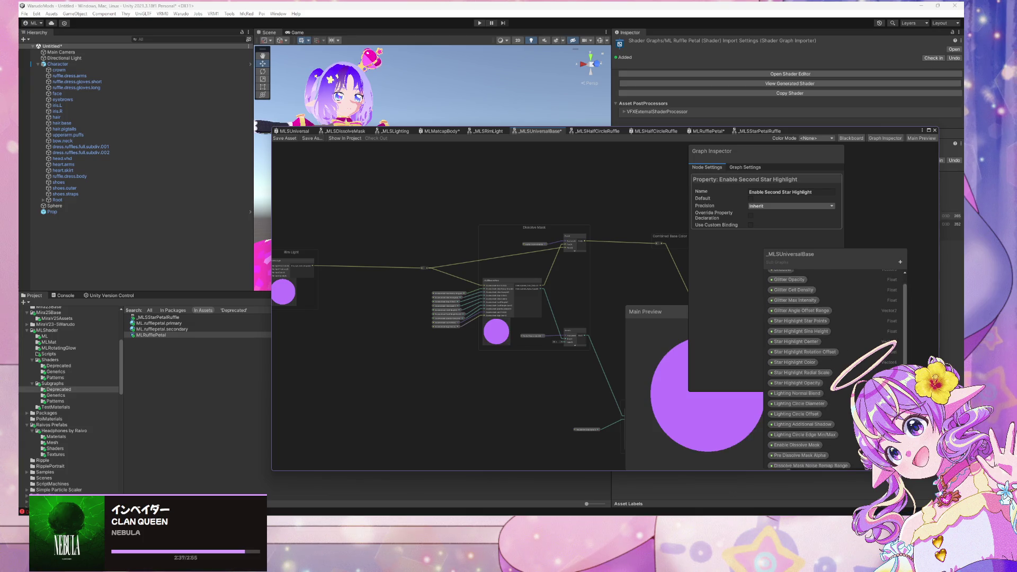
Drag Enable Second Star Highlight up to sit just above Star Highlight Star Points.
scroll(803, 371, up, 2)
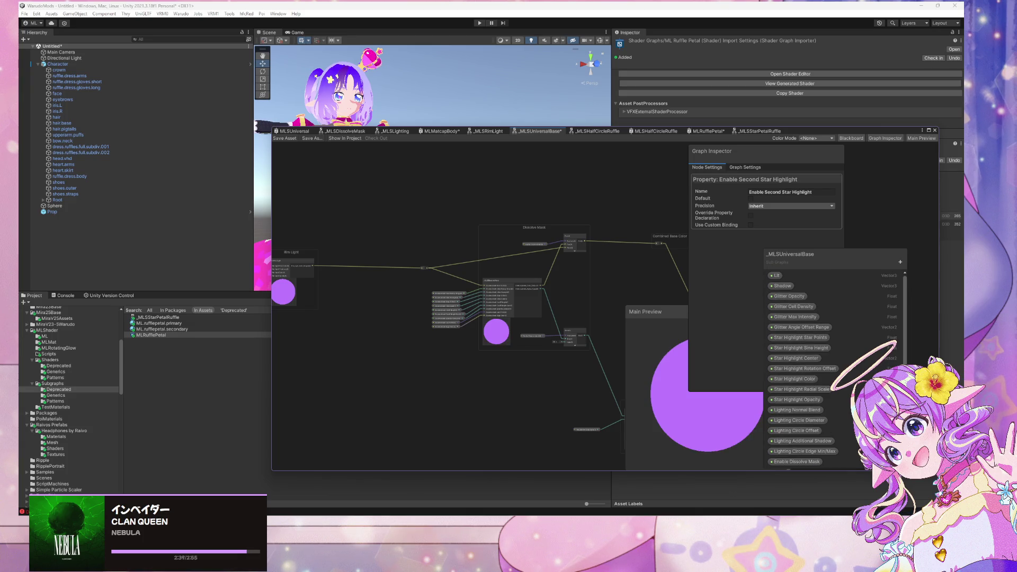
scroll(809, 369, down, 5)
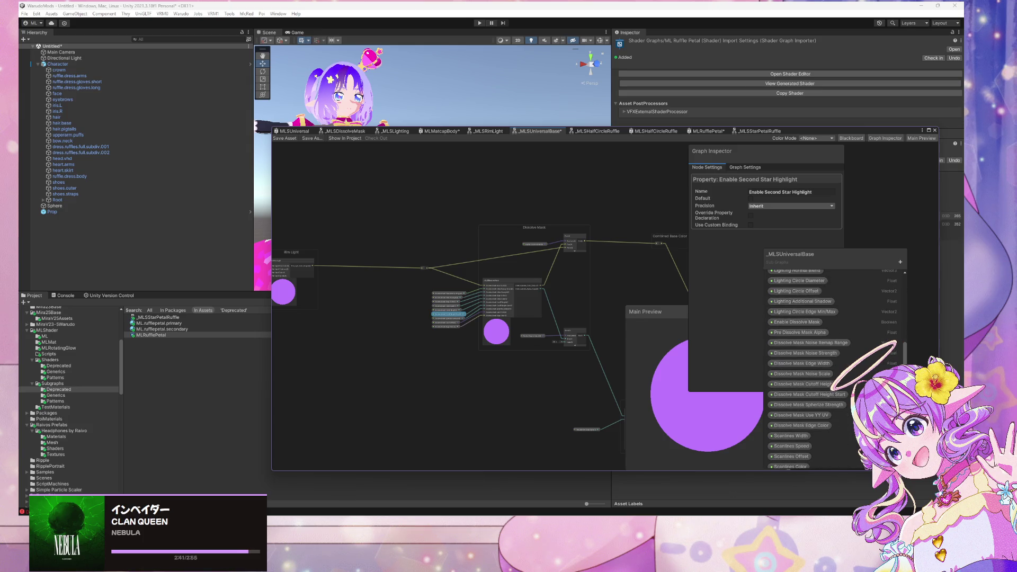
scroll(805, 453, down, 3)
mouse_move(791, 461)
mouse_down()
mouse_move(792, 280)
mouse_move(795, 378)
mouse_up()
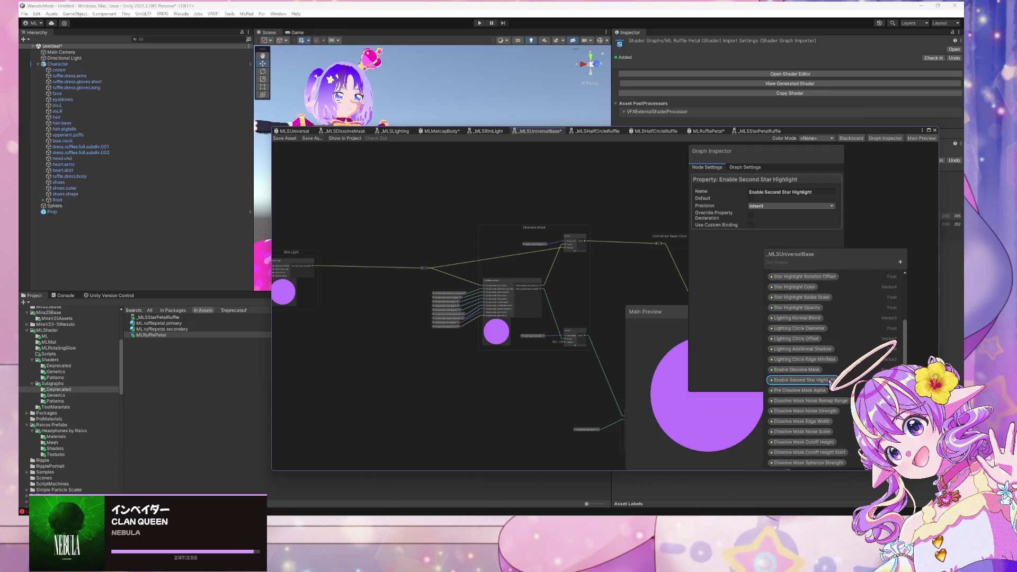
mouse_move(830, 381)
mouse_down()
mouse_move(821, 286)
mouse_move(822, 333)
mouse_move(819, 296)
mouse_up()
scroll(888, 310, up, 3)
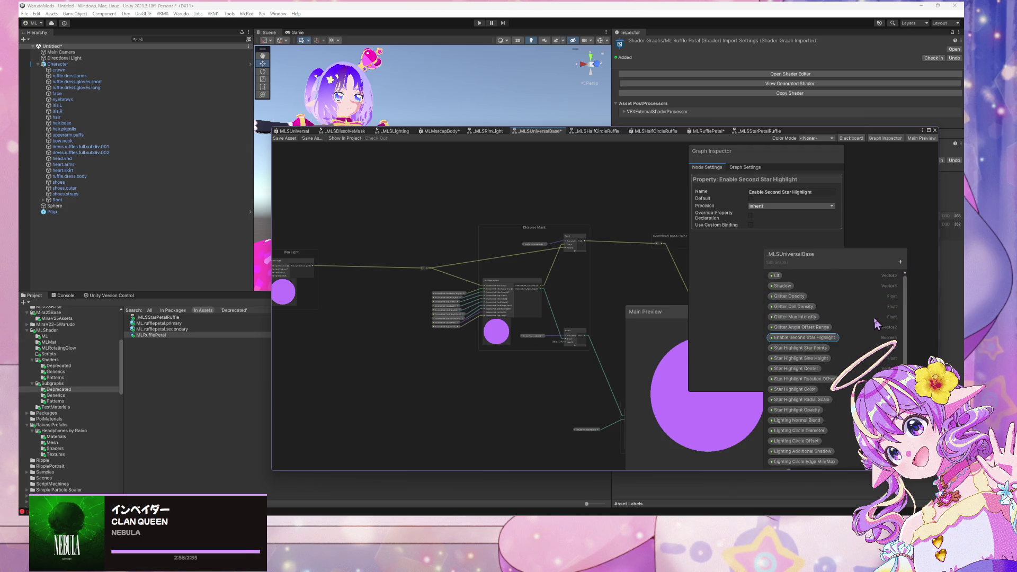
scroll(496, 301, up, 5)
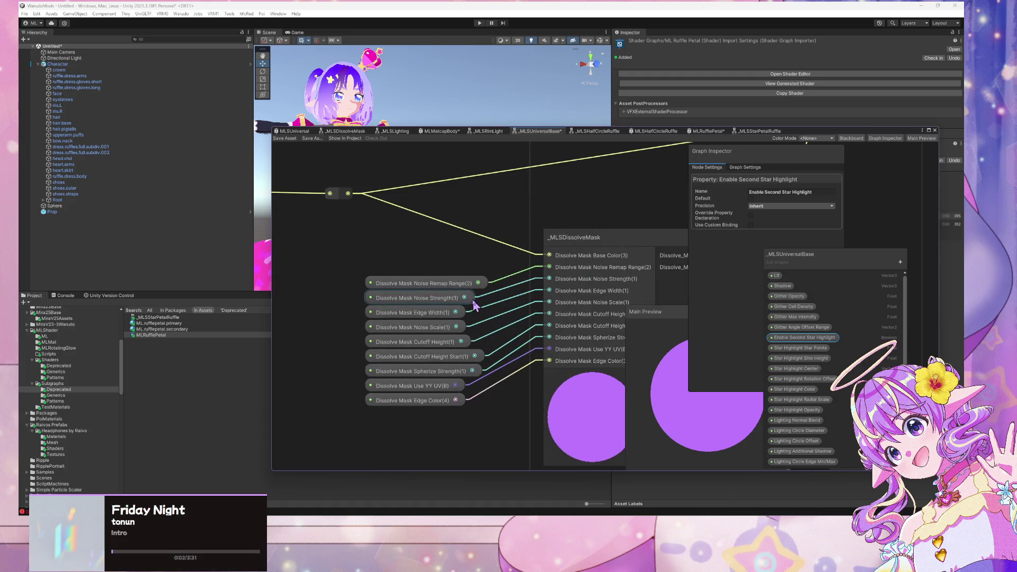
Add a new blackboard category and move Enable Second Star Highlight into it.
scroll(475, 307, down, 5)
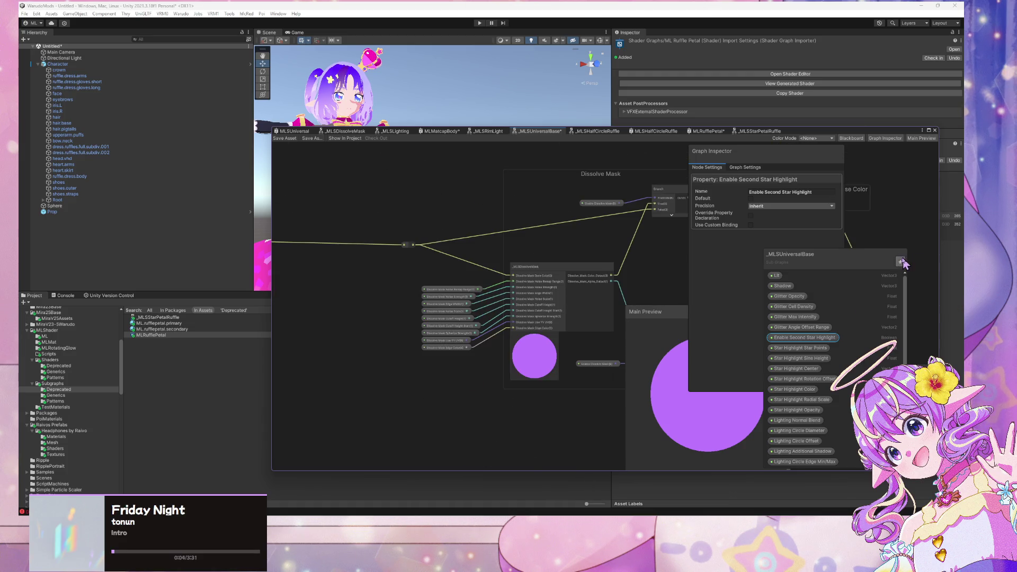
click(903, 263)
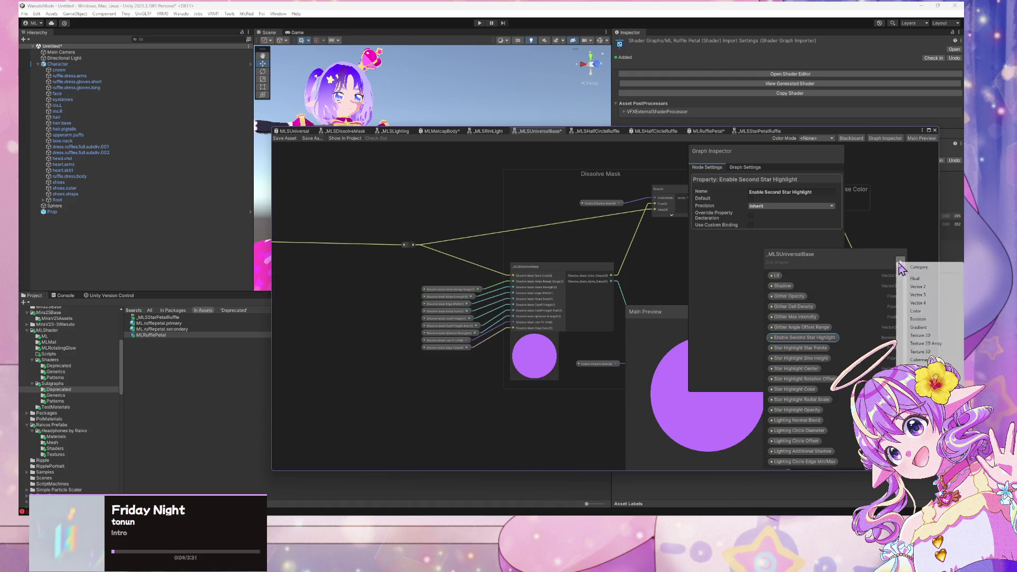
click(942, 272)
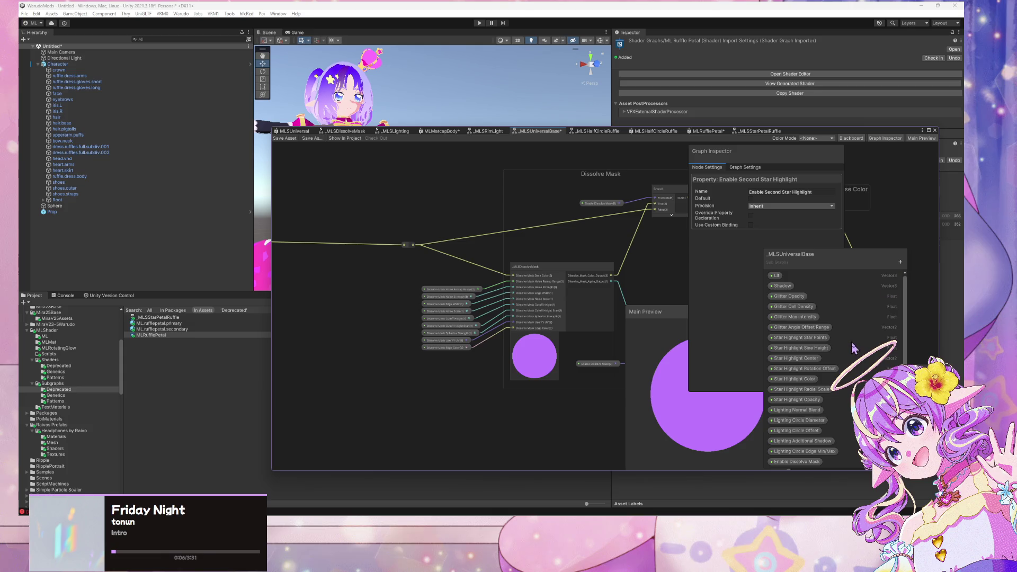
scroll(854, 348, down, 5)
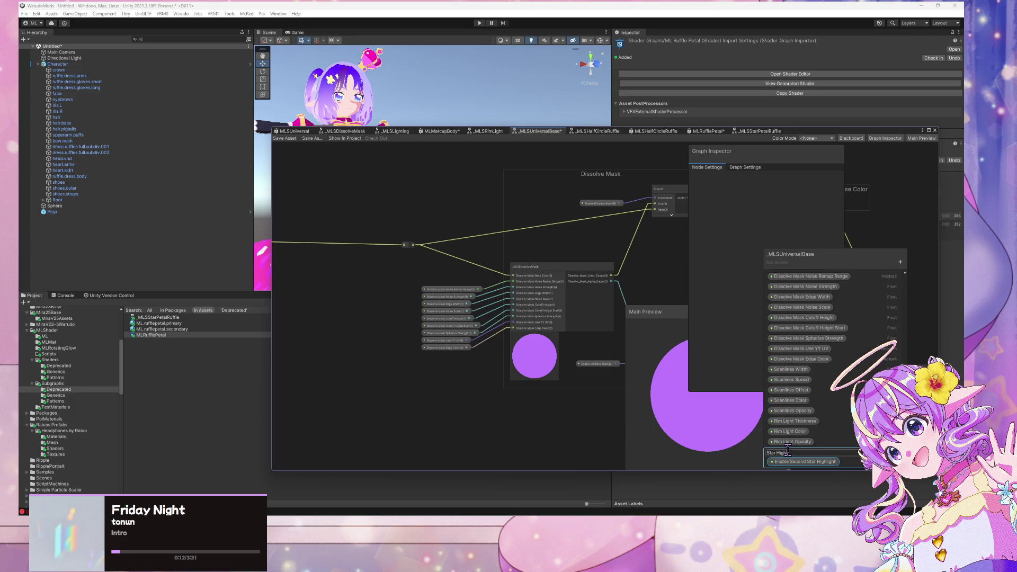
mouse_move(800, 462)
mouse_down()
mouse_move(803, 270)
mouse_move(809, 278)
mouse_move(813, 266)
mouse_move(812, 293)
mouse_up()
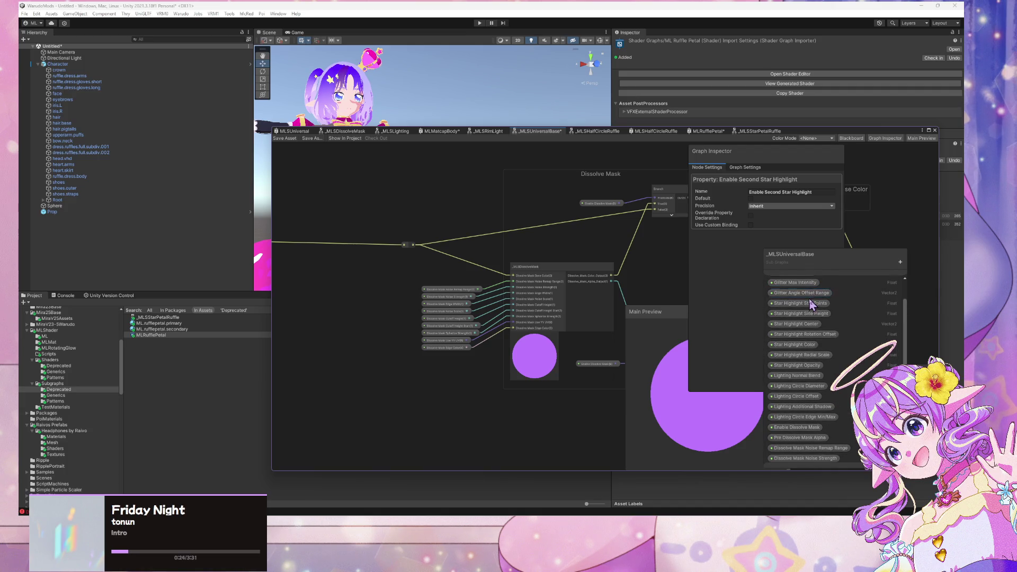
scroll(811, 305, down, 10)
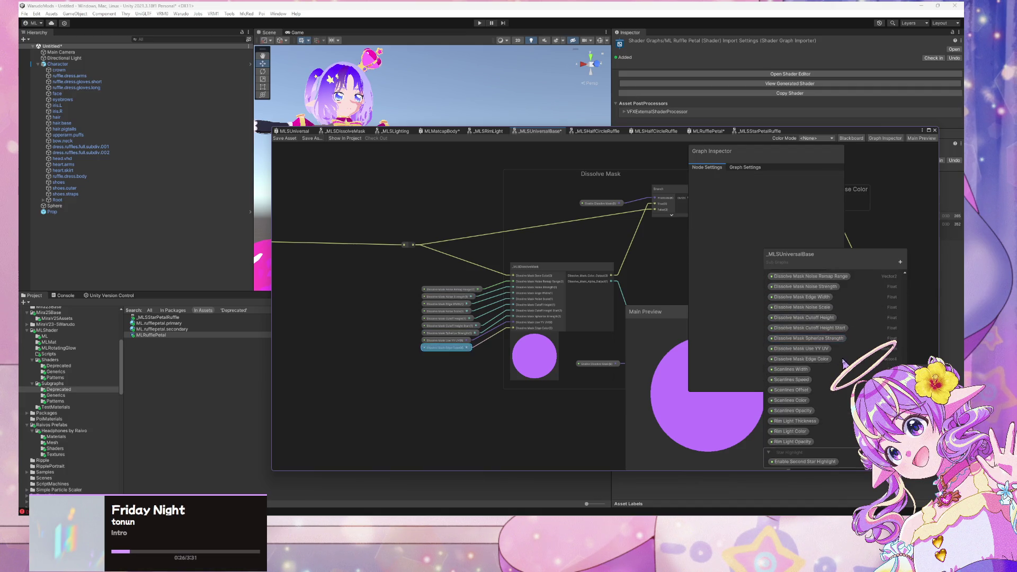
Create a category named Rim Light and drag Rim Light Thickness into it.
scroll(843, 349, up, 10)
click(900, 262)
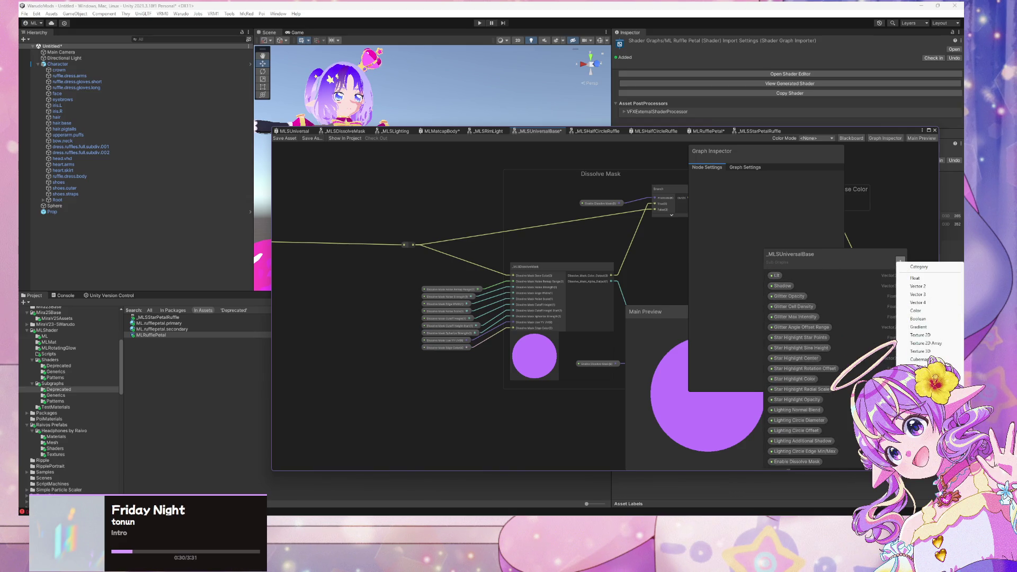
click(922, 267)
scroll(862, 302, down, 8)
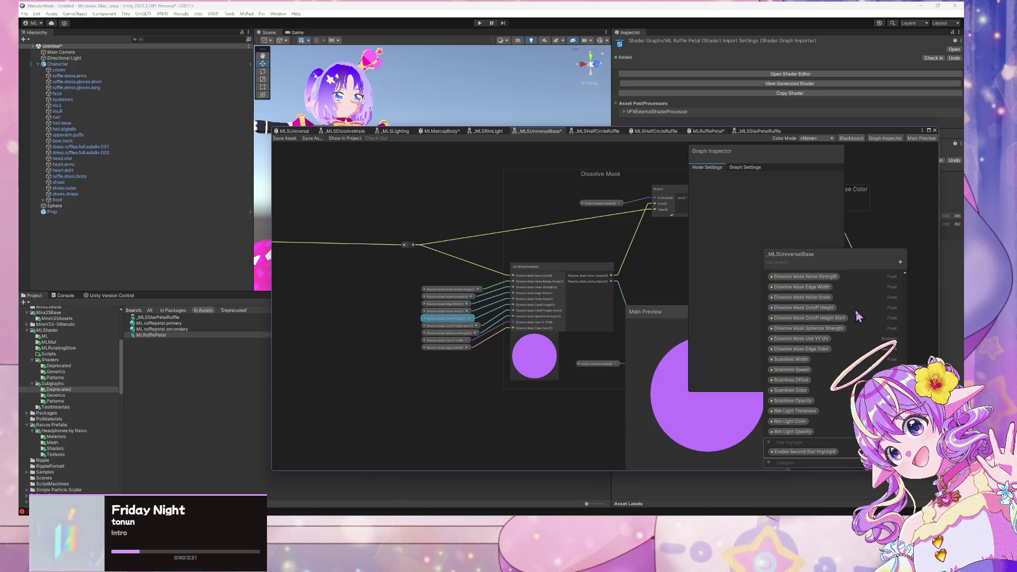
double_click(791, 463)
text(Rim Light)
key(Return)
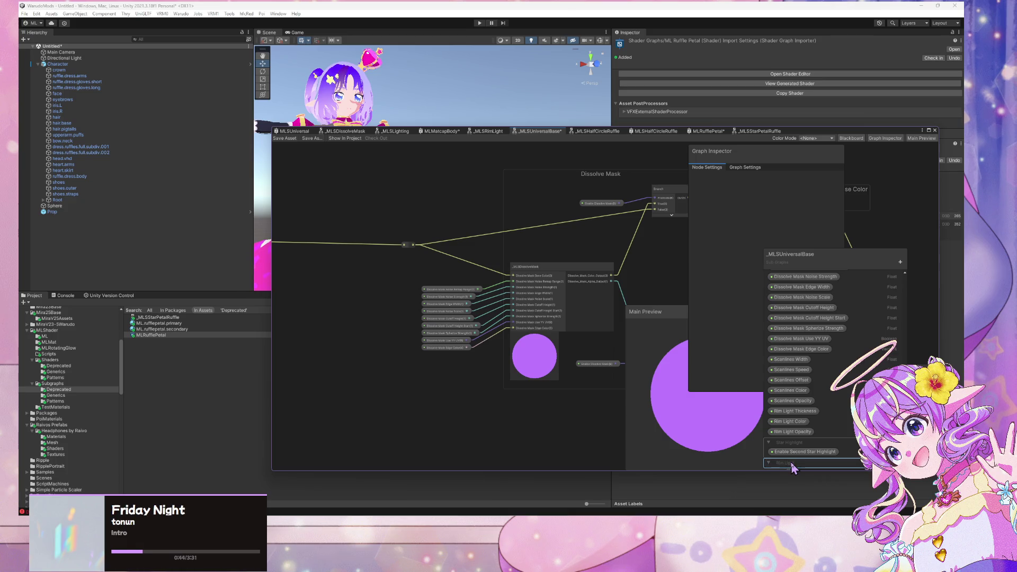
mouse_move(795, 412)
mouse_down()
mouse_move(790, 470)
mouse_move(795, 411)
mouse_move(793, 456)
mouse_up()
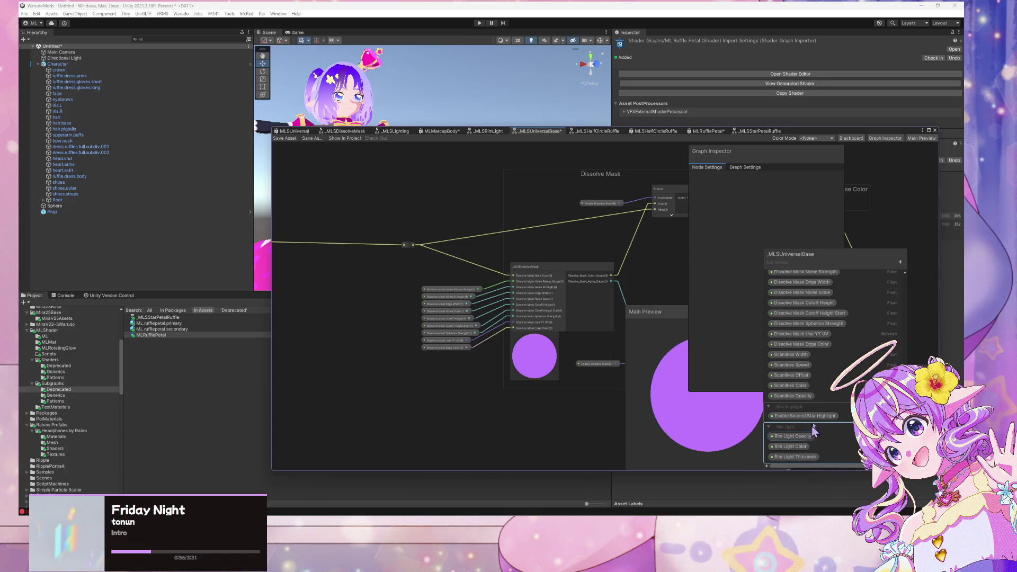
Add a new blackboard category and name it Scanlines.
click(900, 262)
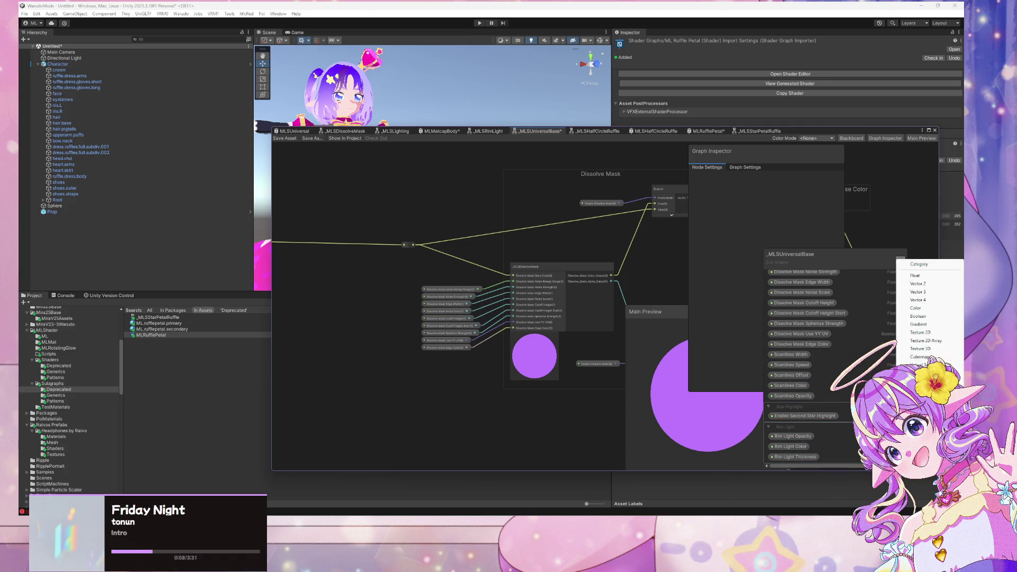
click(937, 264)
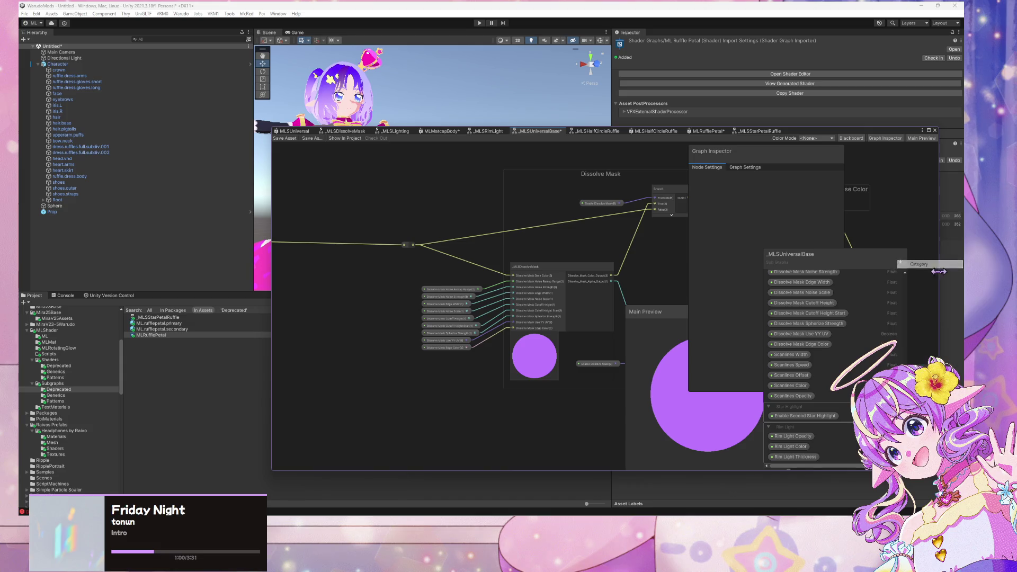
double_click(787, 458)
text(Scanlines)
key(Return)
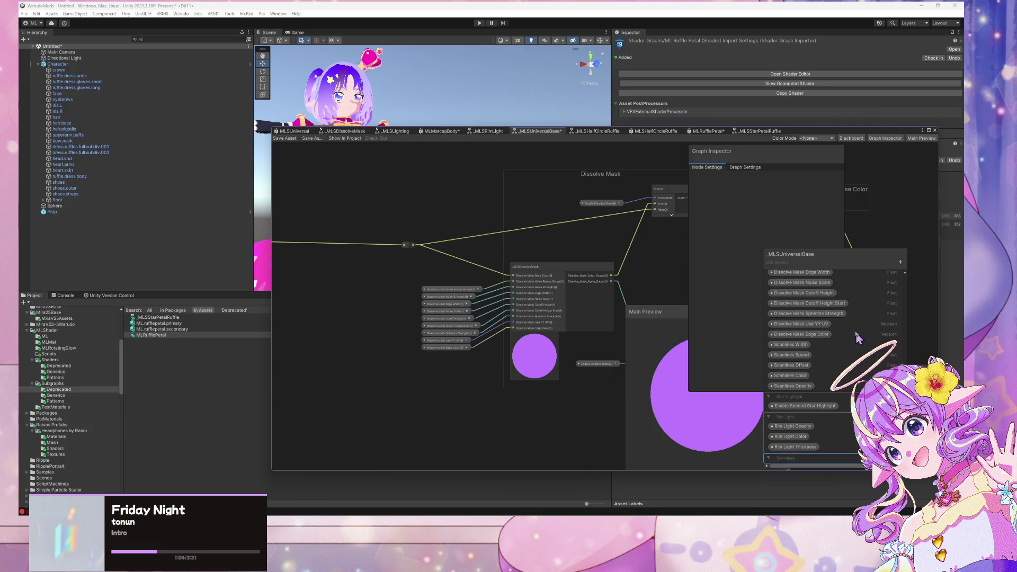
Move Scanlines Width, Speed, Offset and Color into the Scanlines category.
drag(791, 345, 792, 458)
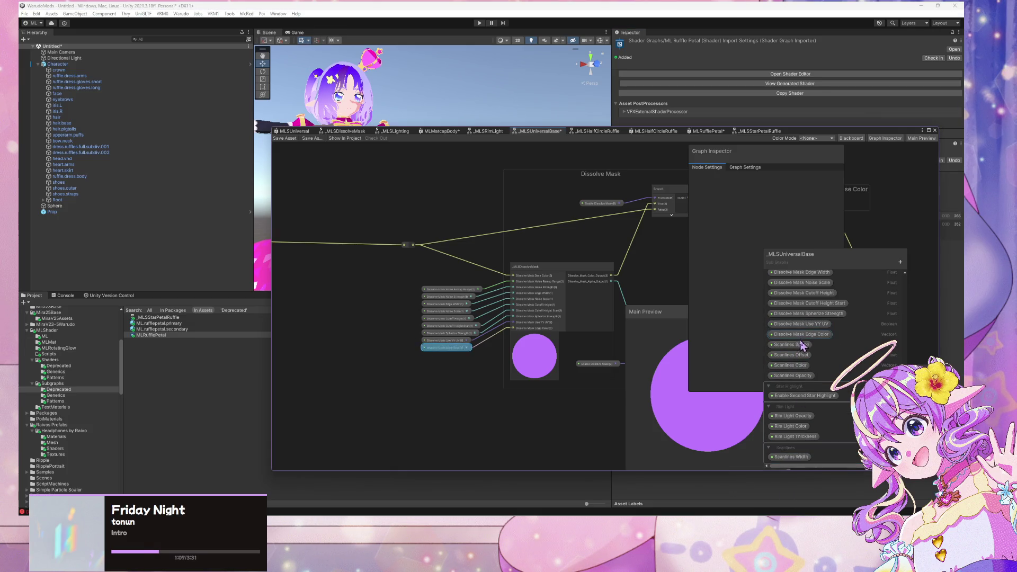
drag(803, 346, 800, 457)
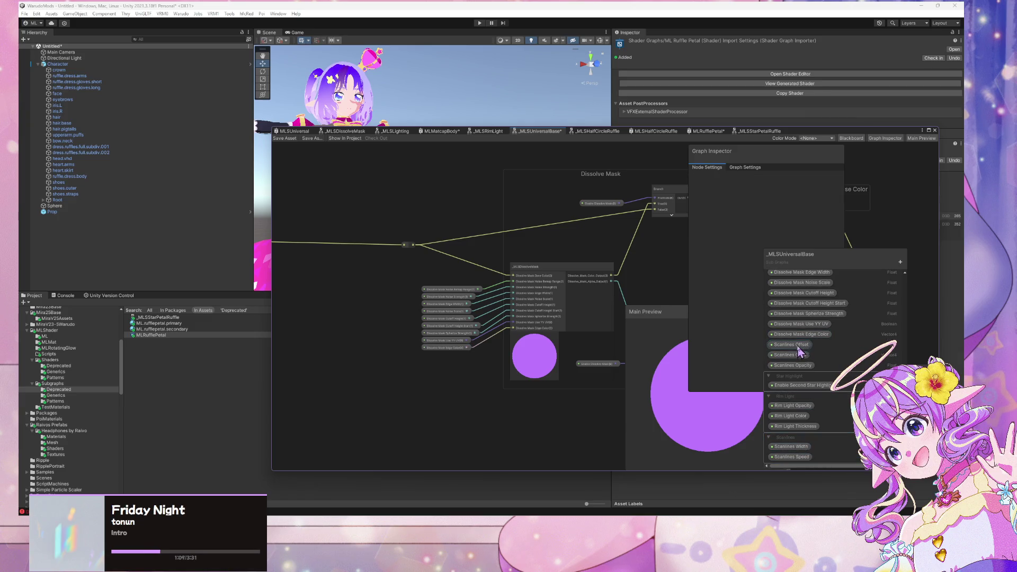
drag(791, 344, 797, 457)
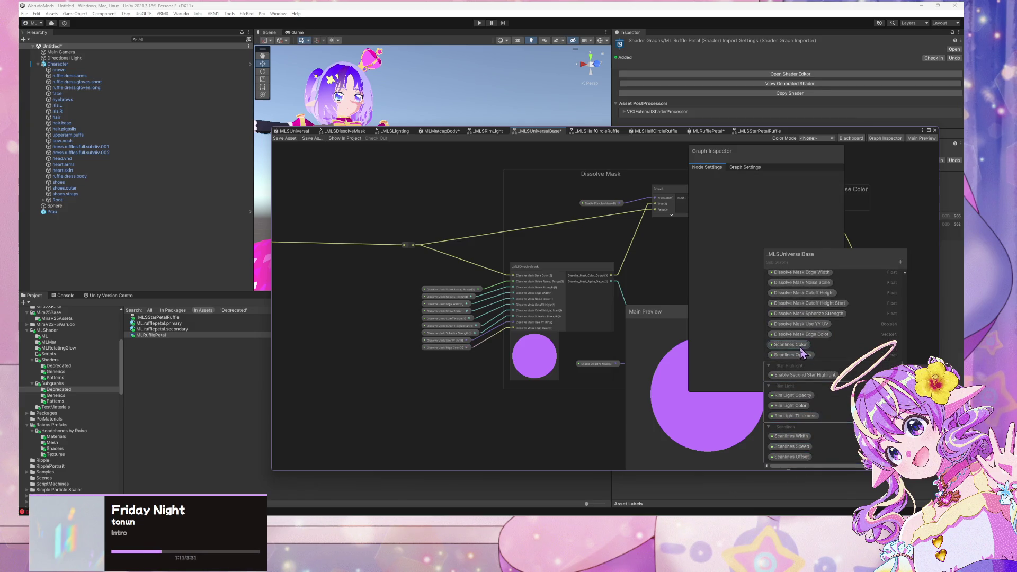
mouse_move(801, 349)
mouse_down()
mouse_move(797, 455)
mouse_move(790, 379)
mouse_move(800, 427)
mouse_up()
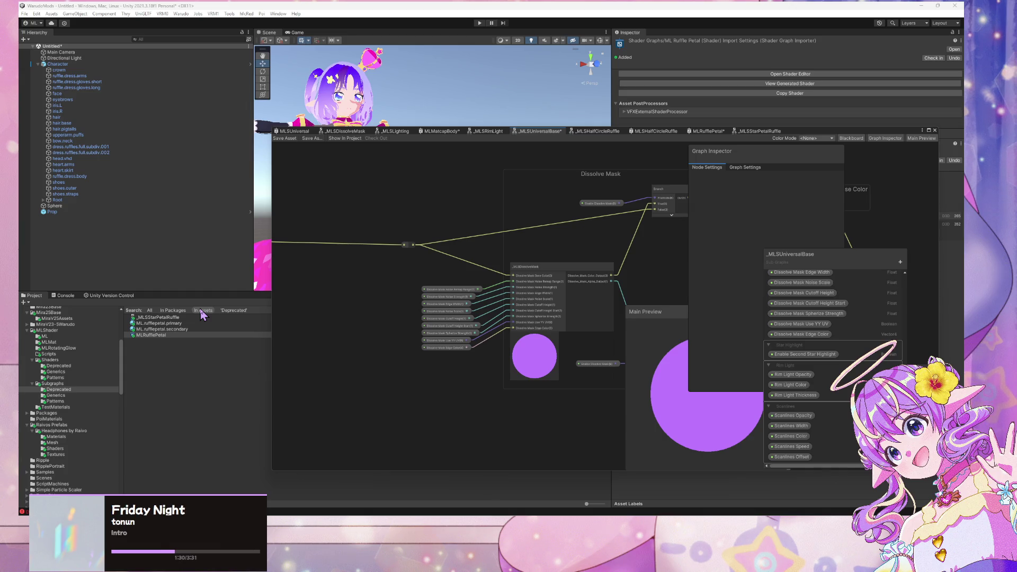
Rename the newest blackboard category to Dissolve Mask.
scroll(835, 366, up, 10)
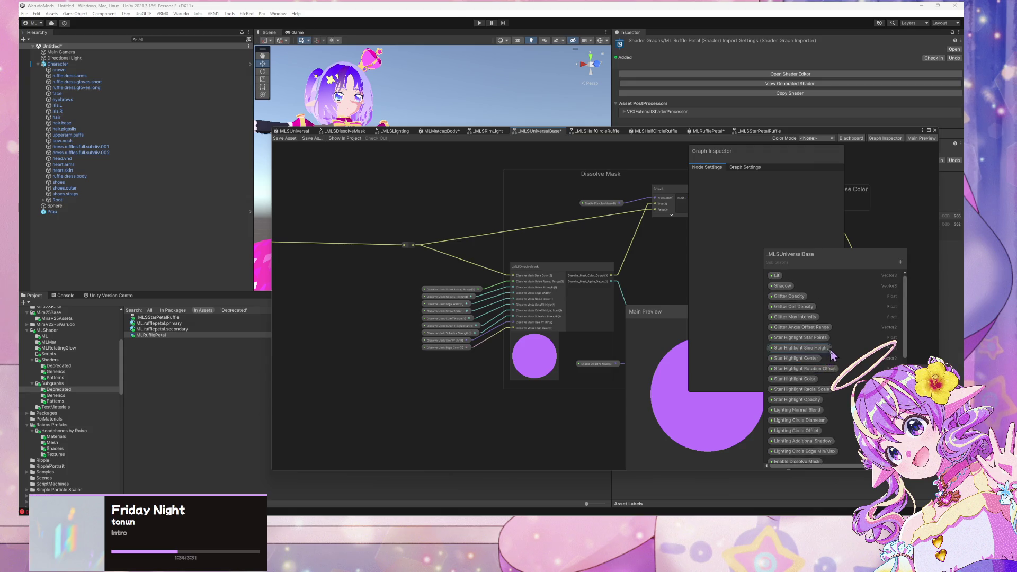
scroll(834, 356, down, 10)
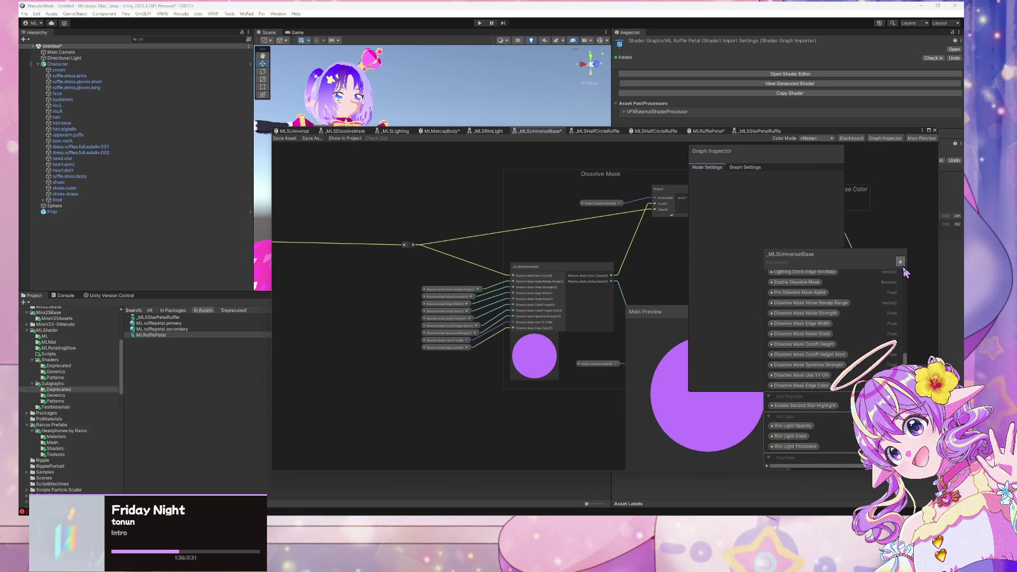
right_click(901, 277)
key(Escape)
scroll(837, 333, down, 2)
scroll(838, 332, down, 1)
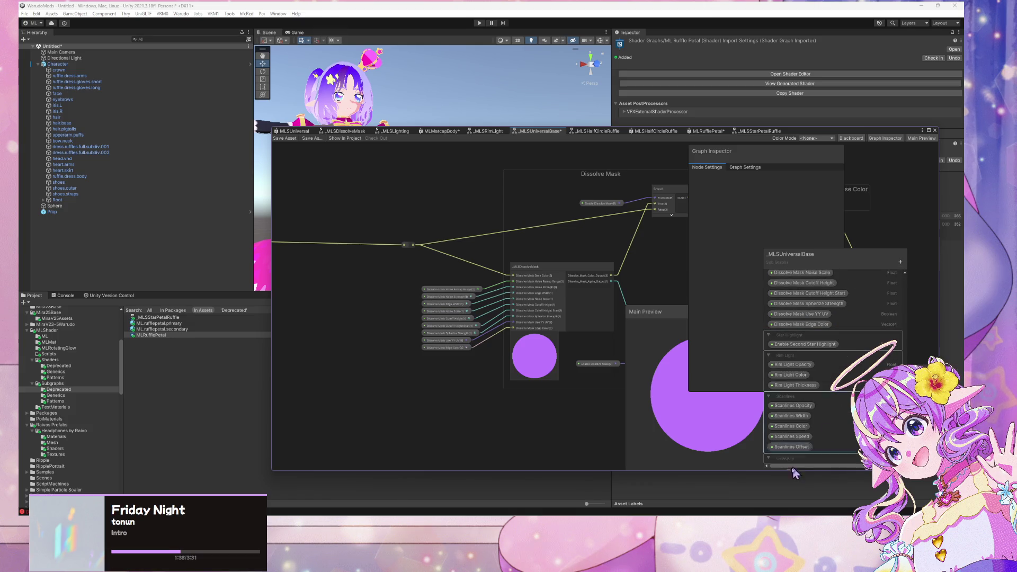
double_click(790, 459)
text(Dissolve Mask)
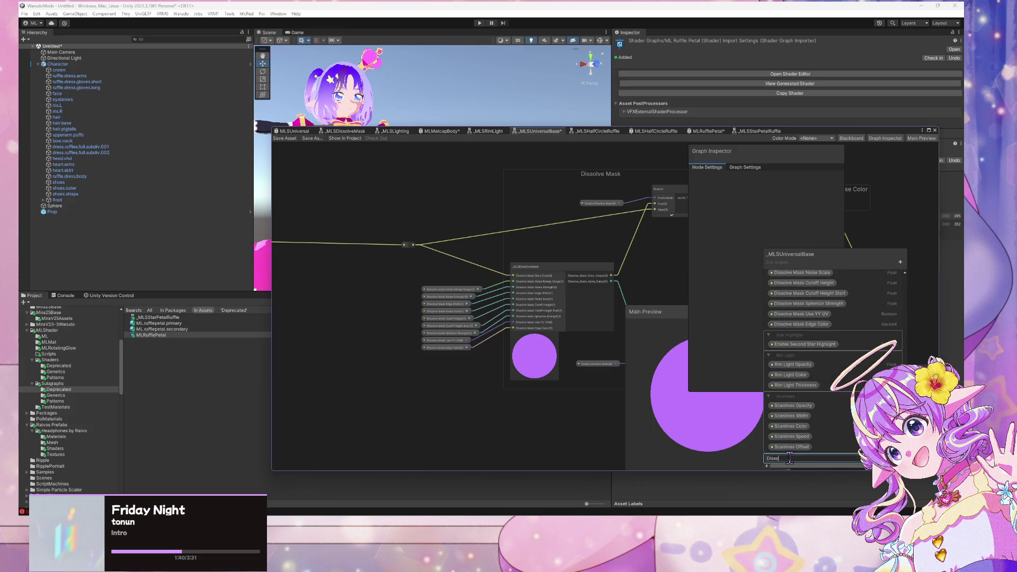
key(Return)
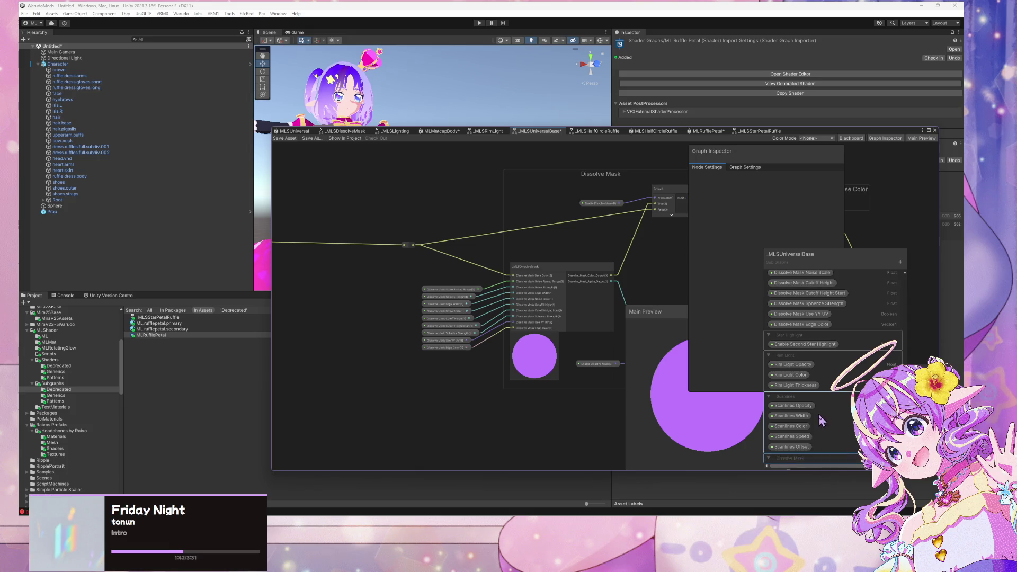
Collapse the Scanlines, Rim Light and Star Highlight categories, then reorder Dissolve Mask in the list.
click(769, 396)
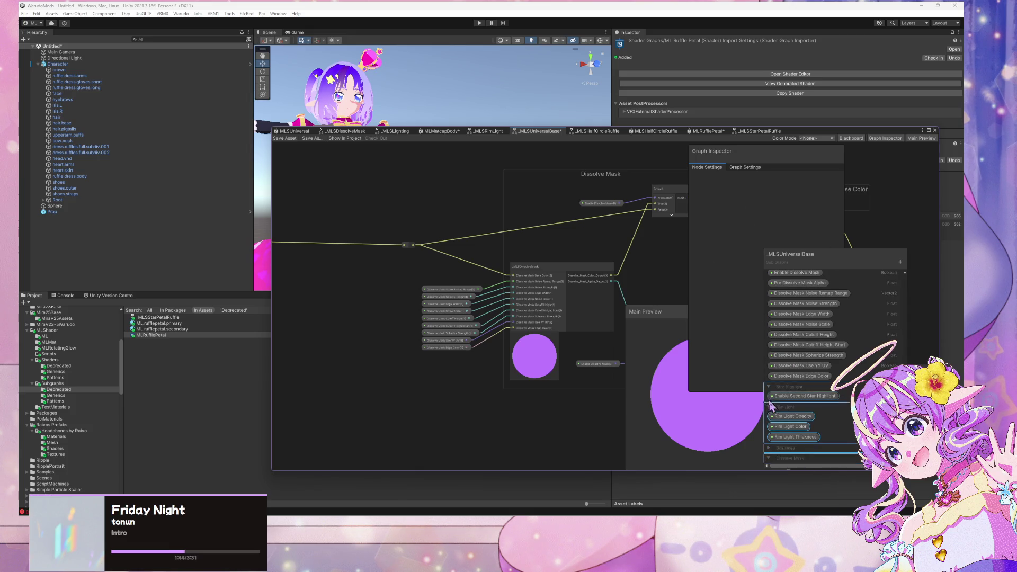
click(770, 407)
click(770, 417)
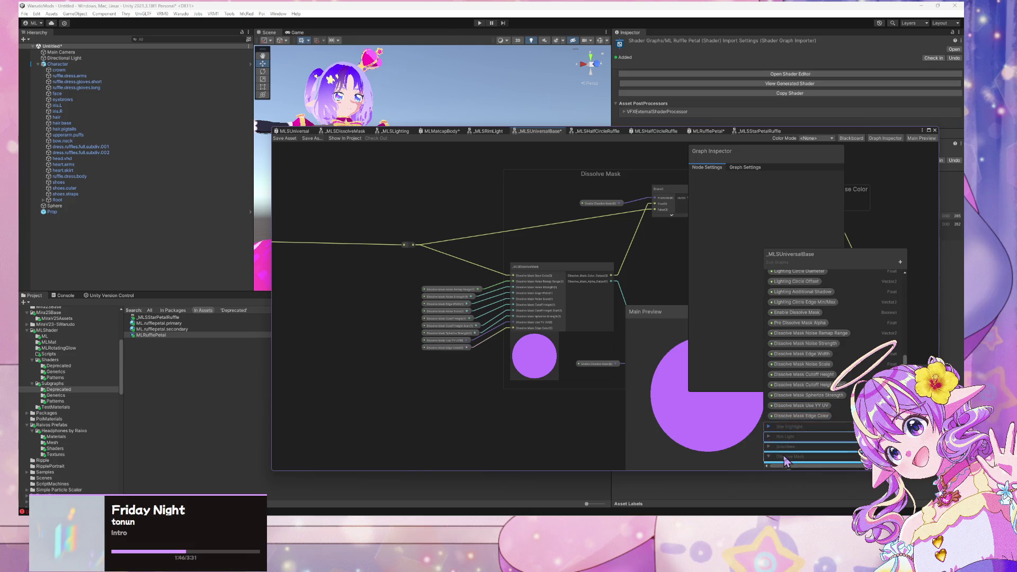
mouse_move(788, 440)
mouse_down()
mouse_move(784, 423)
mouse_move(788, 435)
mouse_move(807, 421)
mouse_up()
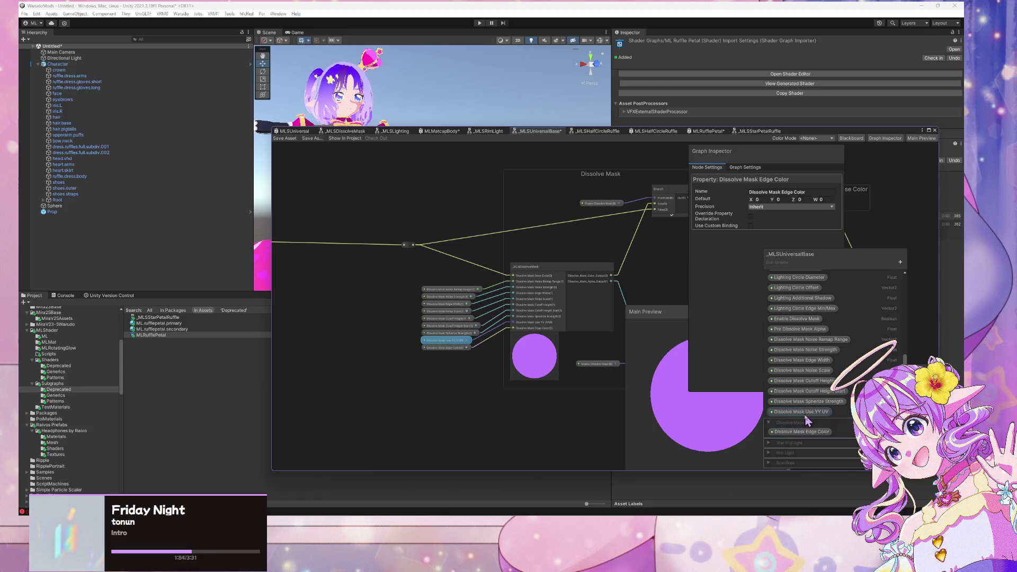
Move Spherize Strength, Cutoff Height Start, Cutoff Height, Noise Scale and Edge Width into Dissolve Mask.
click(809, 402)
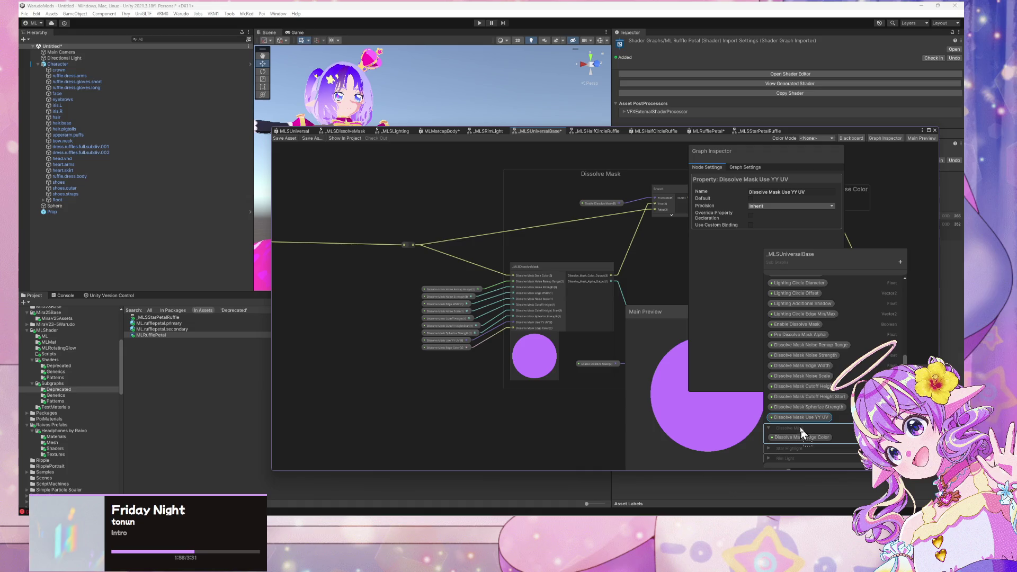
click(823, 403)
mouse_move(808, 405)
mouse_down()
mouse_move(788, 434)
mouse_move(811, 434)
mouse_move(809, 421)
mouse_up()
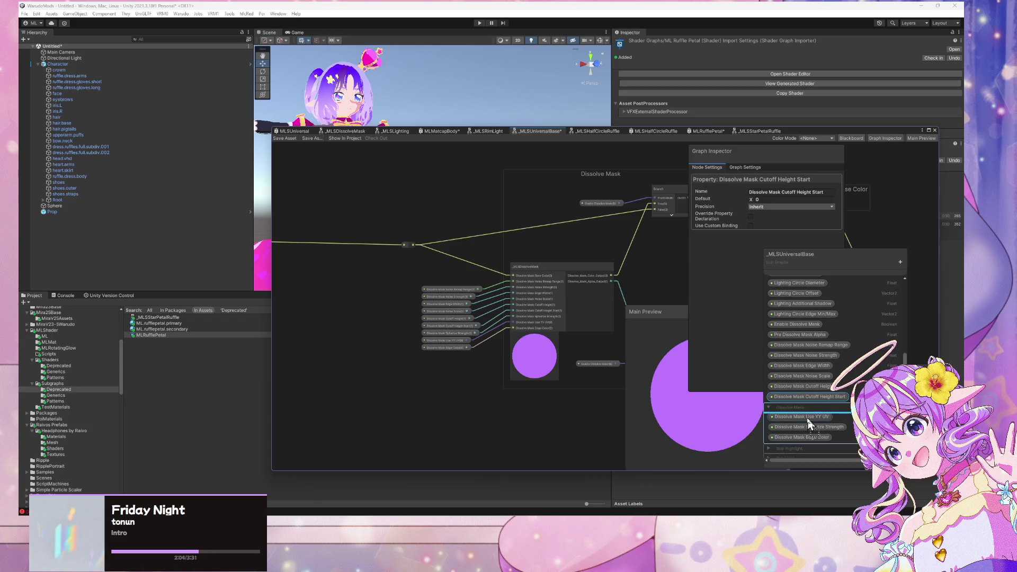
drag(800, 387, 804, 389)
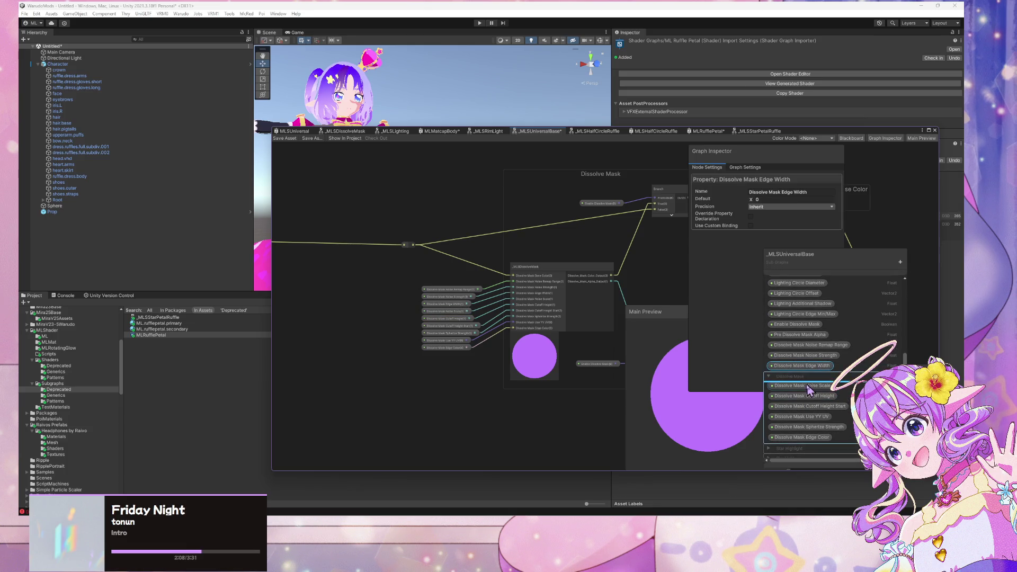
mouse_move(806, 355)
mouse_down()
mouse_move(825, 365)
mouse_move(809, 347)
mouse_move(814, 371)
mouse_up()
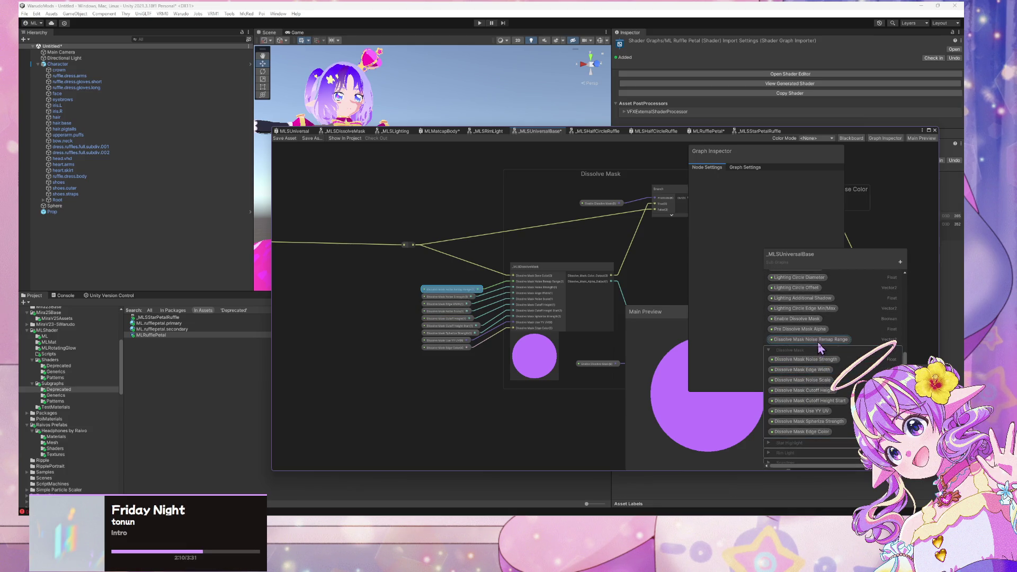
Place Pre Dissolve Mask Alpha first in the Dissolve Mask category.
scroll(836, 404, up, 5)
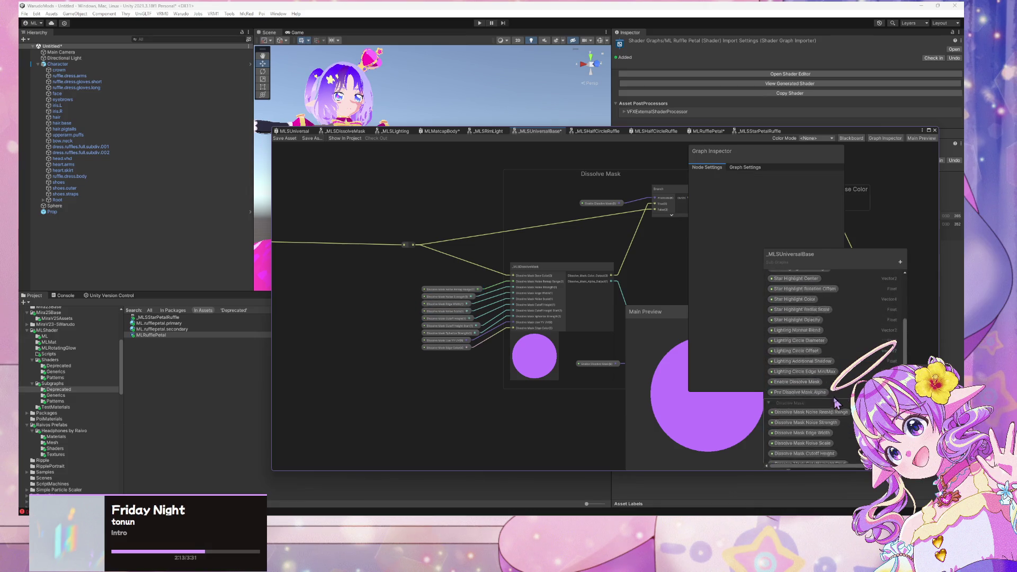
scroll(837, 404, up, 2)
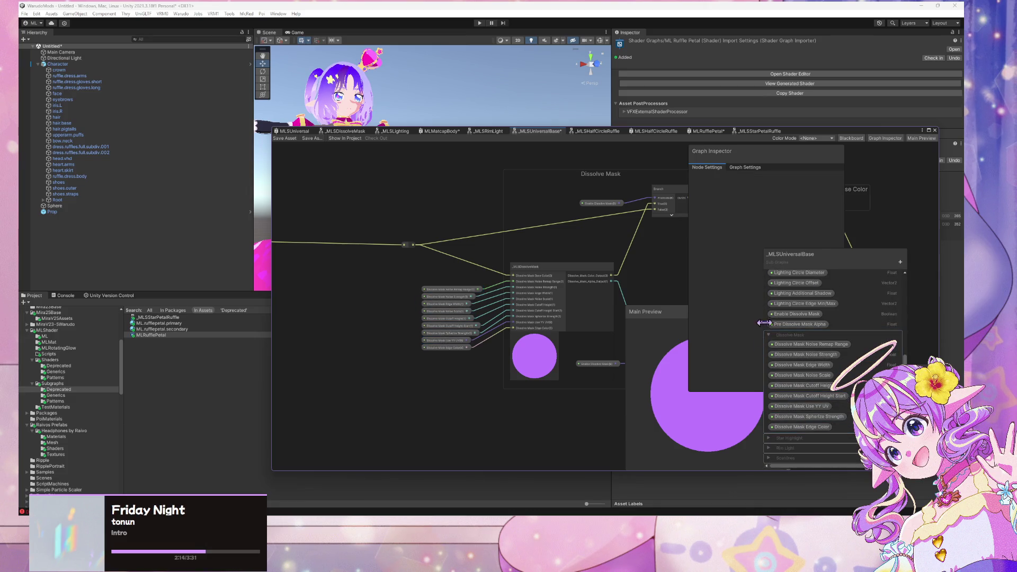
click(769, 429)
scroll(811, 366, up, 5)
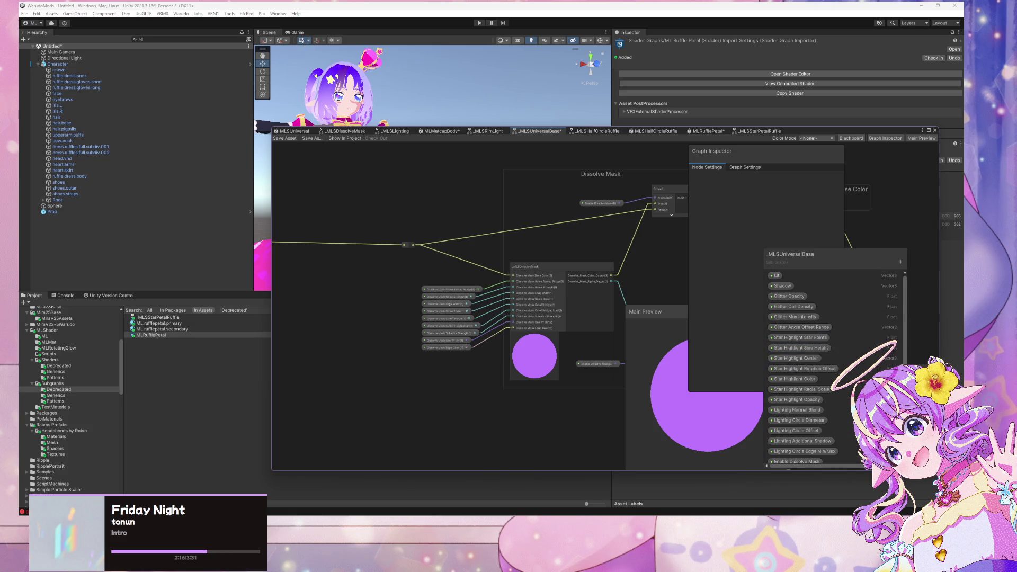
scroll(811, 365, down, 5)
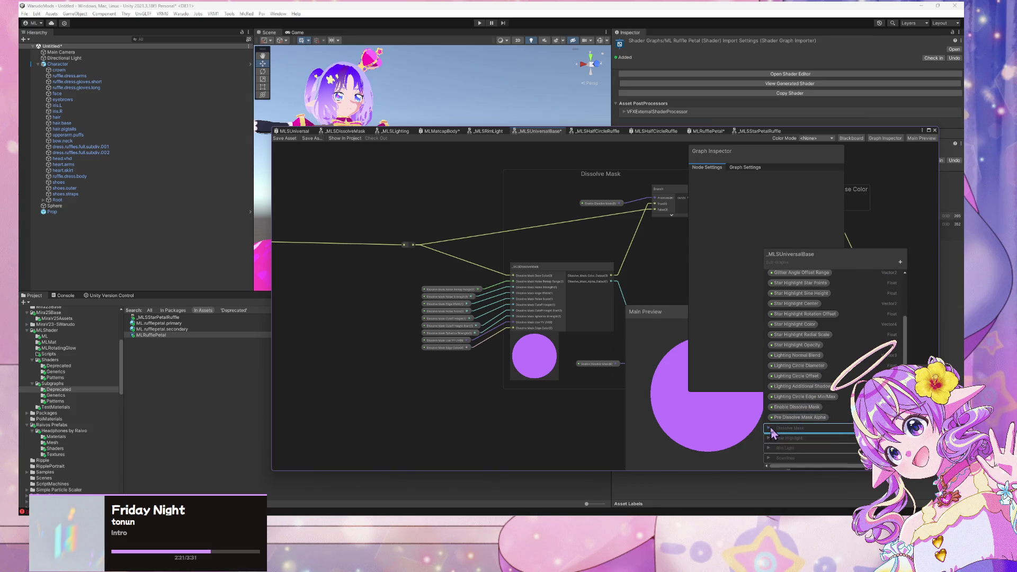
click(773, 430)
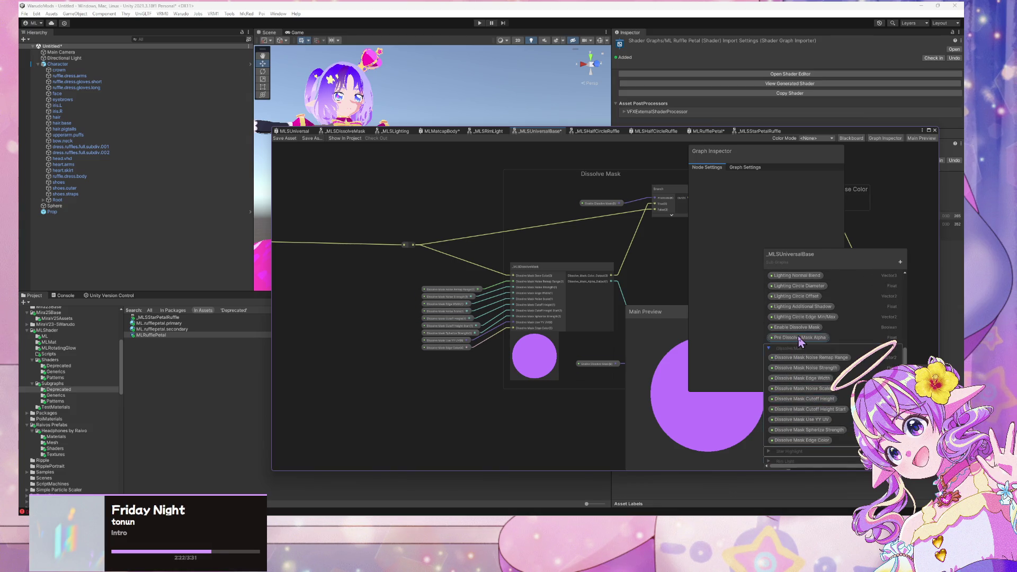
click(798, 337)
drag(798, 363, 798, 364)
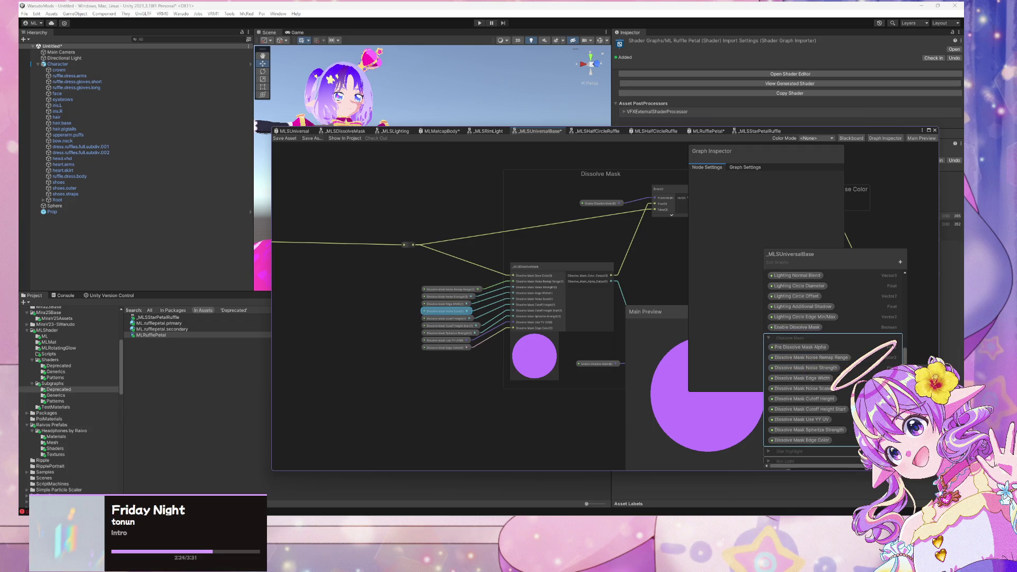
Put Enable Dissolve Mask at the top of Dissolve Mask, above Pre Dissolve Mask Alpha.
scroll(834, 371, up, 5)
scroll(834, 371, down, 5)
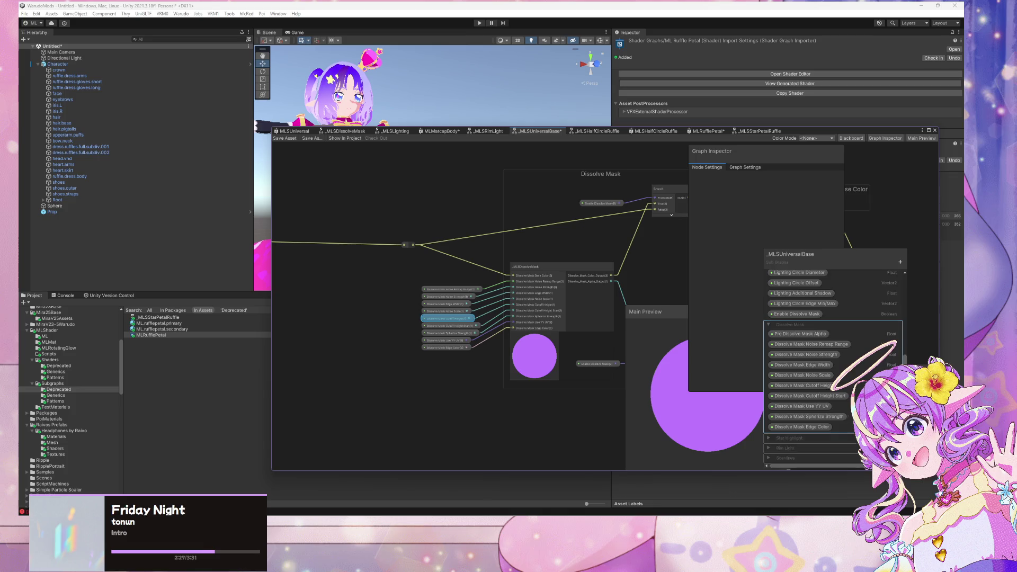
scroll(803, 371, up, 2)
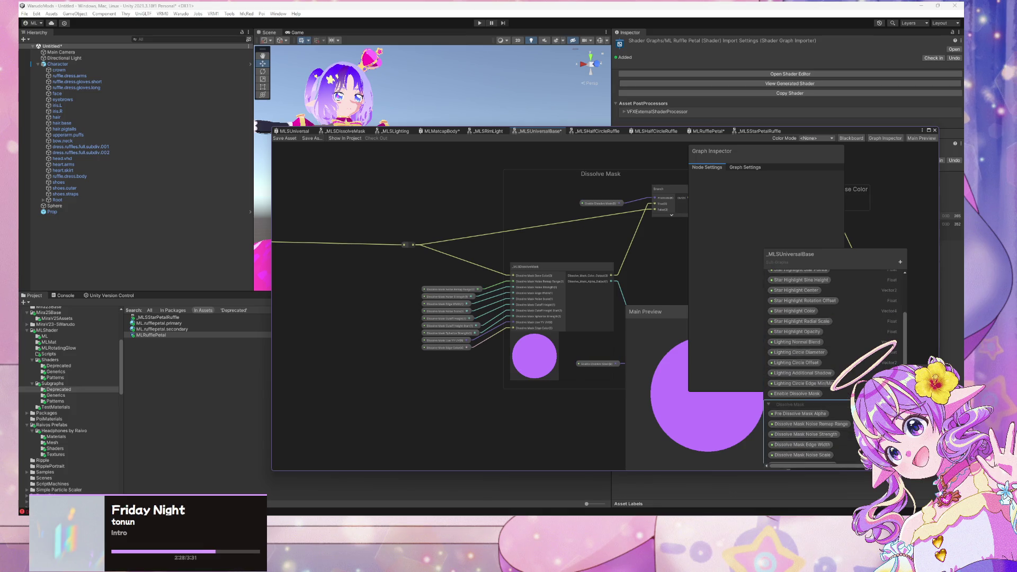
click(799, 399)
drag(802, 421, 802, 418)
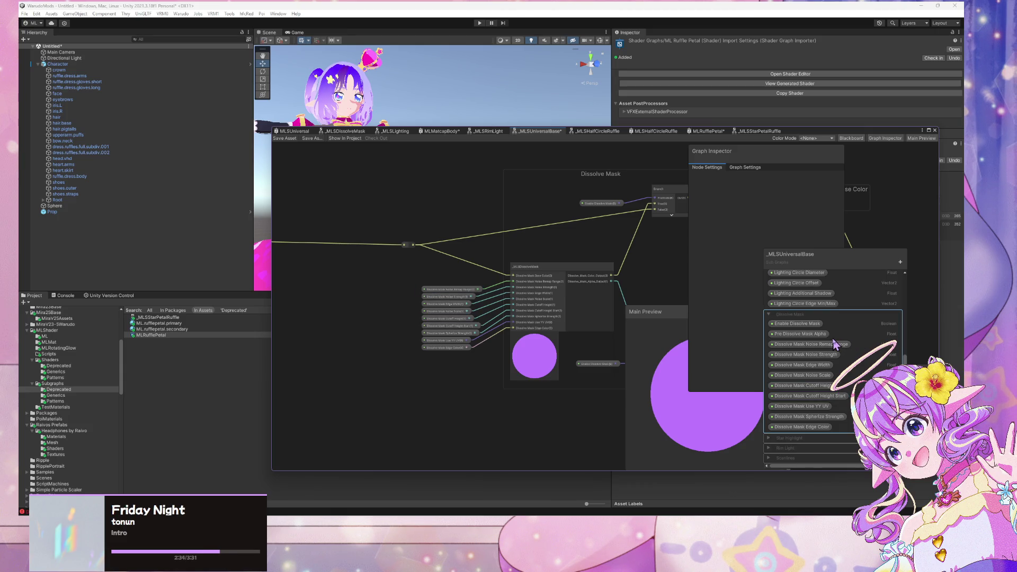
scroll(835, 371, up, 5)
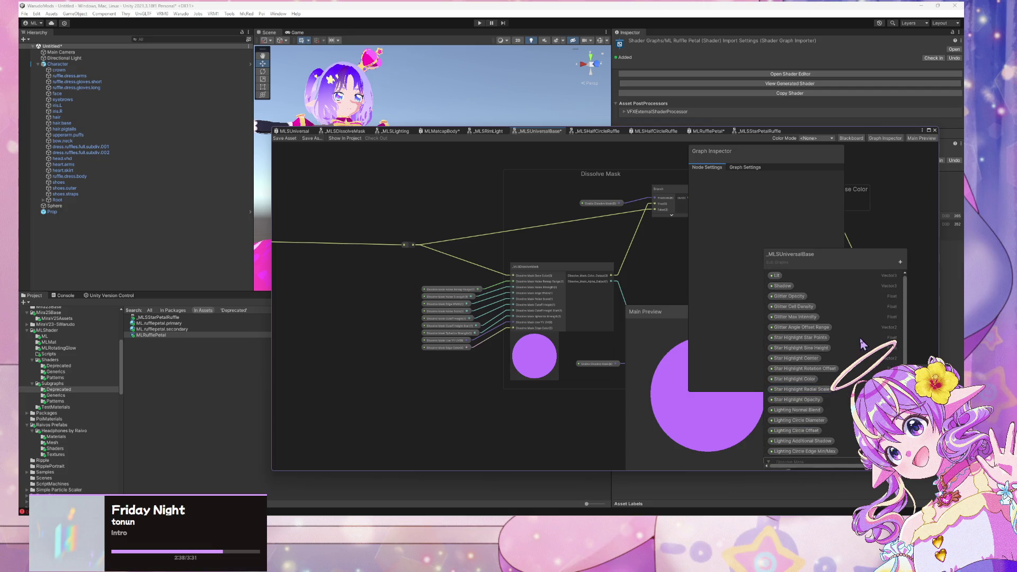
Create a category named Lighting, collapse Dissolve Mask, and move Lighting higher in the list.
click(901, 264)
key(Escape)
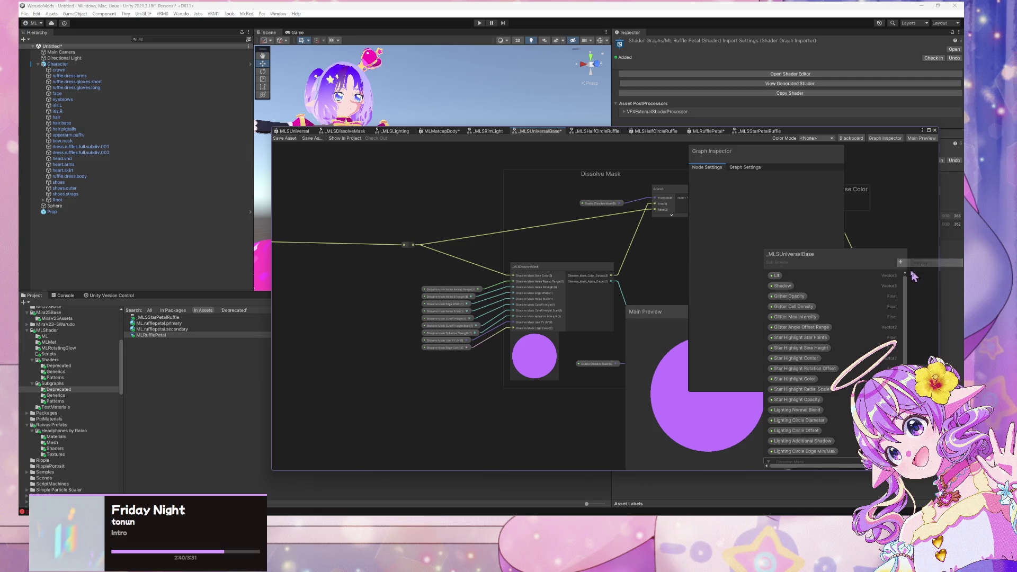
scroll(859, 355, down, 5)
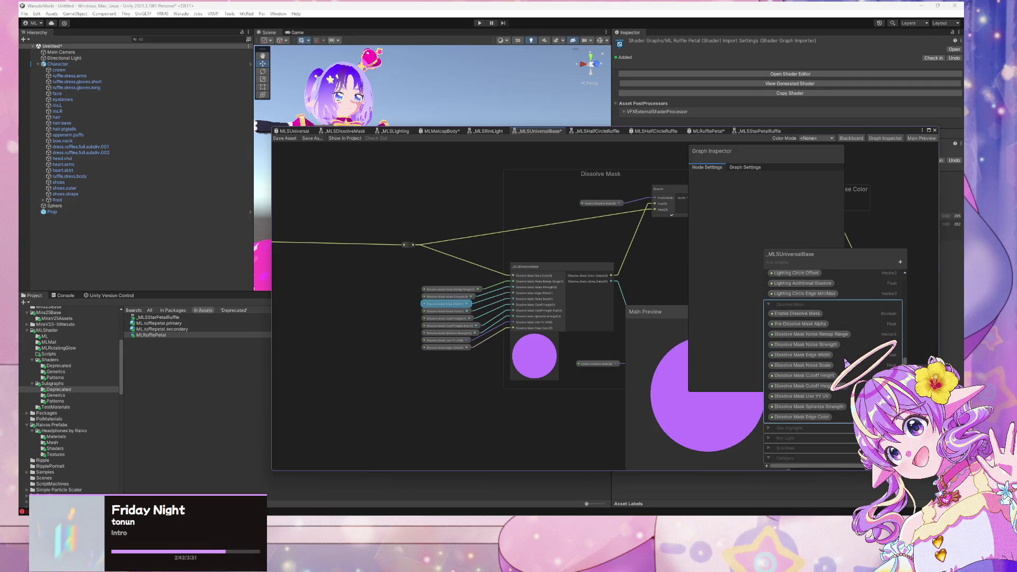
double_click(792, 459)
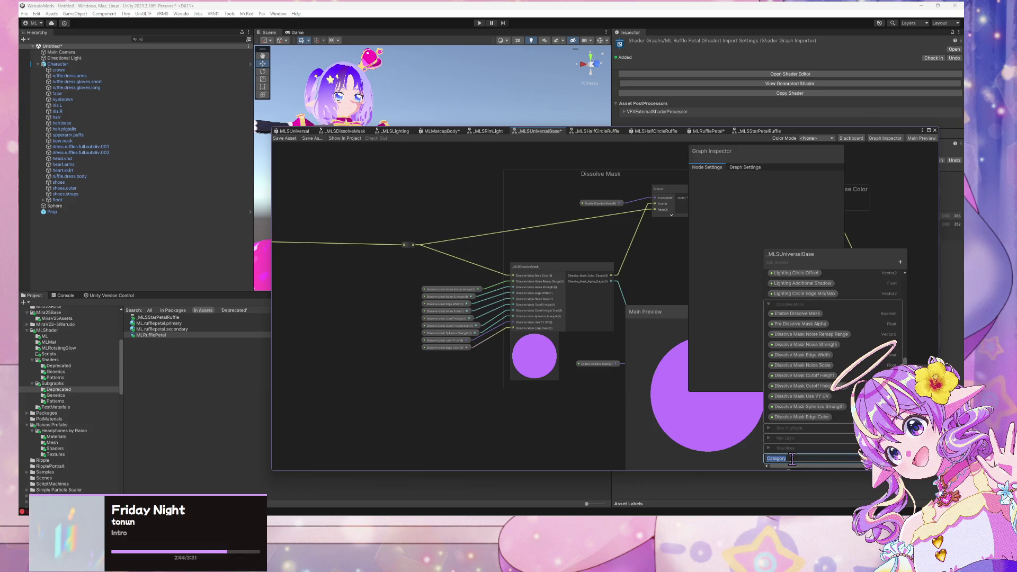
text(Lighting)
key(Return)
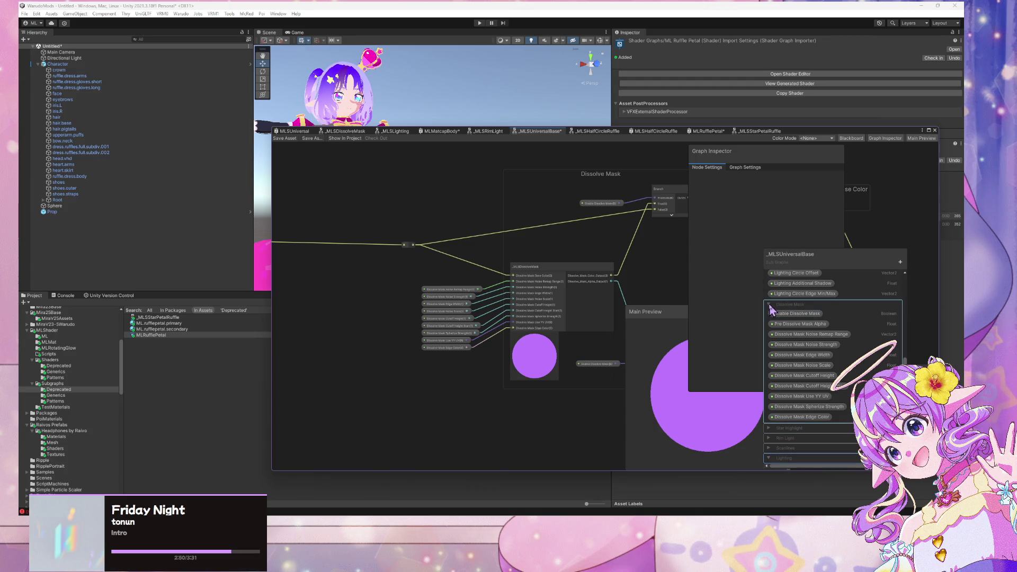
click(768, 305)
mouse_move(789, 459)
mouse_down()
mouse_move(791, 408)
mouse_move(783, 418)
mouse_move(793, 424)
mouse_move(800, 402)
mouse_move(795, 423)
mouse_move(785, 414)
mouse_move(785, 427)
mouse_move(802, 402)
mouse_move(796, 408)
mouse_move(806, 333)
mouse_move(797, 368)
mouse_move(810, 362)
mouse_move(784, 448)
mouse_move(793, 445)
mouse_move(794, 460)
mouse_move(794, 440)
mouse_up()
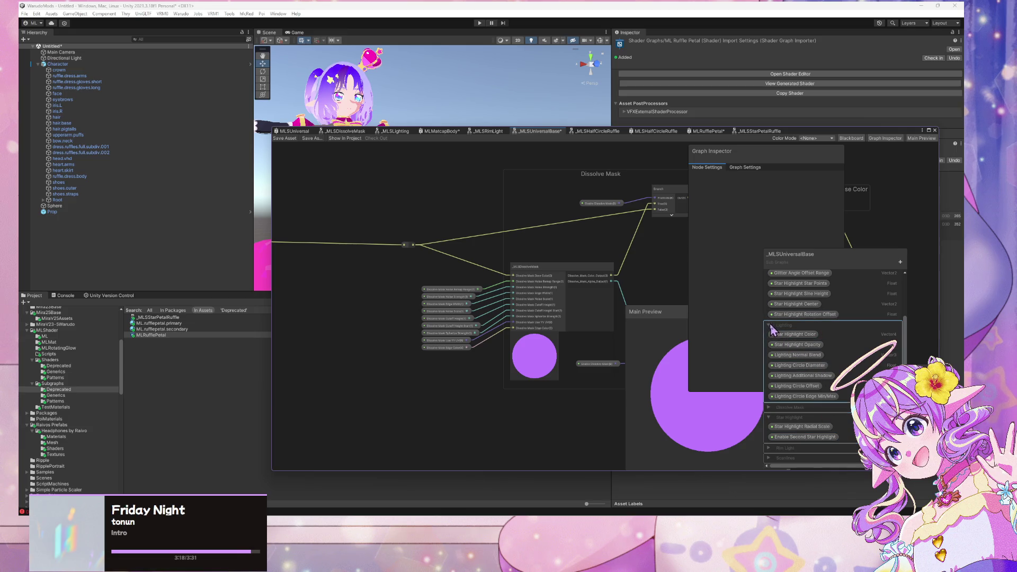
Move Star Highlight Opacity, Center, Sine Height and Star Points into the Star Highlight category.
mouse_move(799, 350)
mouse_down()
mouse_move(796, 444)
mouse_move(800, 341)
mouse_move(800, 424)
mouse_up()
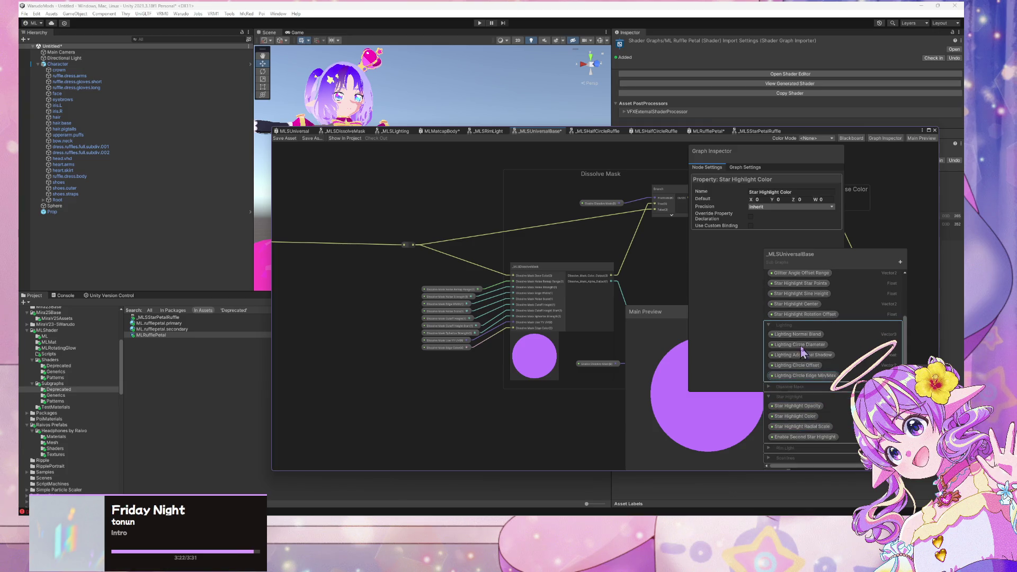
scroll(803, 339, up, 1)
mouse_move(804, 371)
mouse_down()
mouse_move(811, 435)
mouse_move(813, 405)
mouse_up()
click(797, 355)
drag(801, 366, 805, 413)
mouse_move(801, 351)
mouse_down()
mouse_move(802, 454)
mouse_move(788, 371)
mouse_up()
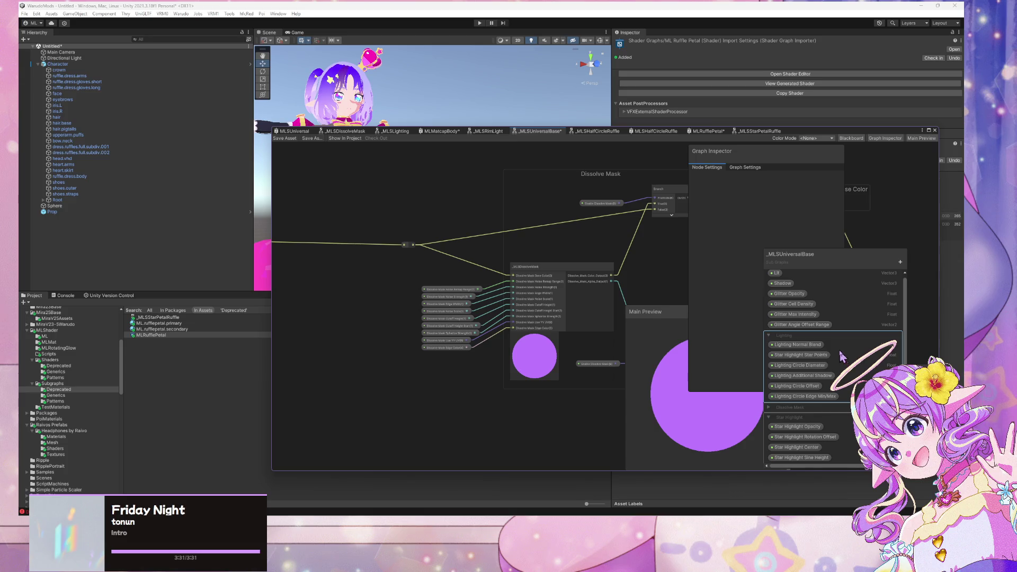
mouse_move(801, 355)
mouse_down()
mouse_move(801, 425)
mouse_move(803, 357)
mouse_move(788, 344)
mouse_move(787, 365)
mouse_move(772, 361)
mouse_up()
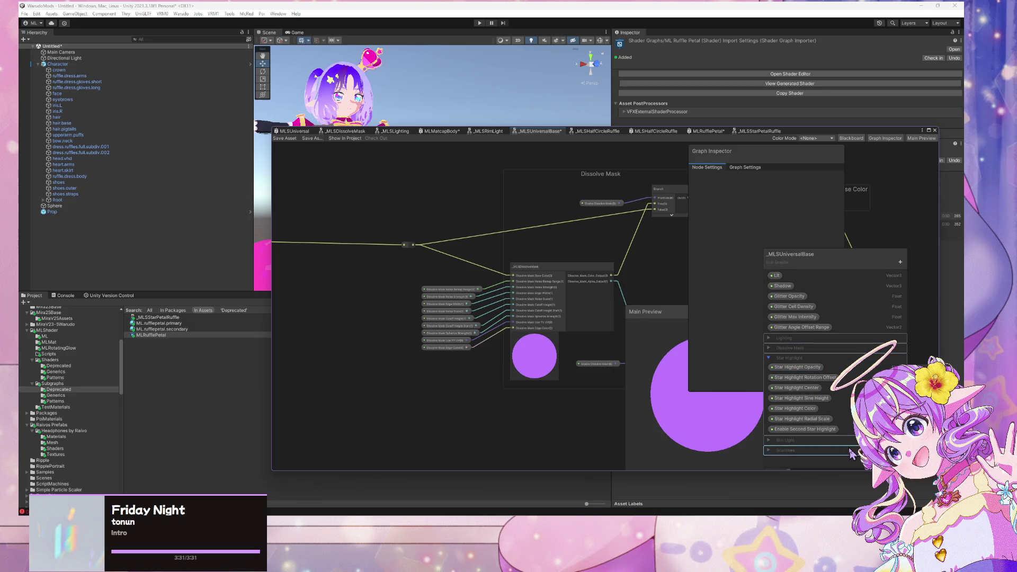
Select Enable Second Star Highlight and bring the Combined Alpha group into view.
click(803, 429)
scroll(371, 254, down, 2)
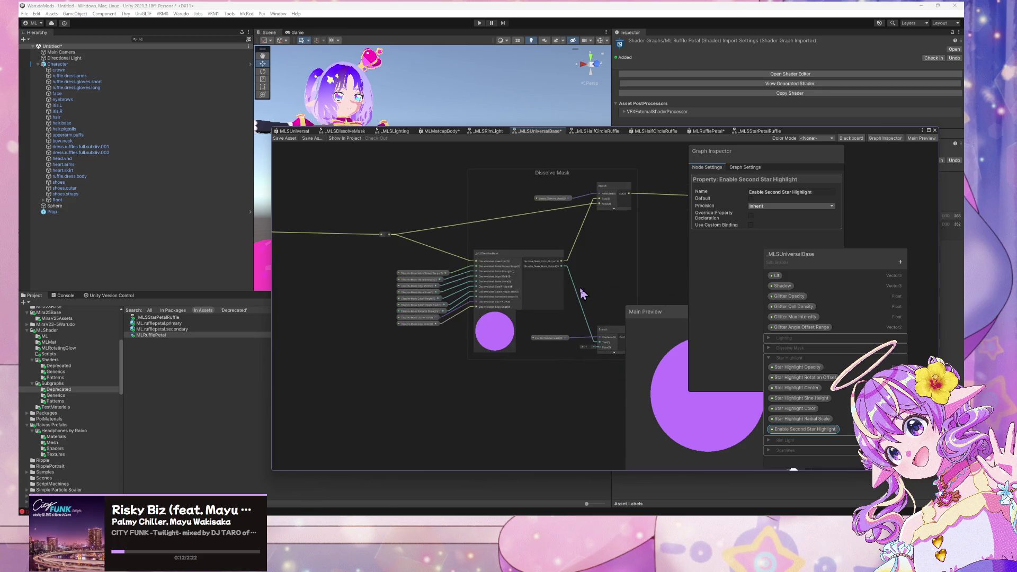
mouse_move(609, 295)
mouse_down()
mouse_move(447, 284)
mouse_move(490, 232)
mouse_up()
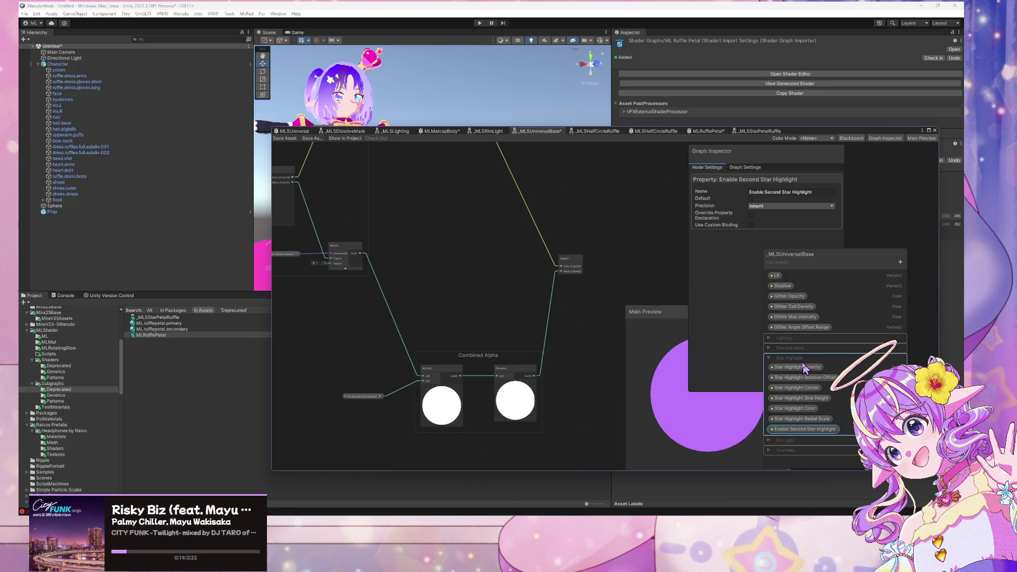
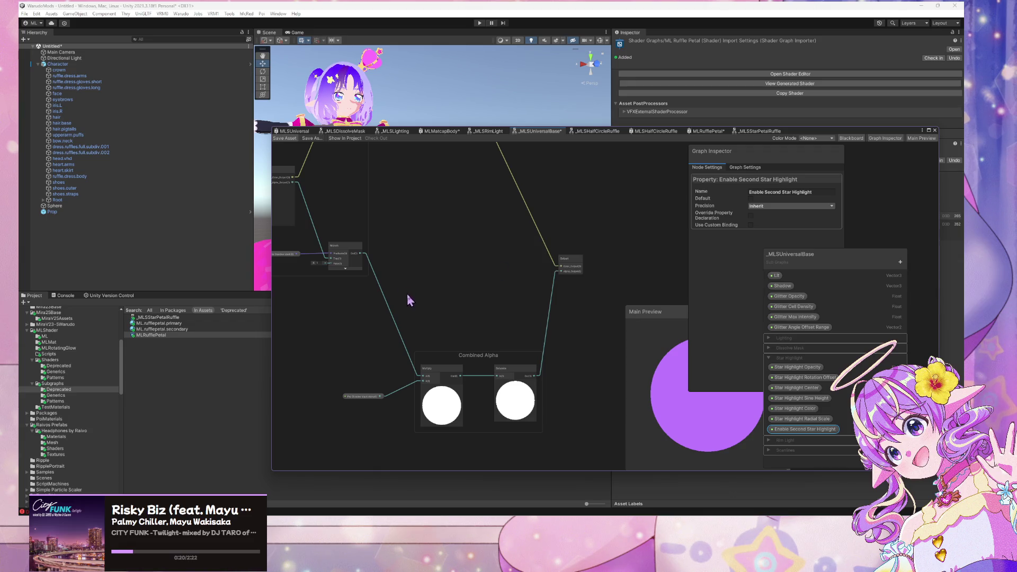
Save the _MLSUniversalBase graph and pan over to the Star Highlight group.
key(ctrl+s)
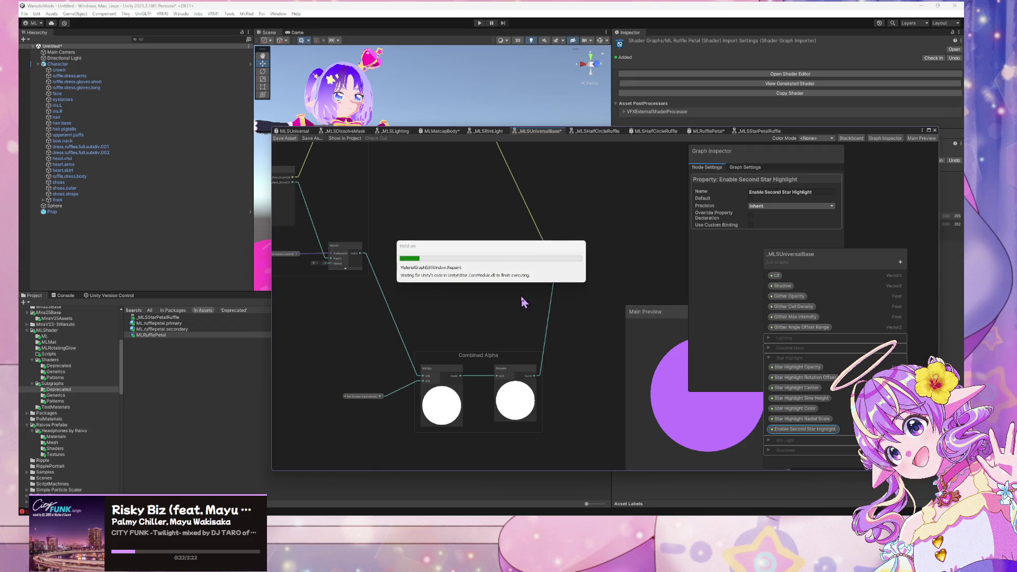
drag(411, 282, 612, 369)
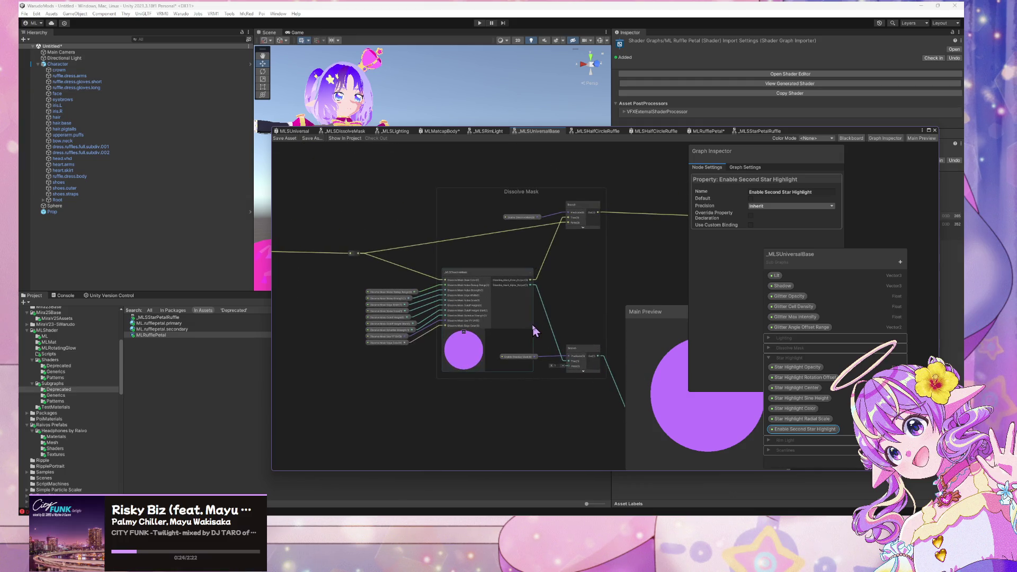
scroll(534, 332, up, 2)
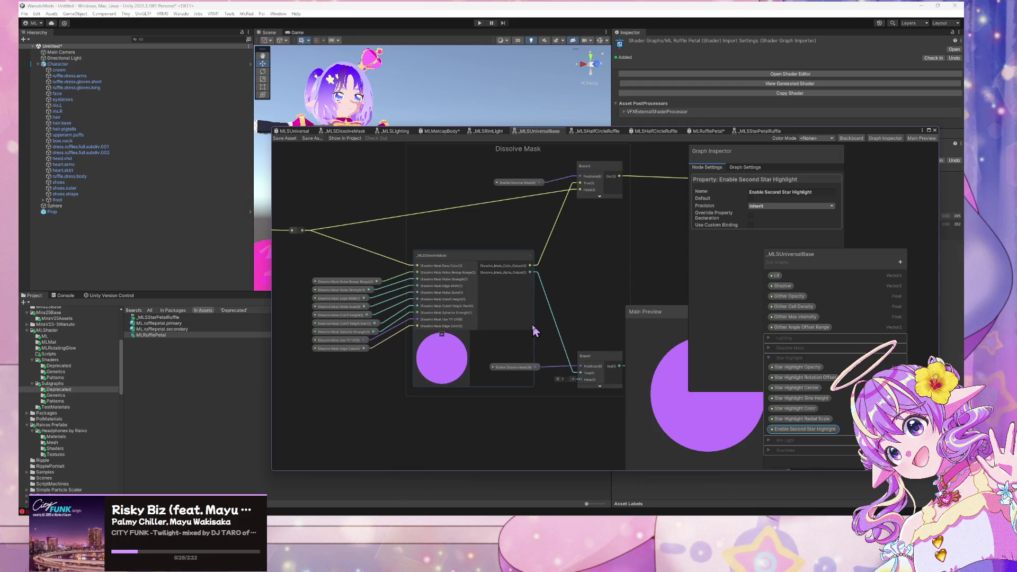
scroll(535, 332, down, 3)
mouse_move(545, 336)
mouse_down()
mouse_move(557, 350)
mouse_move(531, 364)
mouse_move(600, 356)
mouse_up()
scroll(517, 358, up, 2)
drag(518, 359, 540, 393)
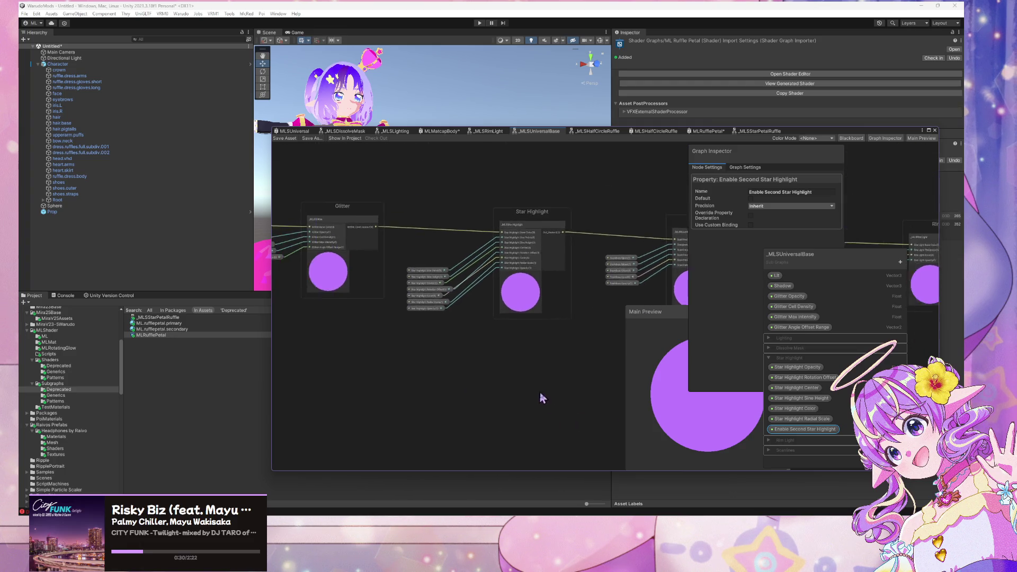
scroll(539, 392, up, 3)
drag(484, 343, 507, 379)
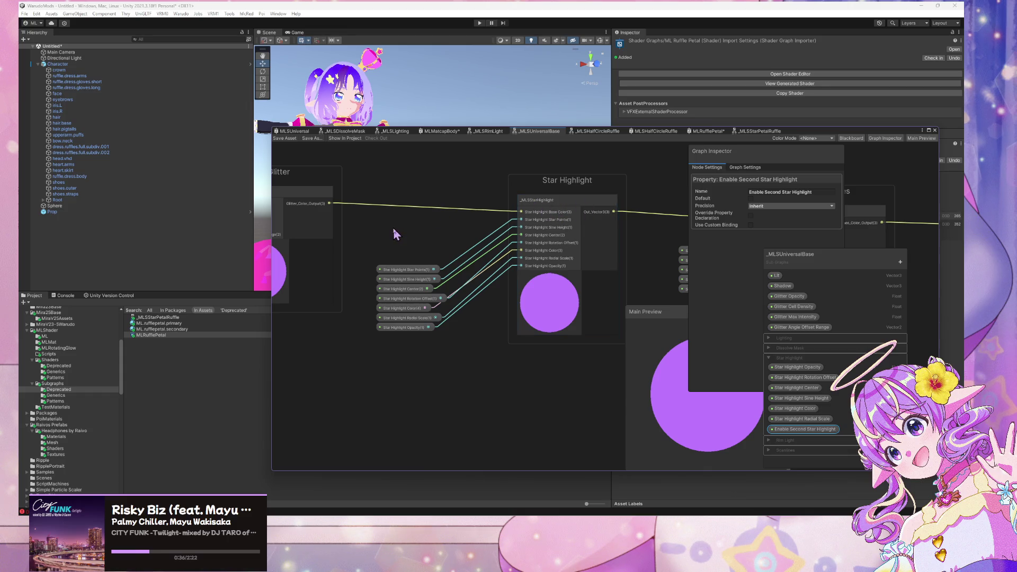
drag(434, 226, 461, 230)
Open the _MLSStarHighlight sub graph node in its own tab.
click(579, 212)
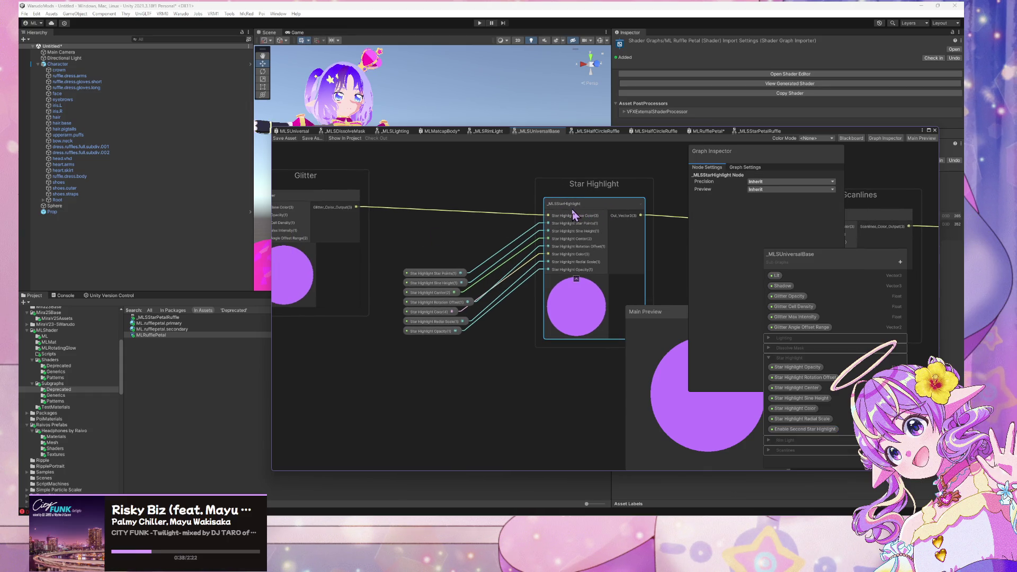
double_click(578, 211)
scroll(466, 247, up, 3)
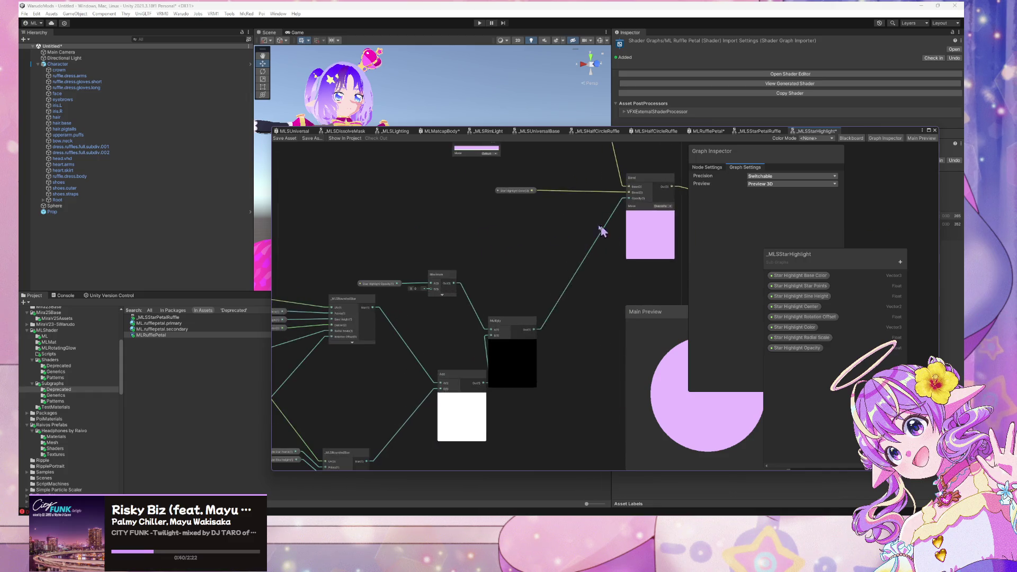
Rename the sub graph output Out_Vector3 to 'Star Highlight Color'.
drag(602, 227, 548, 300)
click(505, 291)
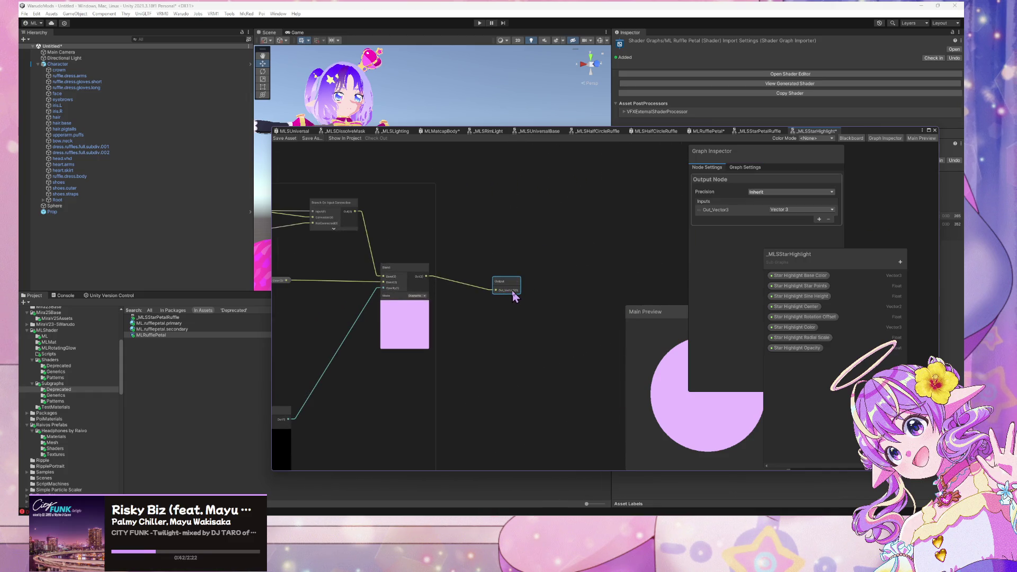
scroll(518, 308, up, 4)
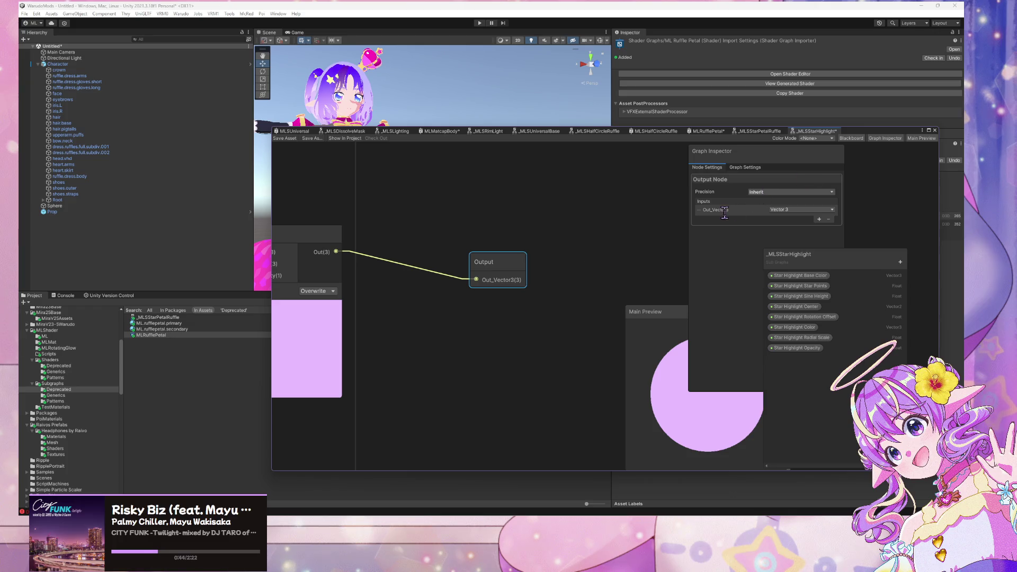
text(Star)
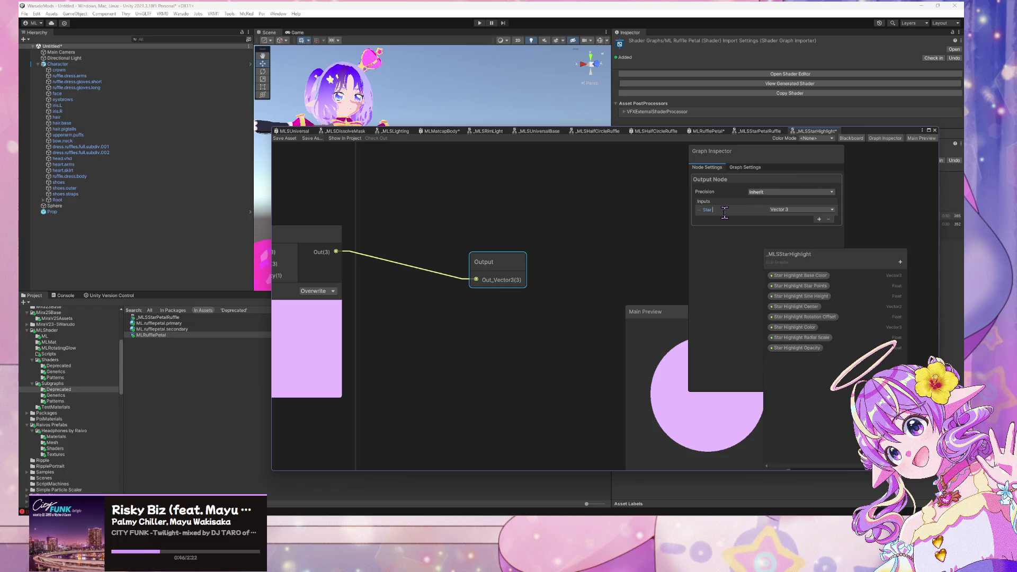
text( Highlight Color Output)
key(Return)
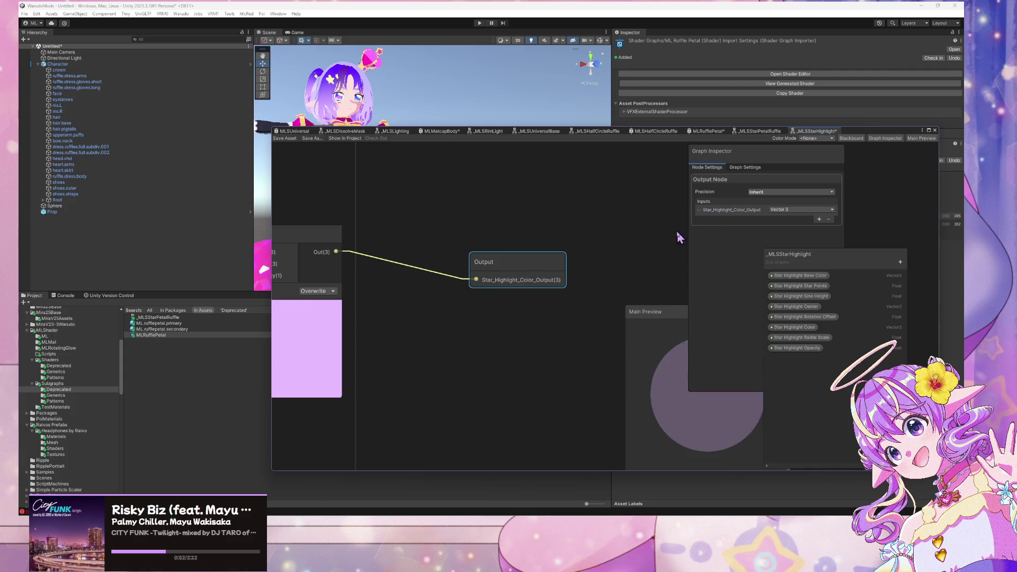
Inspect the two _MLSRoundedStar nodes, shifting the Multiply node slightly right.
scroll(498, 207, down, 6)
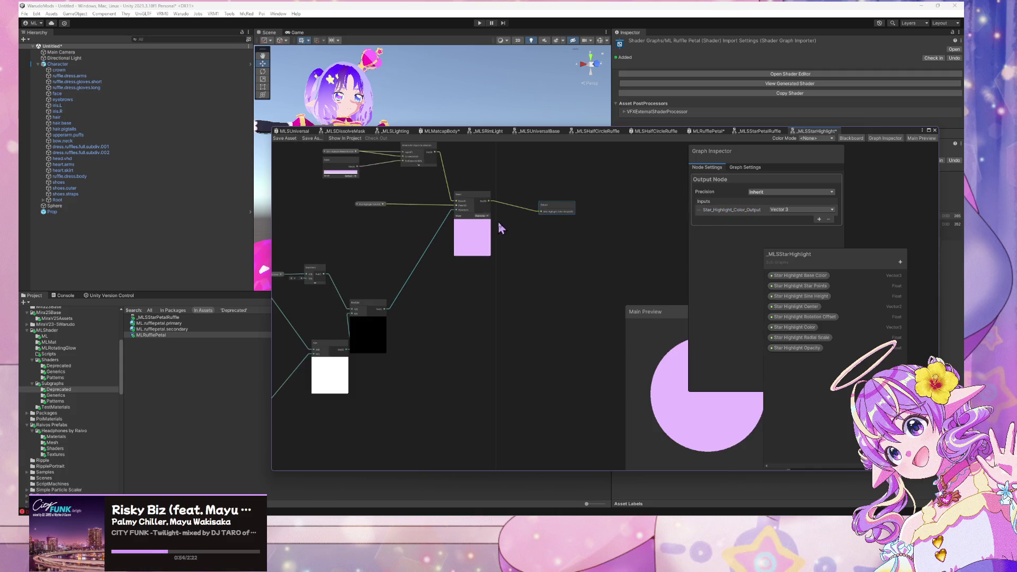
scroll(504, 163, up, 3)
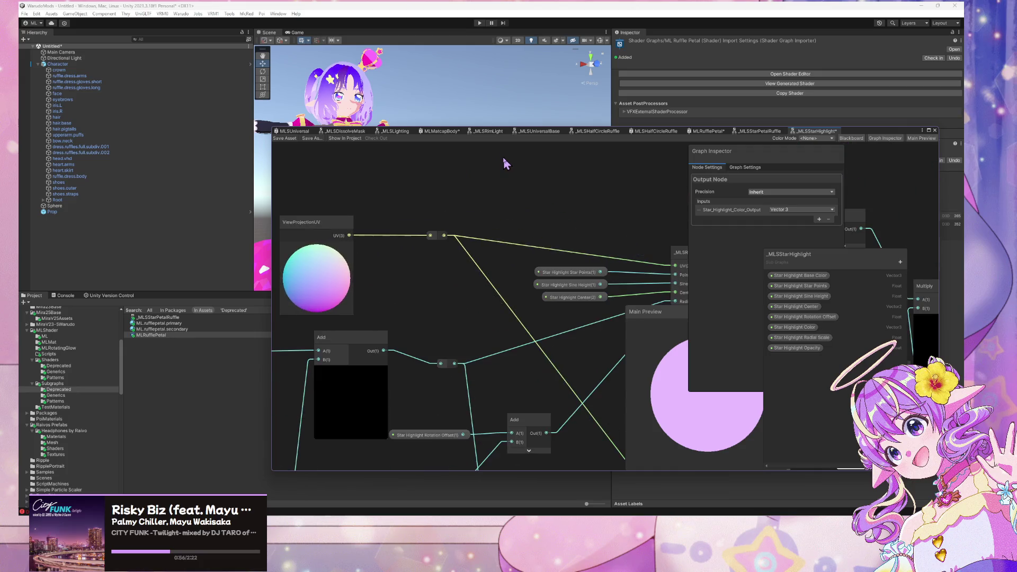
scroll(533, 169, down, 3)
scroll(466, 159, up, 2)
scroll(466, 160, up, 2)
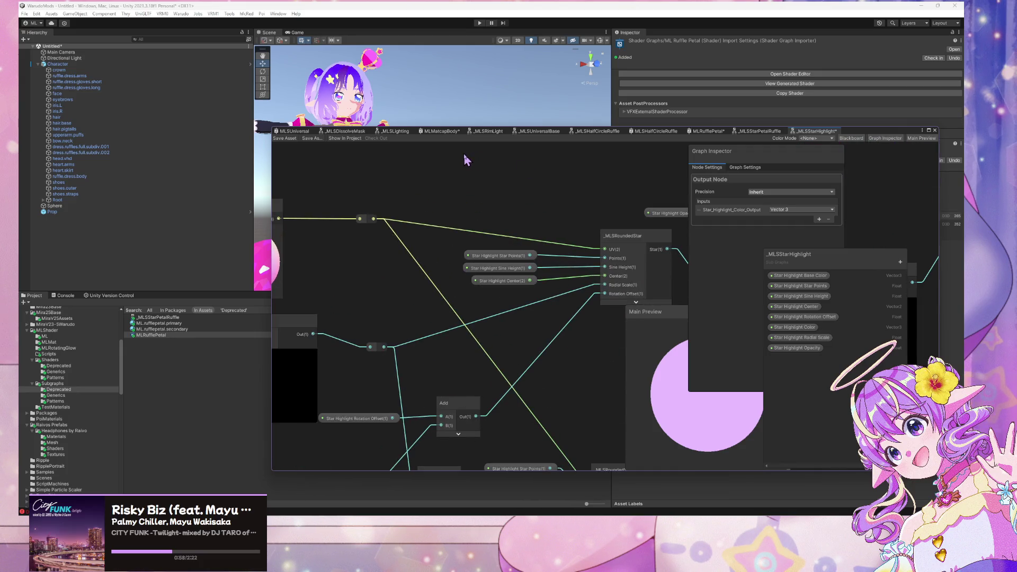
scroll(471, 158, down, 3)
drag(472, 159, 559, 147)
scroll(559, 149, up, 3)
drag(628, 206, 476, 164)
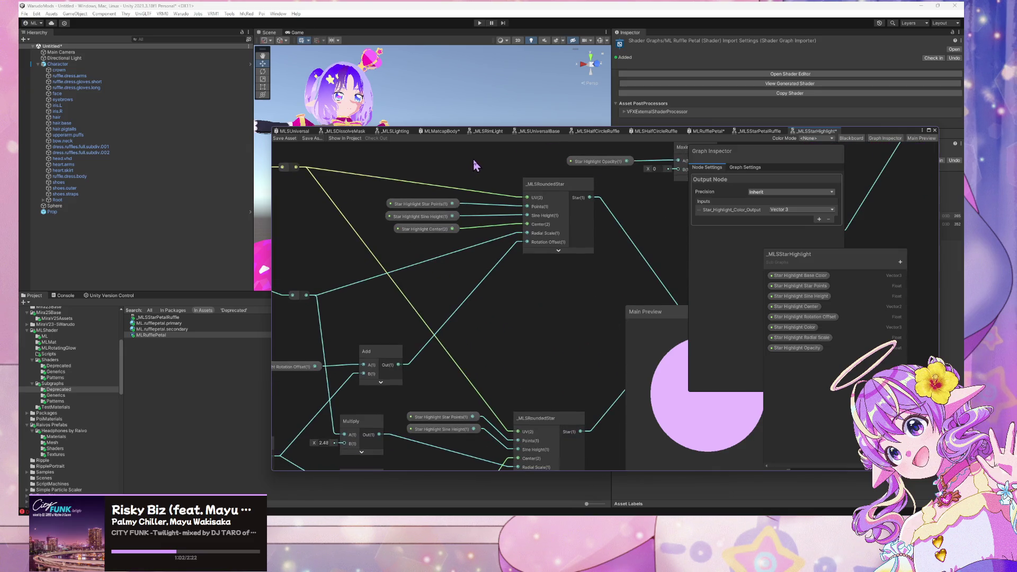
scroll(477, 163, down, 2)
scroll(478, 164, up, 1)
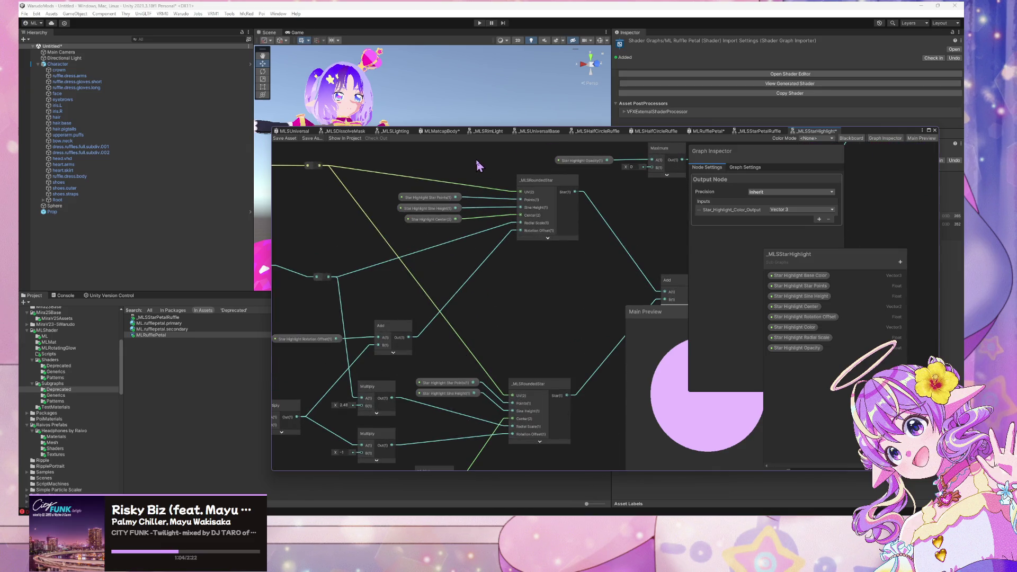
mouse_move(518, 399)
mouse_down()
mouse_move(535, 328)
mouse_move(340, 385)
mouse_move(282, 426)
mouse_up()
mouse_move(530, 237)
mouse_down()
mouse_move(608, 221)
mouse_move(585, 253)
mouse_move(540, 262)
mouse_move(443, 201)
mouse_move(622, 232)
mouse_move(591, 227)
mouse_move(540, 242)
mouse_up()
click(824, 286)
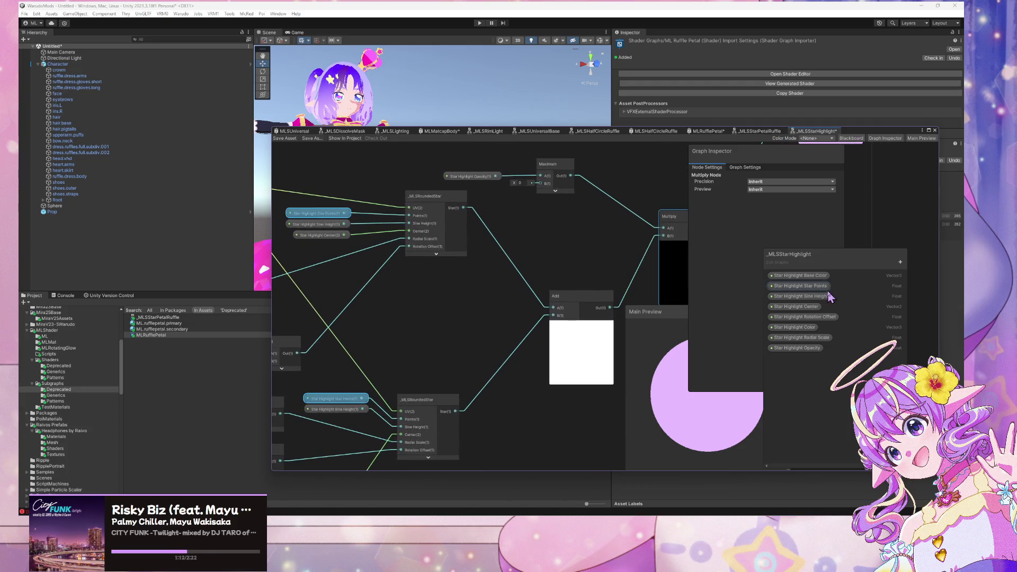
Set the Star Highlight Star Points default value to 5.
drag(742, 151, 719, 152)
click(753, 200)
text(5)
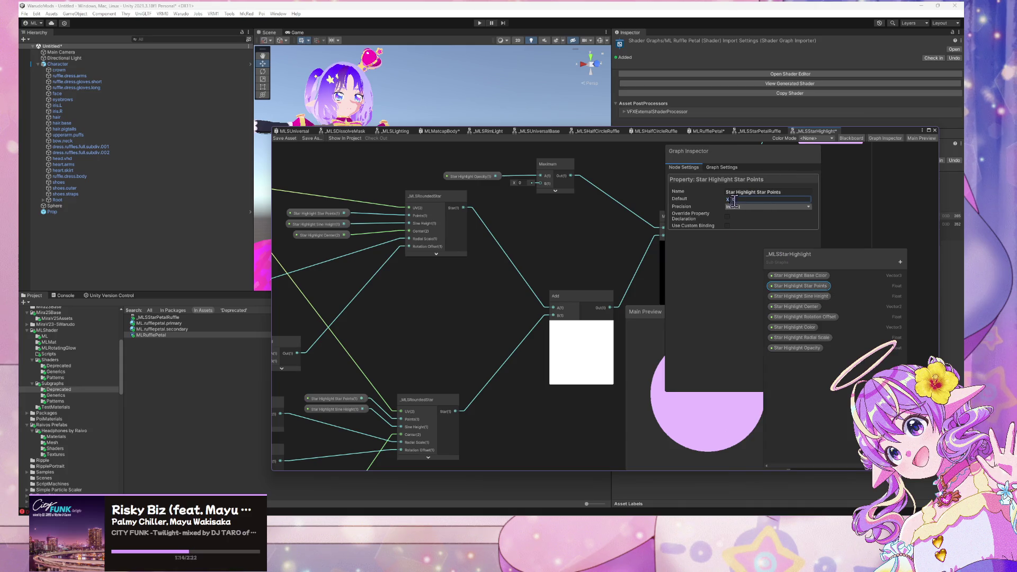
Set the Star Highlight Center default to X 0.2, Y 0.2.
drag(496, 266, 574, 243)
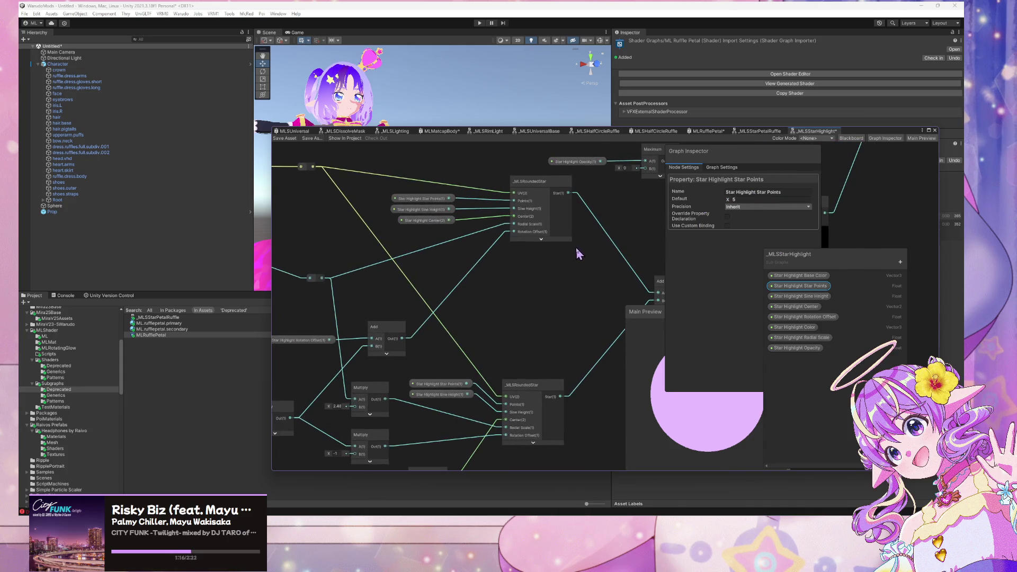
click(819, 298)
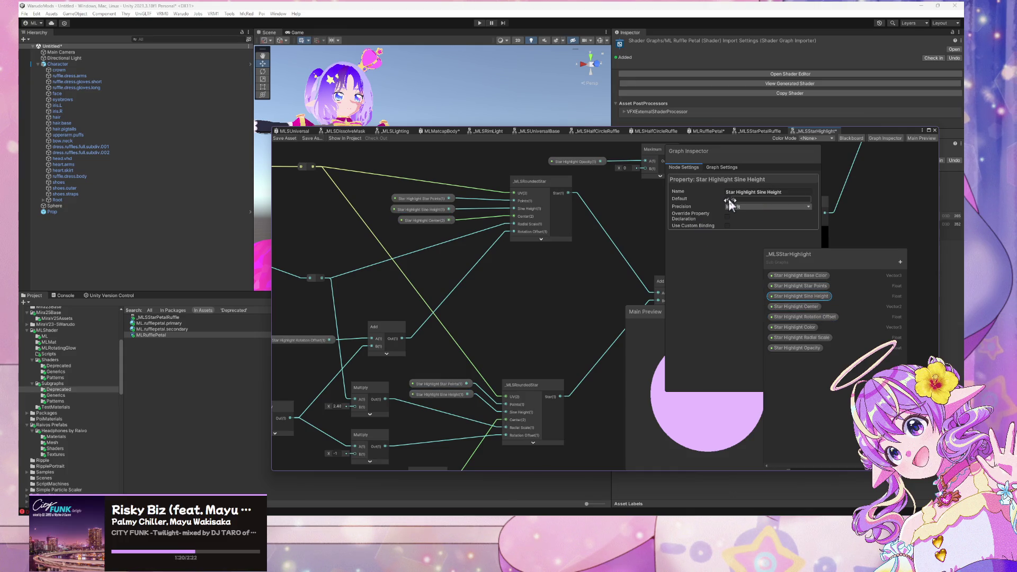
click(796, 307)
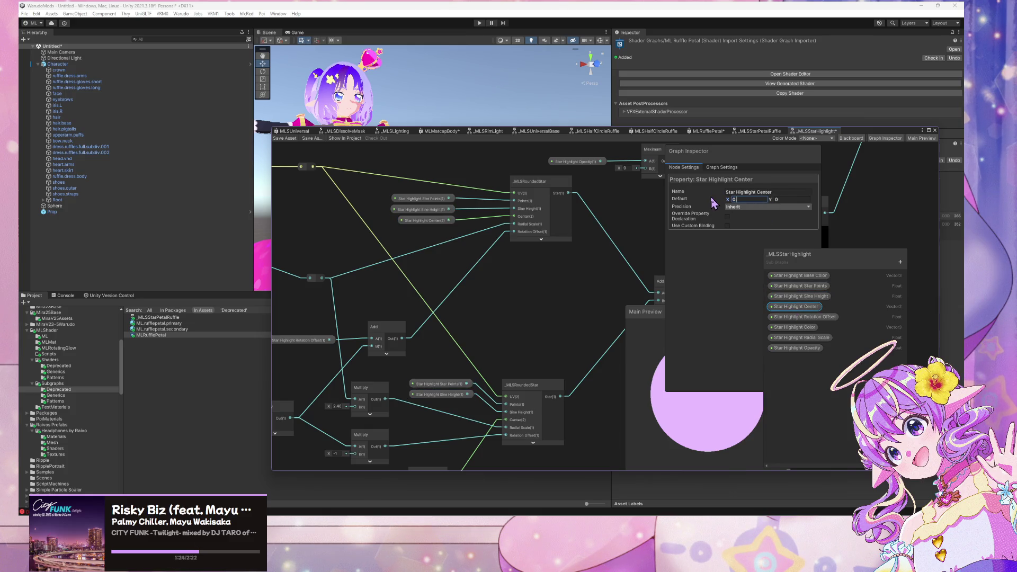
text(0.2)
key(Return)
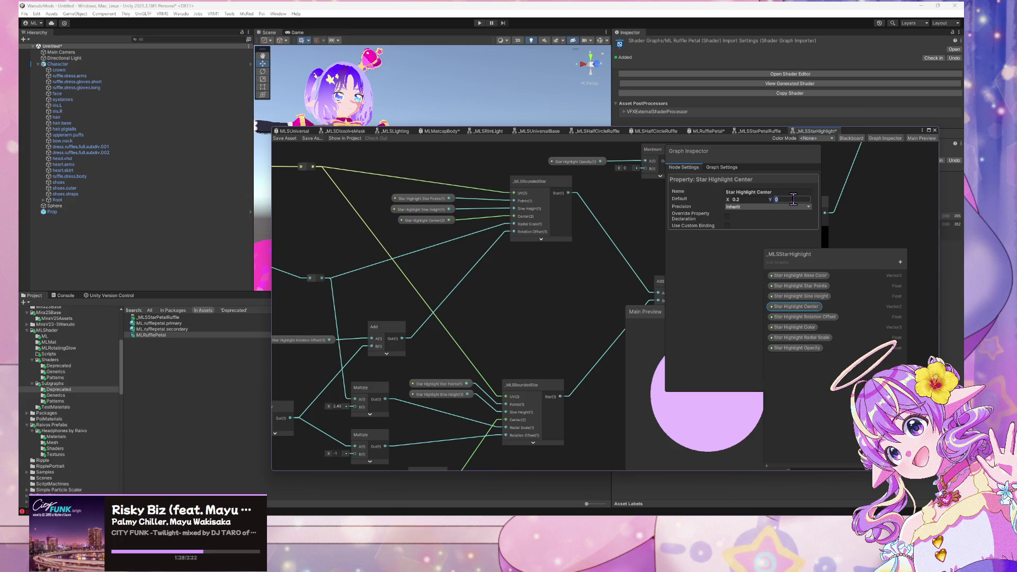
text(0.2)
key(Return)
Rearrange the rounded star and ViewProjectionUV nodes, expanding the lower star's preview.
mouse_move(730, 250)
mouse_down()
mouse_move(553, 275)
mouse_move(678, 234)
mouse_up()
click(486, 223)
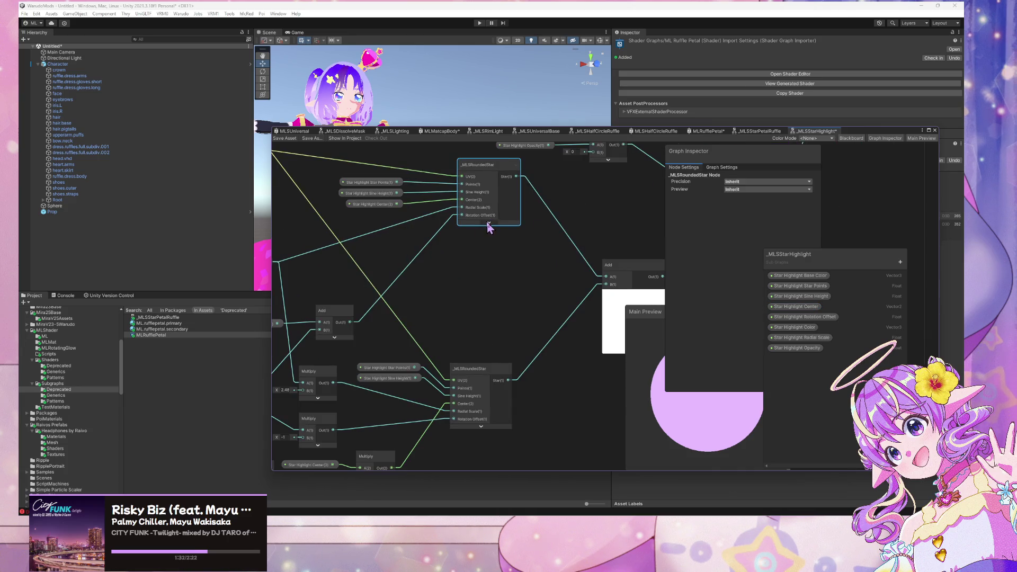
click(481, 427)
mouse_move(276, 281)
mouse_down()
mouse_move(301, 304)
mouse_move(495, 319)
mouse_move(416, 342)
mouse_move(511, 278)
mouse_move(477, 281)
mouse_move(571, 199)
mouse_up()
scroll(571, 199, down, 3)
mouse_move(500, 238)
mouse_down()
mouse_move(632, 309)
mouse_move(609, 317)
mouse_move(435, 228)
mouse_up()
click(538, 208)
key(space)
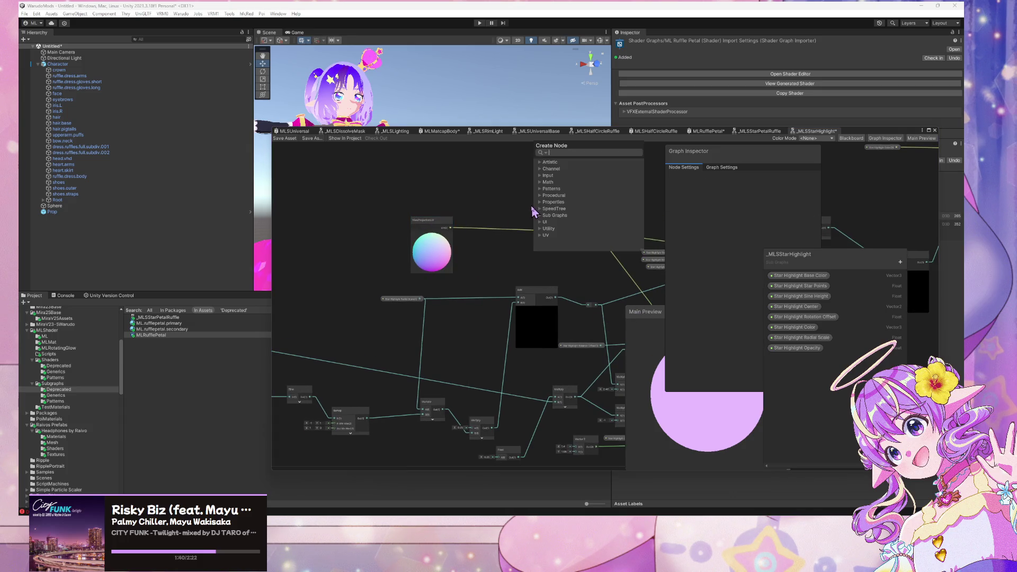
Add a Branch On Input Connection node beside ViewProjectionUV, then delete it.
text(conne)
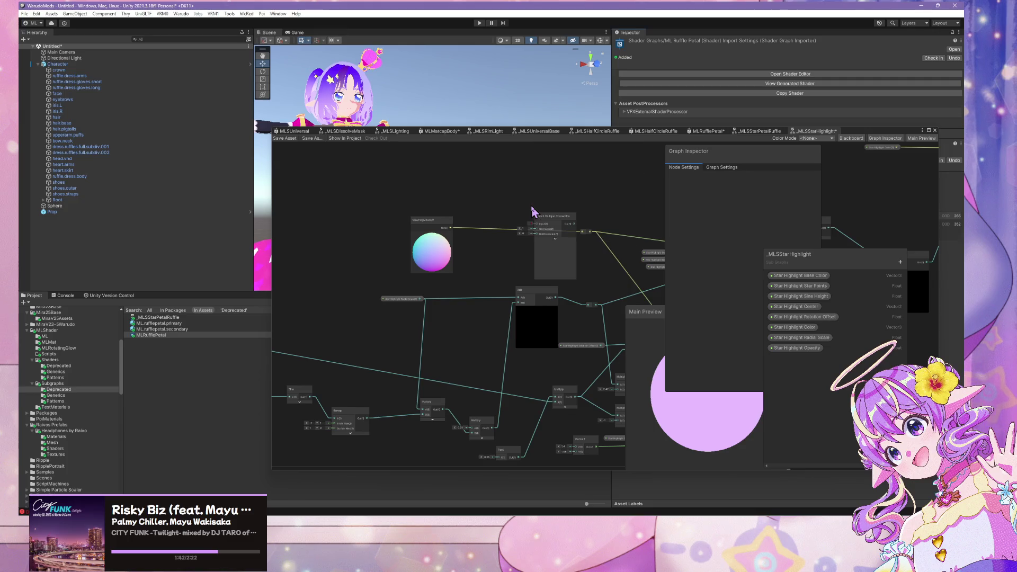
key(Return)
mouse_move(550, 222)
mouse_down()
mouse_move(517, 201)
mouse_move(531, 212)
mouse_up()
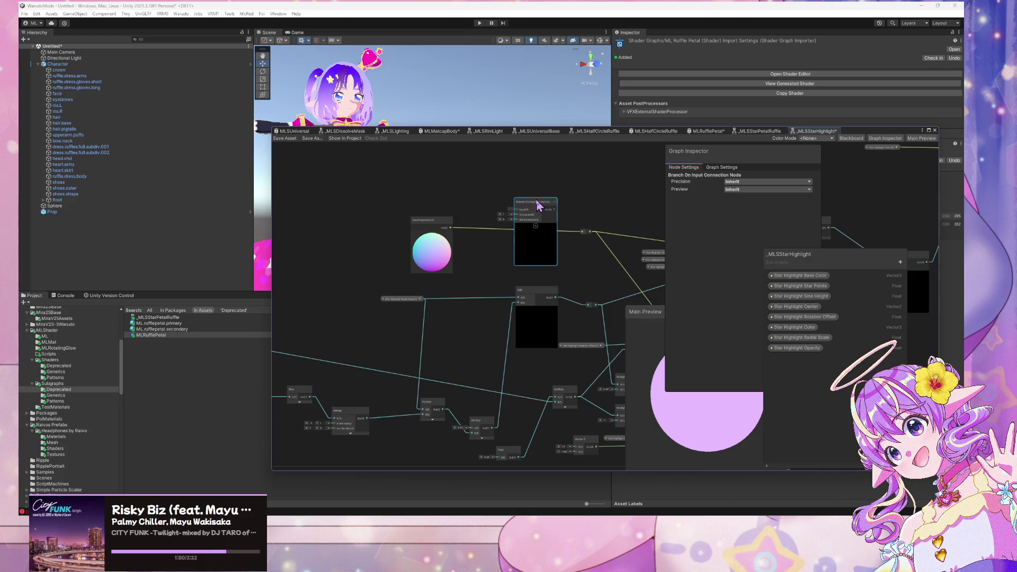
key(Delete)
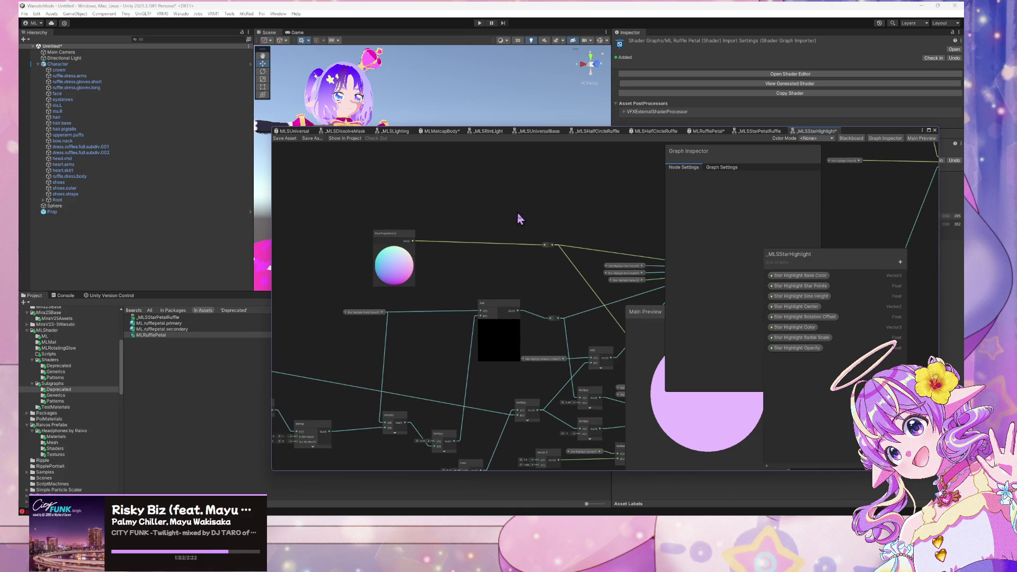
Try a UV node in place of ViewProjectionUV, then undo it.
key(space)
text(uv)
key(Return)
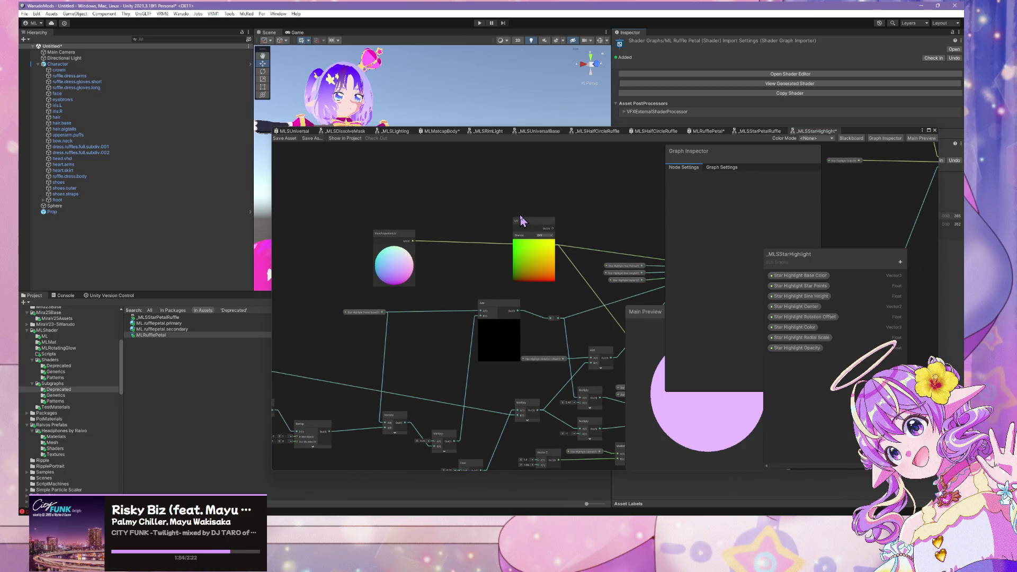
mouse_move(529, 231)
mouse_down()
mouse_move(477, 222)
mouse_move(545, 246)
mouse_up()
drag(597, 220, 475, 192)
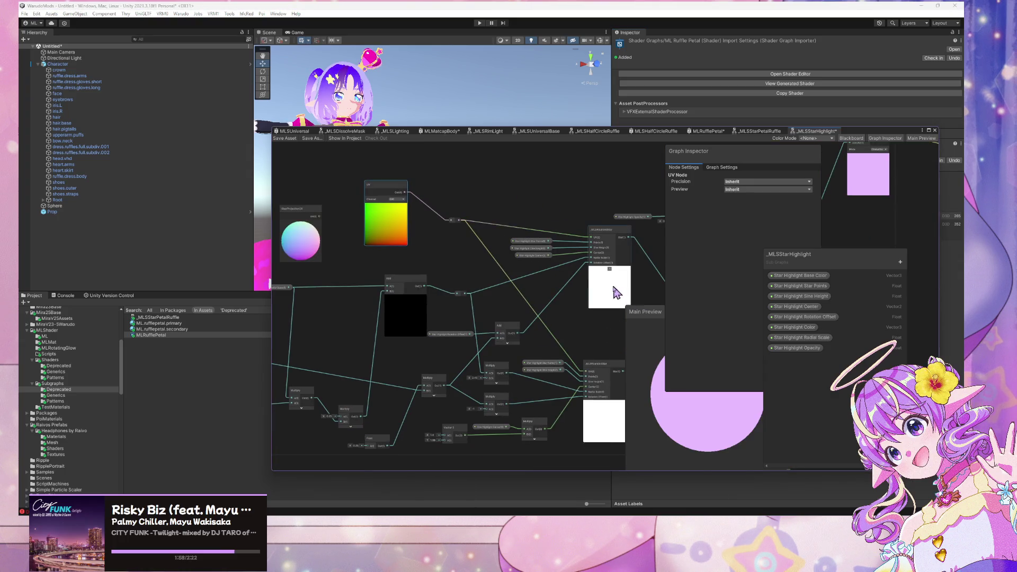
drag(641, 215, 494, 235)
drag(677, 318, 594, 247)
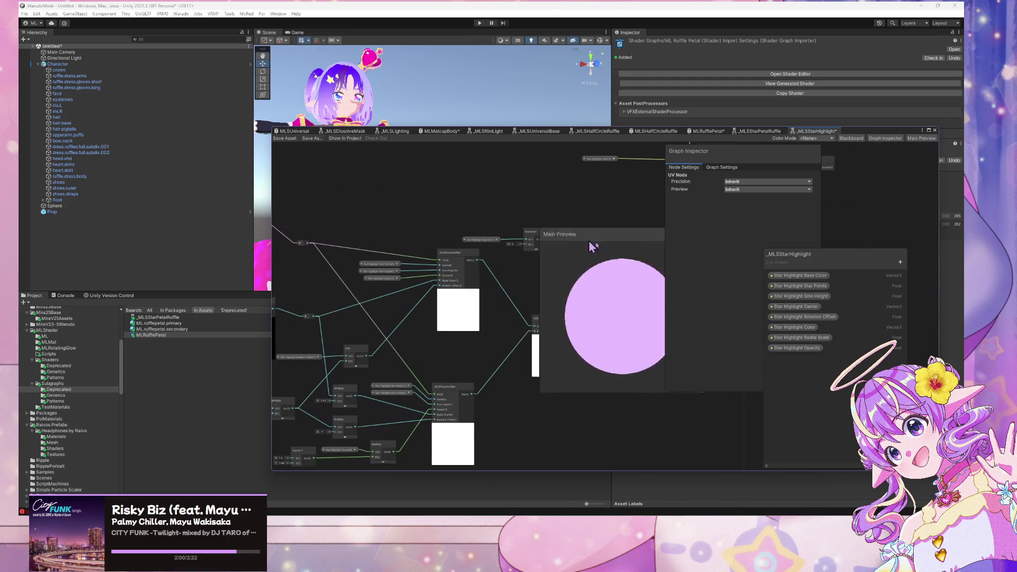
drag(330, 243, 495, 249)
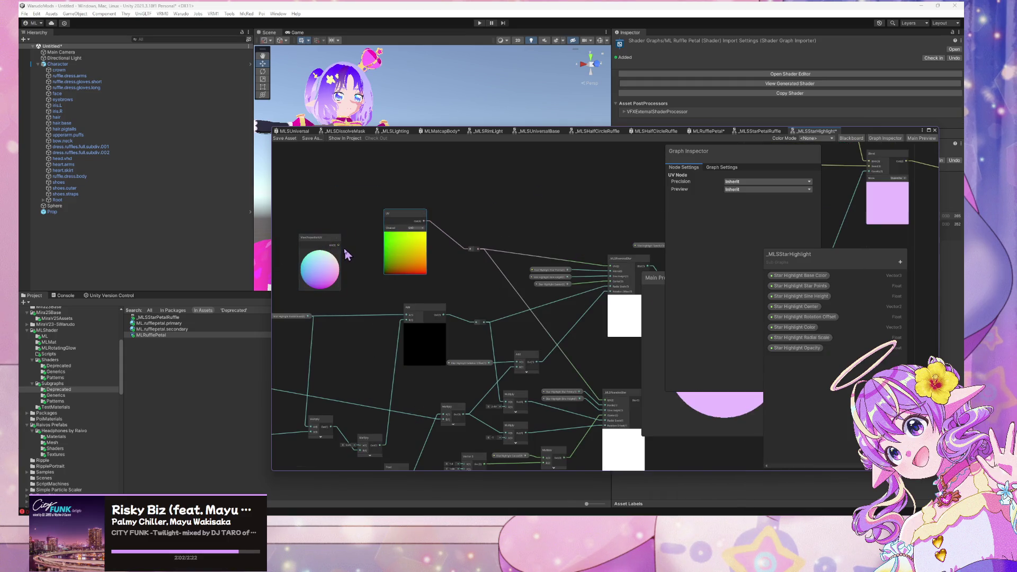
key(ctrl+z)
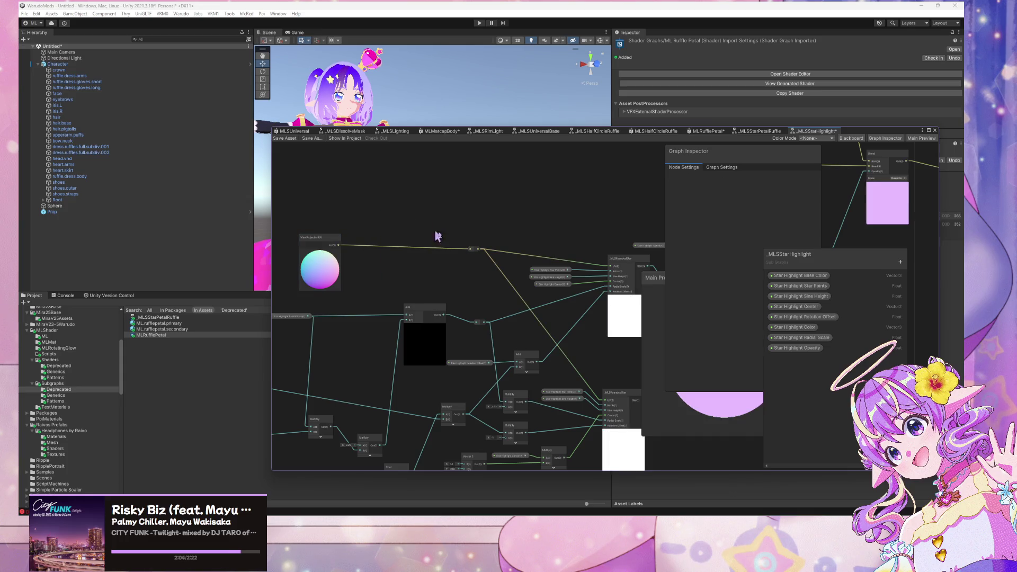
Set Star Highlight Opacity's default to 1 and Sine Height's default to 0.7.
click(808, 349)
click(758, 200)
text(1)
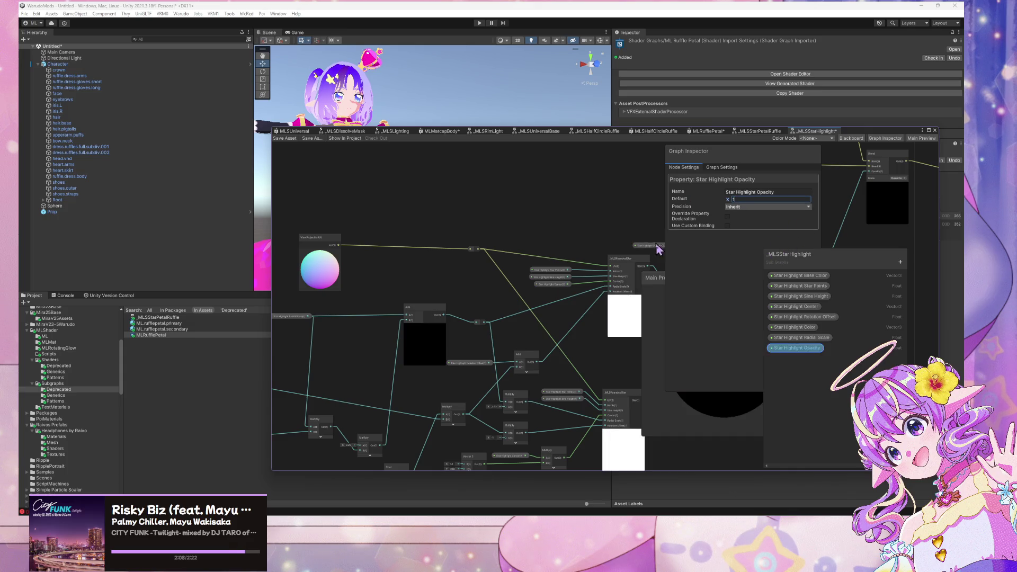
drag(573, 238, 446, 241)
scroll(518, 297, up, 4)
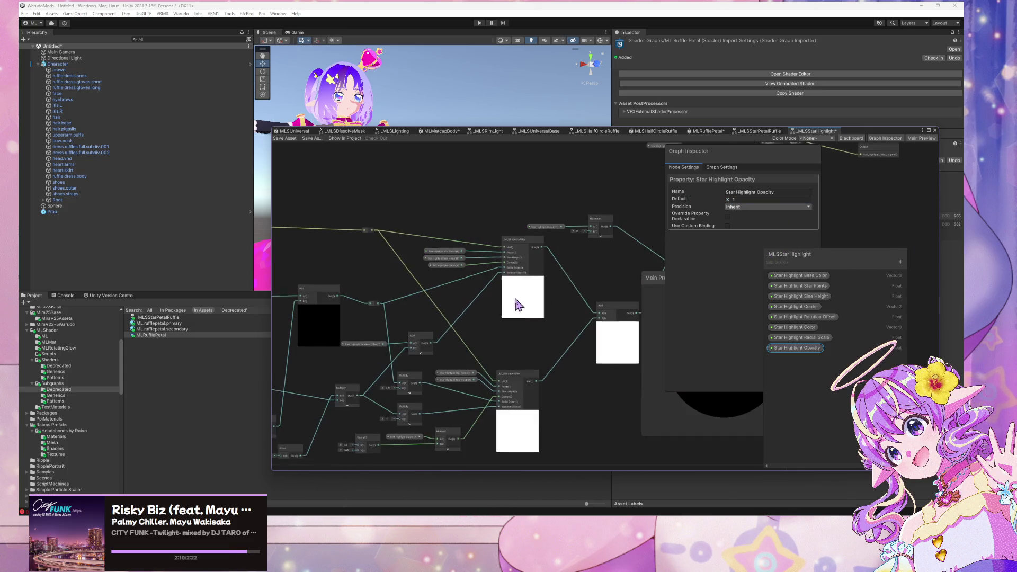
click(398, 217)
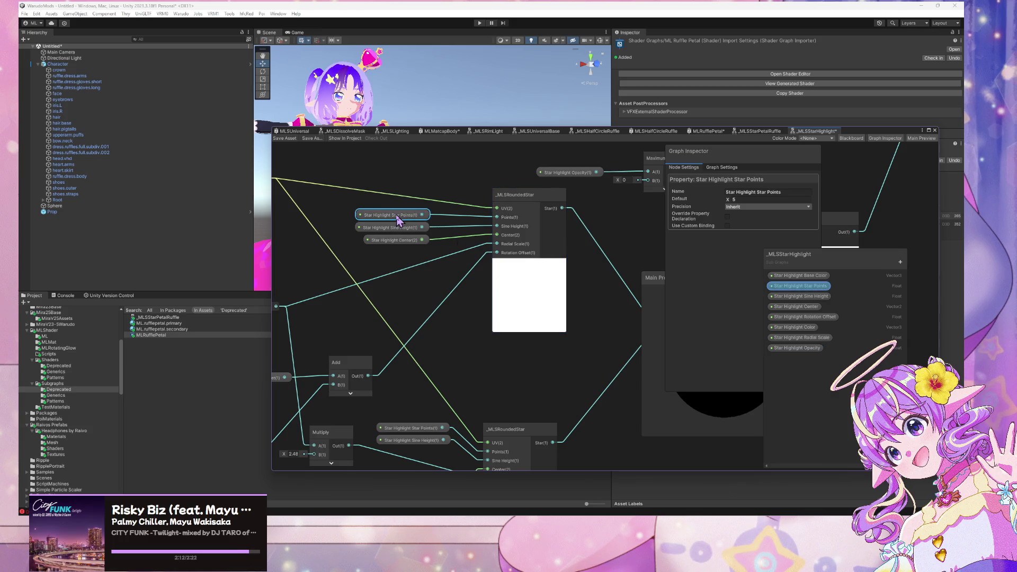
click(402, 228)
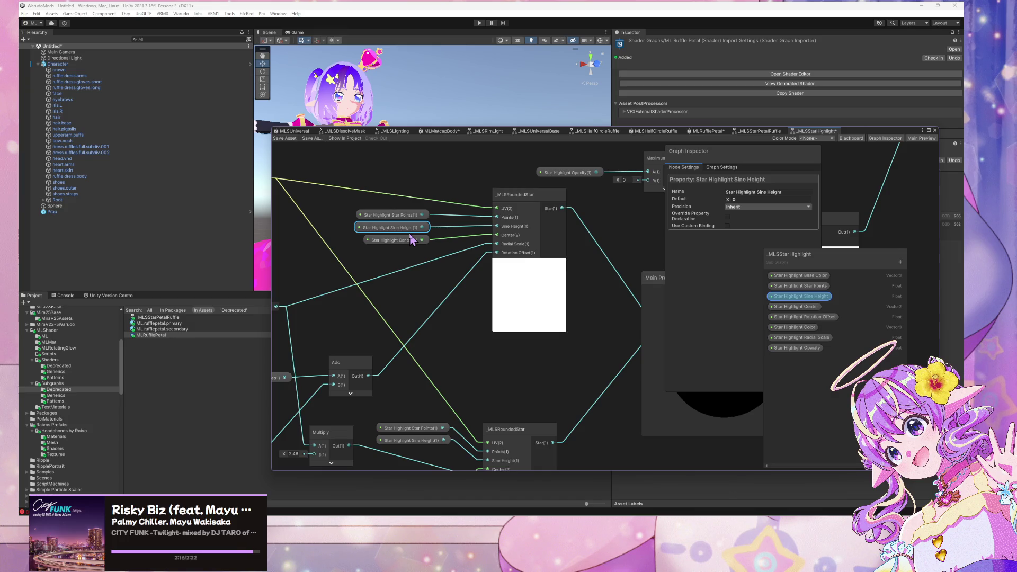
click(736, 200)
text(0.7)
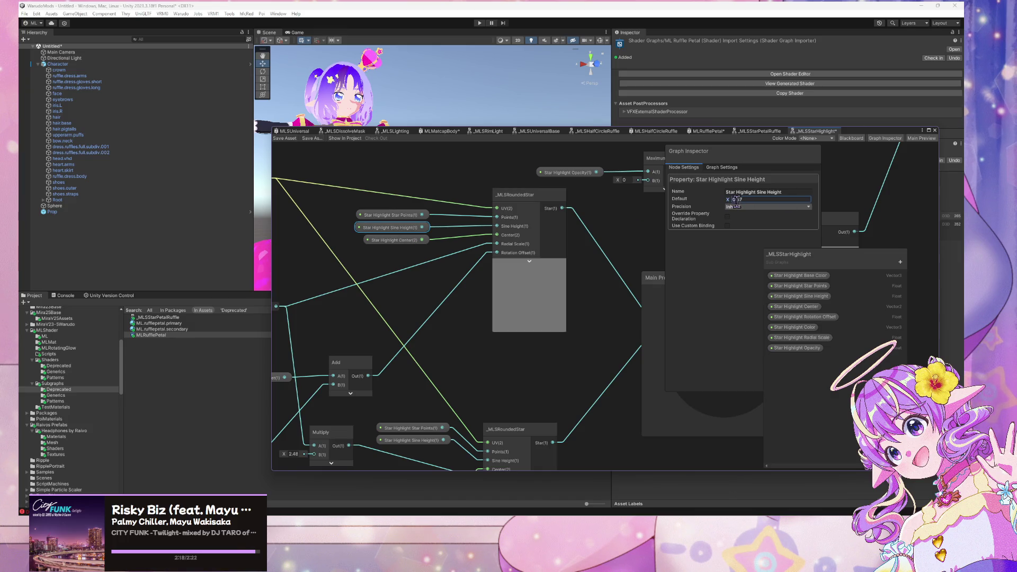
key(Return)
Select the Star Highlight Center node and reposition the Add node down-left.
click(376, 242)
scroll(418, 257, down, 3)
scroll(424, 260, up, 3)
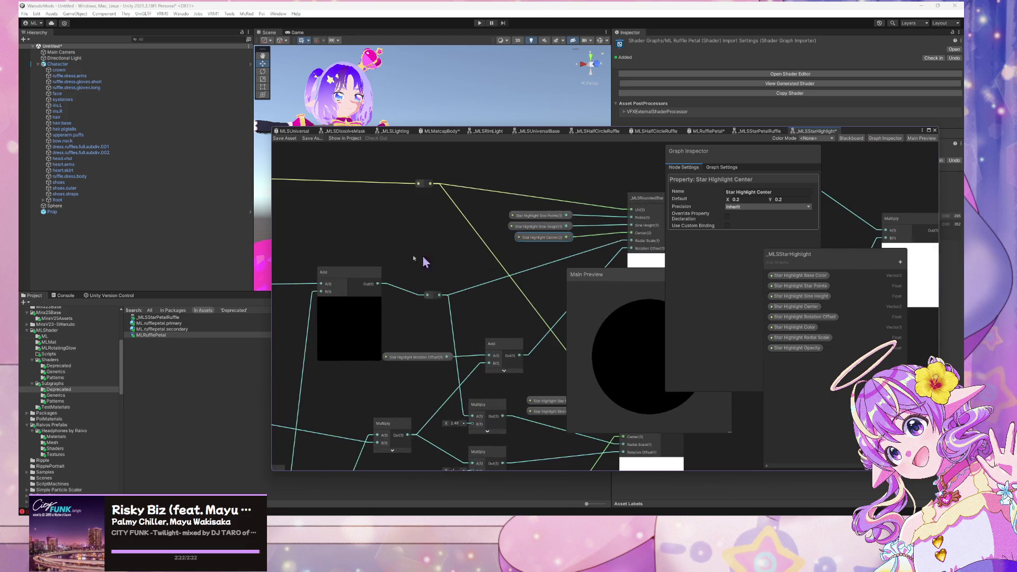
scroll(606, 256, up, 3)
scroll(366, 263, down, 3)
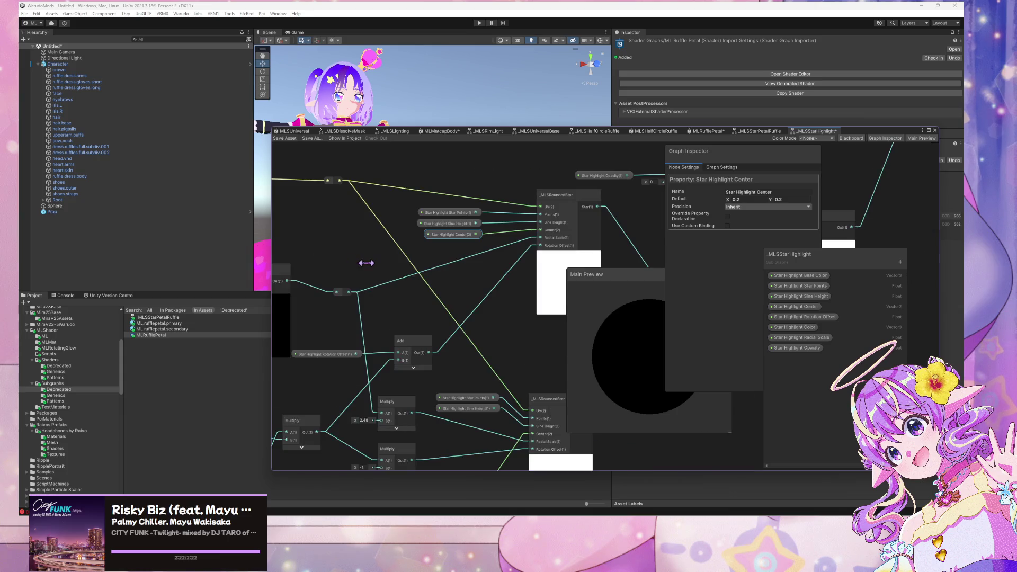
drag(367, 263, 398, 253)
mouse_move(370, 329)
mouse_down()
mouse_move(522, 312)
mouse_move(420, 216)
mouse_move(380, 325)
mouse_up()
click(447, 237)
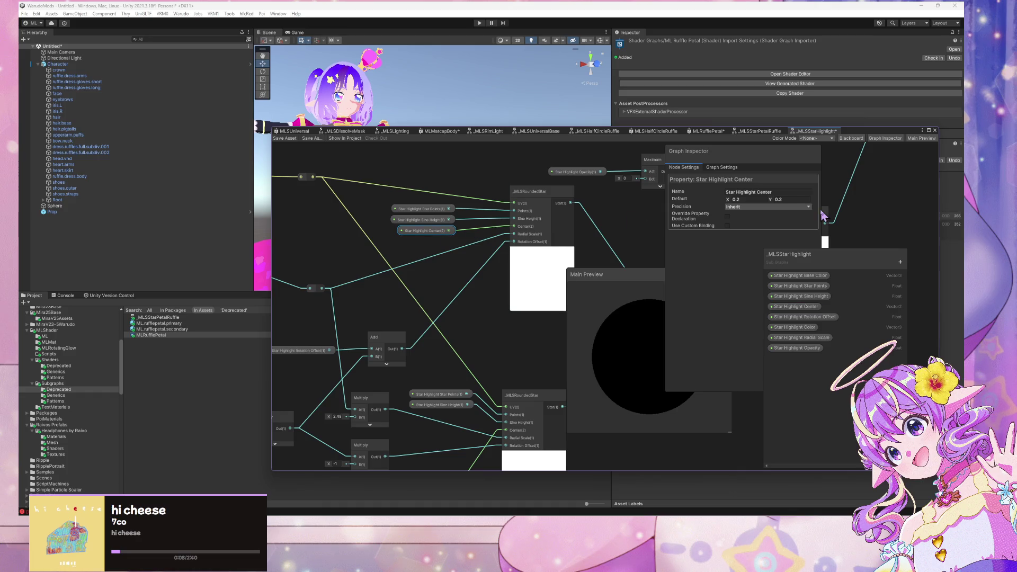
scroll(565, 227, up, 3)
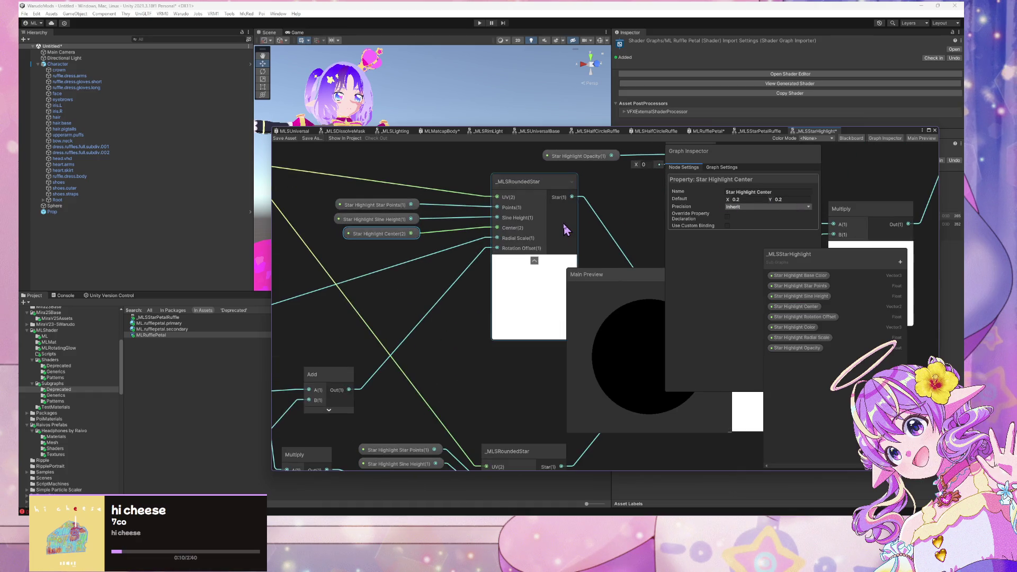
scroll(565, 228, down, 4)
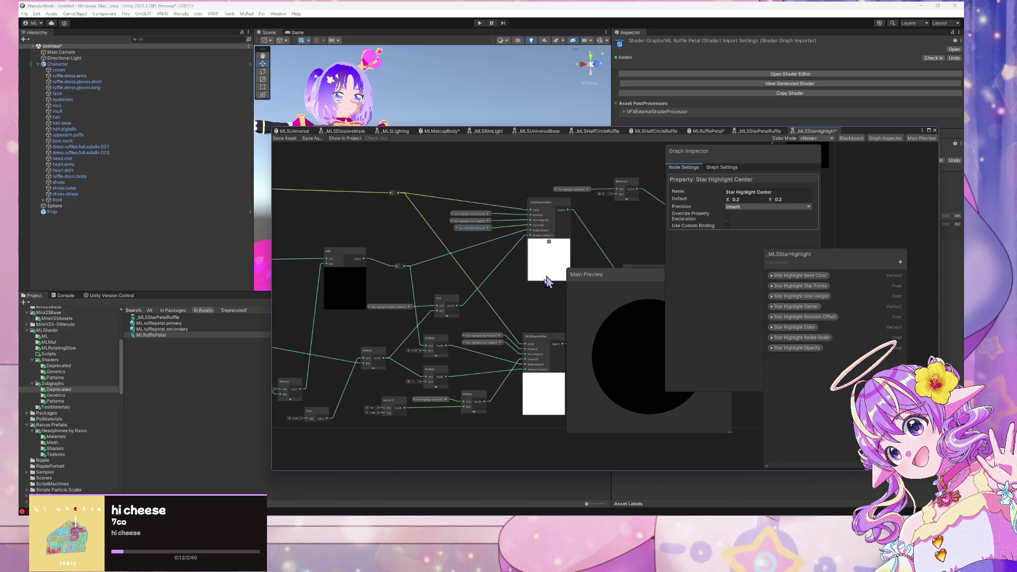
drag(522, 293, 488, 334)
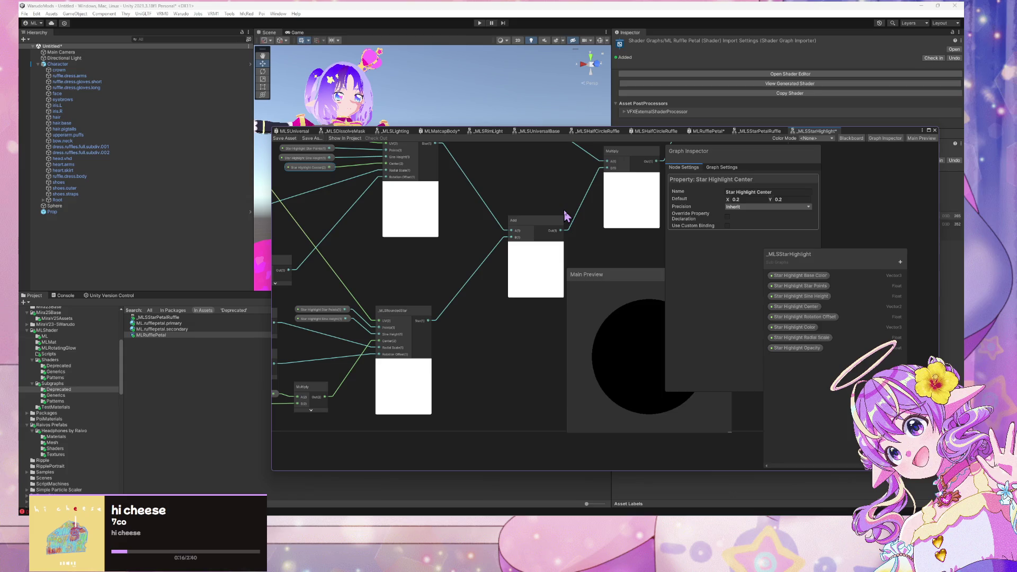
mouse_move(530, 220)
mouse_down()
mouse_move(537, 241)
mouse_move(509, 238)
mouse_up()
click(530, 206)
Add a new Float property to the Blackboard.
key(space)
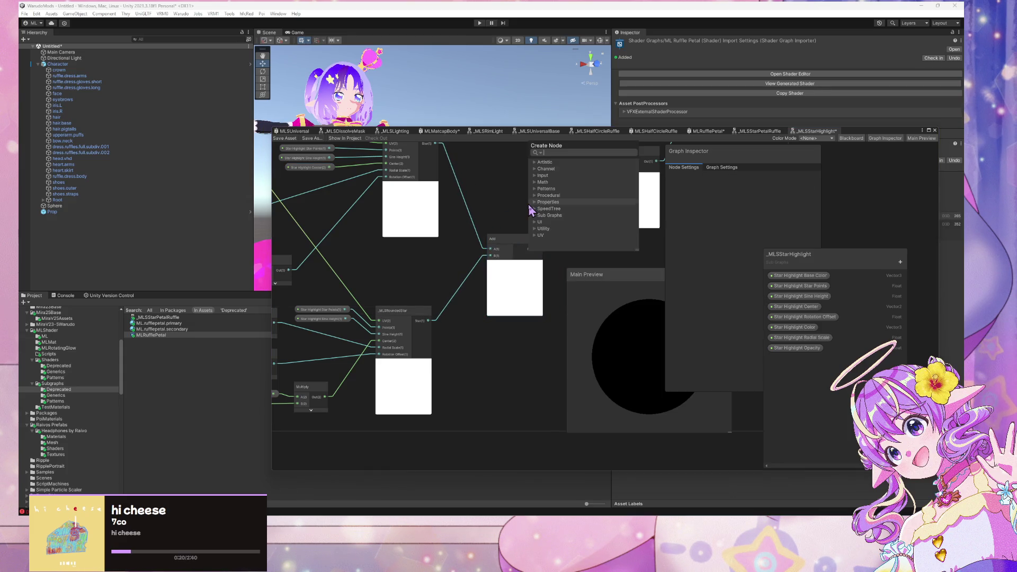
click(901, 262)
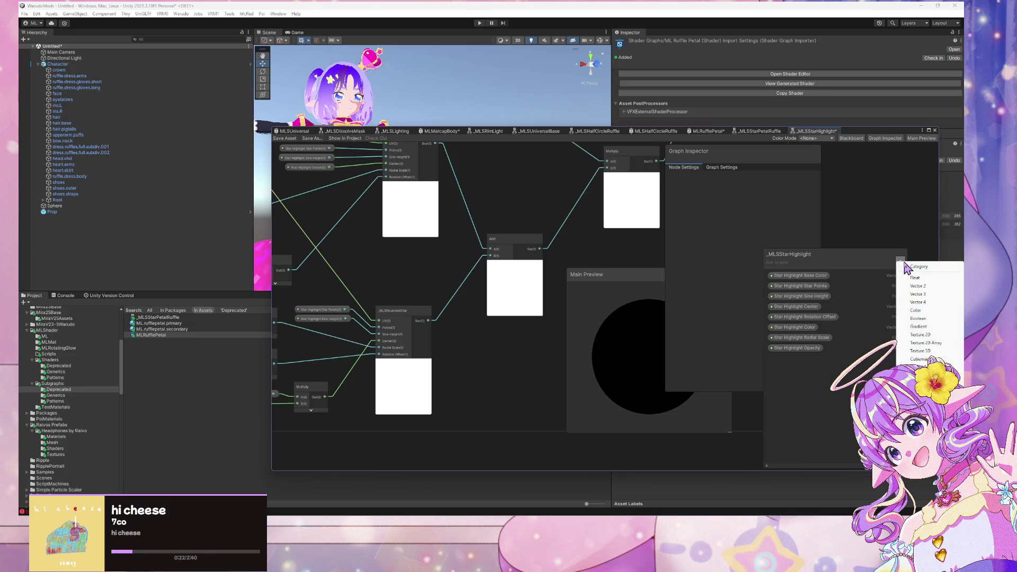
click(945, 320)
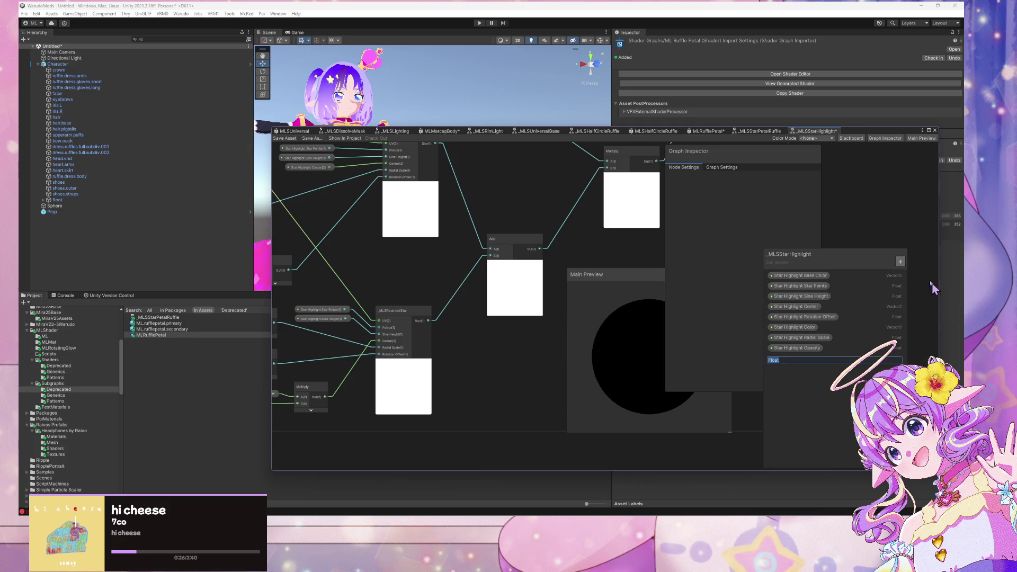
Delete the new Float property from the sub graph.
click(777, 359)
right_click(779, 362)
click(798, 369)
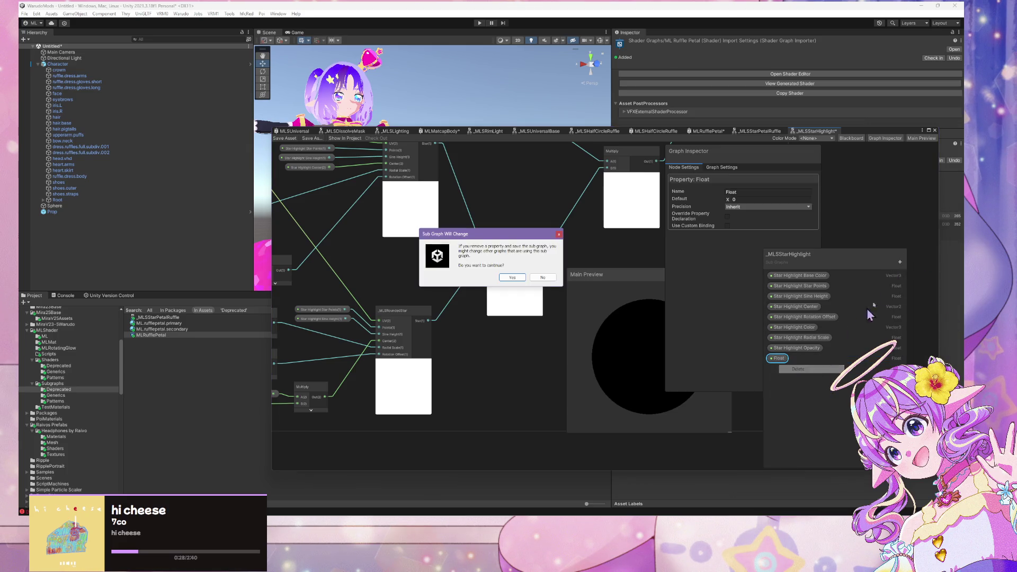
click(510, 282)
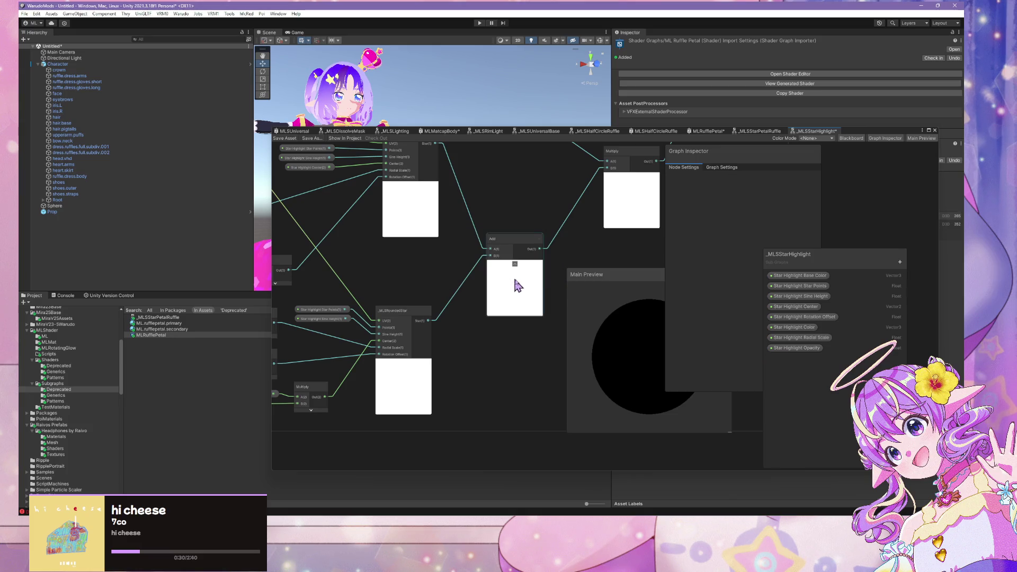
Add a Boolean property named 'Enable Second Star Highlight'.
click(900, 262)
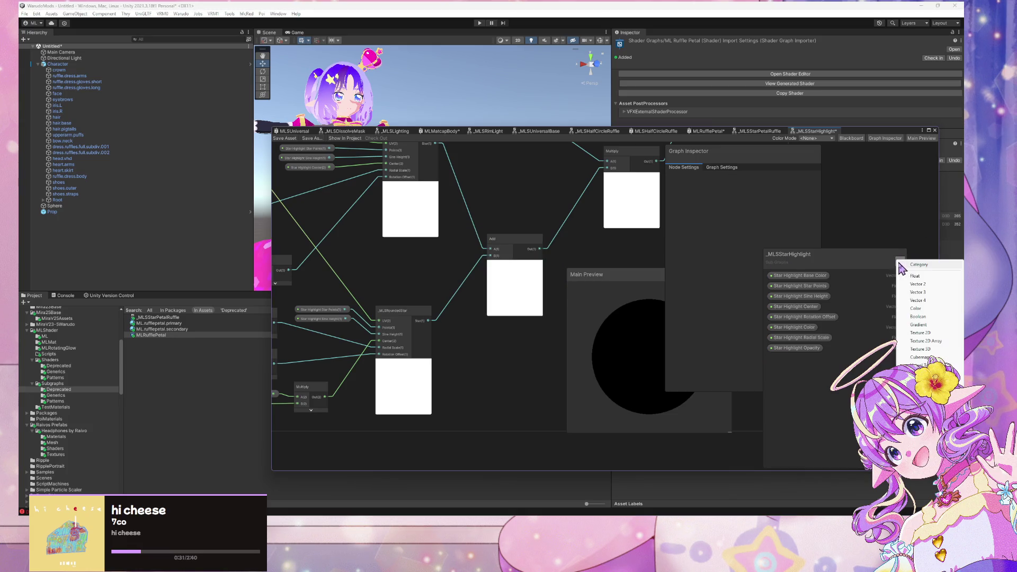
click(924, 318)
text(Ena)
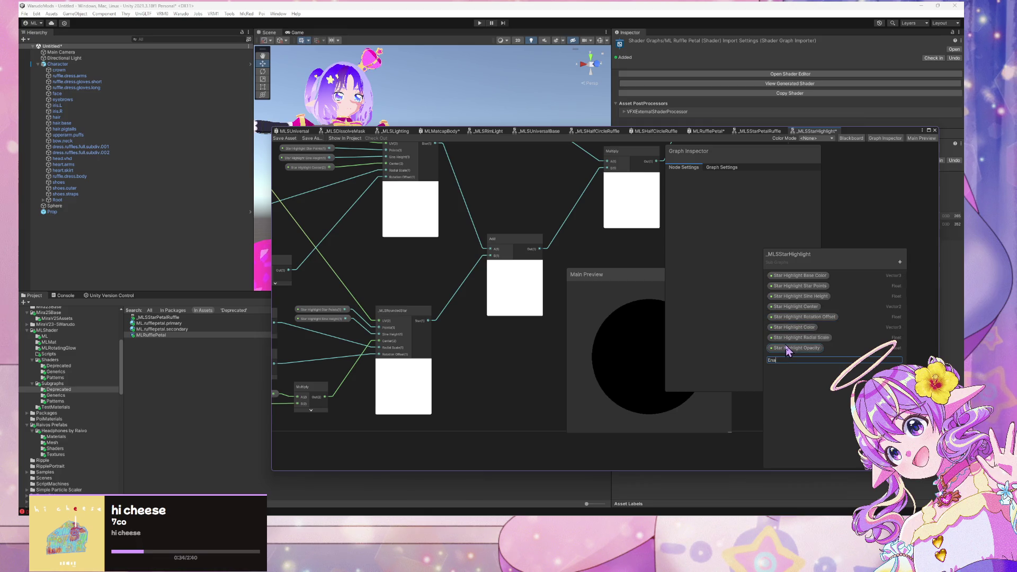
text(ble S)
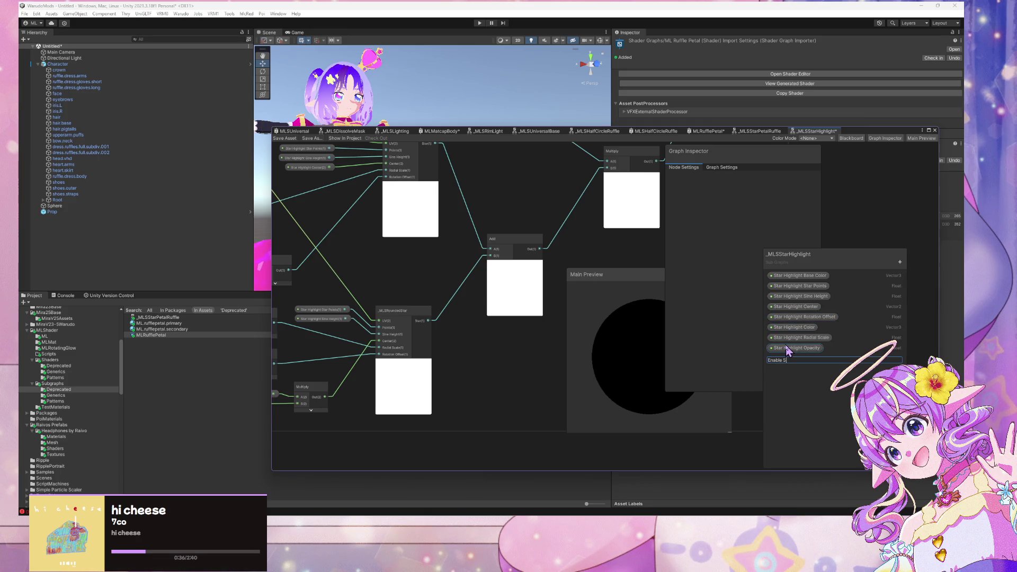
text(econd Star Highlight)
key(Return)
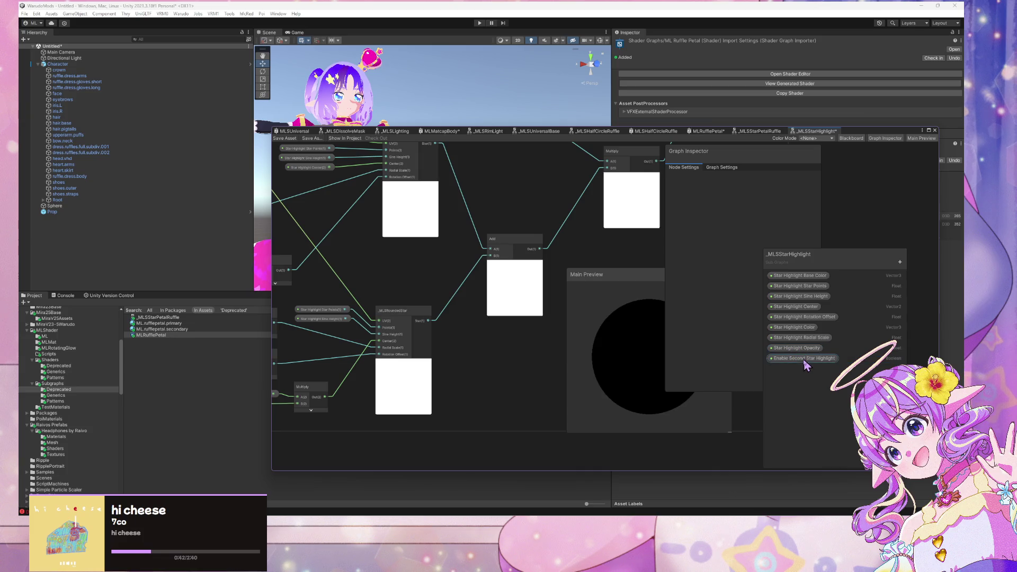
Place an Enable Second Star Highlight node on the canvas and create a Branch node.
mouse_move(806, 366)
mouse_down()
mouse_move(472, 340)
mouse_move(495, 204)
mouse_up()
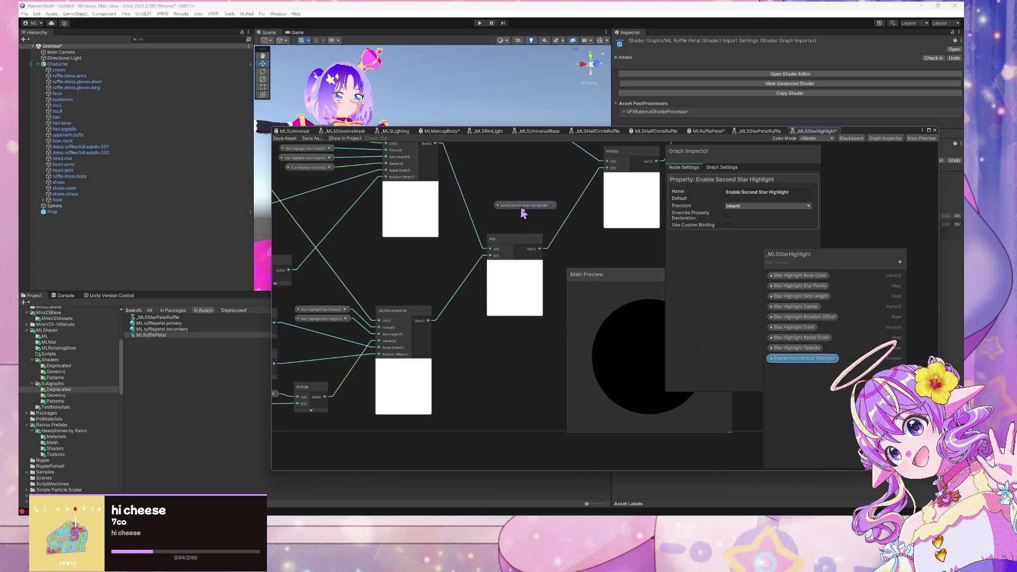
key(space)
text(branch)
key(Return)
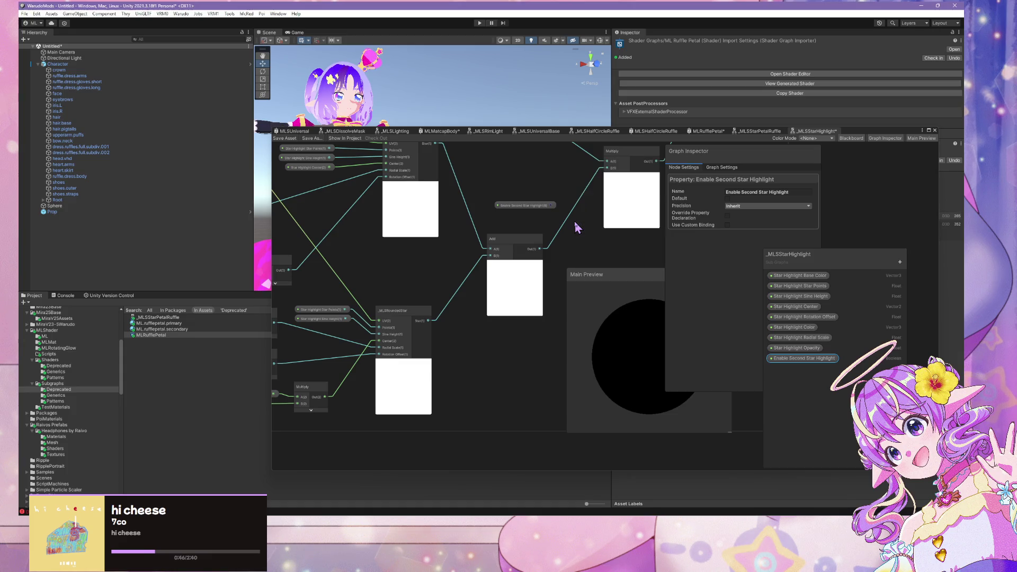
mouse_move(550, 206)
mouse_down()
mouse_move(543, 200)
mouse_move(580, 244)
mouse_move(596, 247)
mouse_move(571, 248)
mouse_up()
Wire the _MLSRoundedStar star output into the Branch node's False input.
mouse_move(601, 174)
mouse_down()
mouse_move(608, 208)
mouse_move(560, 161)
mouse_up()
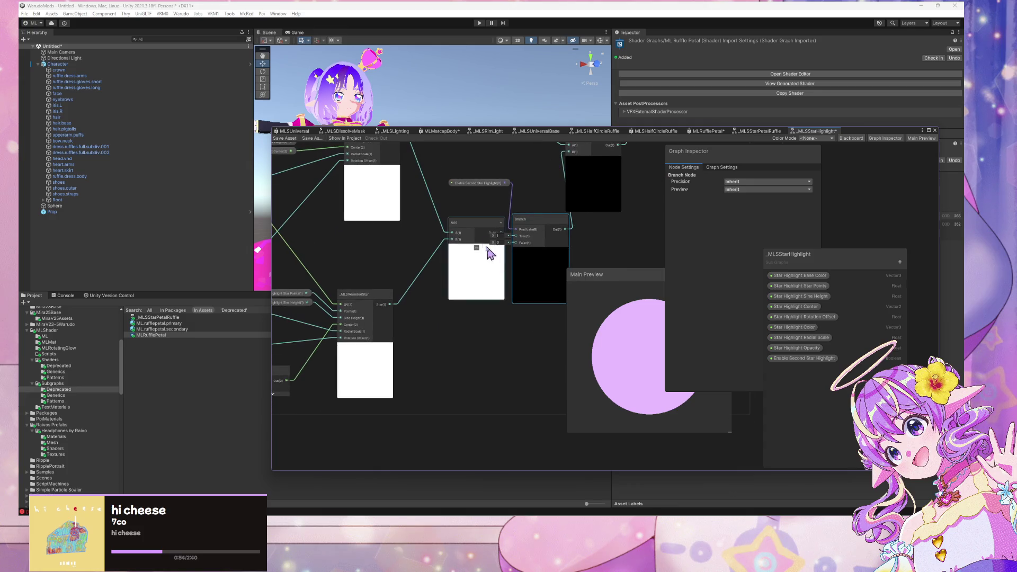
click(469, 227)
drag(469, 227, 524, 237)
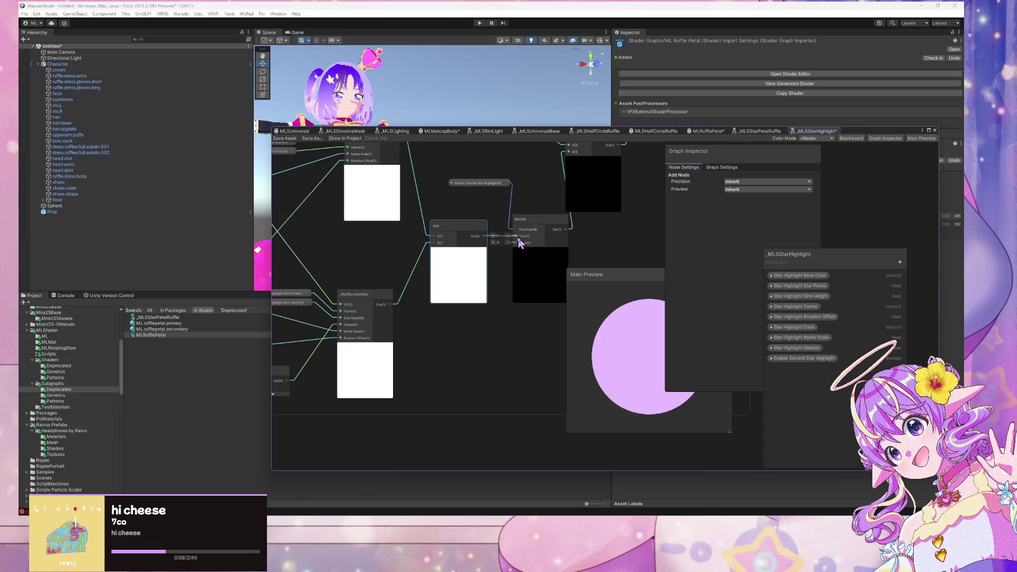
drag(391, 305, 517, 243)
click(476, 183)
Make Enable Second Star Highlight default to true.
click(728, 199)
drag(475, 186, 460, 187)
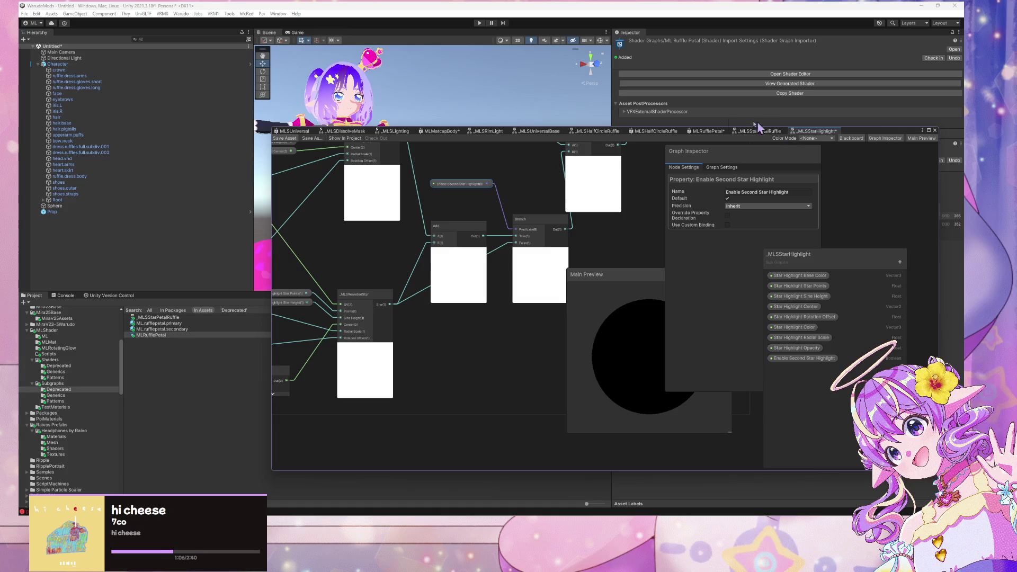
click(350, 132)
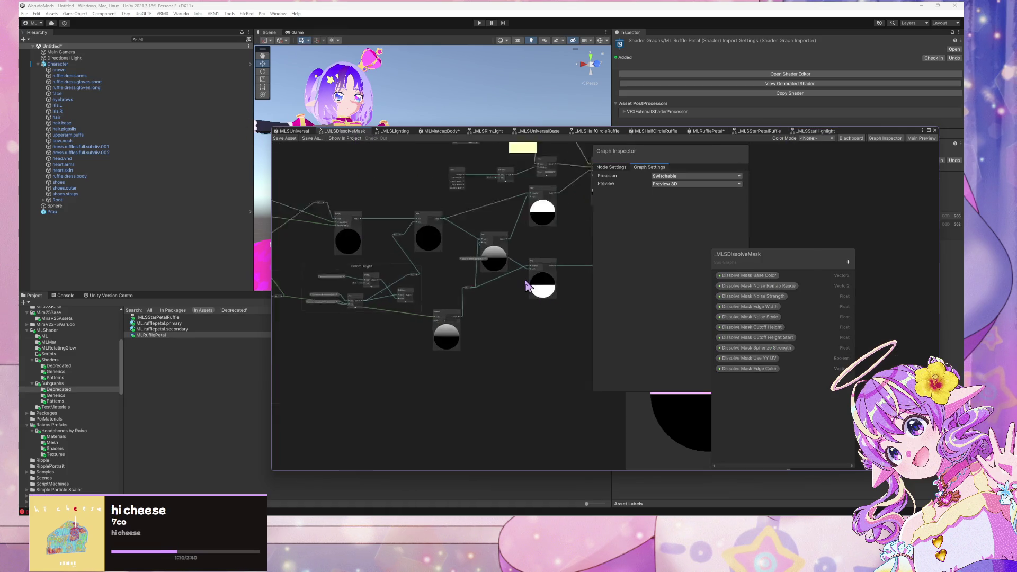
Move the Dissolve Mask Edge Width node left in the _MLSDissolveMask graph.
scroll(527, 287, up, 5)
drag(416, 242, 372, 241)
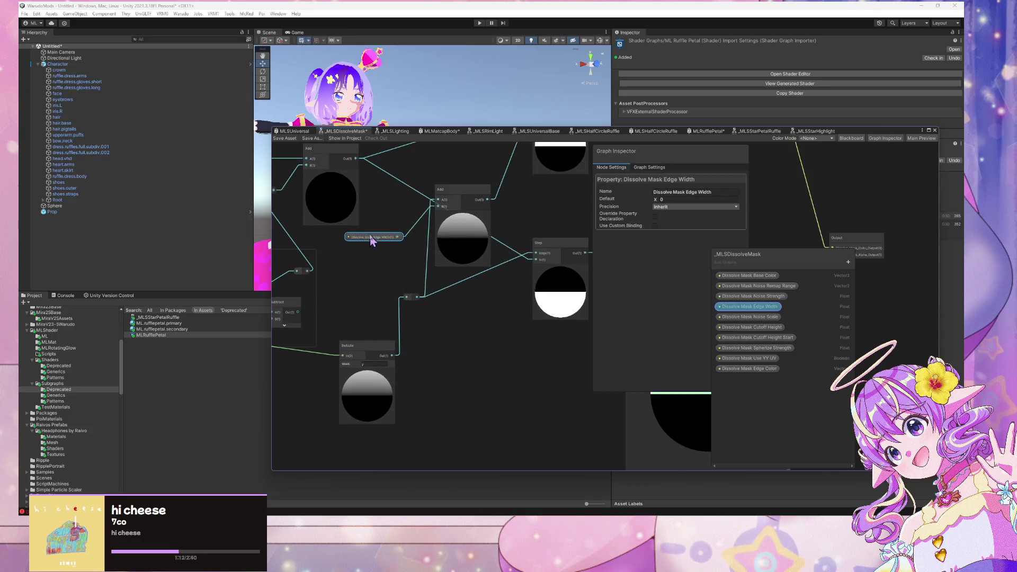
click(366, 254)
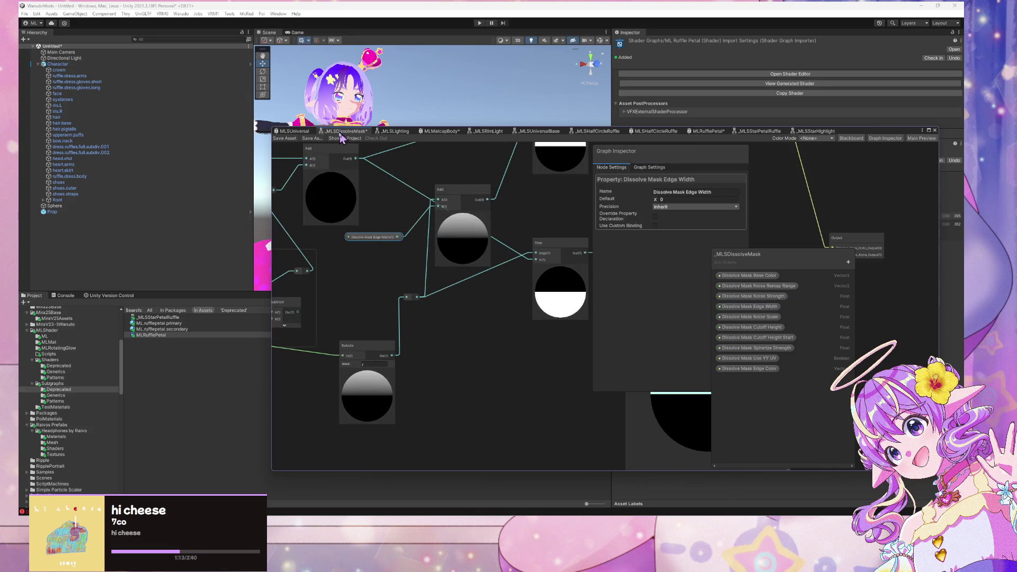
In the MLSUniversal graph, push the Scanlines node down-right to clear space.
click(297, 131)
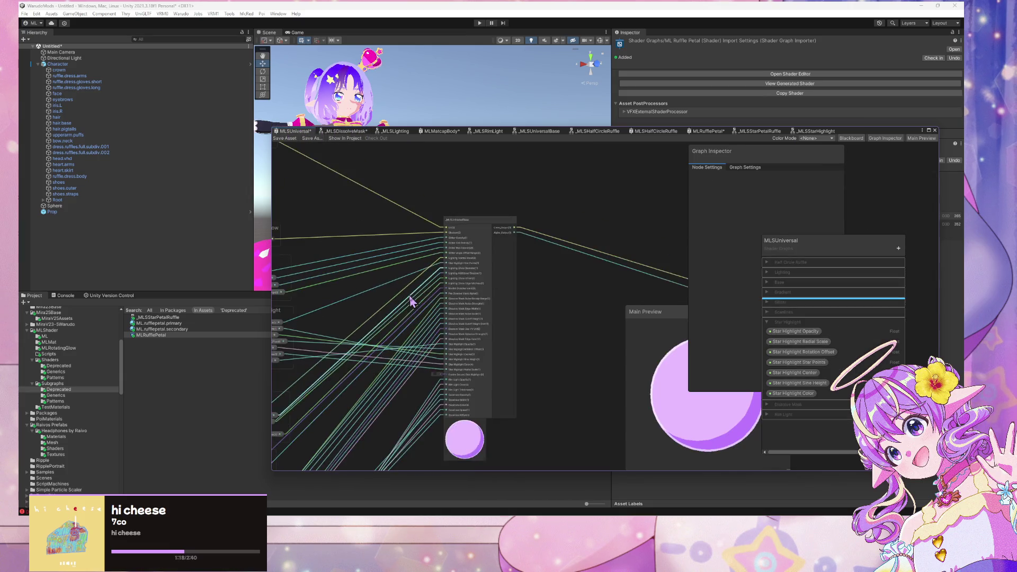
scroll(411, 301, up, 3)
scroll(477, 223, up, 1)
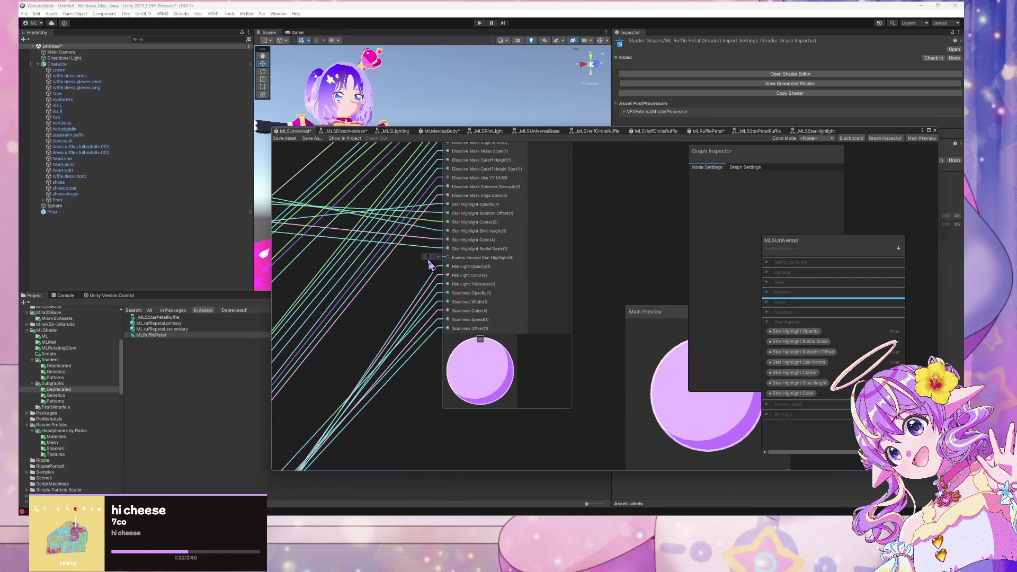
scroll(427, 261, down, 5)
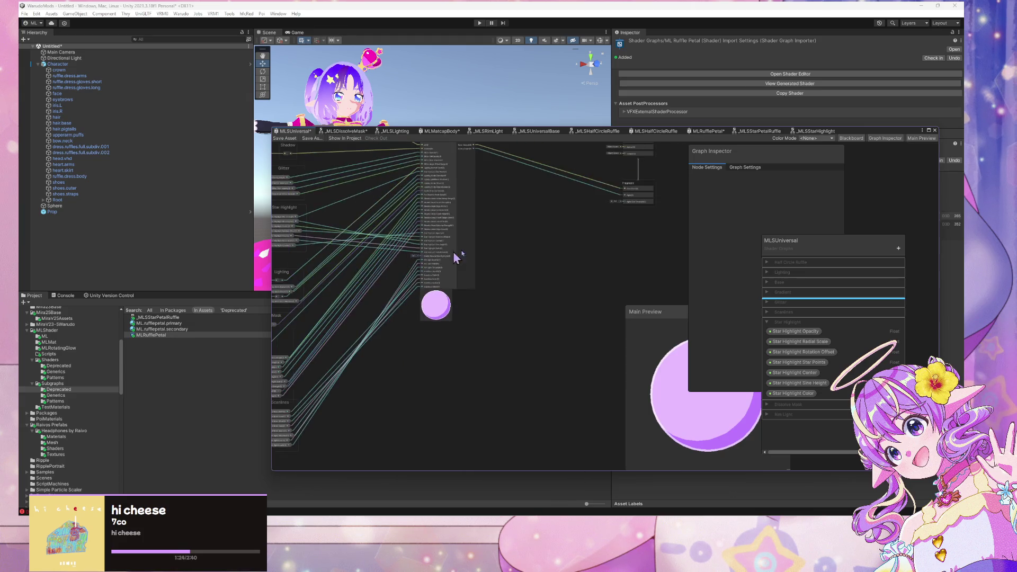
drag(447, 397, 465, 266)
mouse_move(411, 311)
mouse_down()
mouse_move(518, 374)
mouse_move(501, 371)
mouse_up()
mouse_move(407, 169)
mouse_down()
mouse_move(404, 281)
mouse_move(417, 336)
mouse_up()
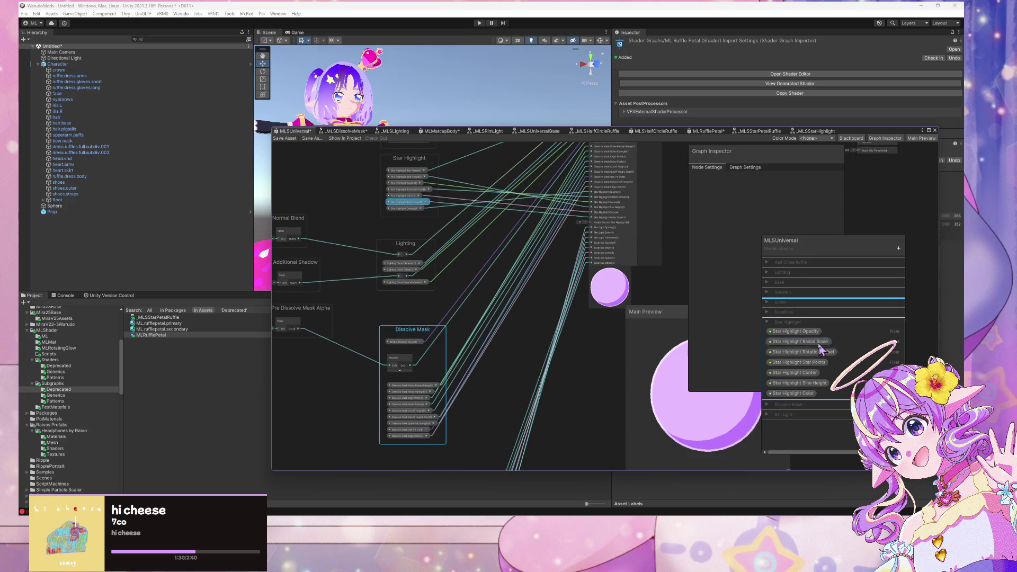
mouse_move(846, 384)
mouse_down()
mouse_move(795, 350)
mouse_move(769, 310)
mouse_move(824, 274)
mouse_move(534, 222)
mouse_up()
drag(658, 223, 568, 284)
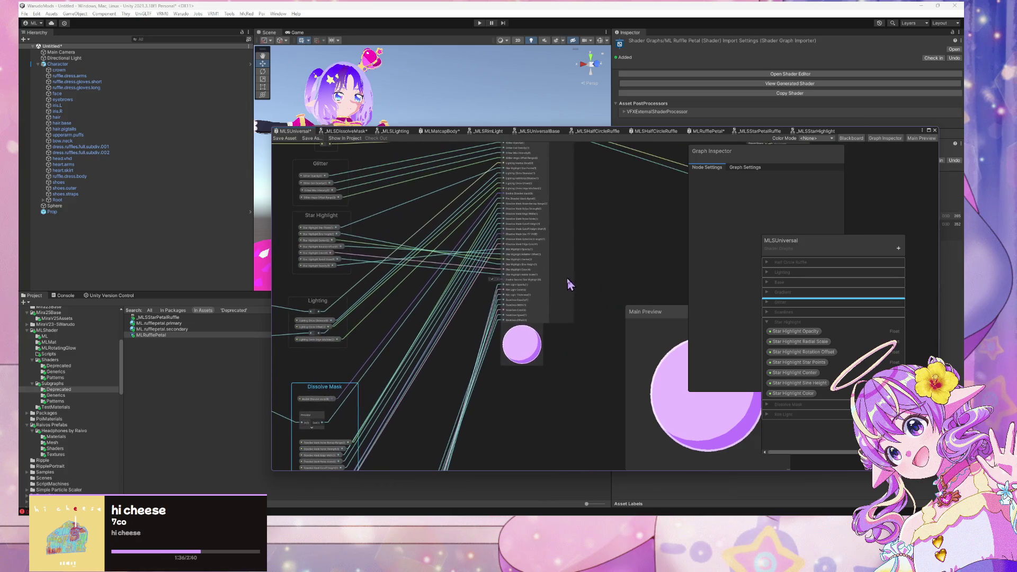
Set Star Highlight Opacity's default to 1 and switch on Enable Second Star Highlight.
click(812, 333)
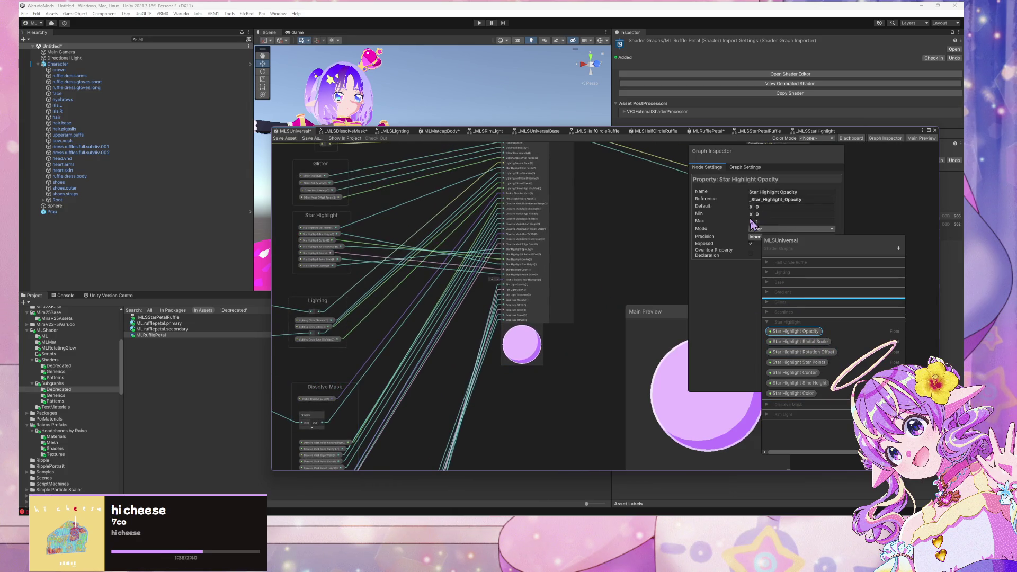
click(758, 207)
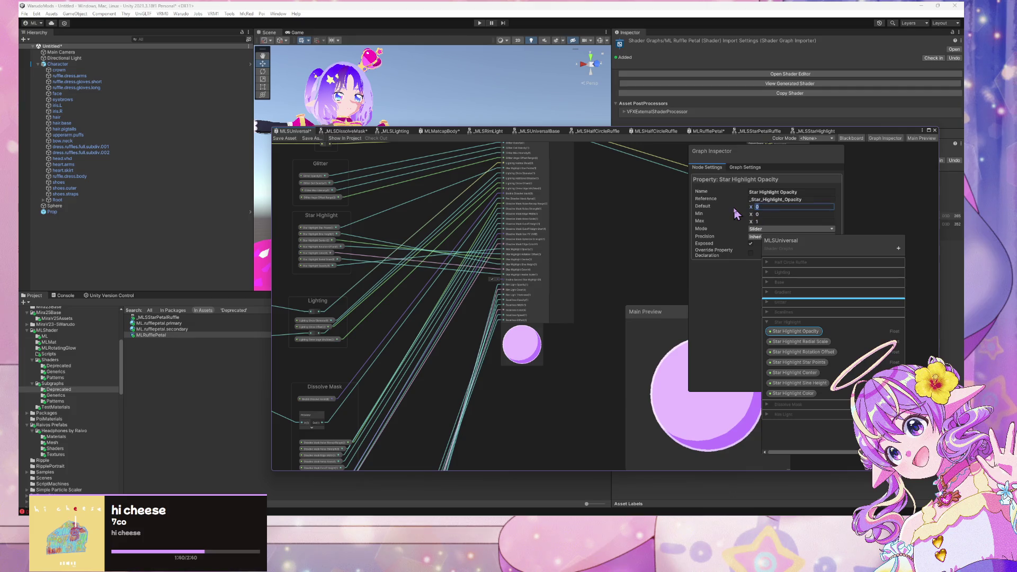
text(1)
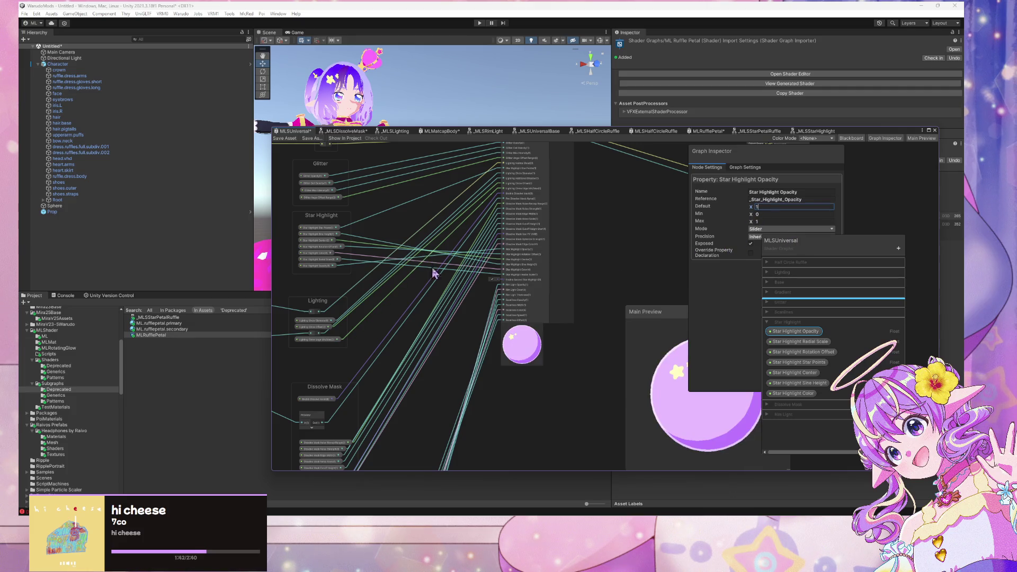
scroll(462, 304, up, 5)
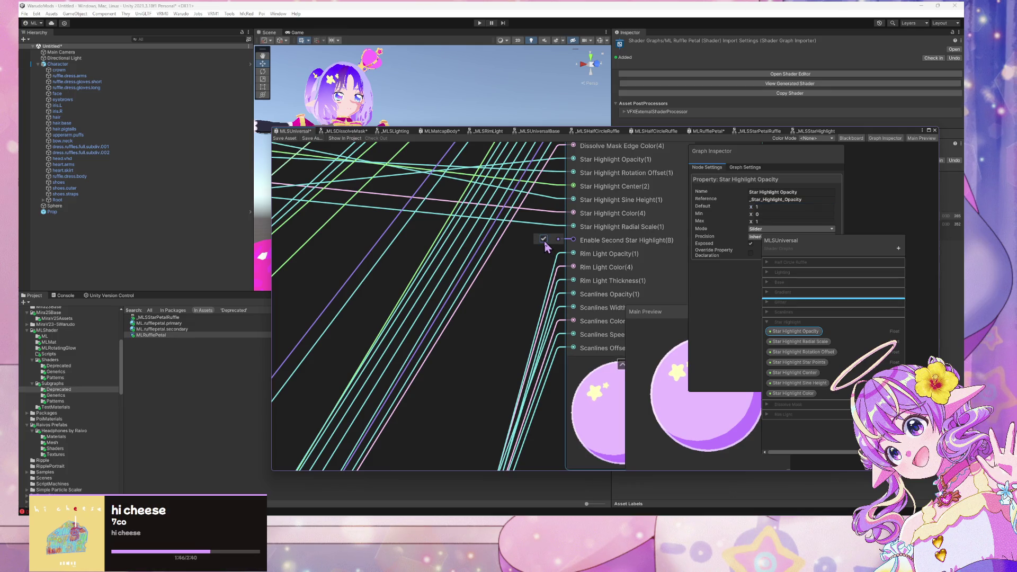
mouse_move(546, 247)
mouse_down()
mouse_move(488, 288)
mouse_move(484, 336)
mouse_up()
click(477, 327)
Save the MLSUniversal graph and open the _MLSUniversalBase subgraph.
drag(509, 170, 527, 258)
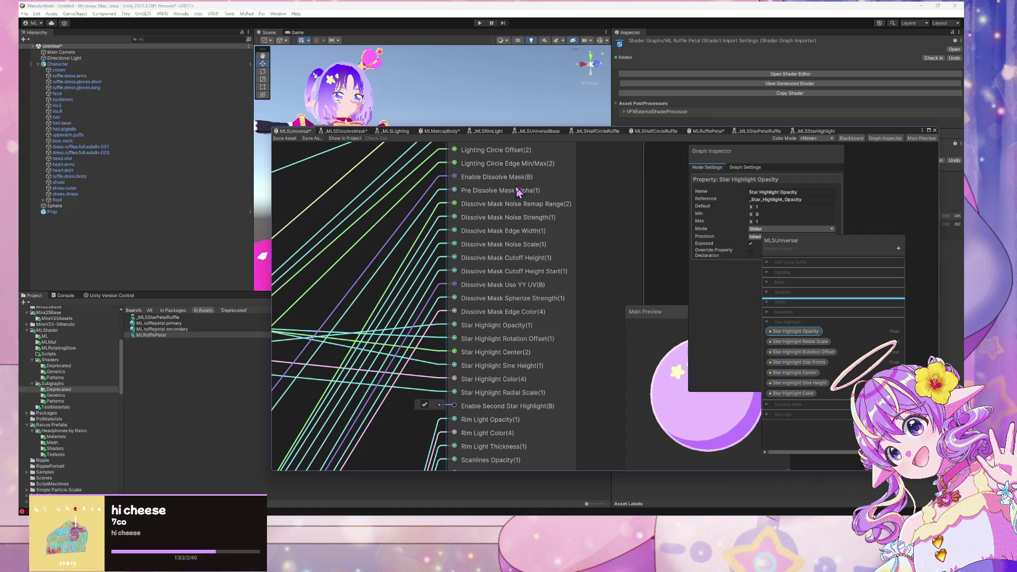
scroll(518, 192, down, 2)
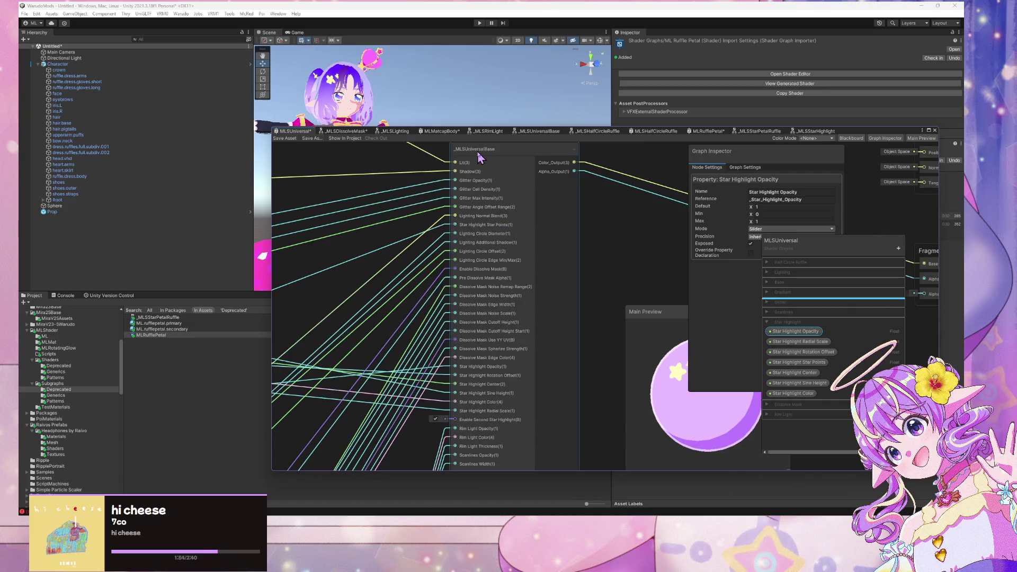
key(ctrl+s)
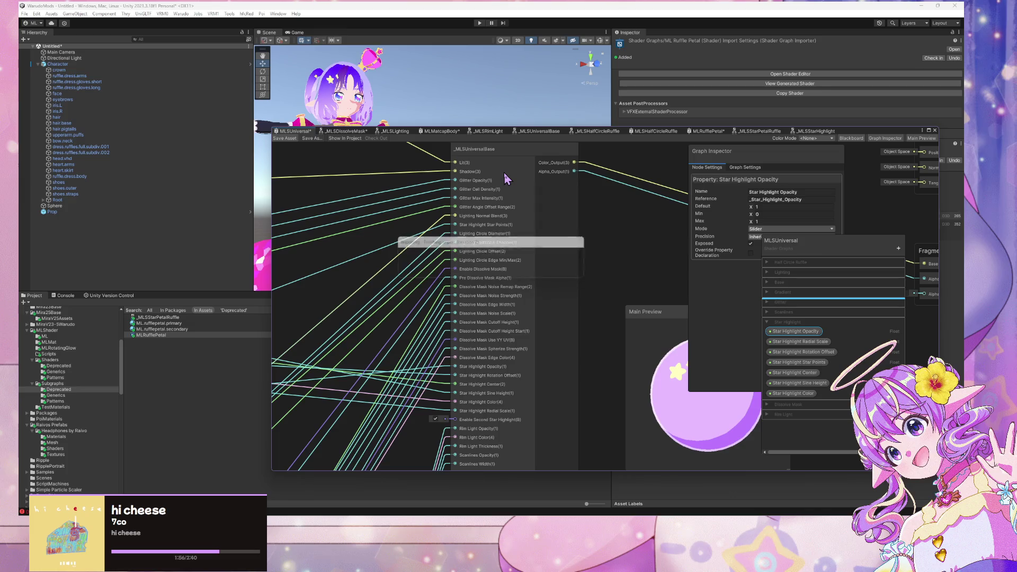
click(492, 159)
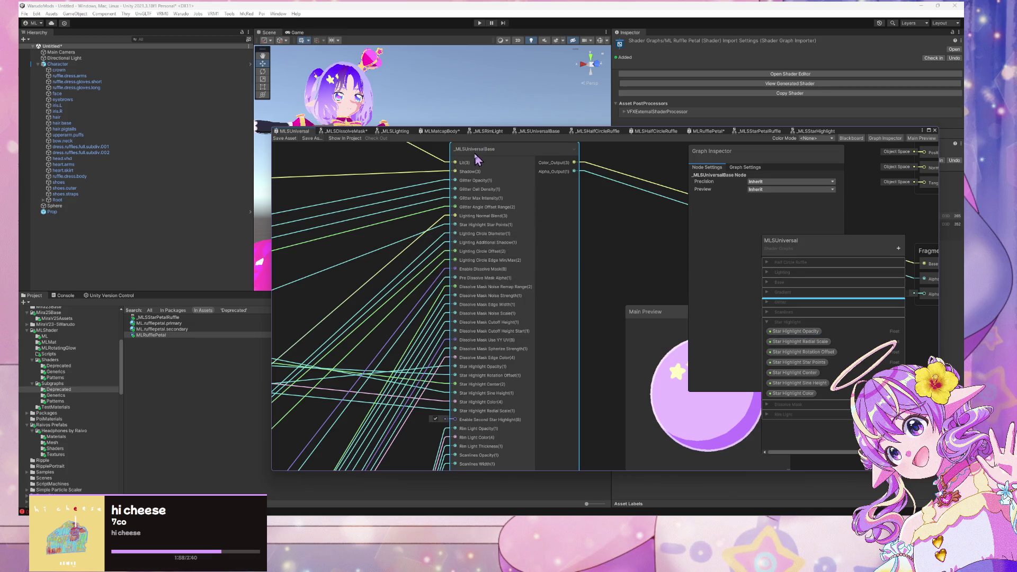
double_click(473, 152)
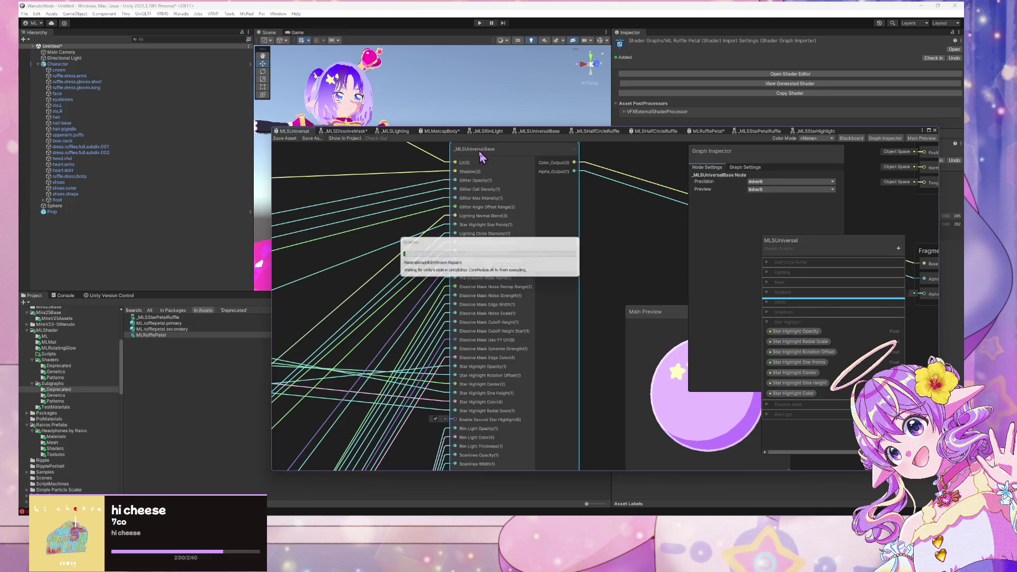
Move the Star Points, Sine Height, Center and Rotation Offset nodes up into a tidy column.
scroll(502, 221, up, 2)
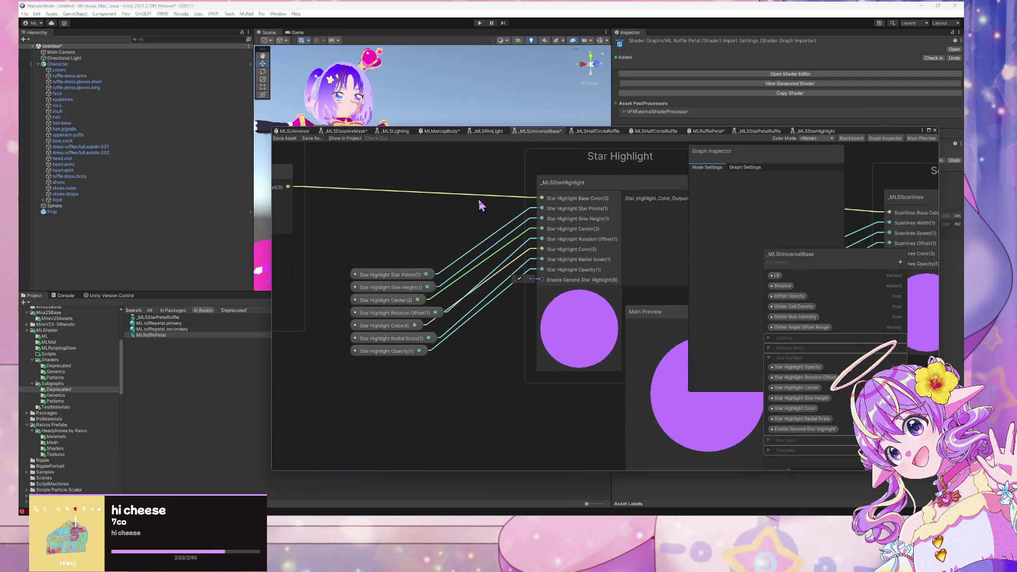
mouse_move(403, 275)
mouse_down()
mouse_move(395, 235)
mouse_move(404, 248)
mouse_up()
drag(395, 300, 395, 263)
drag(408, 316, 409, 286)
Wire an Enable Second Star Highlight node into Star Highlight, placing it below the other property nodes.
drag(805, 429, 412, 313)
drag(484, 312, 541, 280)
mouse_move(444, 313)
mouse_down()
mouse_move(397, 305)
mouse_move(401, 378)
mouse_up()
click(397, 350)
mouse_move(363, 313)
mouse_down()
mouse_move(394, 366)
mouse_move(398, 309)
mouse_up()
drag(402, 383, 403, 339)
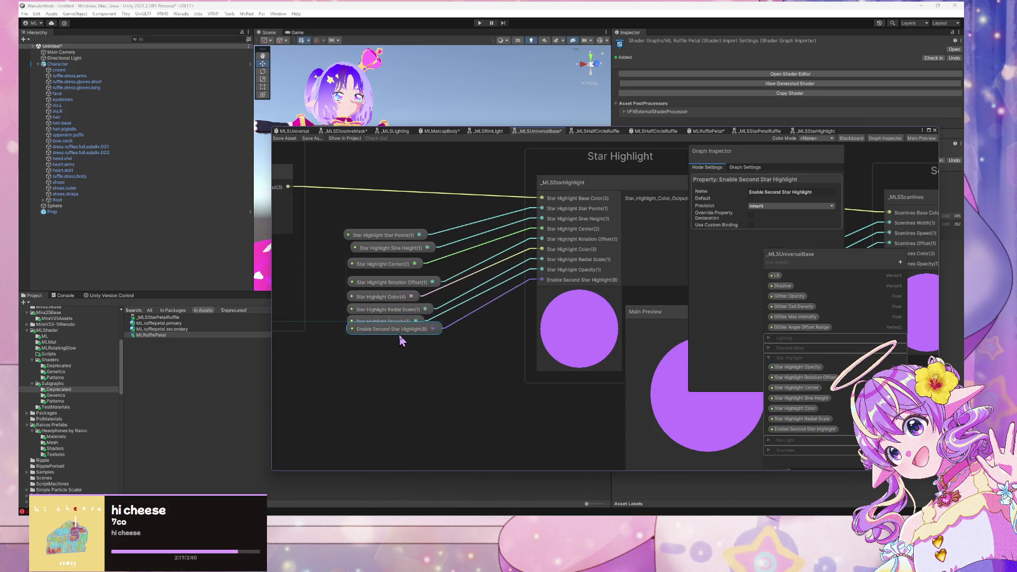
Save the _MLSUniversalBase subgraph and return to the MLSUniversal graph.
click(279, 139)
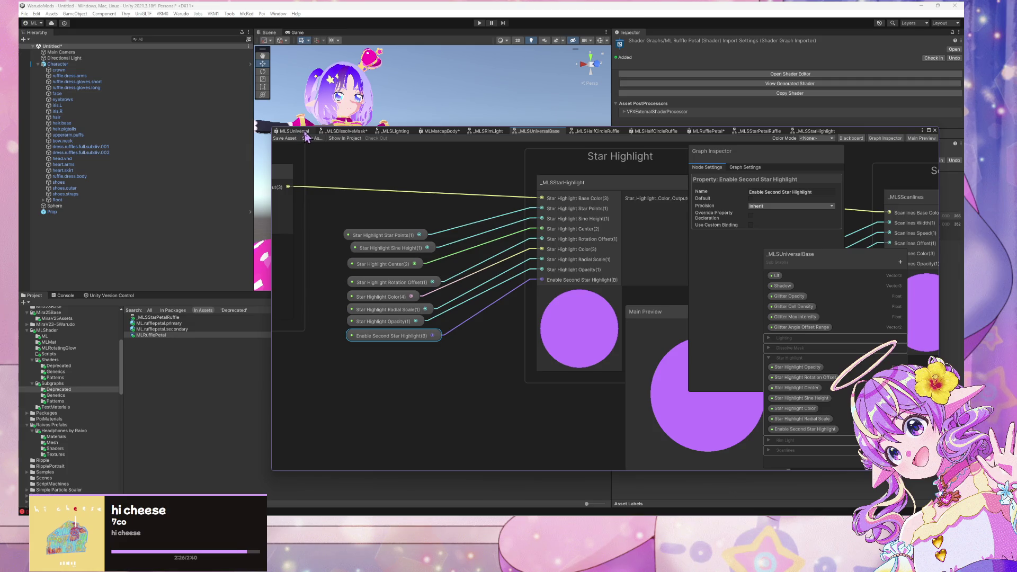
scroll(518, 368, down, 2)
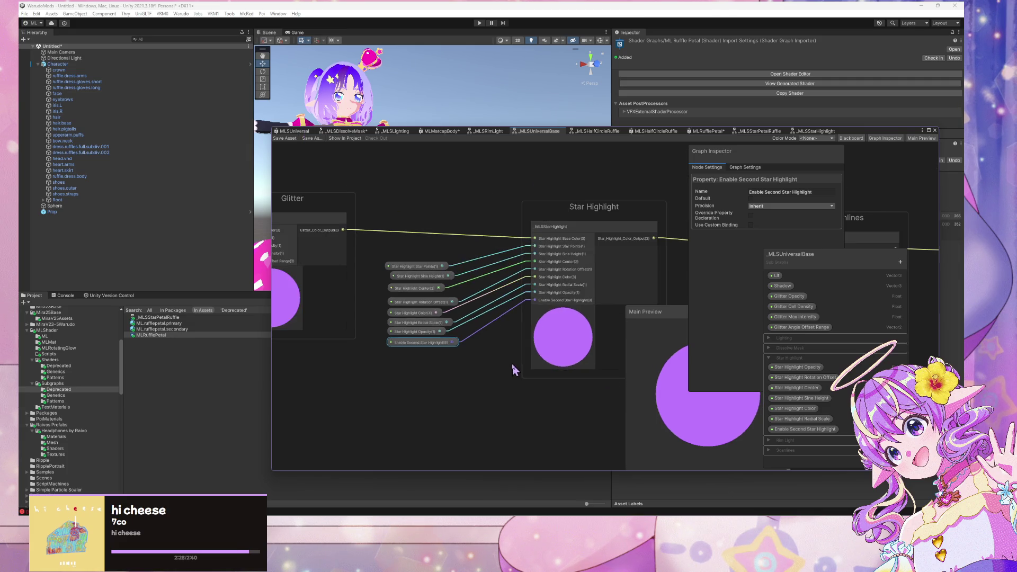
click(295, 139)
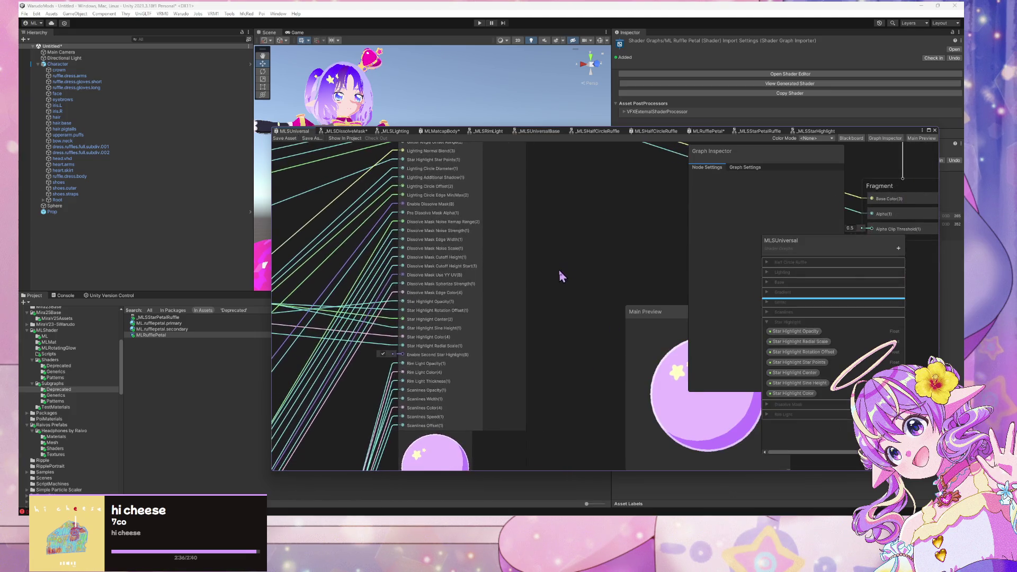
Untick Enable Second Star Highlight on the base node, save with Ctrl+S, and pan to the property groups.
click(384, 352)
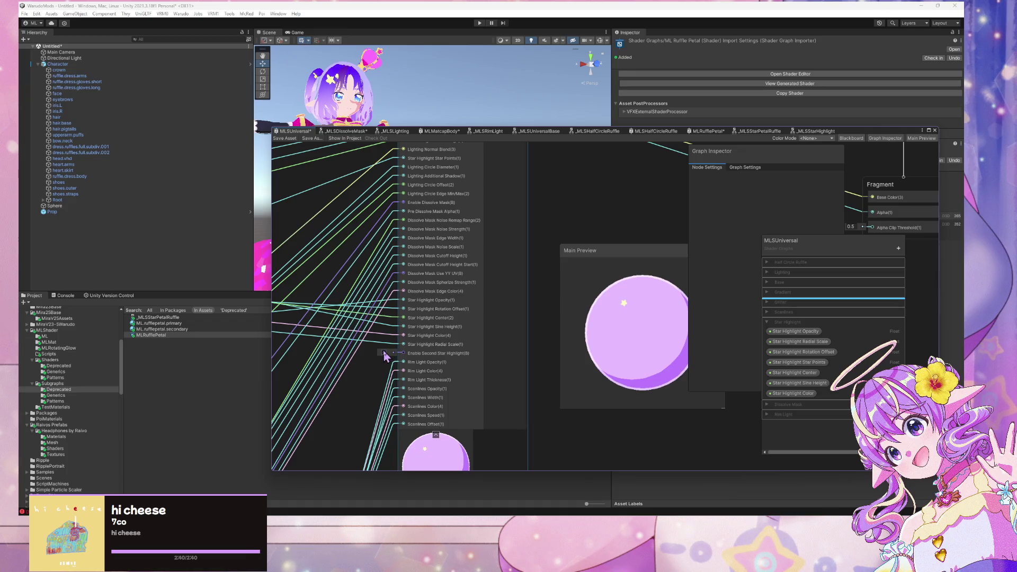
key(ctrl+s)
scroll(345, 275, down, 3)
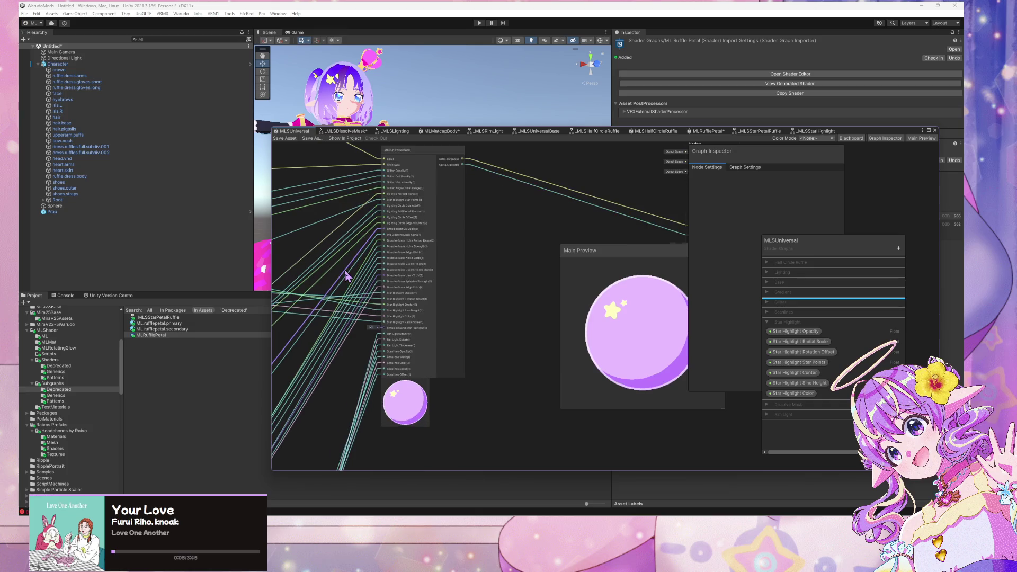
scroll(346, 275, down, 2)
drag(348, 273, 577, 282)
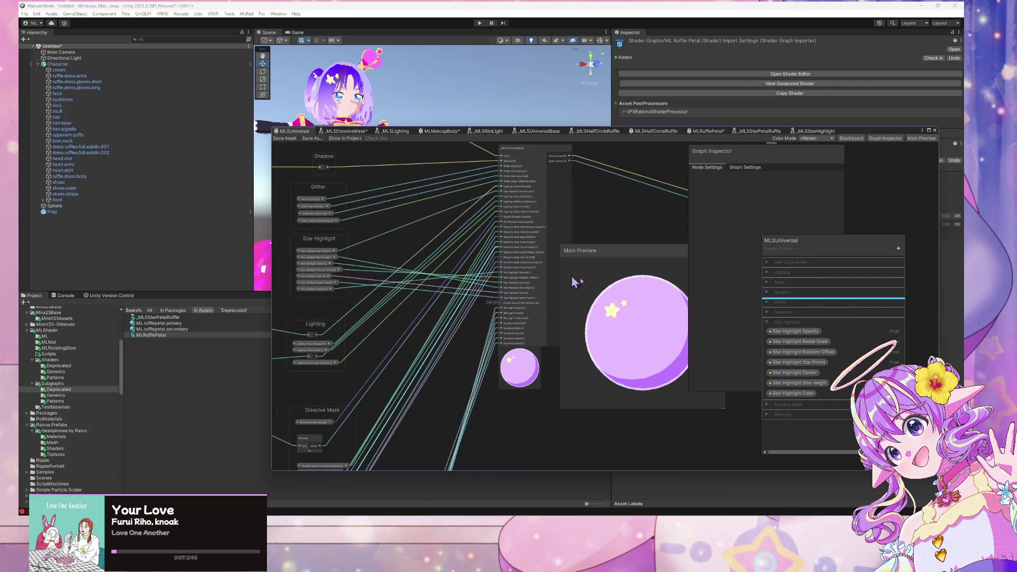
click(899, 248)
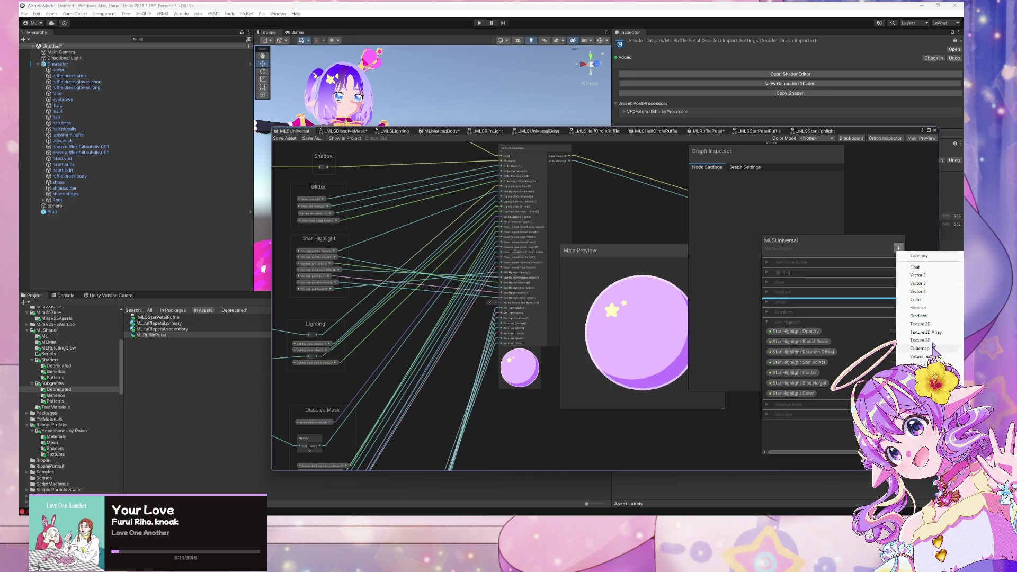
Create a Boolean 'Enable Second Star Highlight' in the Star Highlight category with Default ticked.
click(919, 308)
text(Enable Second Star H)
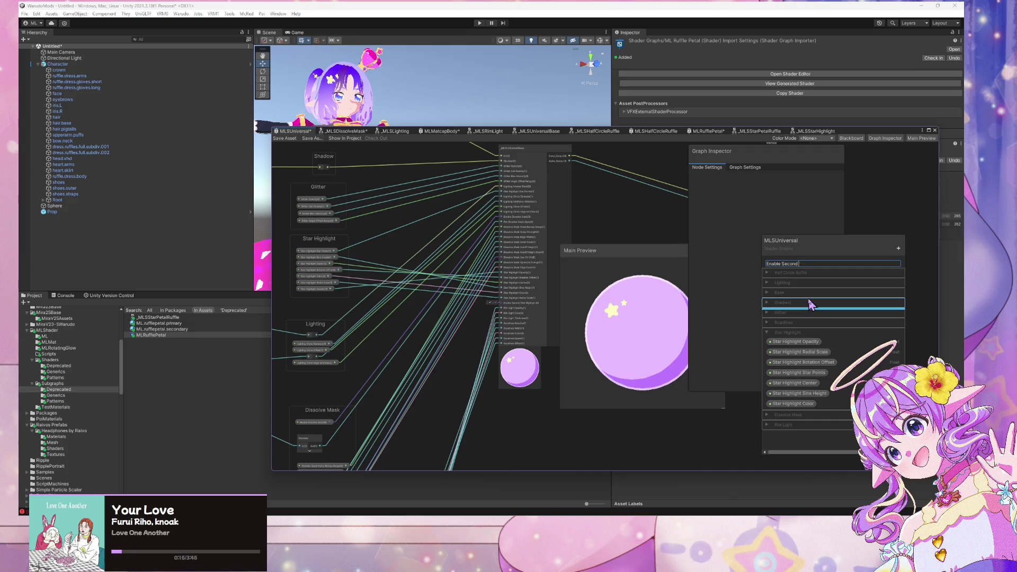
text(ighlight)
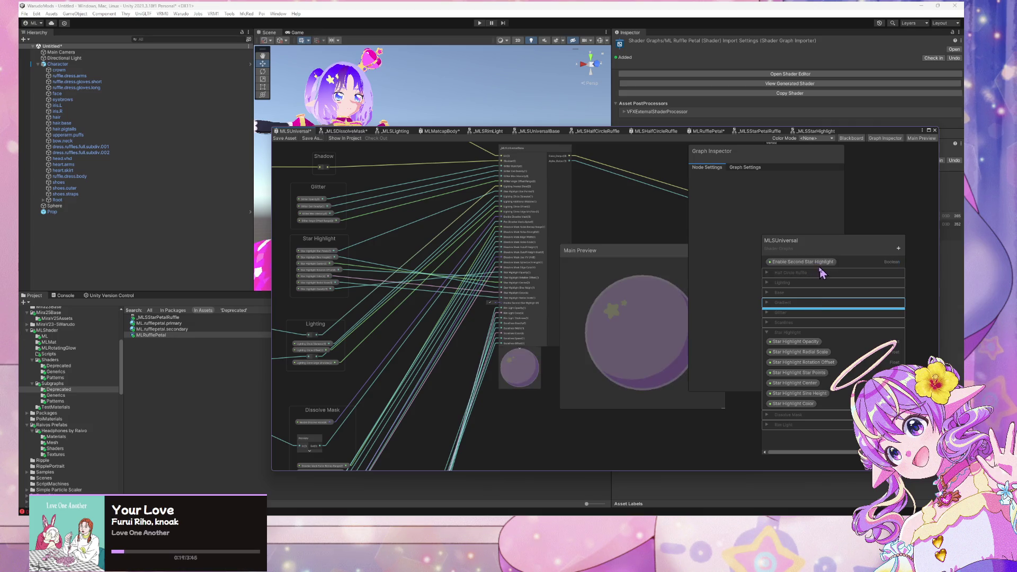
key(Return)
mouse_move(802, 267)
mouse_down()
mouse_move(803, 379)
mouse_move(807, 354)
mouse_up()
click(801, 332)
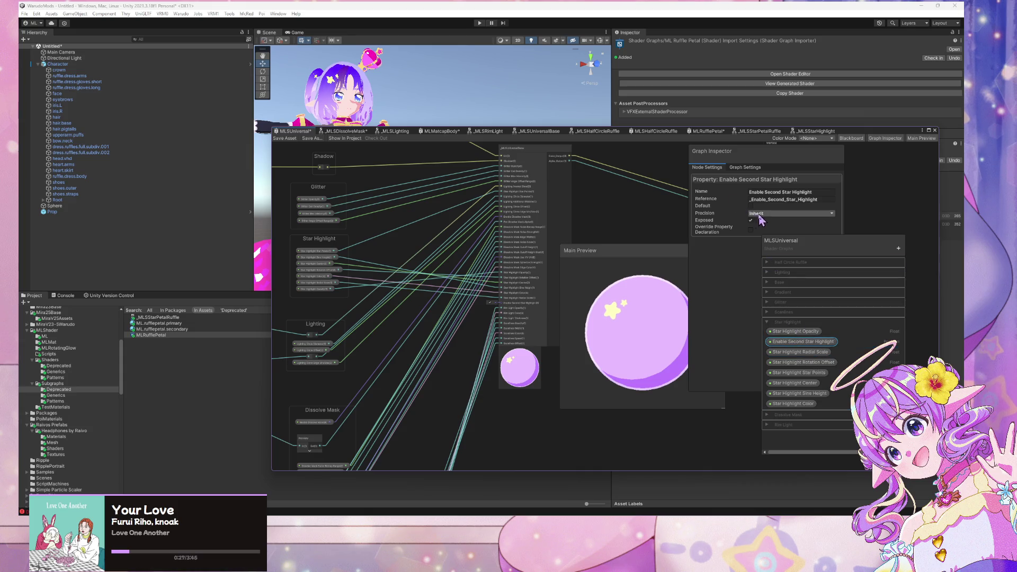
click(752, 206)
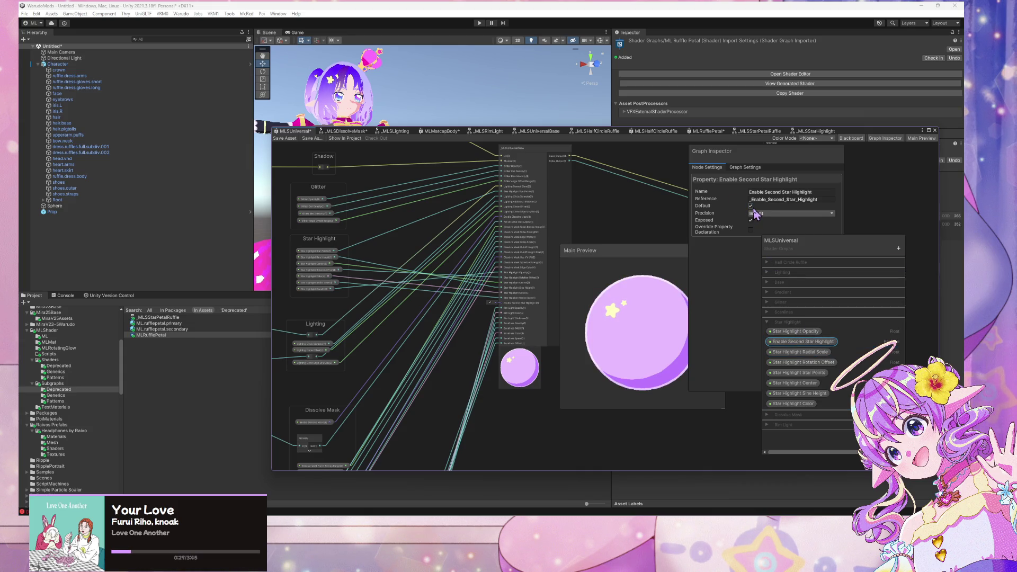
click(752, 207)
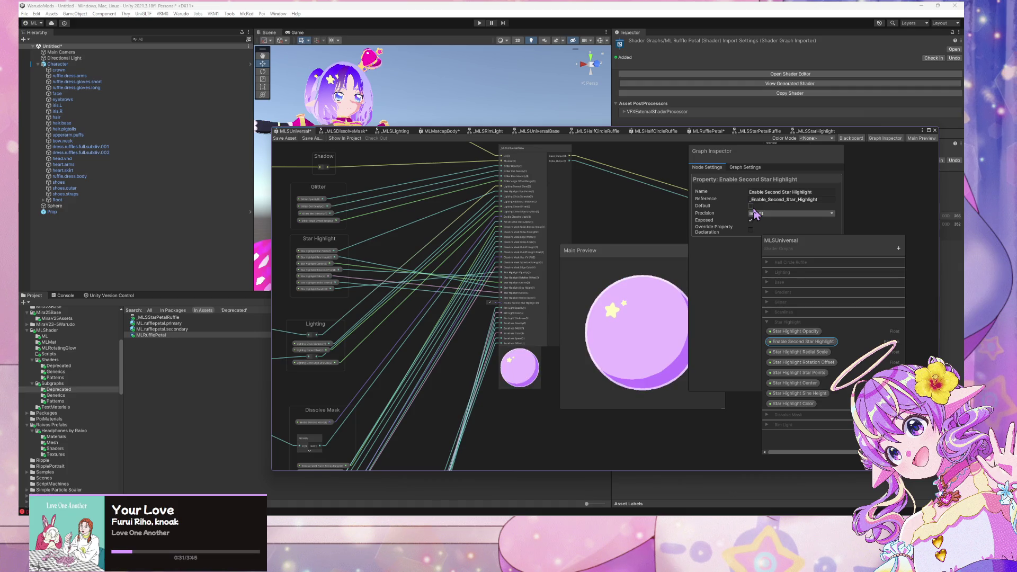
click(751, 207)
Place an Enable Second Star Highlight node in the Star Highlight group and save MLSUniversal.
mouse_move(804, 342)
mouse_down()
mouse_move(473, 340)
mouse_move(502, 303)
mouse_up()
mouse_move(467, 334)
mouse_down()
mouse_move(464, 373)
mouse_move(426, 419)
mouse_move(416, 466)
mouse_move(329, 209)
mouse_up()
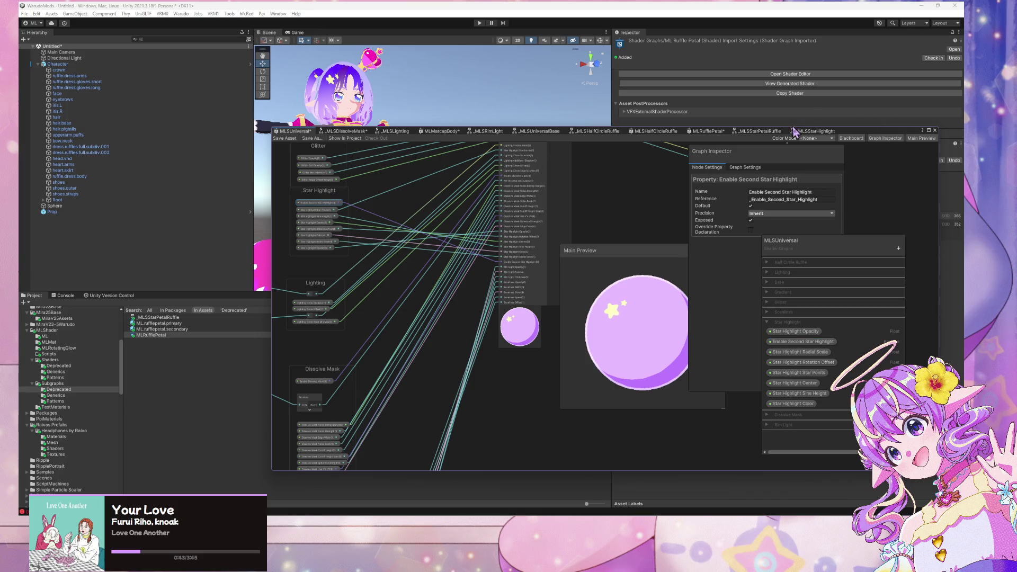
click(285, 138)
In _MLSStarHighlight, wire the rounded star output into Branch's True input, save, and nudge Add and Multiply.
double_click(504, 245)
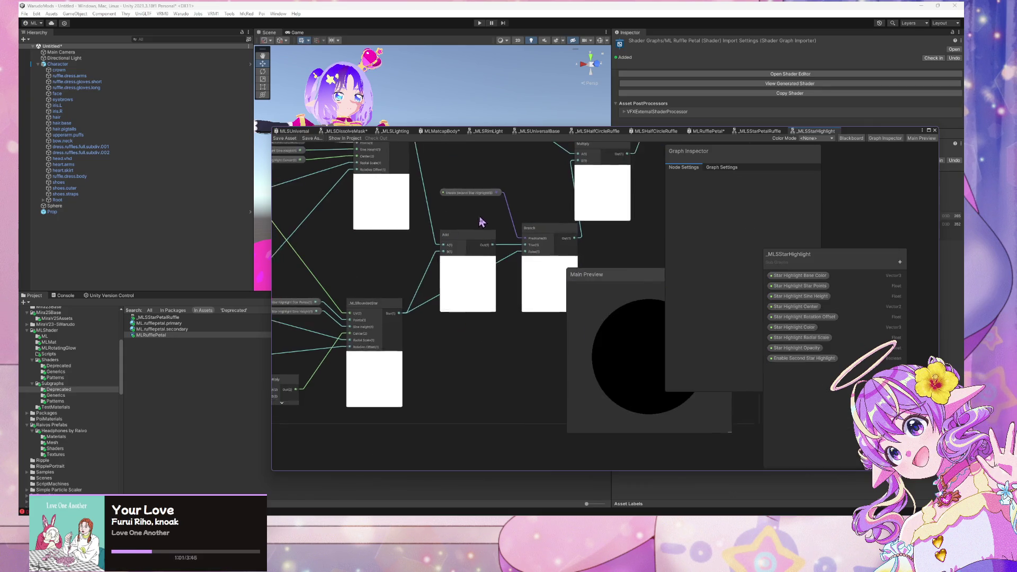
drag(482, 301, 476, 295)
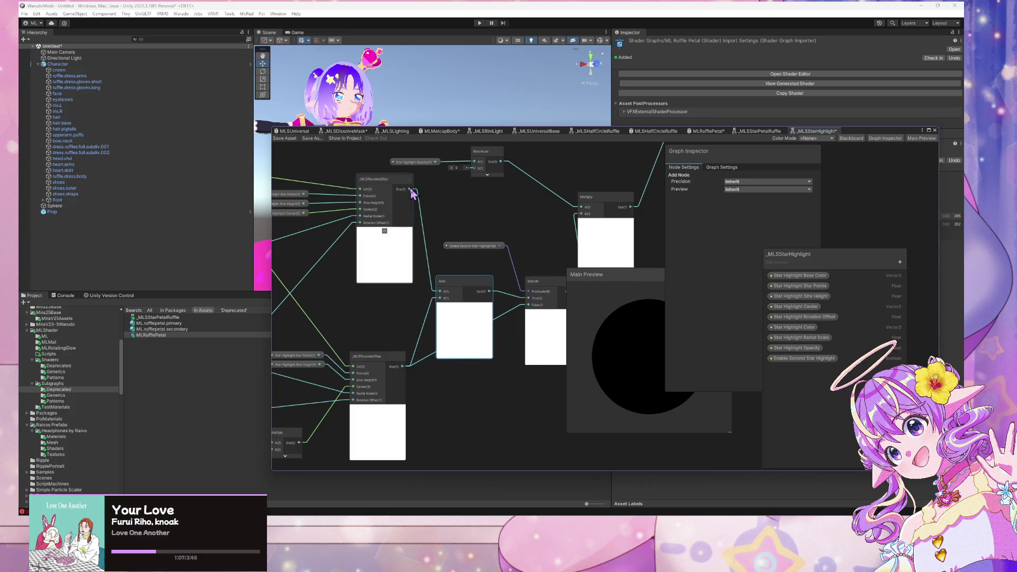
drag(443, 225, 528, 298)
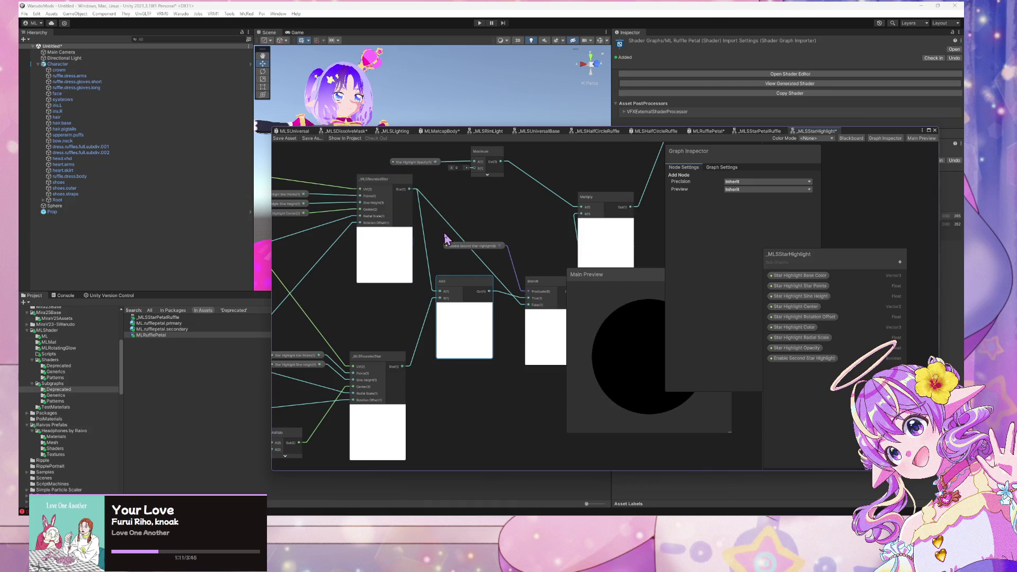
drag(467, 281, 472, 290)
click(284, 138)
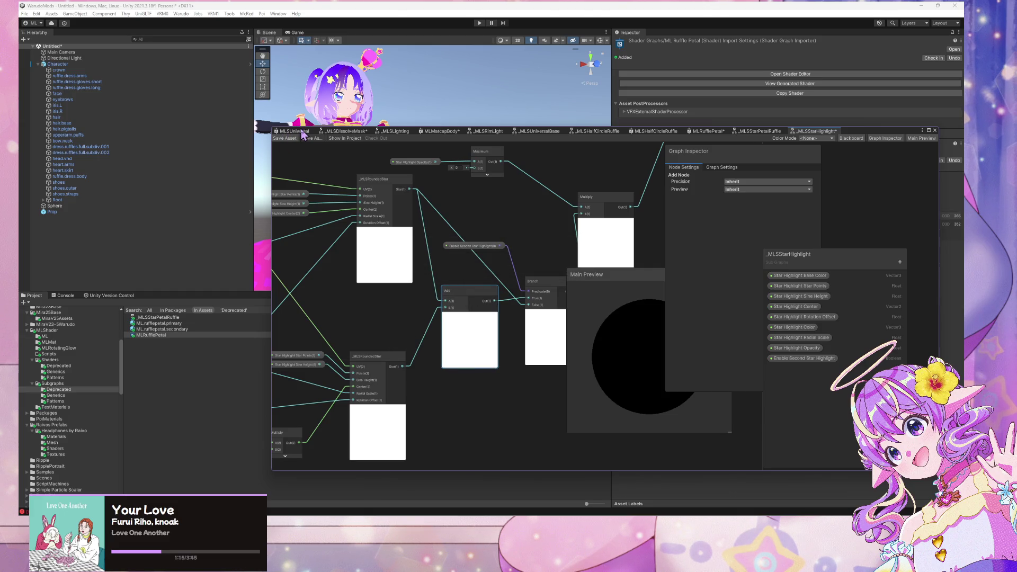
mouse_move(562, 224)
mouse_down()
mouse_move(500, 206)
mouse_move(584, 188)
mouse_up()
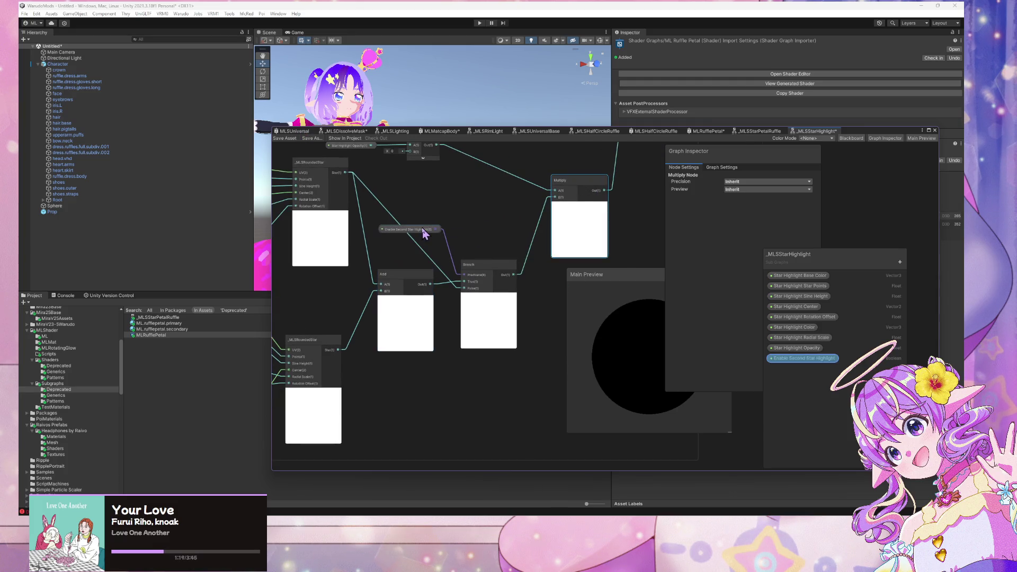
drag(424, 233, 424, 240)
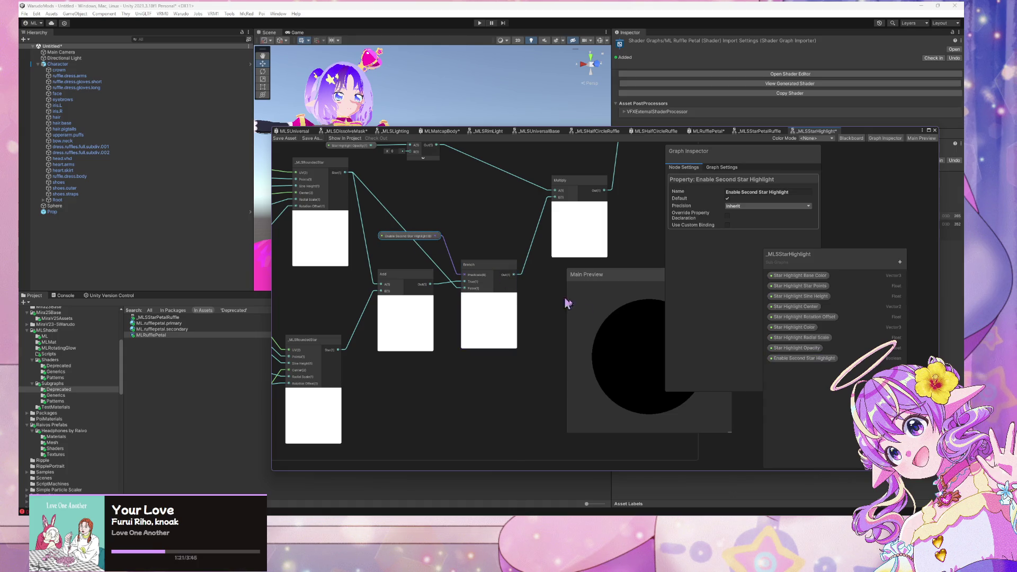
On MLSUniversal, toggle Enable Second Star Highlight's Default off and back on to test the second star.
click(306, 133)
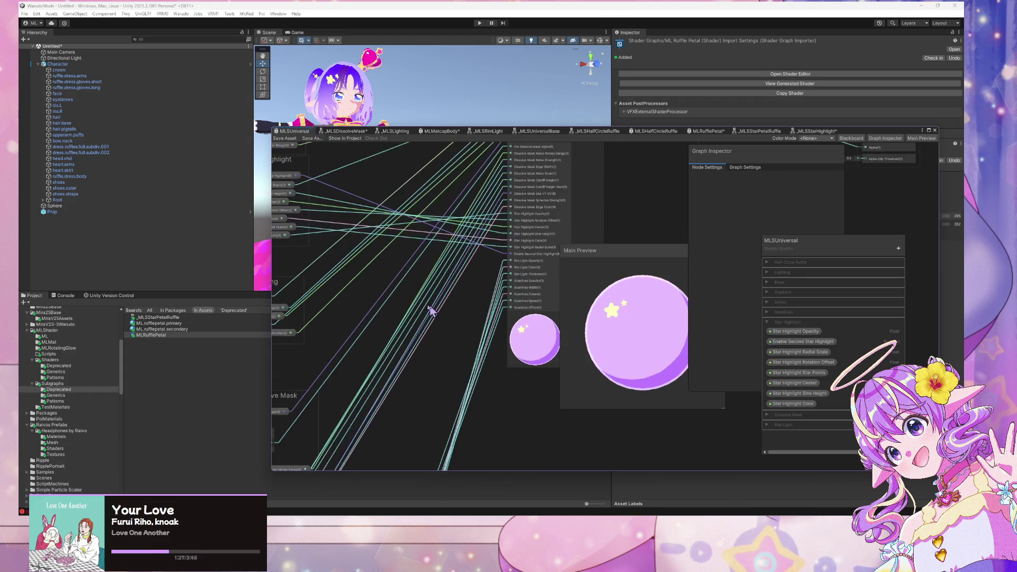
scroll(430, 310, down, 2)
scroll(379, 273, up, 2)
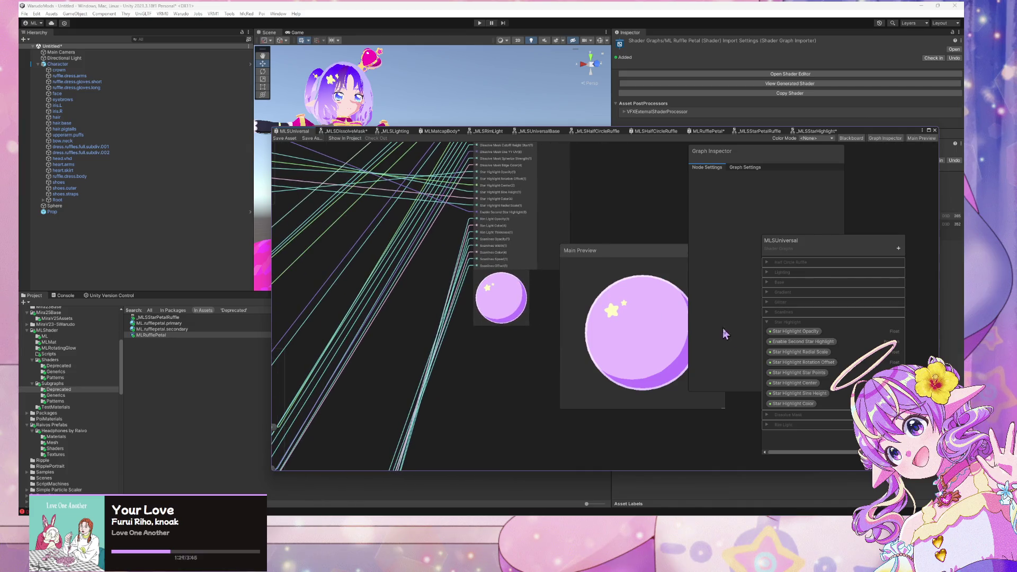
click(797, 342)
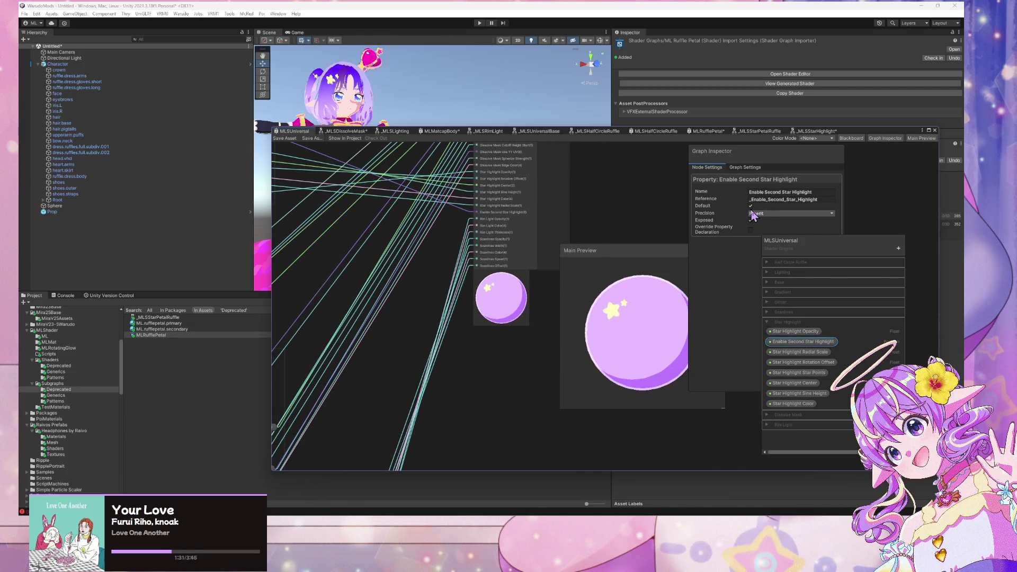
click(751, 206)
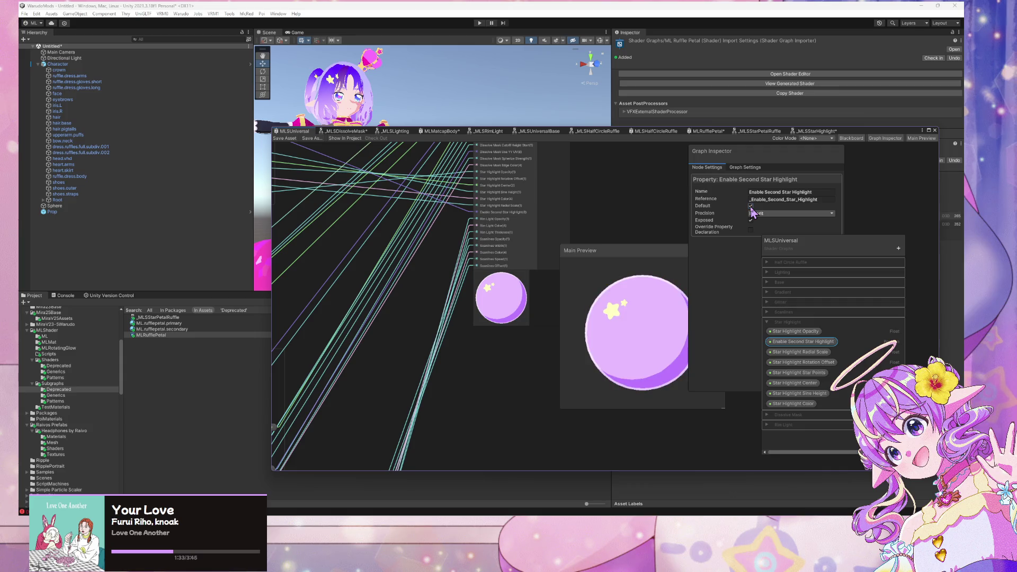
click(751, 206)
scroll(545, 225, down, 4)
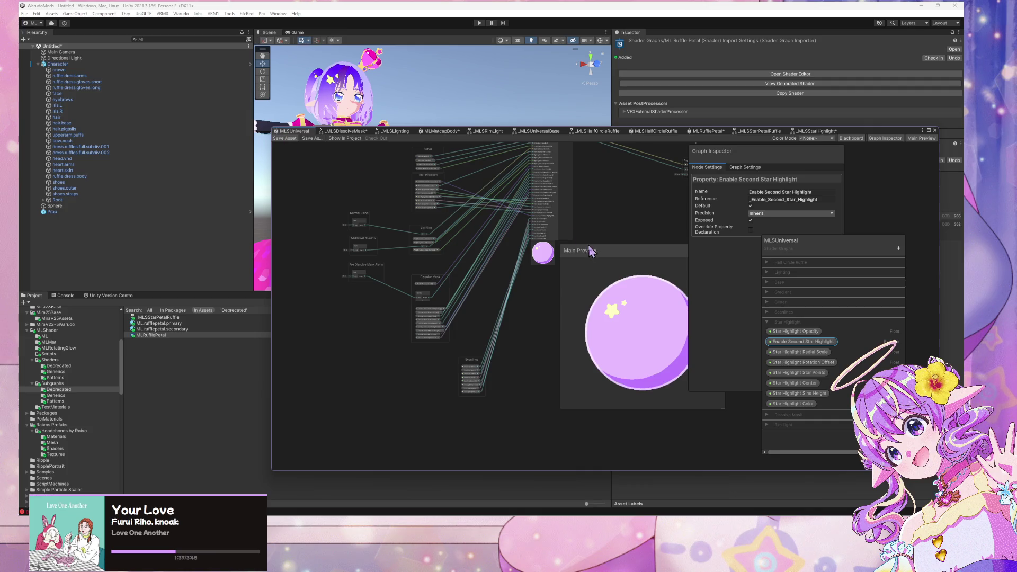
scroll(520, 218, down, 3)
scroll(519, 218, up, 5)
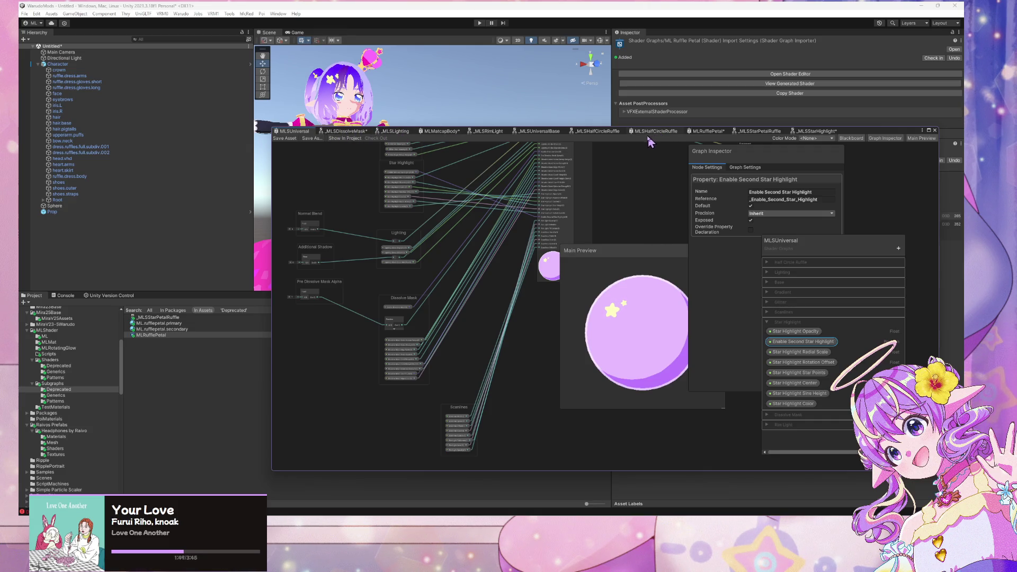
click(675, 135)
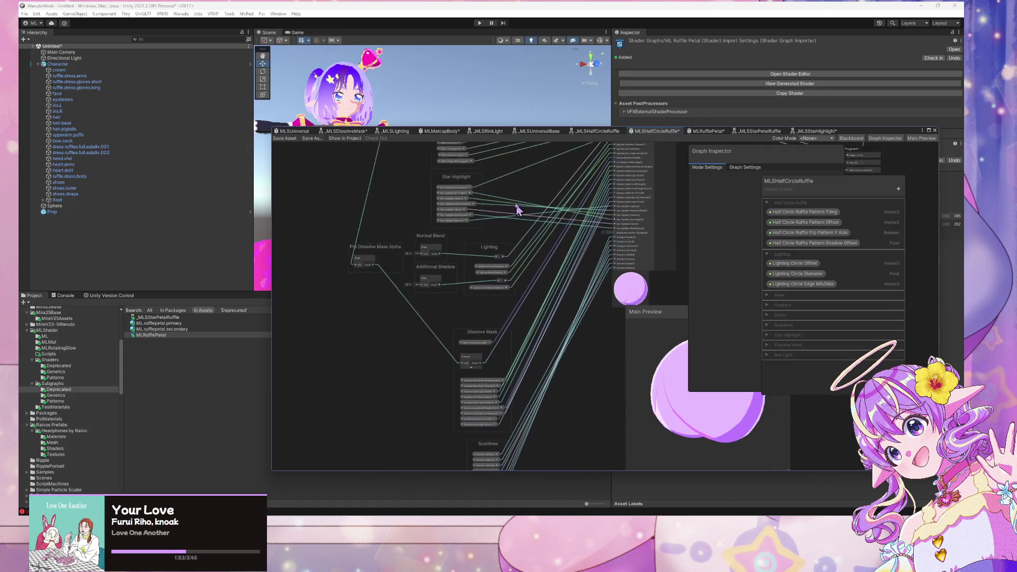
Bring the Star Highlight property nodes into view and expand the Star Highlight Blackboard category.
scroll(545, 217, down, 5)
scroll(545, 219, up, 5)
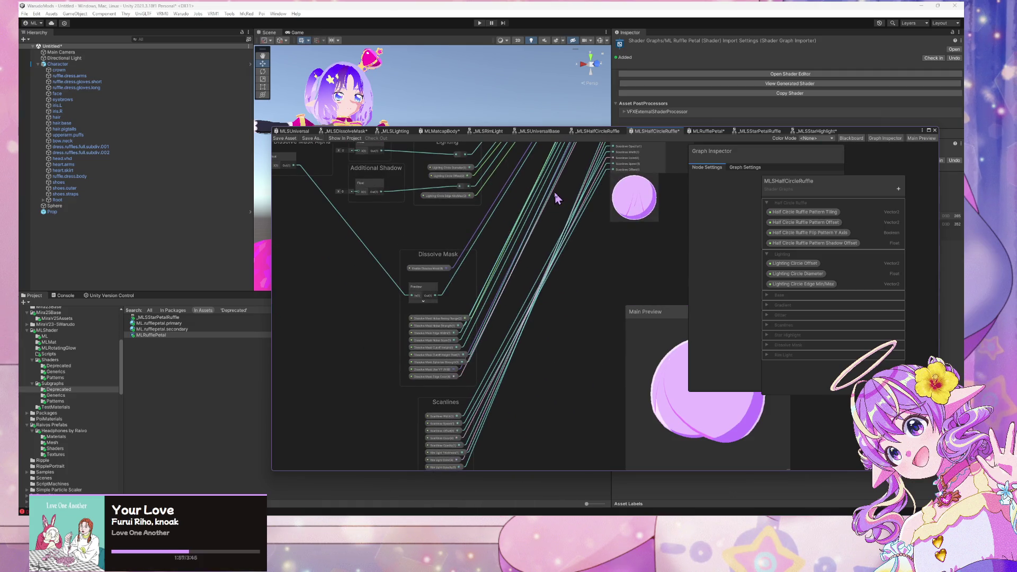
drag(556, 199, 473, 288)
click(768, 336)
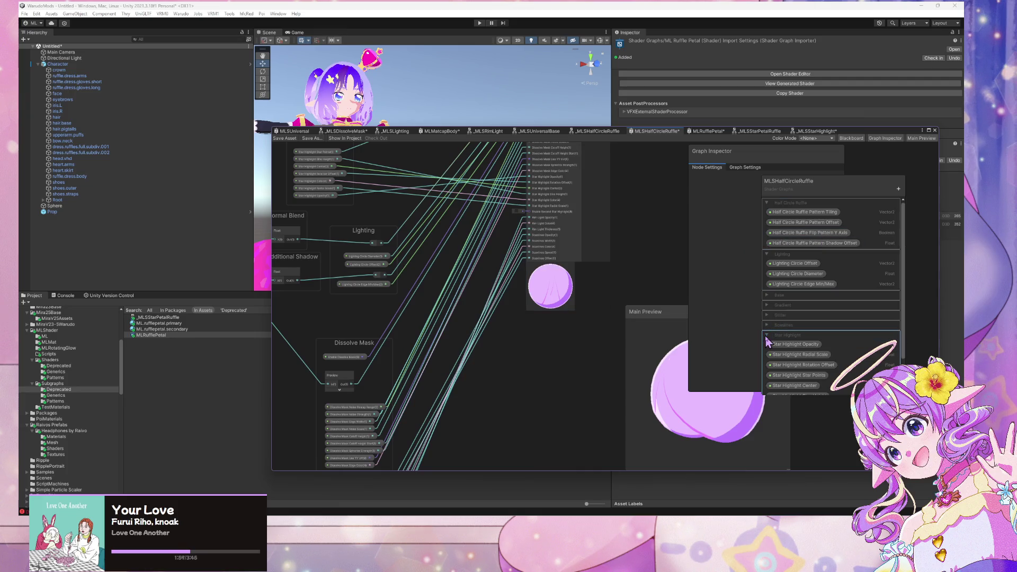
scroll(831, 298, down, 2)
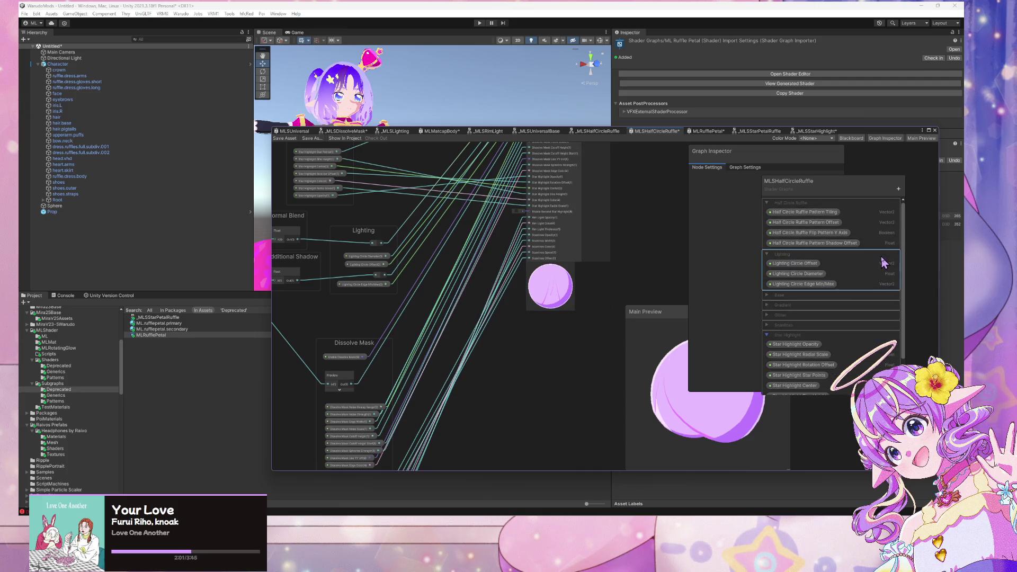
Add a Boolean property named Enable Second Star Highlight and move it into the Star Highlight category.
click(898, 189)
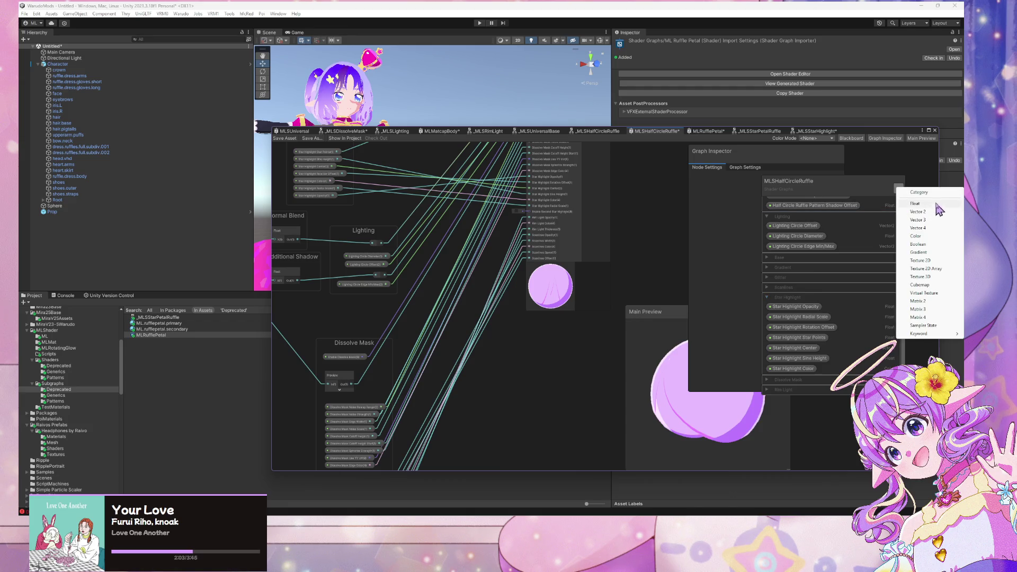
click(806, 311)
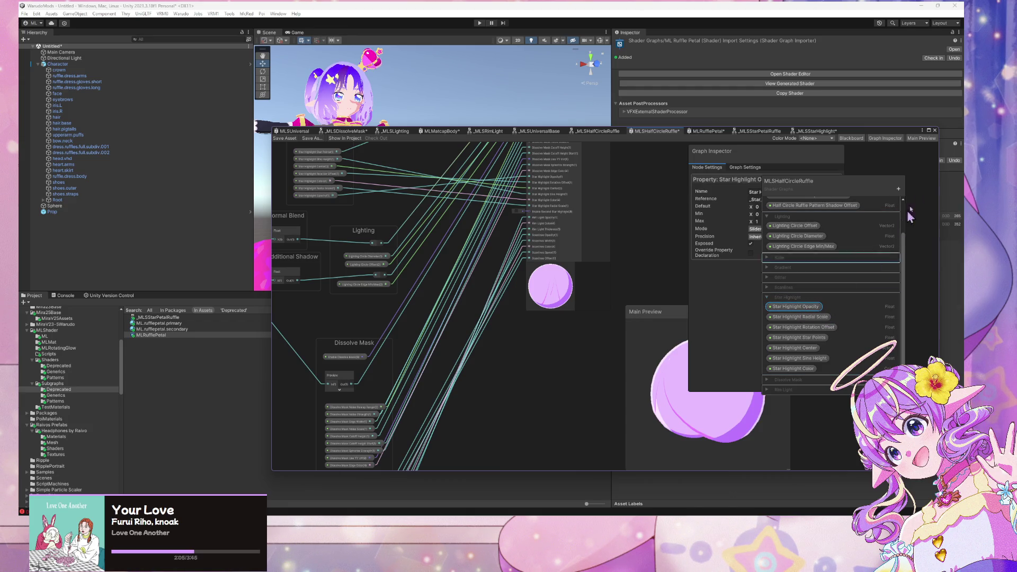
click(899, 189)
click(920, 250)
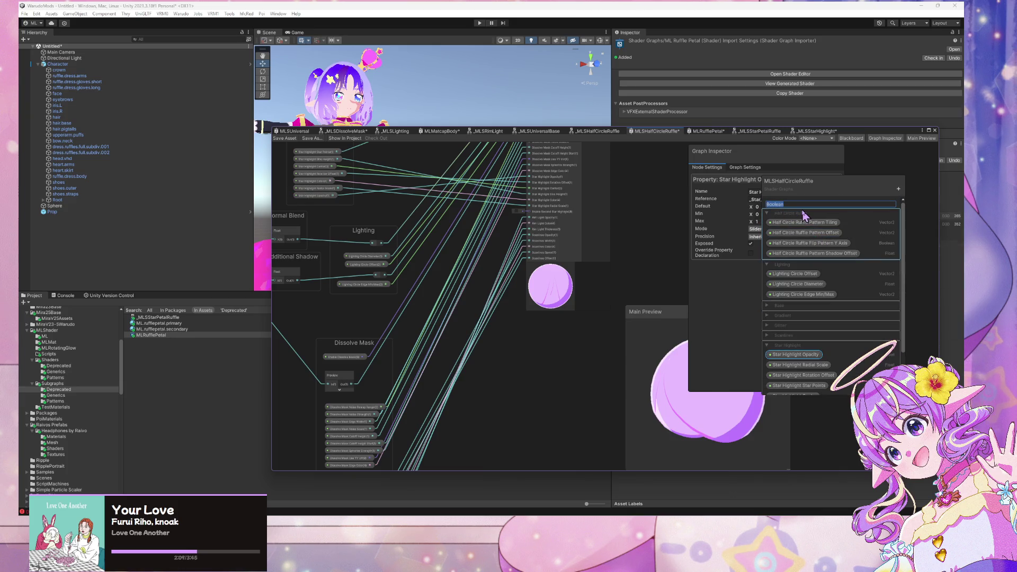
text(Enable Second Star Highlight)
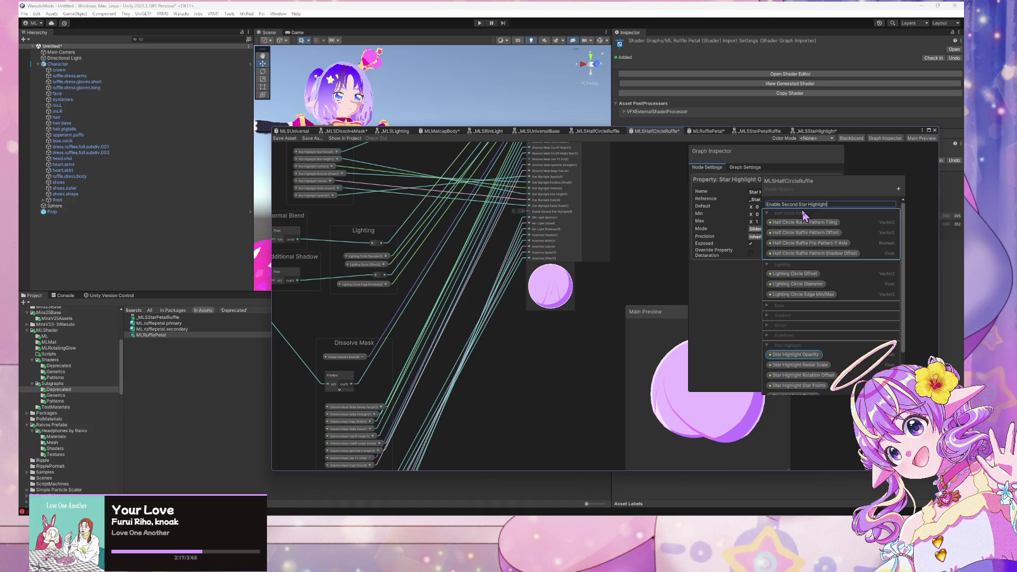
key(Return)
drag(803, 208, 810, 357)
scroll(836, 297, down, 3)
drag(819, 293, 810, 313)
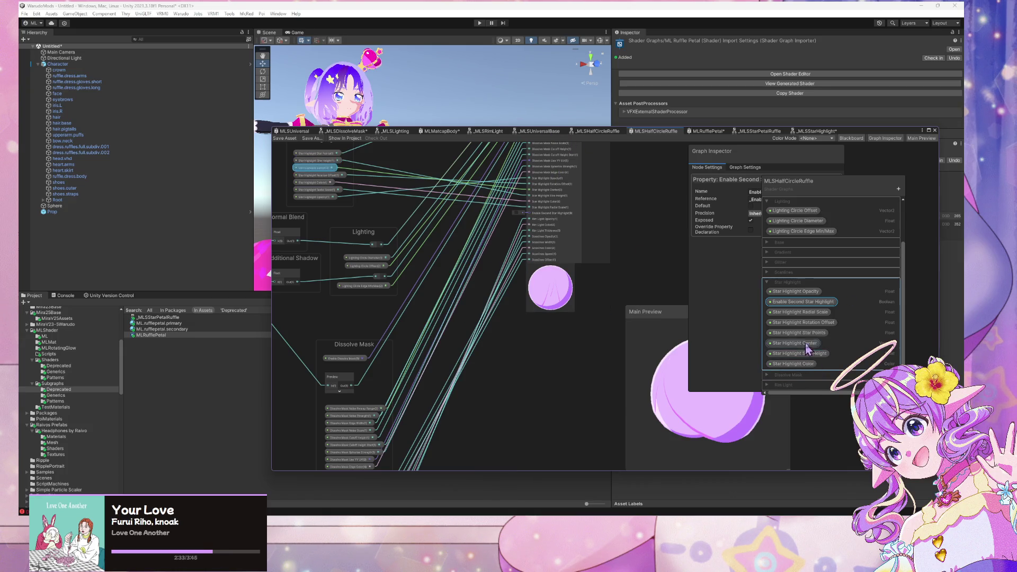
Drop an Enable Second Star Highlight node onto the canvas inside the Star Highlight group.
mouse_move(820, 305)
mouse_down()
mouse_move(496, 293)
mouse_move(390, 309)
mouse_up()
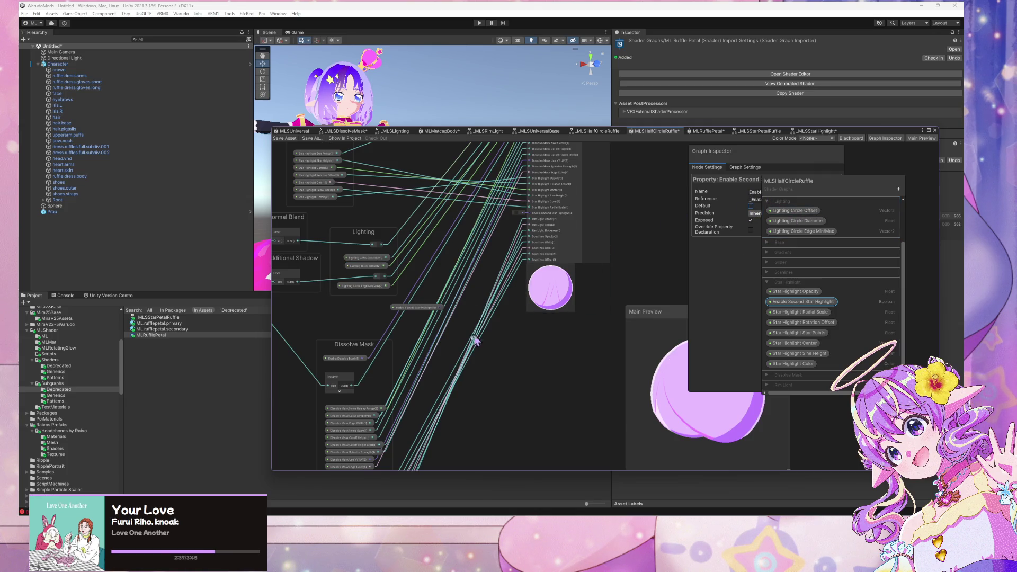
click(443, 310)
click(451, 302)
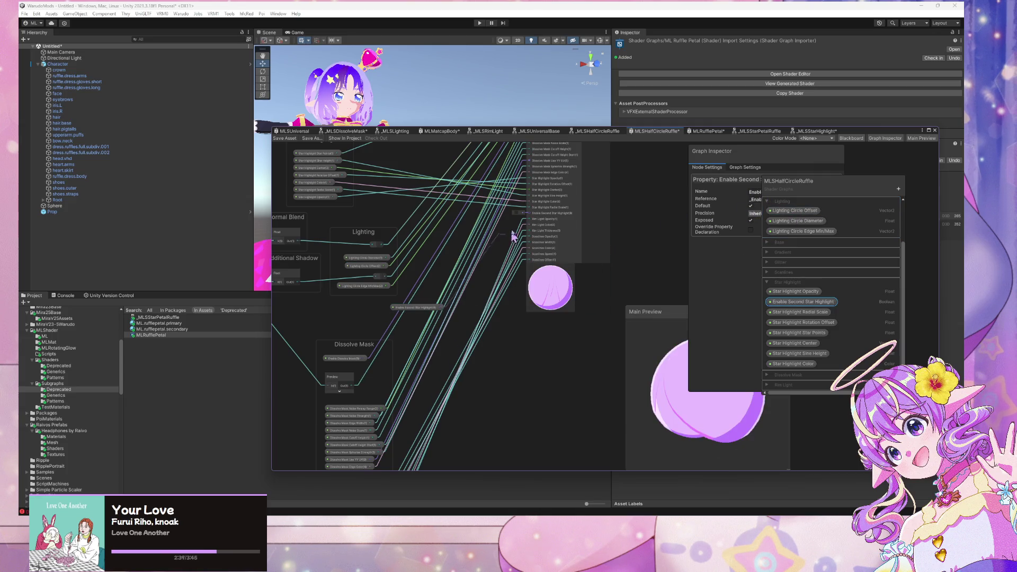
mouse_move(511, 266)
mouse_down()
mouse_move(522, 395)
mouse_move(452, 220)
mouse_move(424, 256)
mouse_move(419, 237)
mouse_up()
click(419, 230)
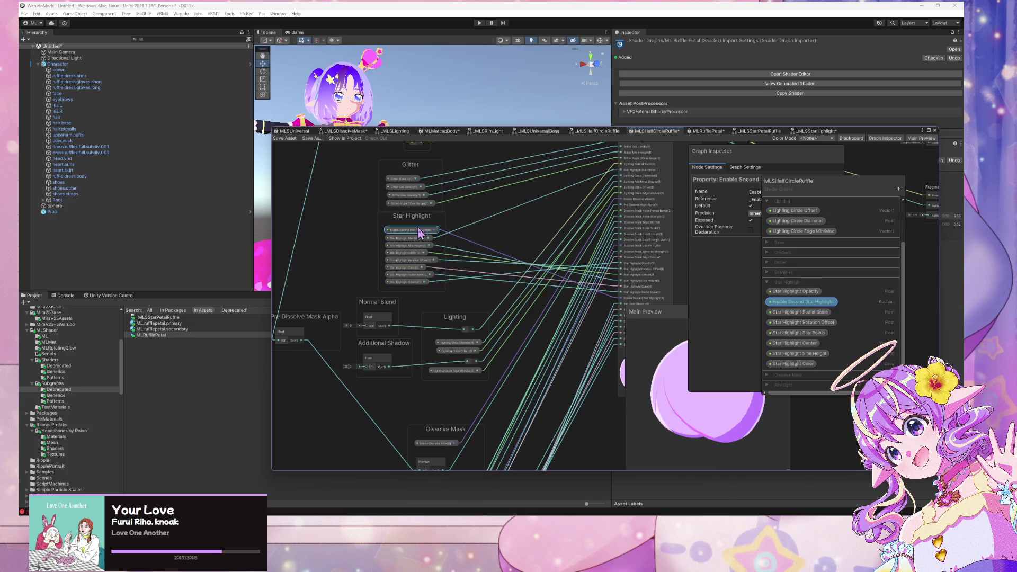
click(481, 228)
Save the MLSHalfCircleRuffle graph and select the MLSUniversalBase node.
scroll(480, 228, up, 2)
mouse_move(518, 227)
mouse_down()
mouse_move(441, 204)
mouse_move(416, 281)
mouse_up()
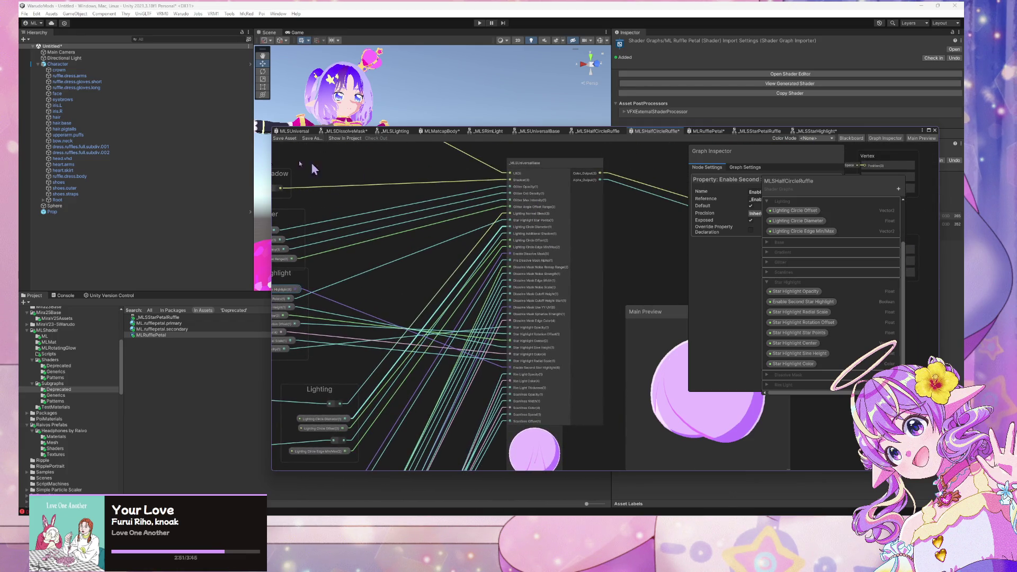
click(282, 139)
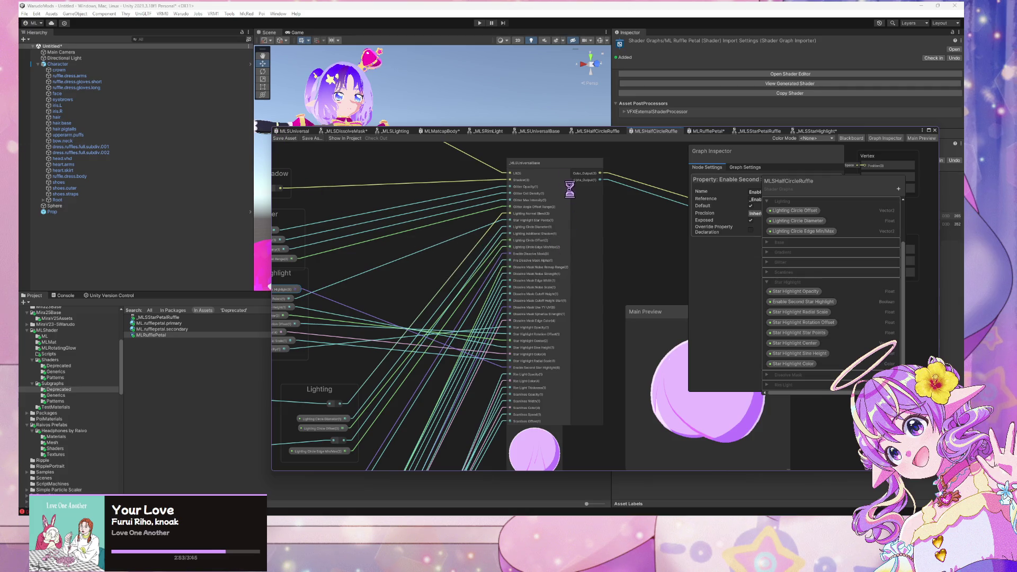
click(543, 167)
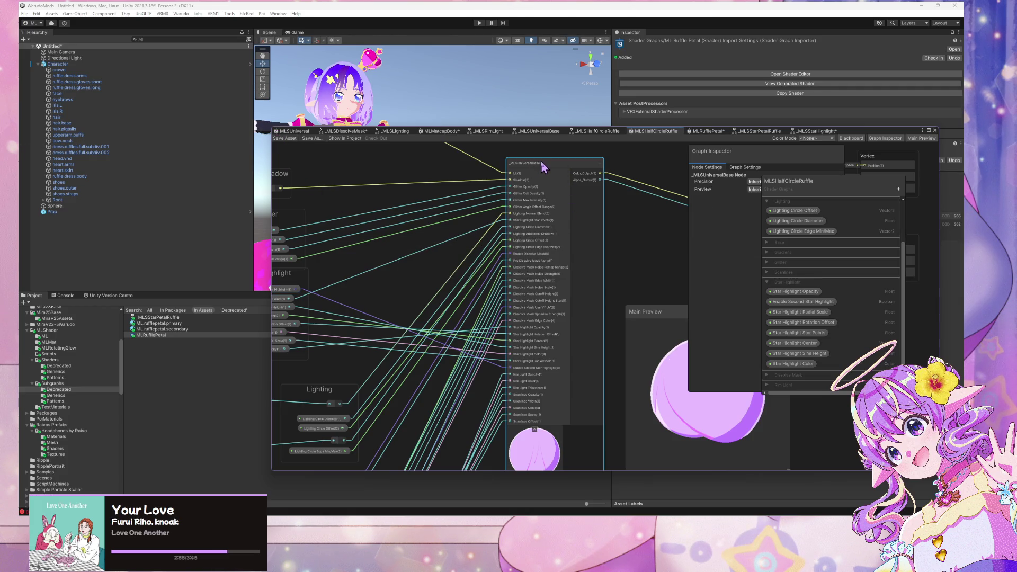
Open the _MLSUniversalBase subgraph and expand its Lighting and Dissolve Mask Blackboard categories.
double_click(522, 170)
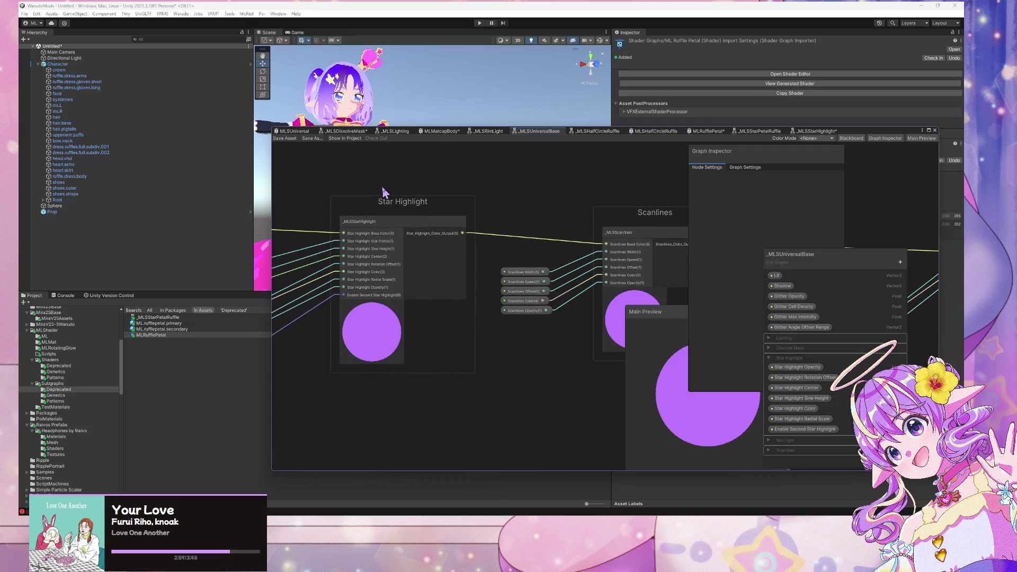
click(779, 340)
click(772, 350)
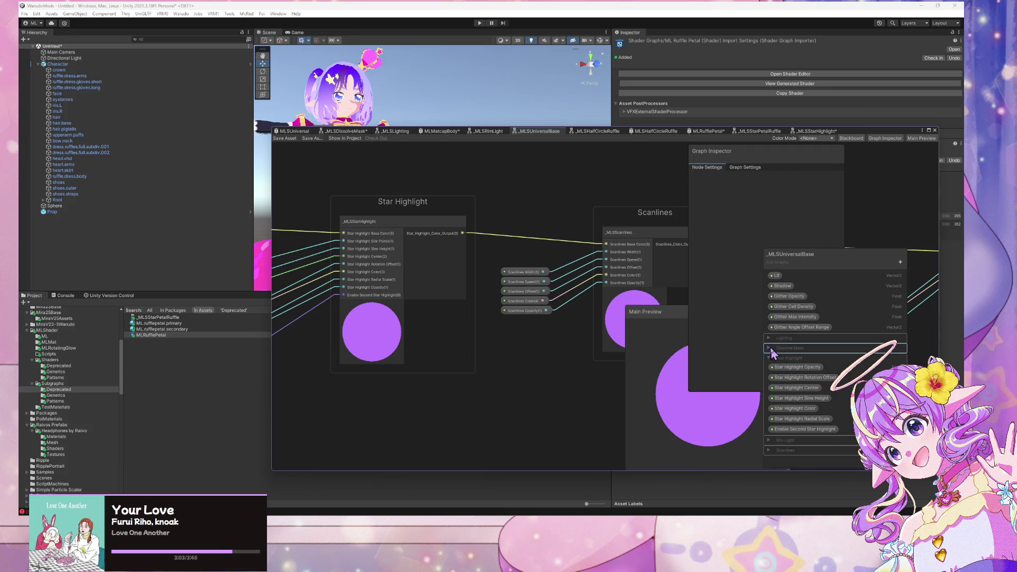
click(770, 348)
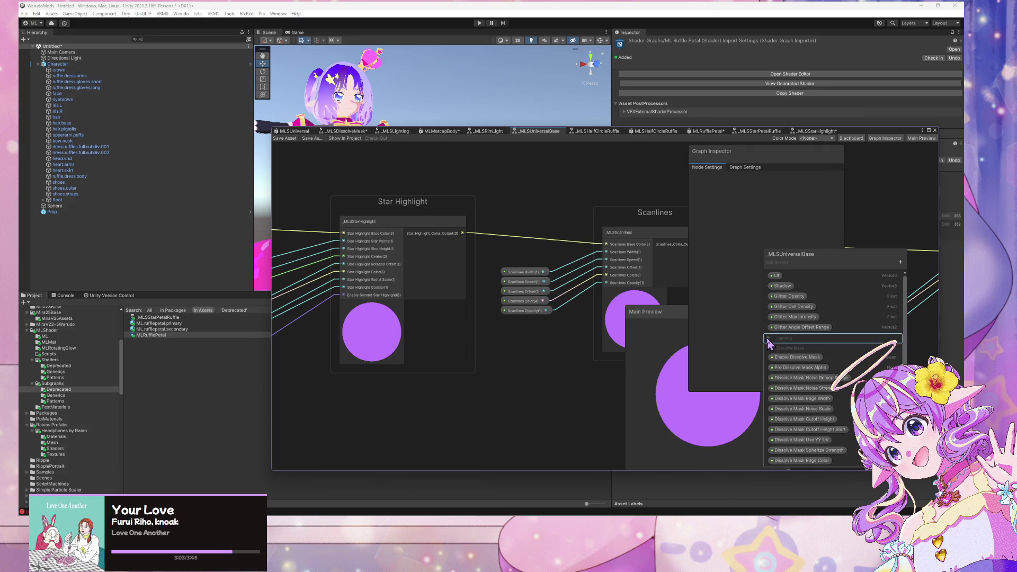
click(769, 339)
scroll(800, 345, down, 3)
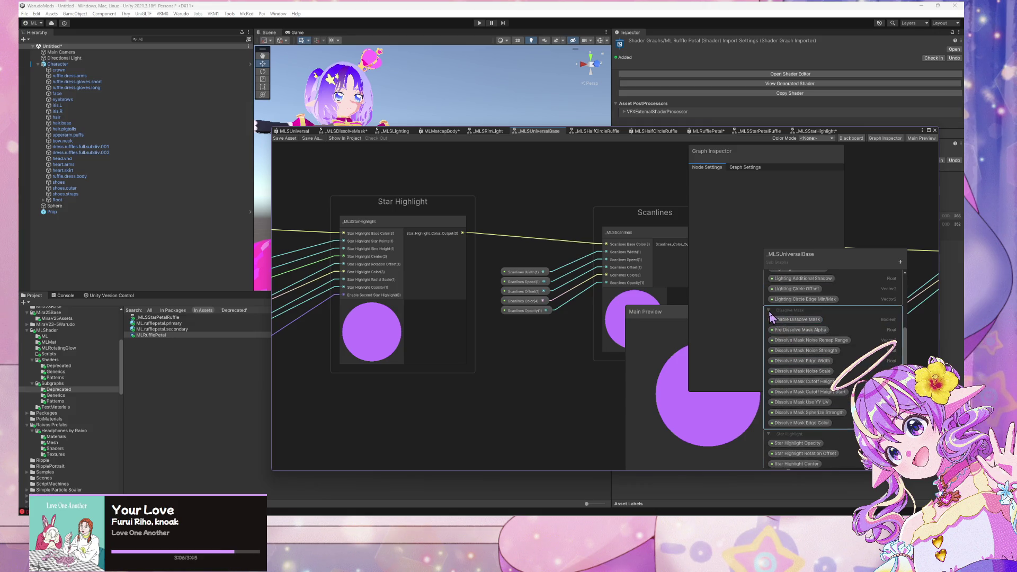
click(769, 310)
Move Star Points and Enable Second Star Highlight under Star Highlight Opacity, then collapse the categories.
mouse_move(800, 313)
mouse_down()
mouse_move(806, 408)
mouse_move(815, 398)
mouse_up()
drag(818, 444, 810, 378)
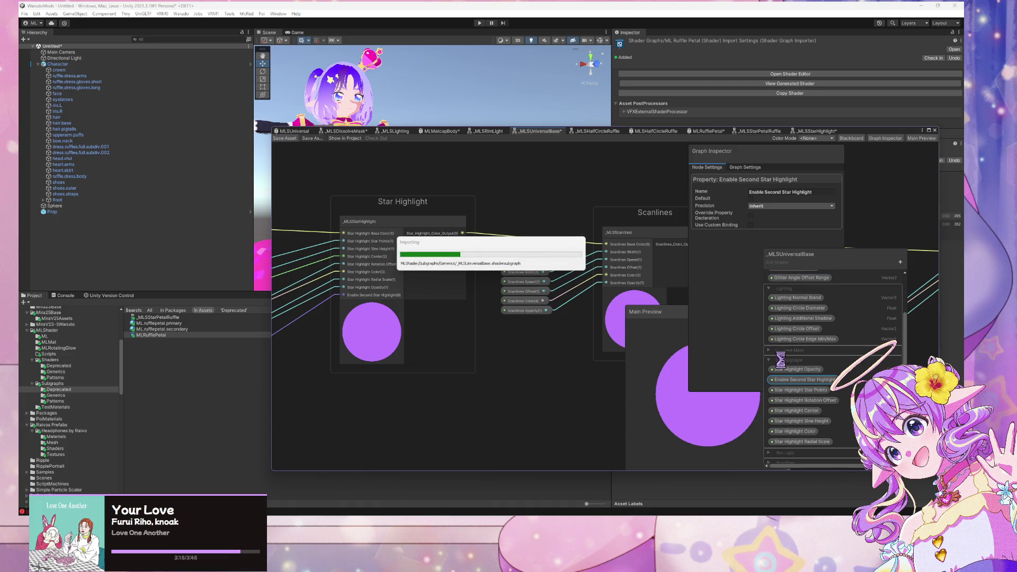
click(768, 290)
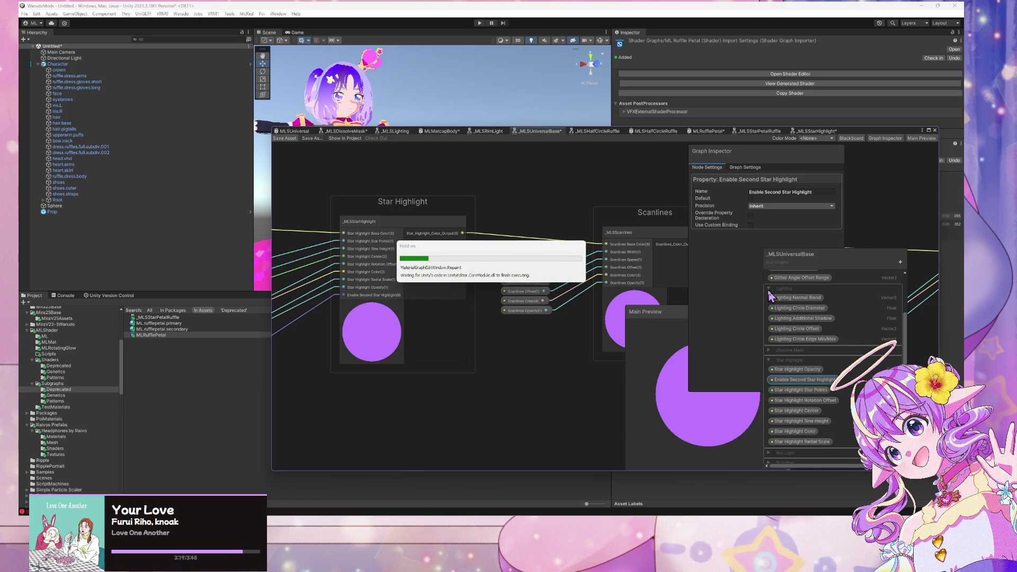
click(770, 356)
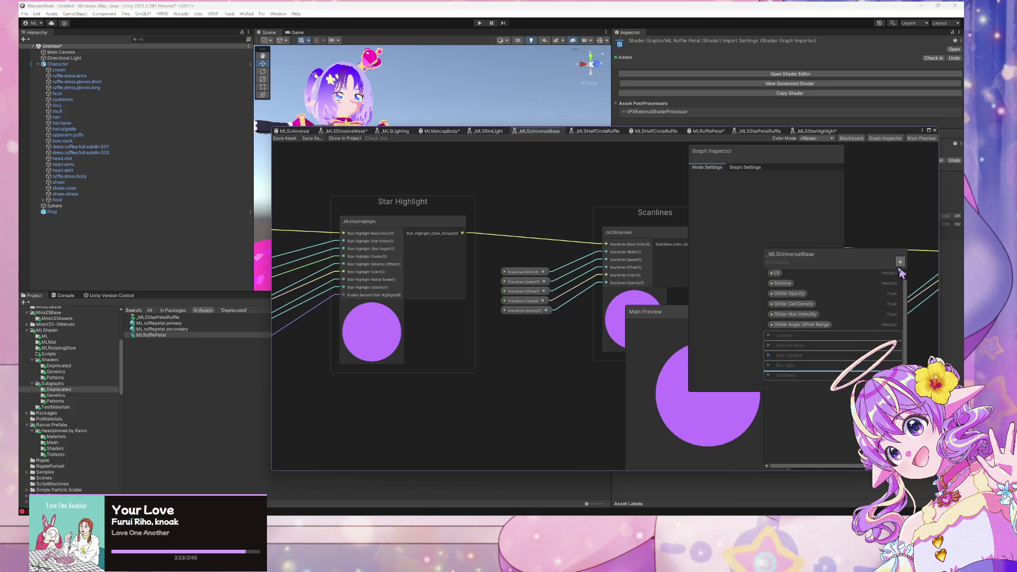
click(900, 261)
Add a Glitter category holding Glitter Opacity and Angle Offset Range, and place it below Shadow.
click(930, 273)
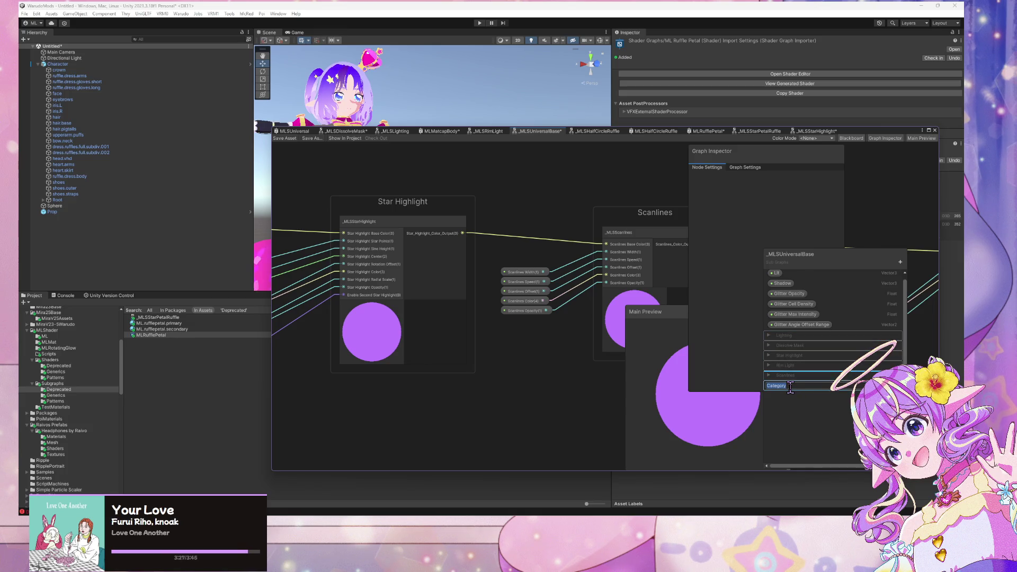
mouse_move(803, 297)
mouse_down()
mouse_move(782, 392)
mouse_move(792, 366)
mouse_move(793, 397)
mouse_move(803, 339)
mouse_move(795, 422)
mouse_move(796, 403)
mouse_up()
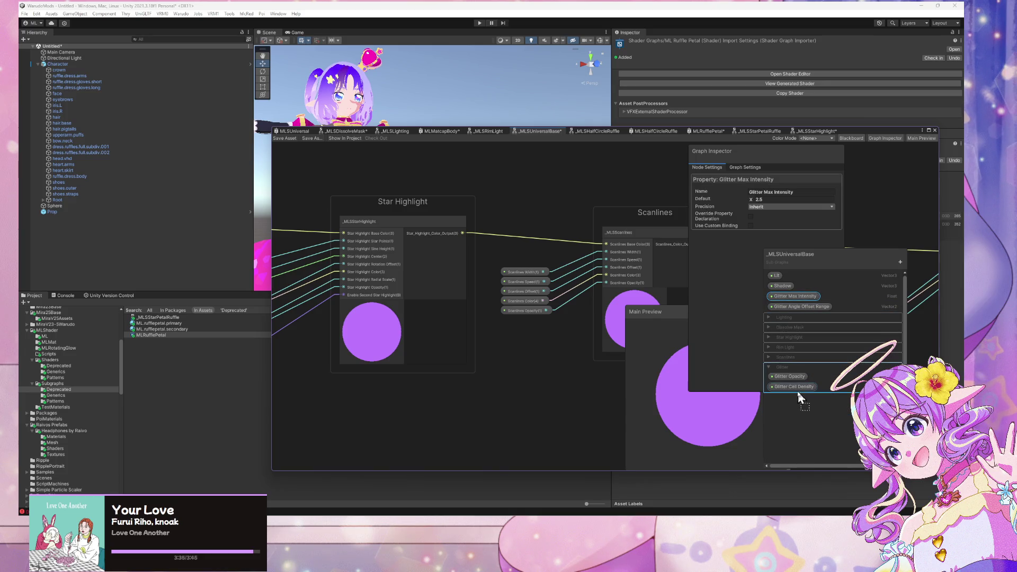
click(821, 303)
drag(800, 453, 806, 406)
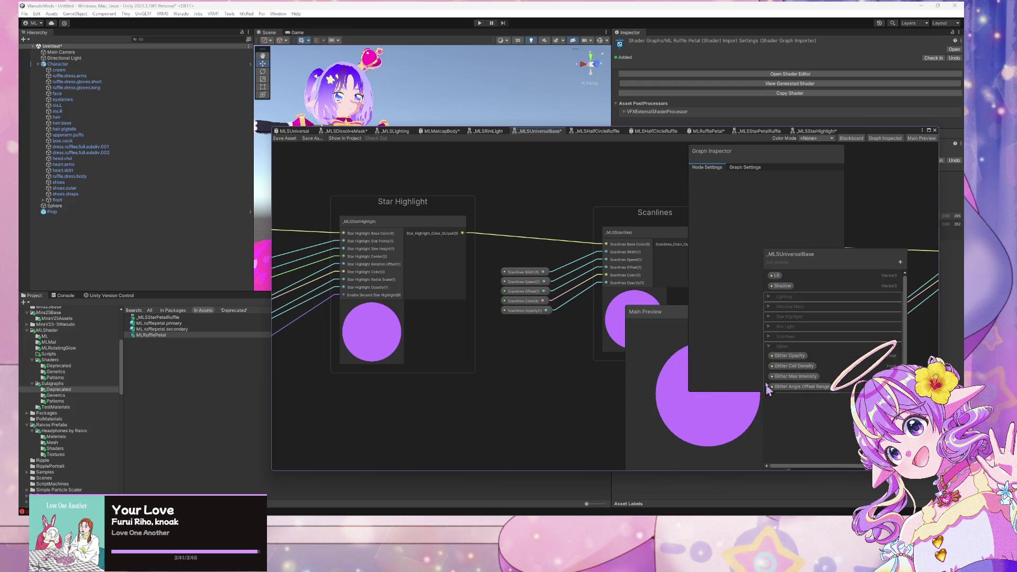
click(771, 347)
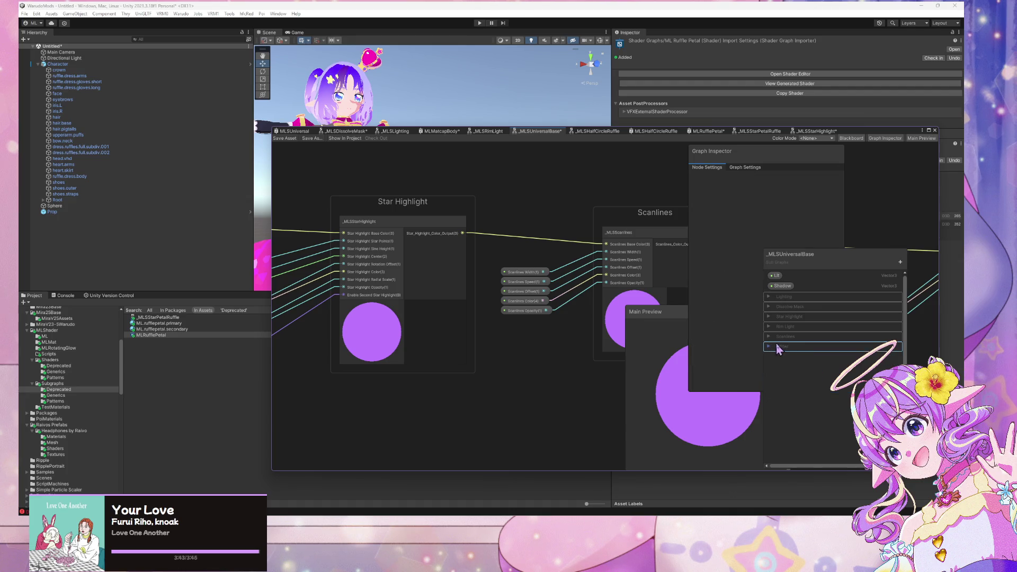
drag(796, 349, 780, 292)
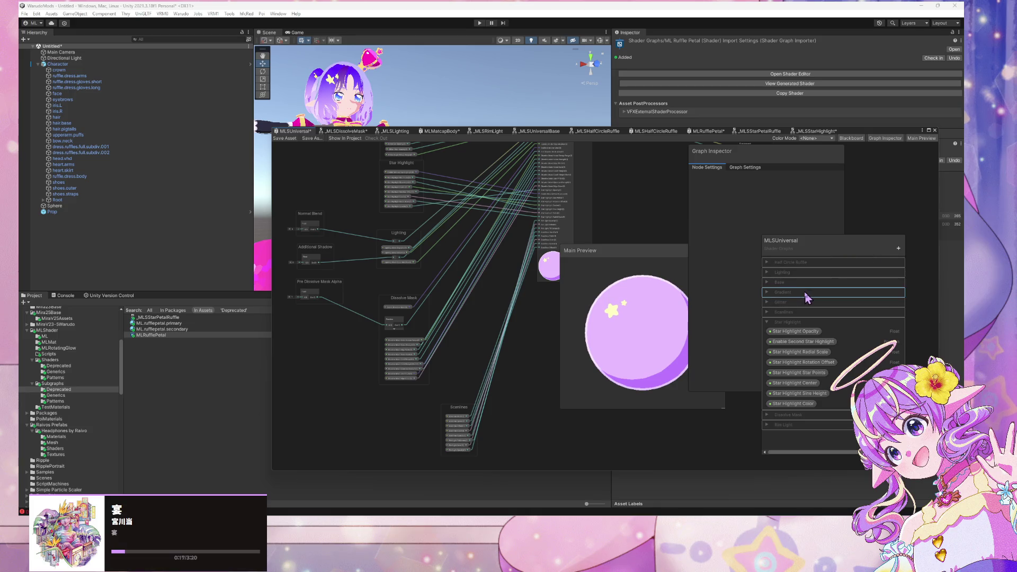
Expand the Base category and move the Star Highlight Color and Sine Height nodes lower.
click(776, 283)
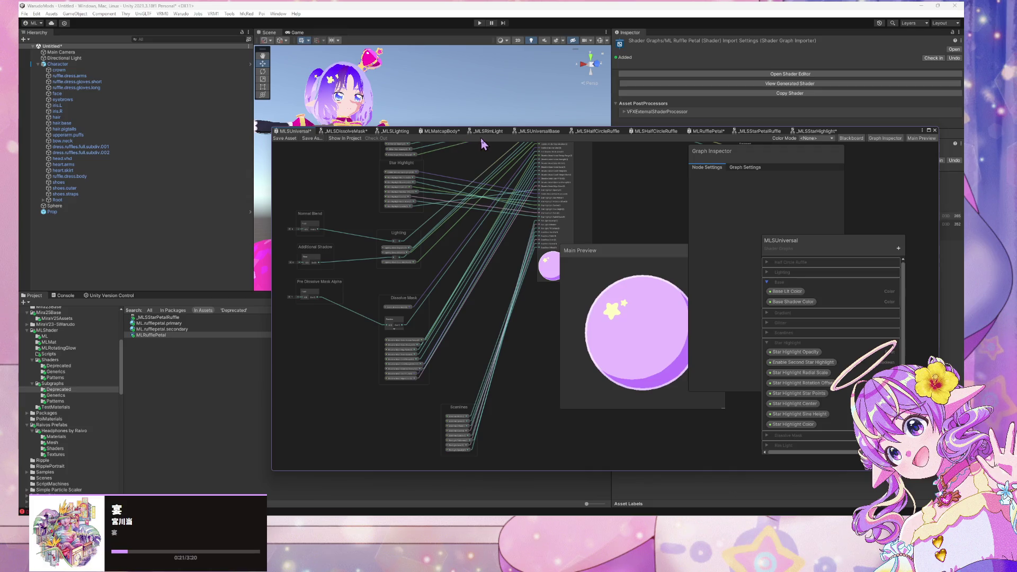
scroll(549, 220, down, 5)
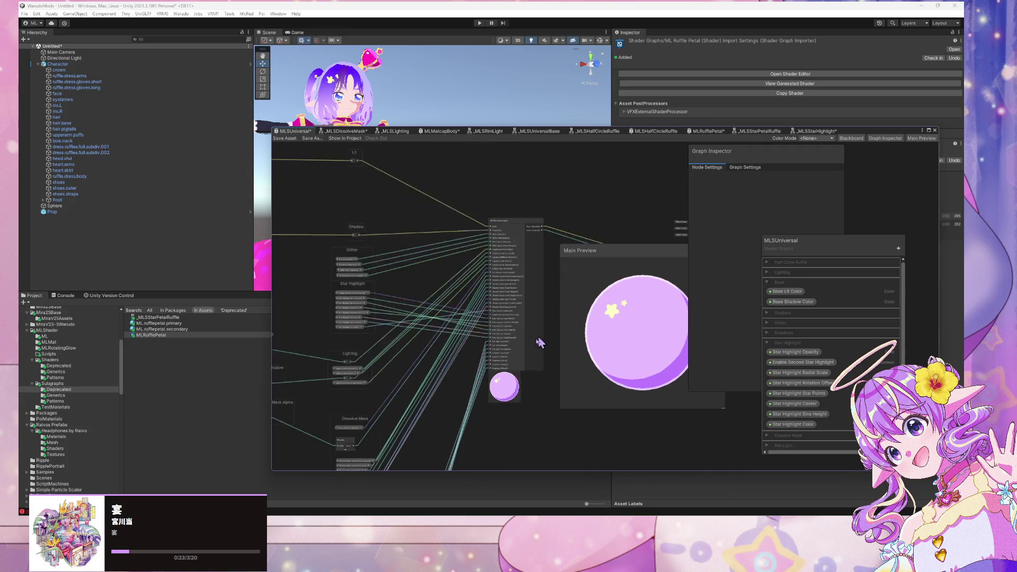
scroll(564, 231, up, 5)
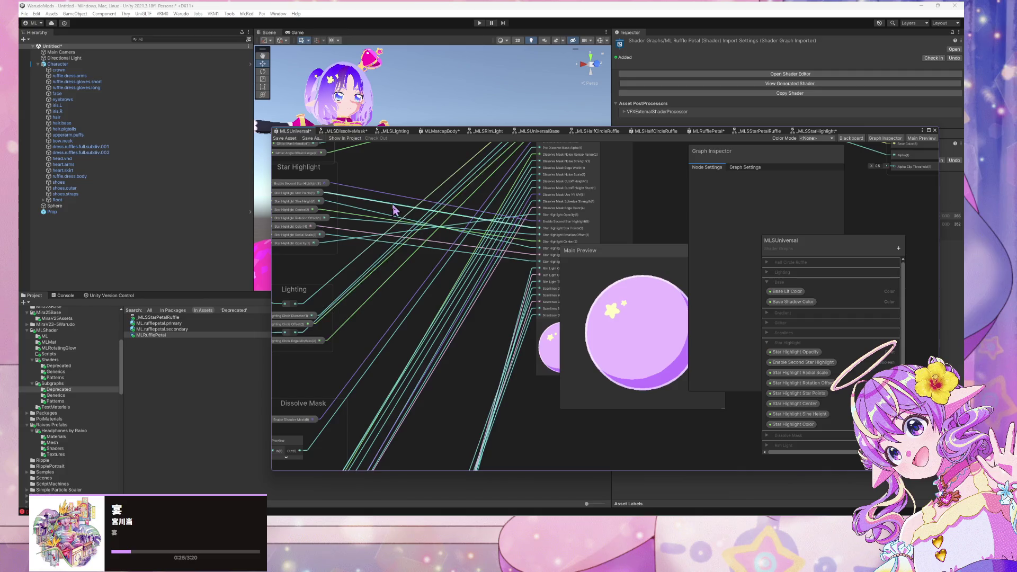
scroll(393, 209, up, 2)
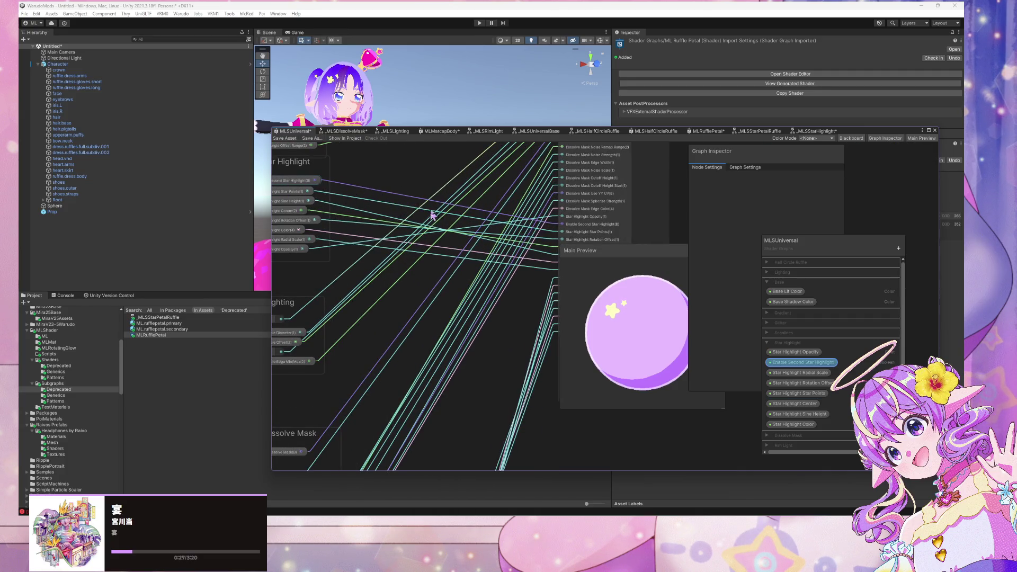
drag(432, 215, 490, 241)
click(362, 278)
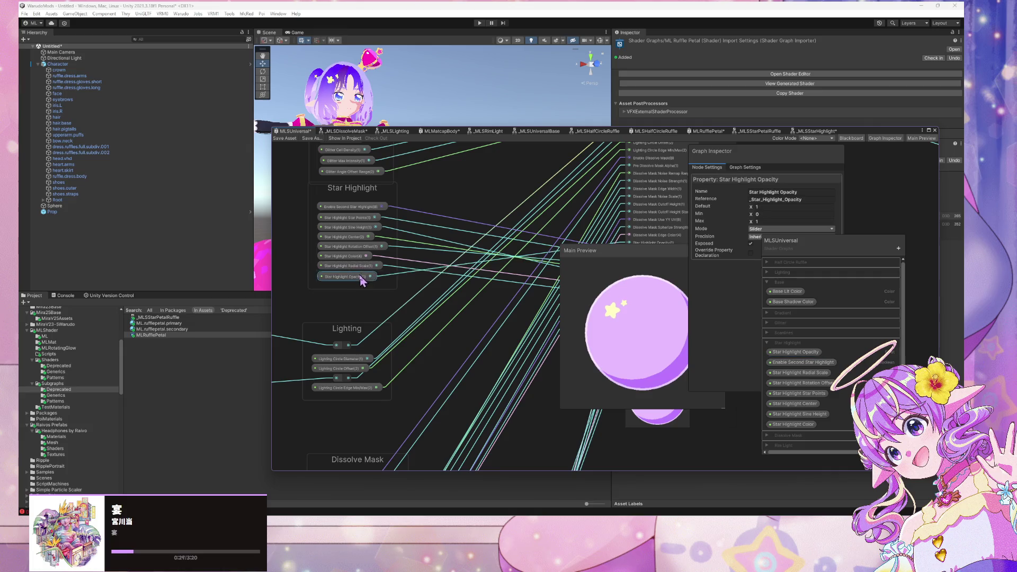
click(347, 265)
scroll(354, 221, down, 2)
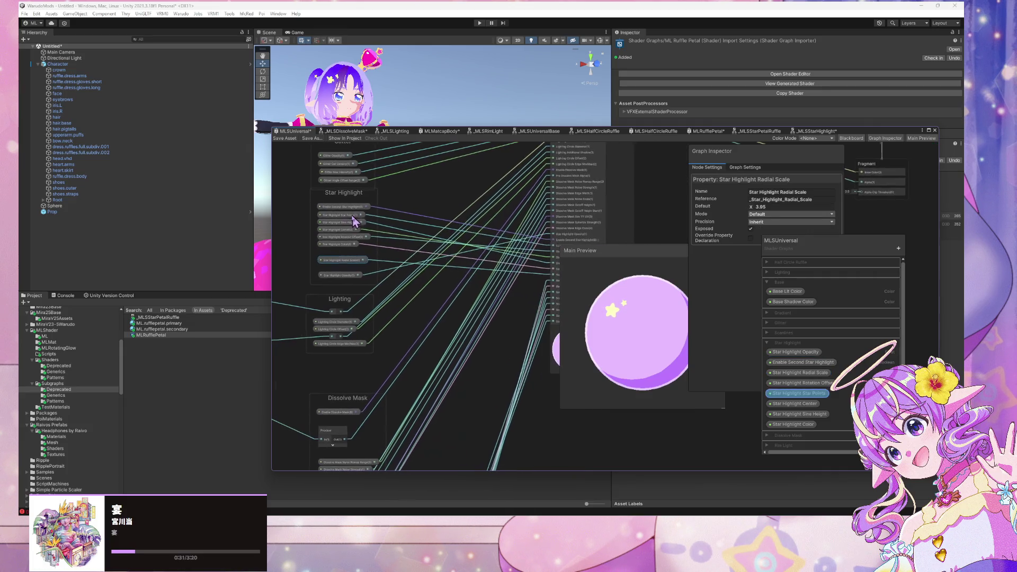
mouse_move(335, 246)
mouse_down()
mouse_move(341, 277)
mouse_move(344, 244)
mouse_move(342, 263)
mouse_up()
click(339, 259)
drag(339, 223, 343, 236)
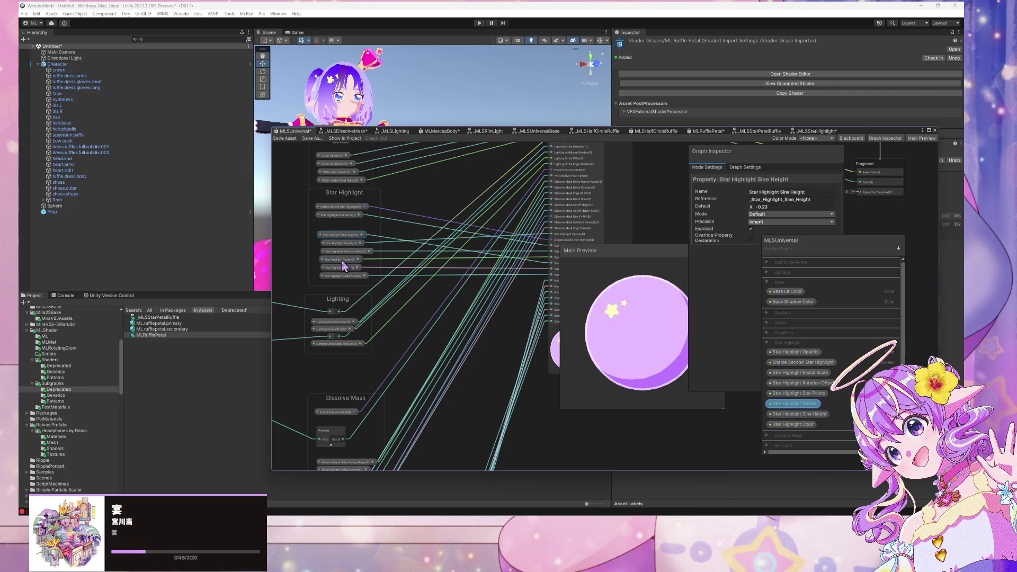
click(319, 249)
Reorder the Center, Opacity and Enable Second Star Highlight nodes inside the Star Highlight group.
mouse_move(345, 266)
mouse_down()
mouse_move(341, 225)
mouse_move(340, 261)
mouse_up()
click(338, 228)
click(348, 220)
mouse_move(347, 221)
mouse_down()
mouse_move(350, 239)
mouse_move(342, 206)
mouse_move(343, 237)
mouse_up()
click(344, 209)
drag(339, 201, 342, 319)
scroll(432, 219, down, 2)
Stack the Lighting, Star Highlight, Dissolve Mask and Scanlines groups into a vertical column.
drag(334, 278, 342, 215)
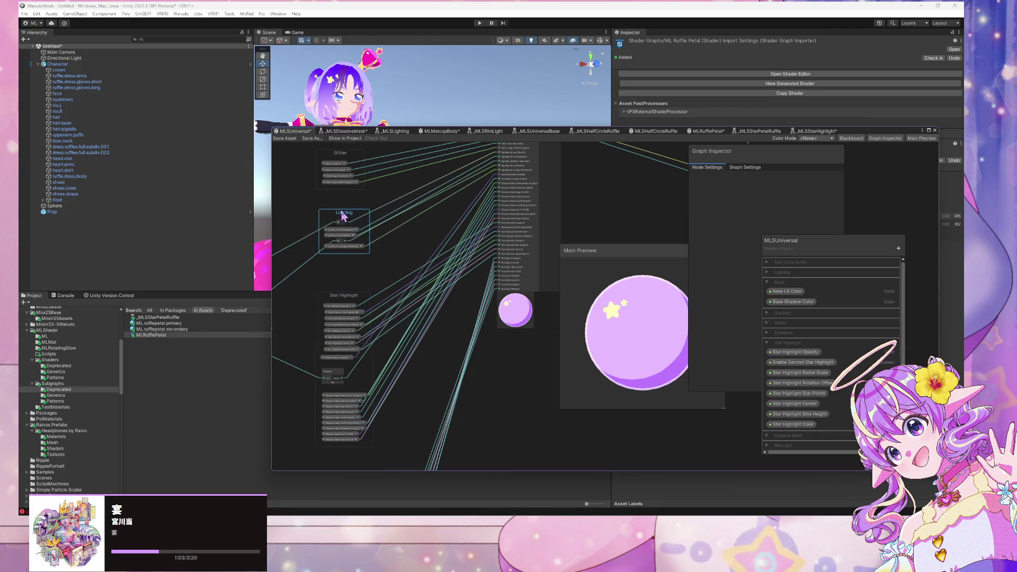
drag(345, 304, 345, 266)
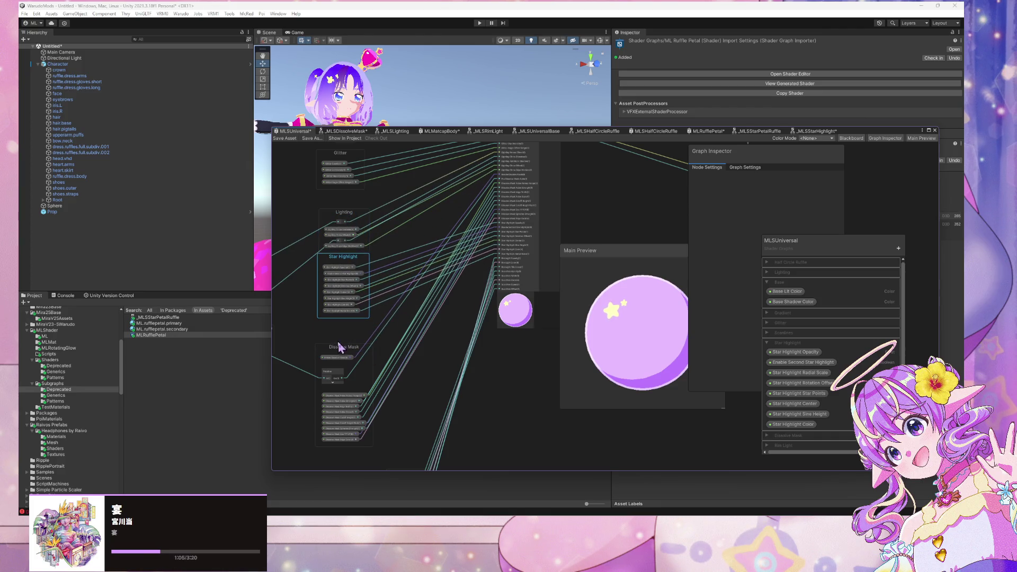
click(352, 346)
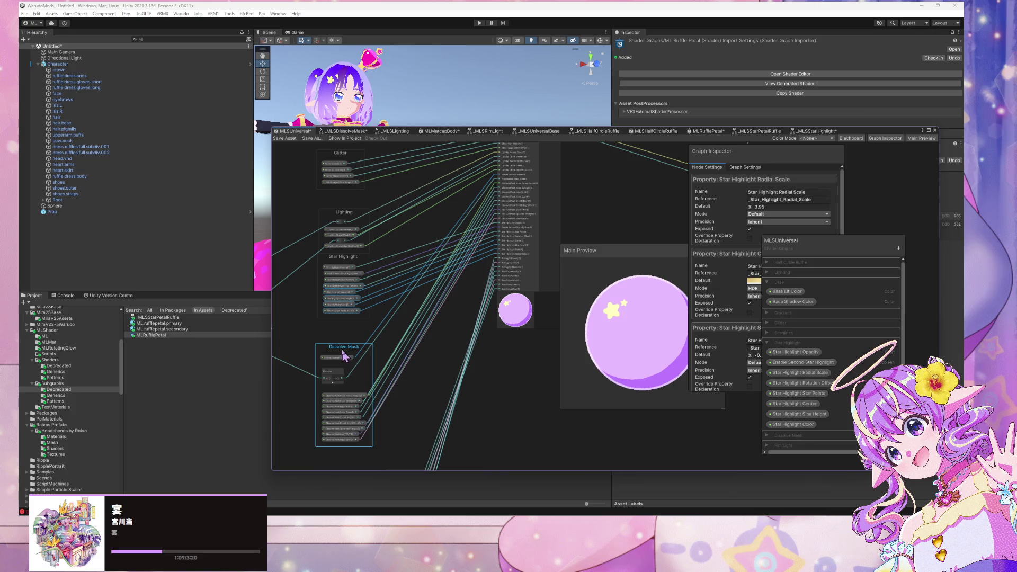
mouse_move(344, 354)
mouse_down()
mouse_move(351, 331)
mouse_move(347, 354)
mouse_up()
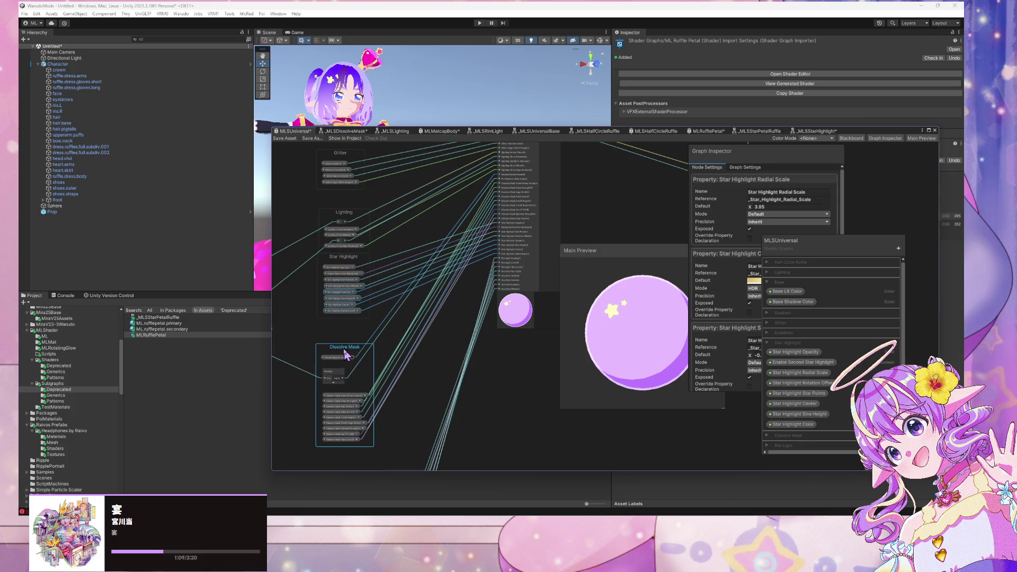
click(345, 332)
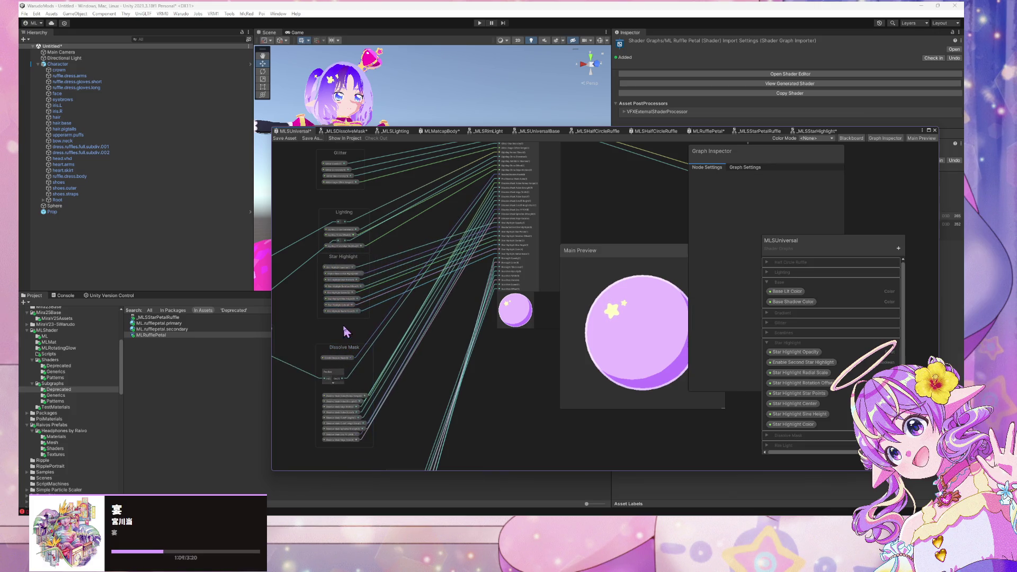
mouse_move(354, 300)
mouse_down()
mouse_move(343, 314)
mouse_move(364, 340)
mouse_move(368, 314)
mouse_move(342, 276)
mouse_move(360, 424)
mouse_up()
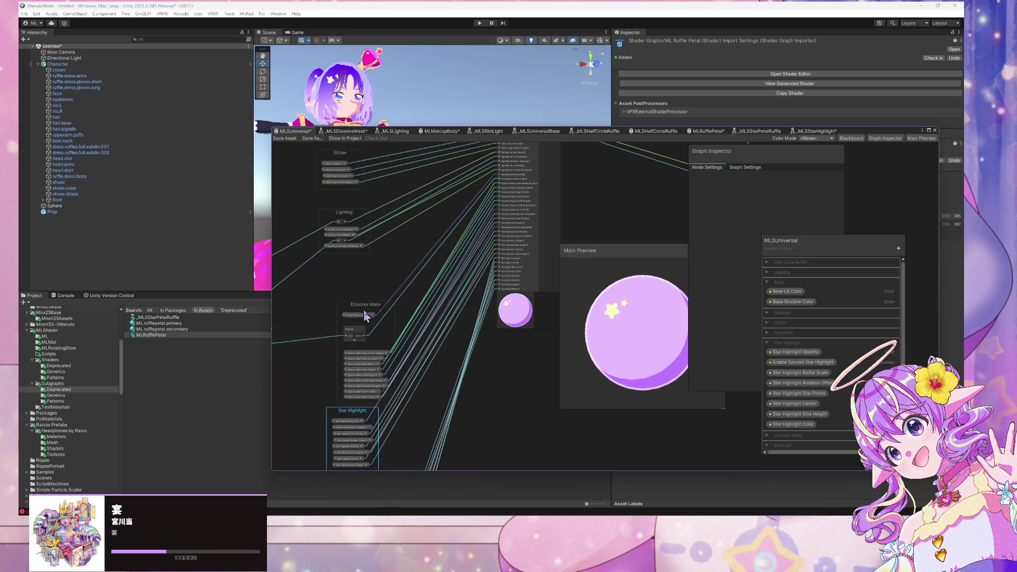
drag(366, 317, 351, 294)
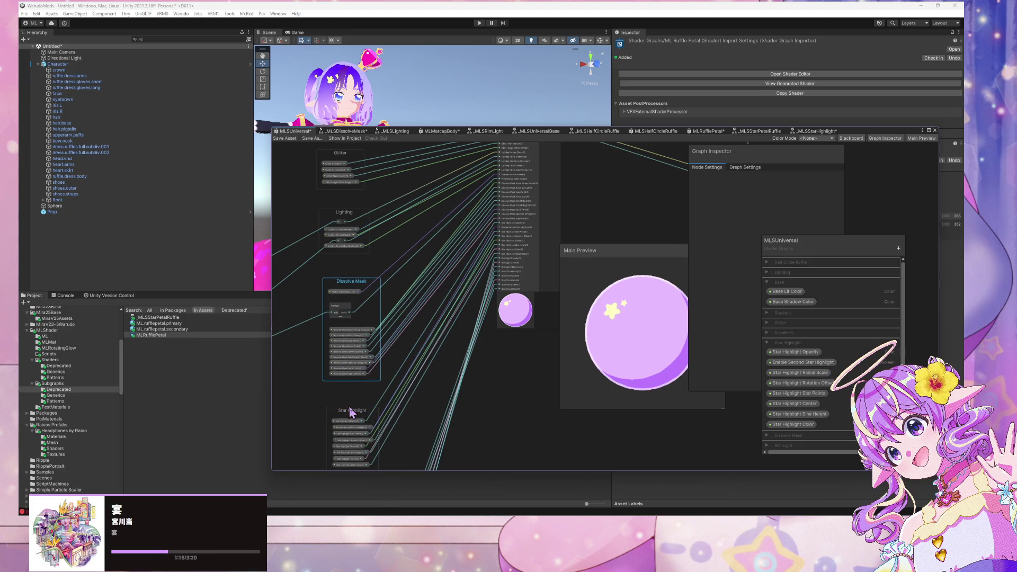
click(350, 413)
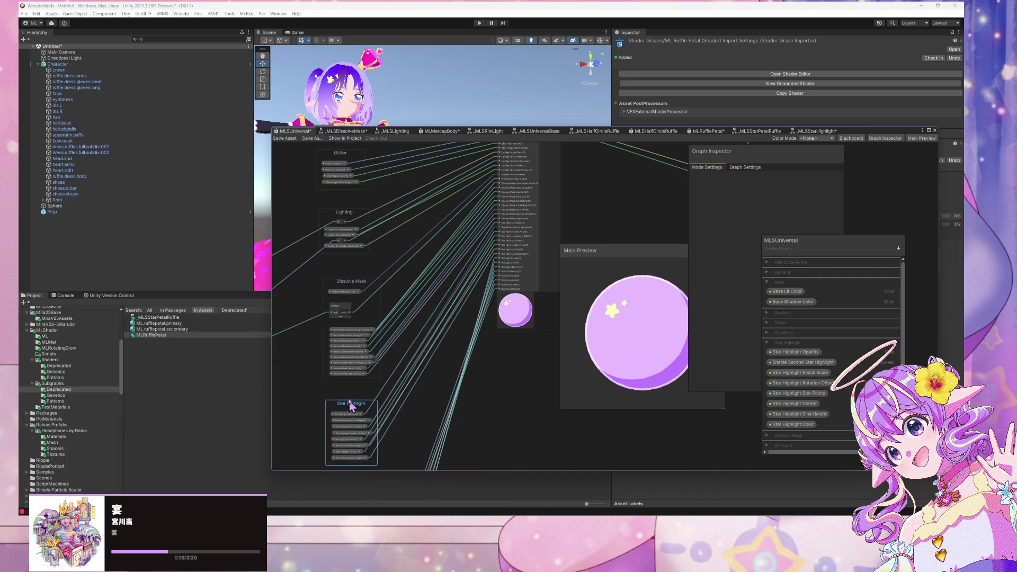
scroll(357, 329, down, 2)
scroll(470, 325, up, 3)
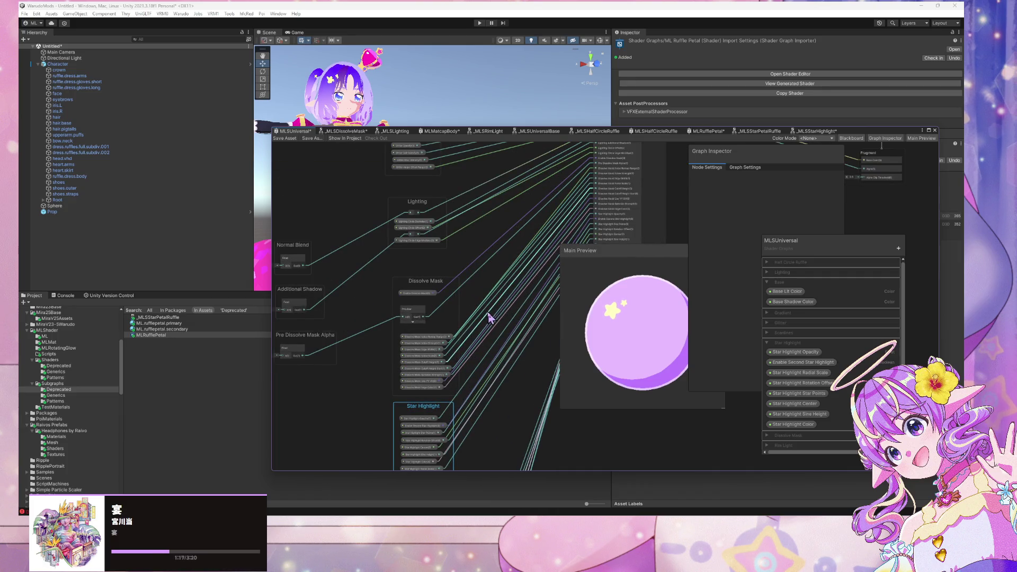
scroll(466, 297, down, 2)
scroll(458, 325, up, 2)
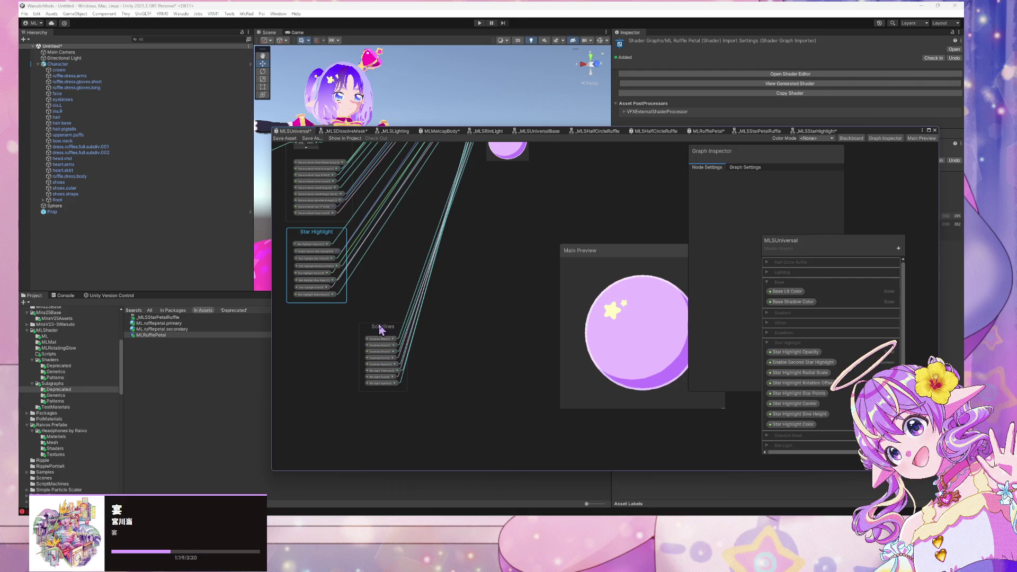
drag(379, 326, 334, 345)
scroll(418, 413, down, 2)
scroll(430, 380, up, 2)
mouse_move(437, 344)
mouse_down()
mouse_move(489, 397)
mouse_move(504, 339)
mouse_up()
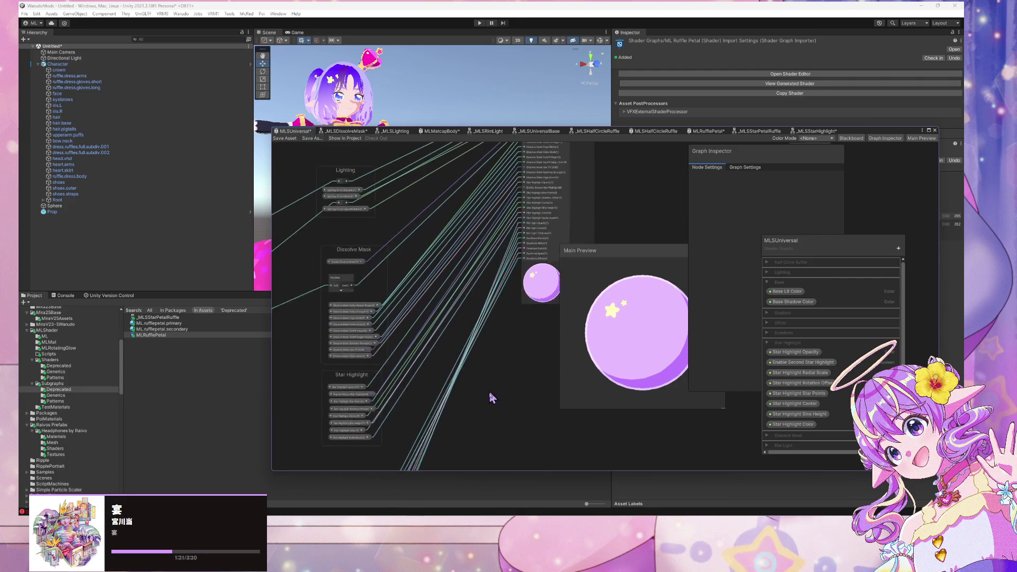
drag(366, 320, 360, 317)
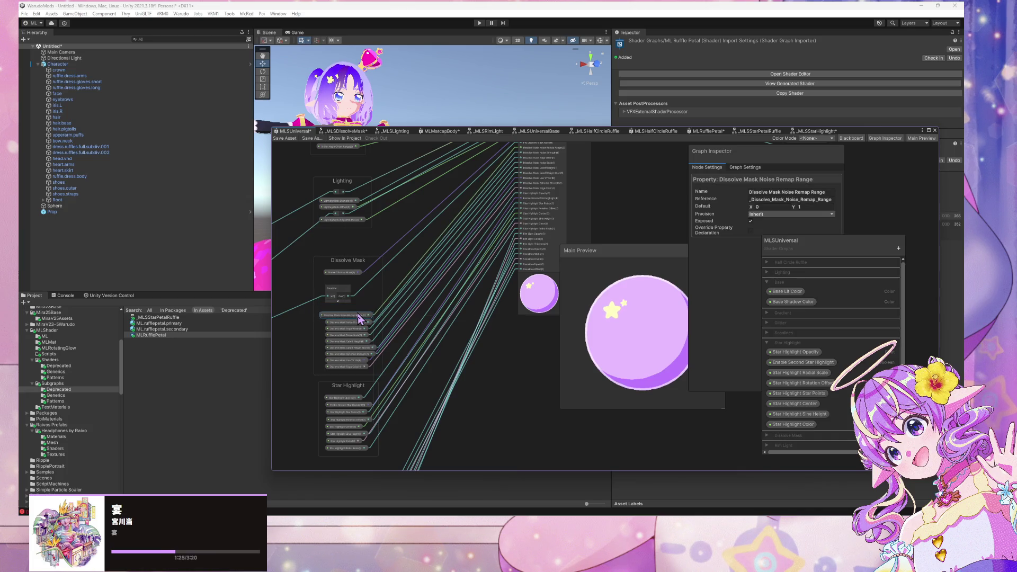
Reorder the Scanlines nodes with Scanlines Opacity on top, and move the group toward the centre.
drag(444, 344, 470, 215)
mouse_move(392, 376)
mouse_down()
mouse_move(386, 339)
mouse_move(380, 368)
mouse_up()
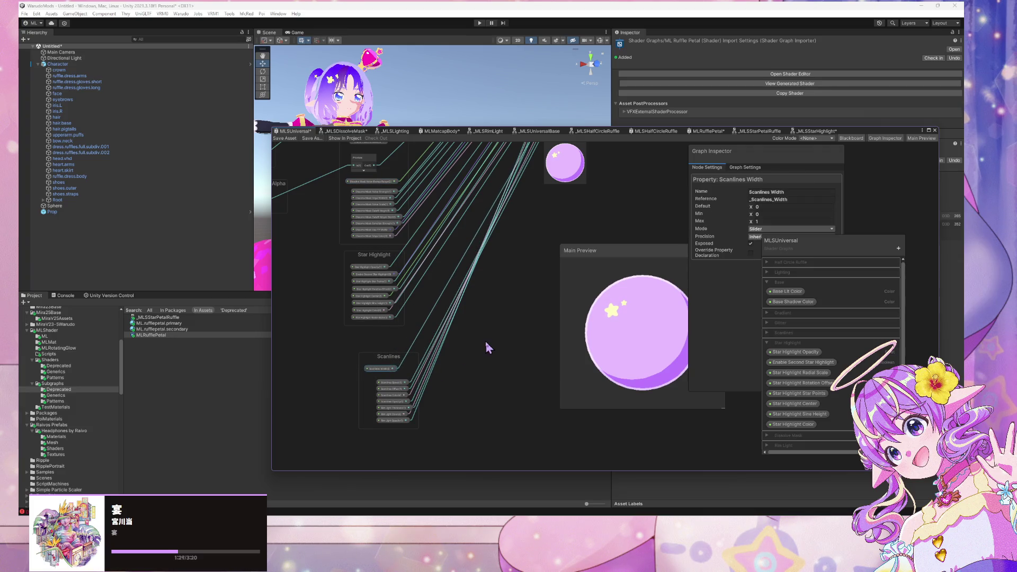
scroll(474, 347, up, 1)
mouse_move(397, 412)
mouse_down()
mouse_move(370, 365)
mouse_move(370, 401)
mouse_up()
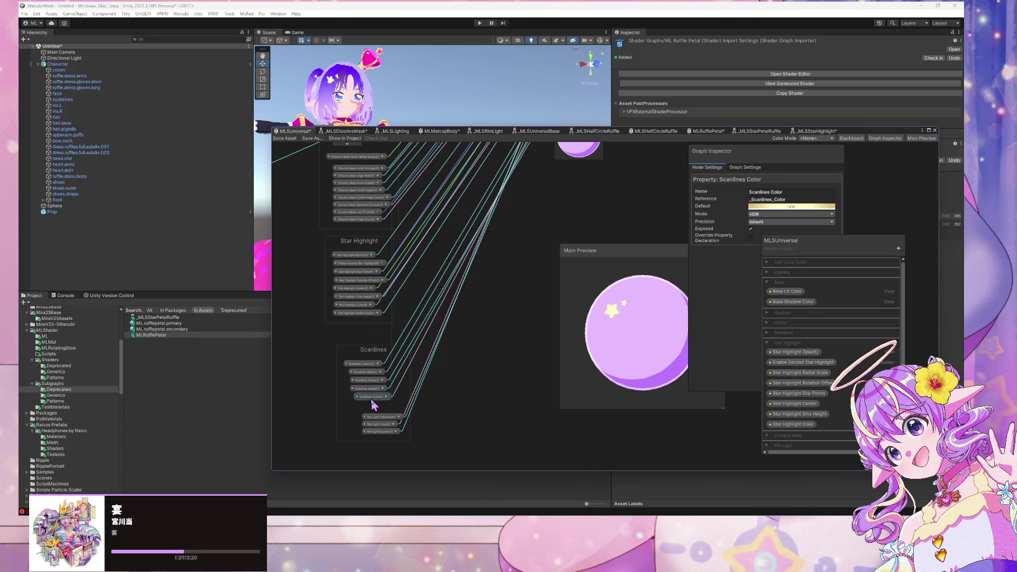
scroll(422, 371, down, 2)
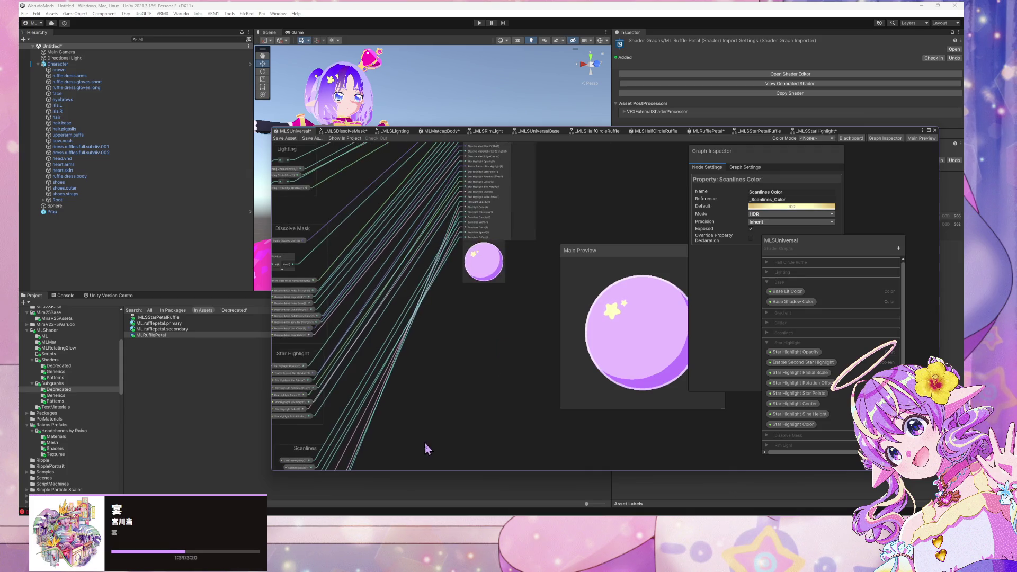
scroll(438, 391, up, 4)
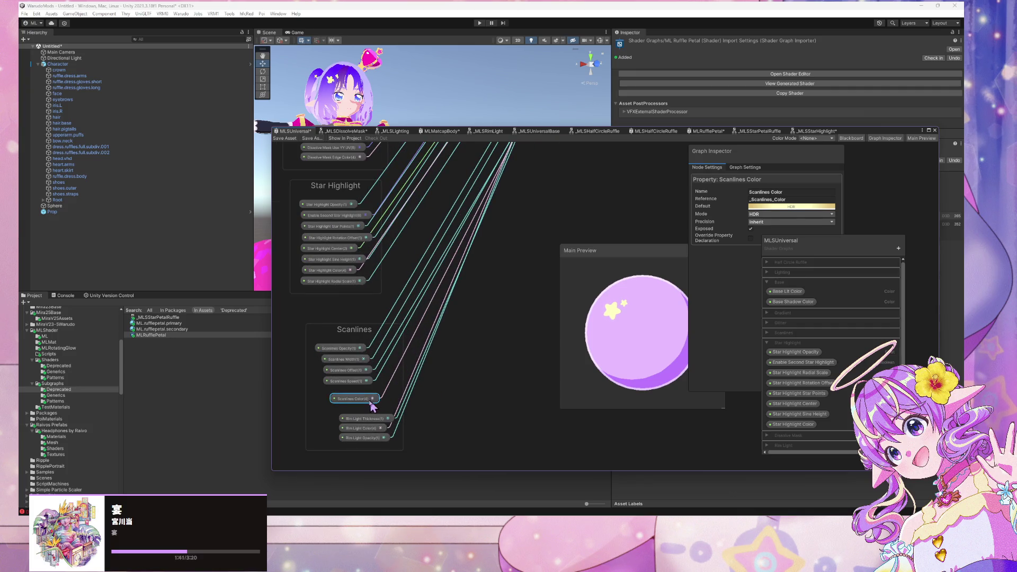
scroll(432, 357, up, 3)
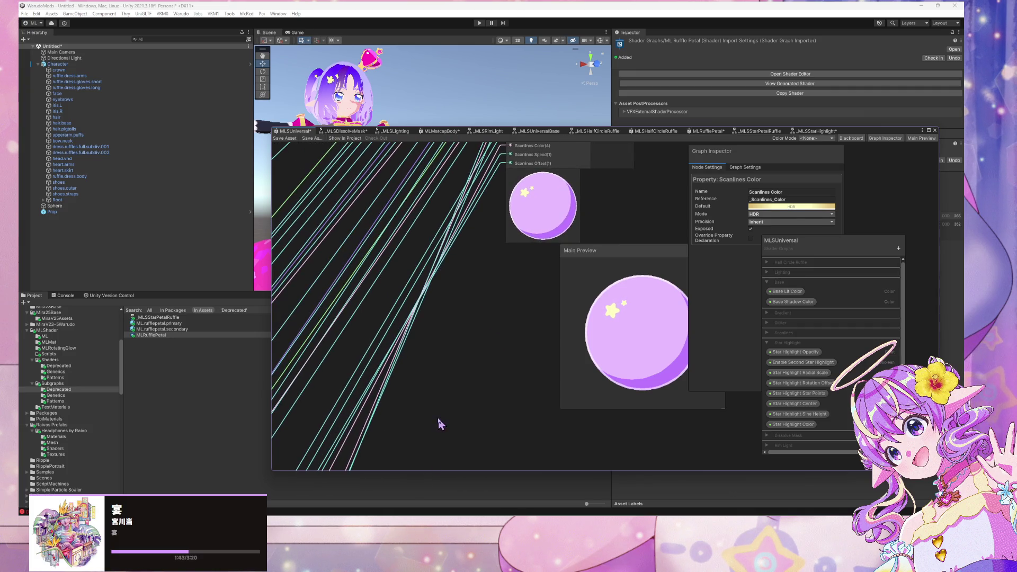
scroll(438, 423, up, 2)
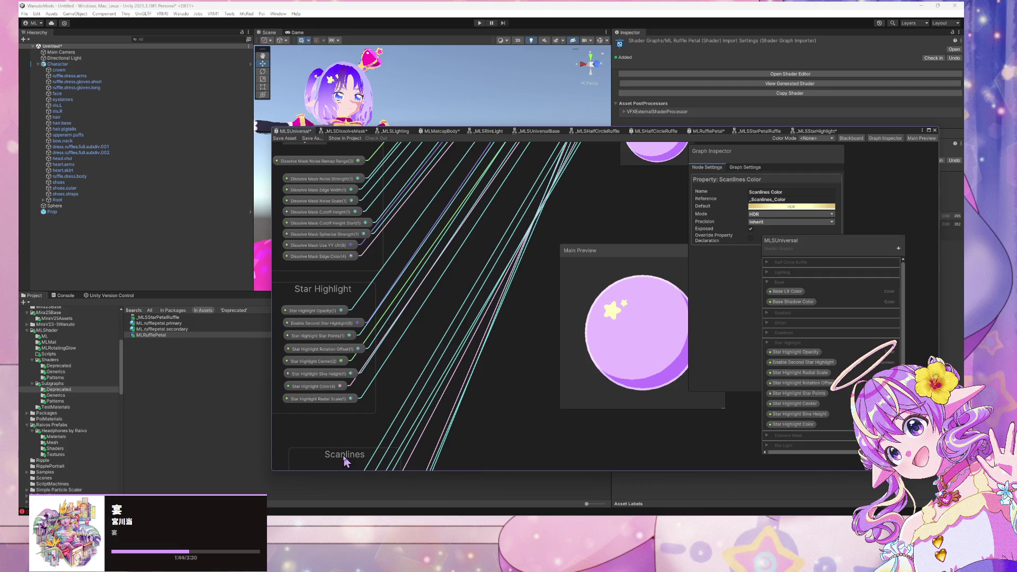
drag(345, 463, 550, 275)
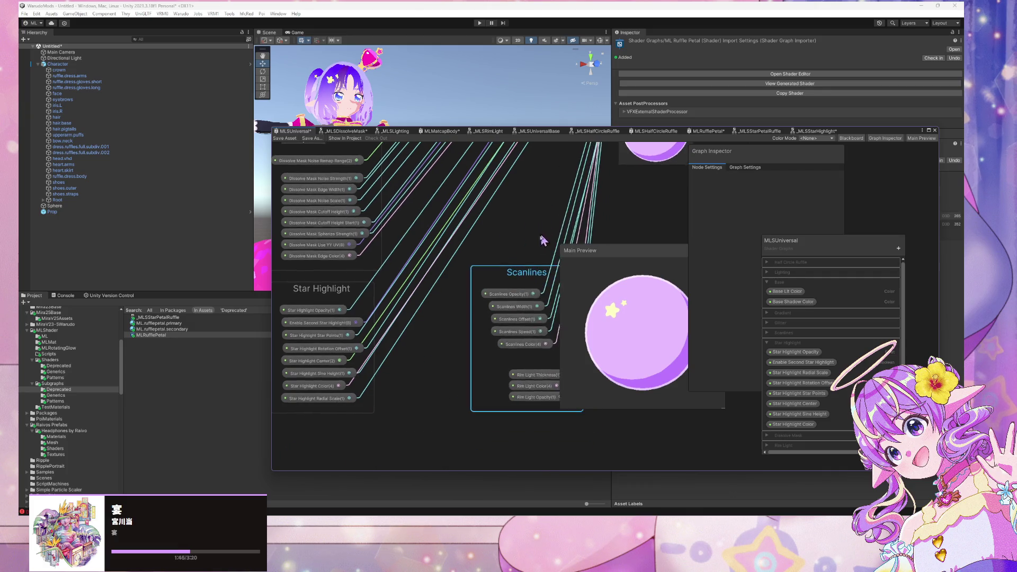
scroll(398, 438, up, 3)
scroll(440, 411, down, 3)
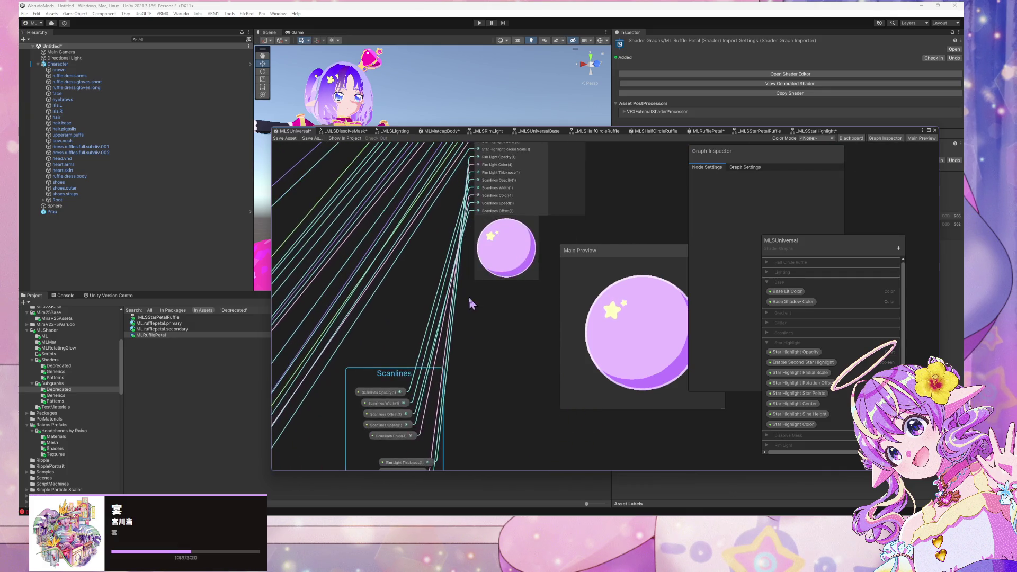
scroll(419, 435, down, 1)
Group the three Rim Light property nodes under the title 'Rim Light'.
drag(401, 436, 417, 455)
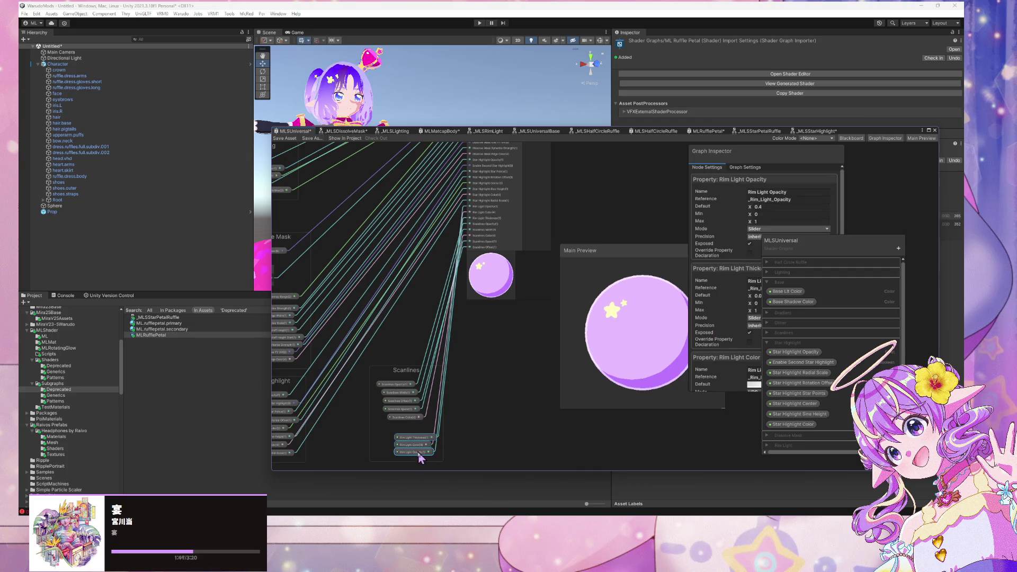
key(ctrl+g)
text(Rim)
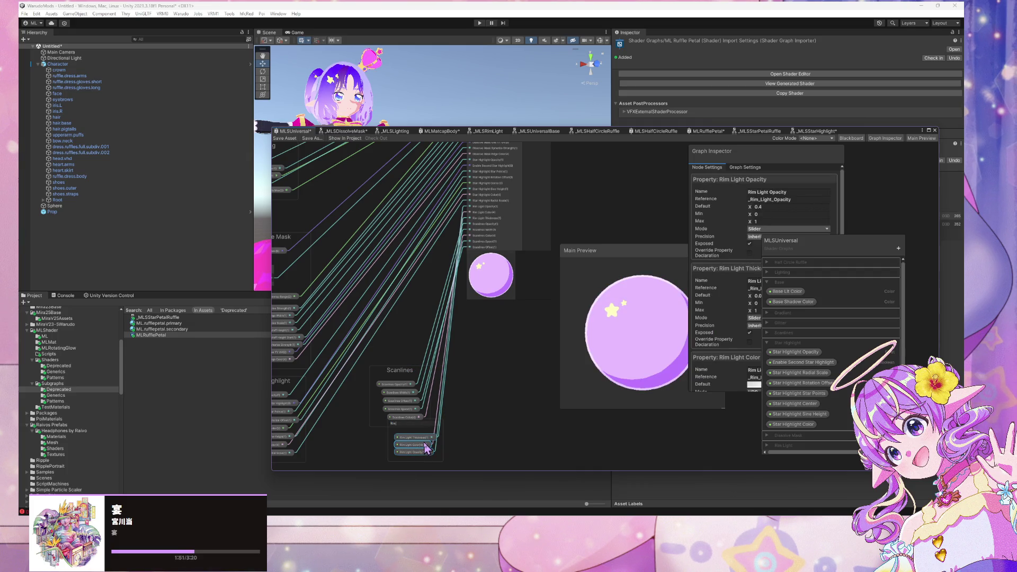
text( Light)
key(Return)
Move Scanlines Color to the top, place the Rim Light group above Scanlines, and set Rim Light Color between Opacity and Thickness.
mouse_move(414, 420)
mouse_down()
mouse_move(407, 342)
mouse_move(406, 389)
mouse_up()
drag(416, 423, 400, 322)
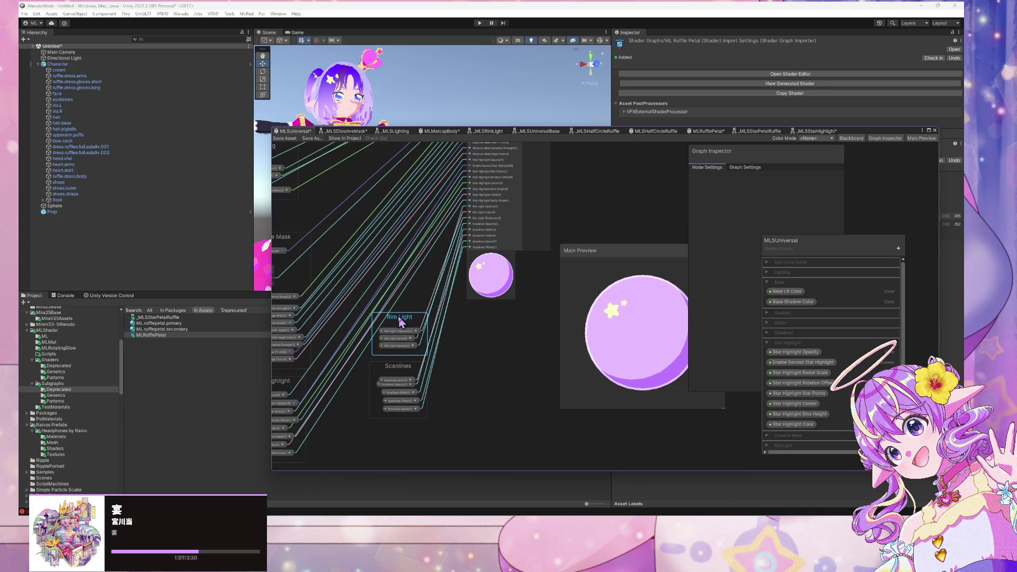
drag(398, 365, 477, 421)
mouse_move(398, 311)
mouse_down()
mouse_move(421, 400)
mouse_move(419, 356)
mouse_up()
click(419, 366)
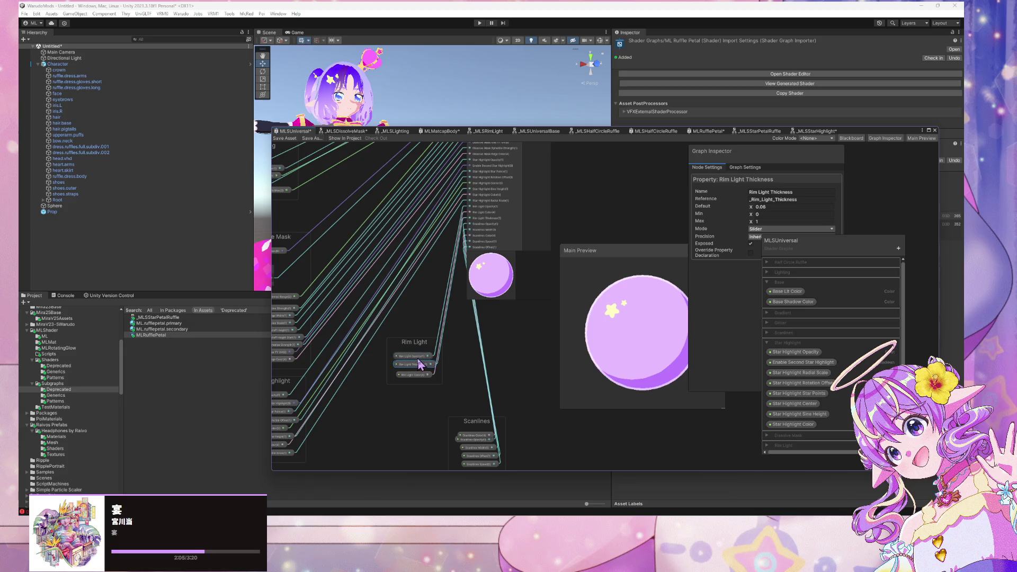
mouse_move(424, 376)
mouse_down()
mouse_move(425, 364)
mouse_move(422, 374)
mouse_move(412, 366)
mouse_up()
click(423, 374)
click(415, 373)
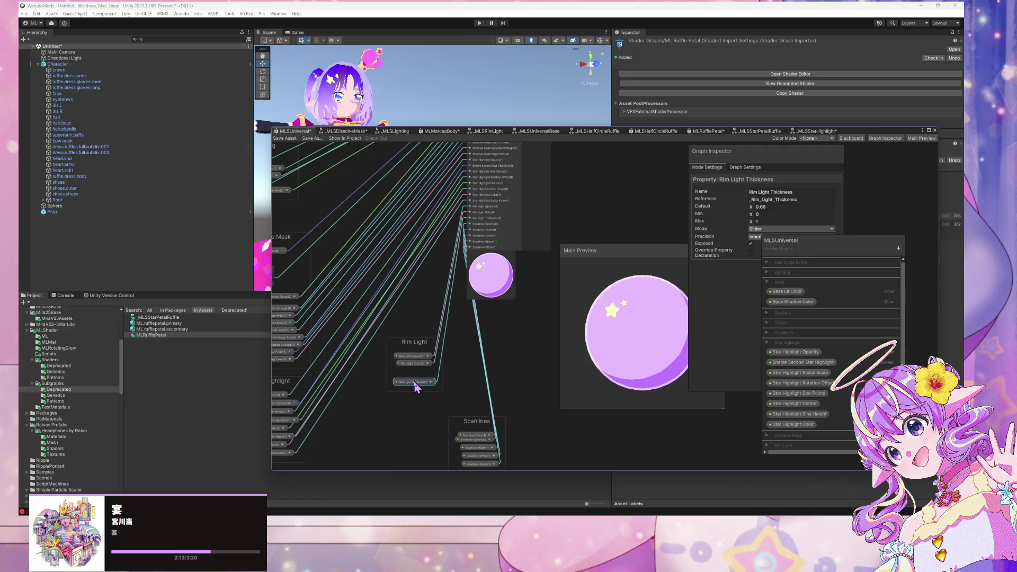
Shift the Rim Light and Scanlines groups left and reorder Scanlines Width and Opacity.
drag(411, 343, 396, 344)
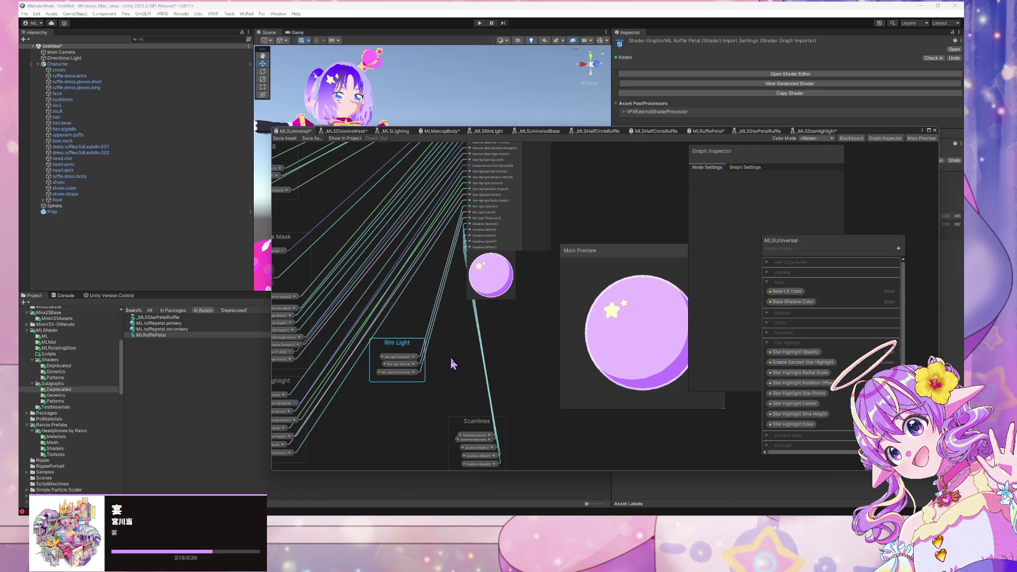
drag(469, 394, 439, 395)
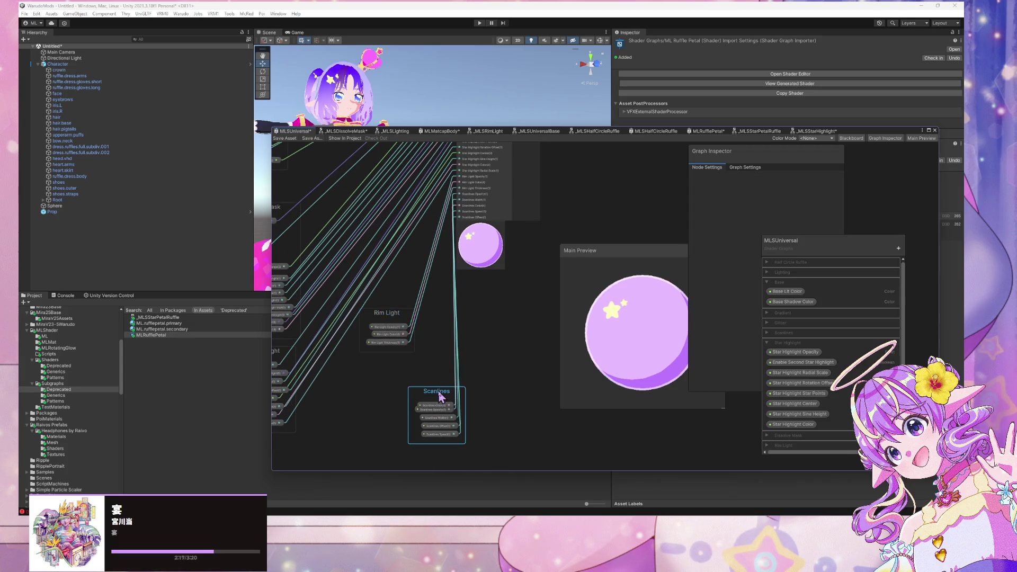
click(444, 406)
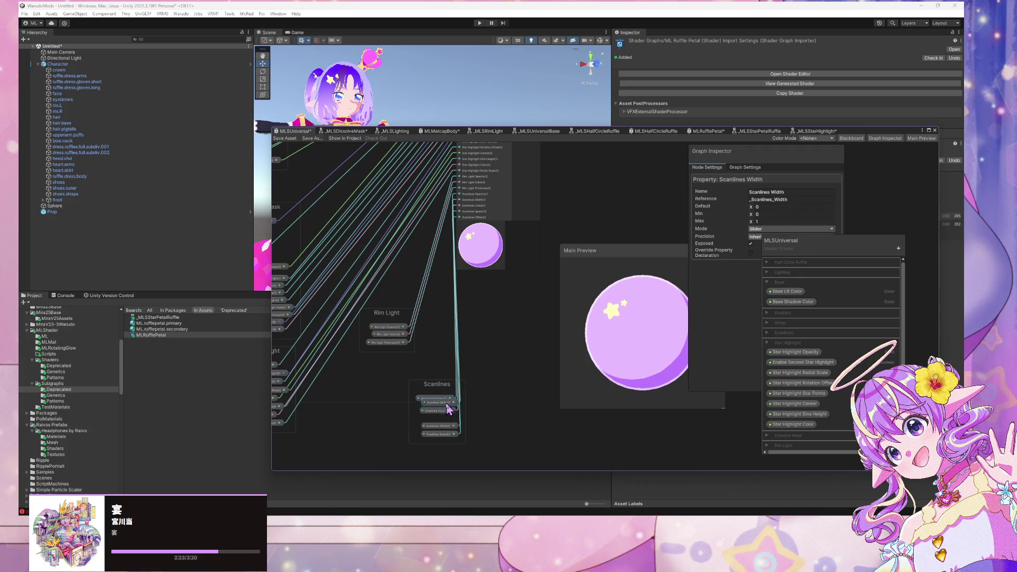
mouse_move(448, 418)
mouse_down()
mouse_move(447, 405)
mouse_move(449, 427)
mouse_up()
click(440, 406)
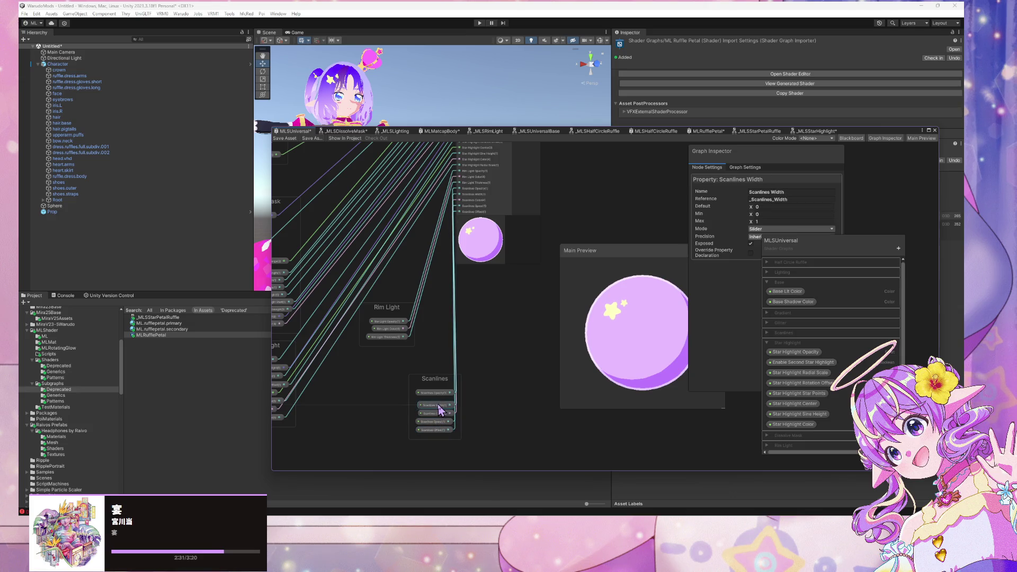
drag(433, 397, 435, 400)
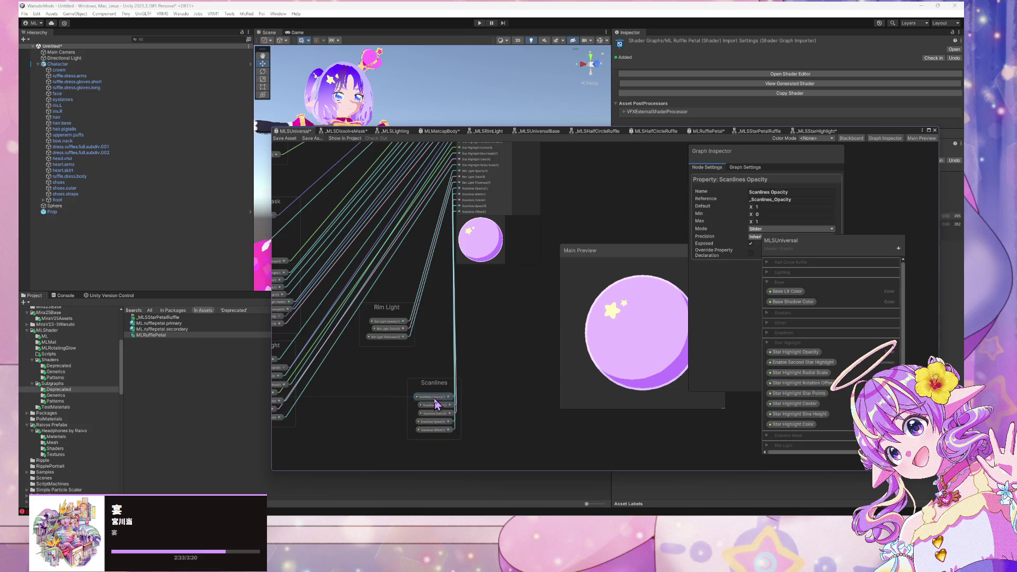
click(495, 364)
Save the MLSUniversal graph.
scroll(494, 349, down, 3)
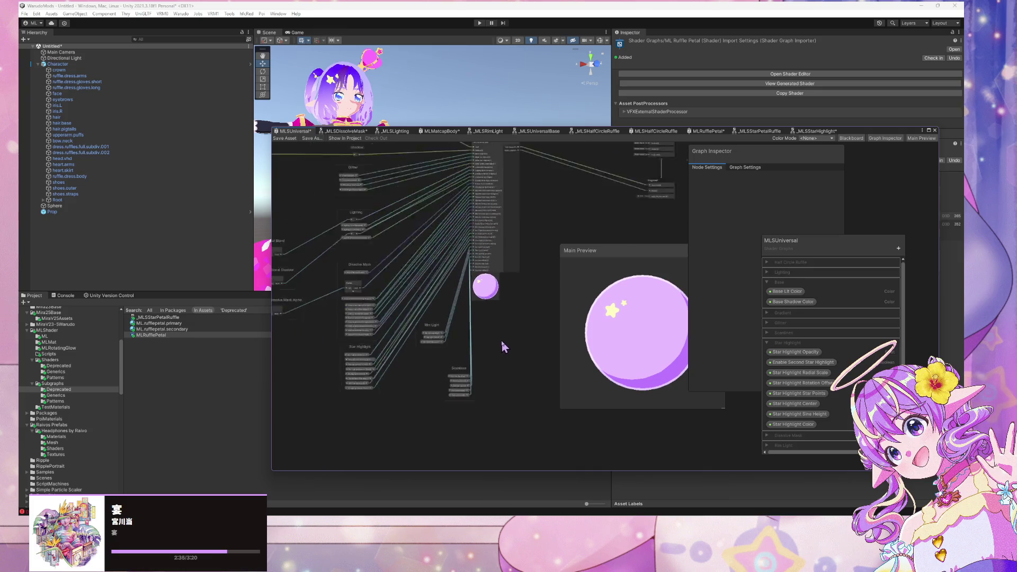
scroll(506, 355, down, 1)
click(286, 139)
scroll(451, 343, up, 3)
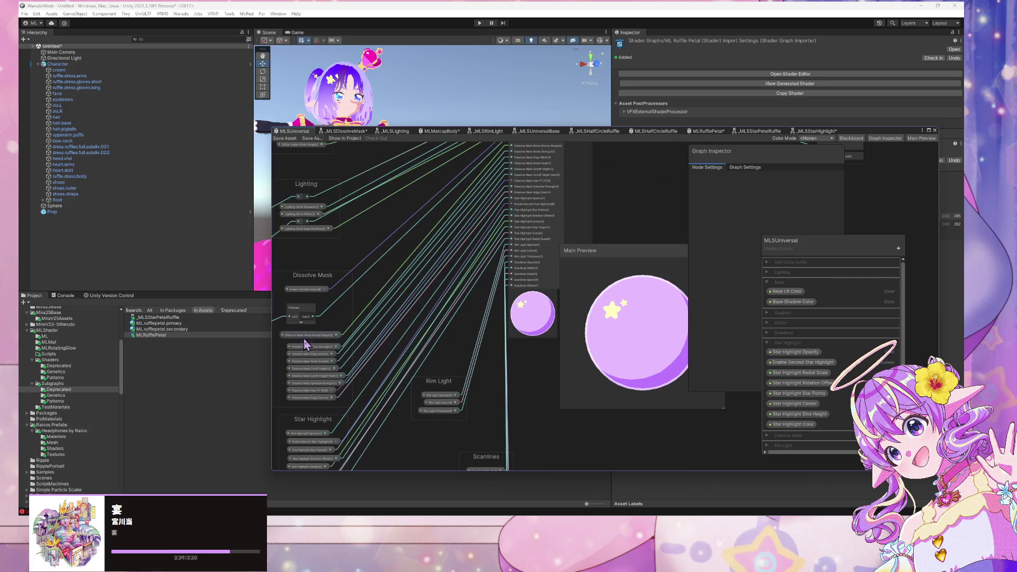
click(323, 338)
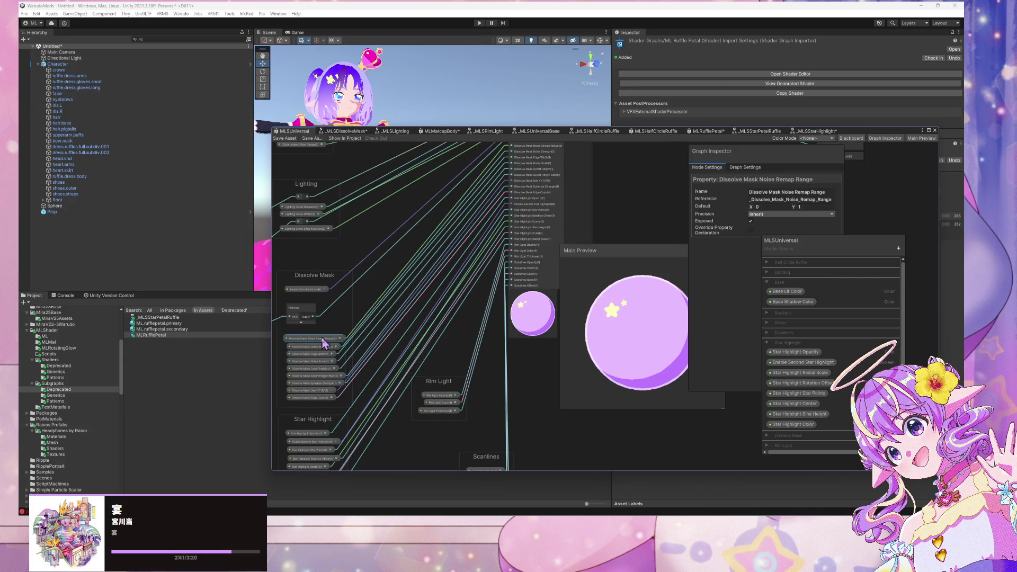
key(ctrl+s)
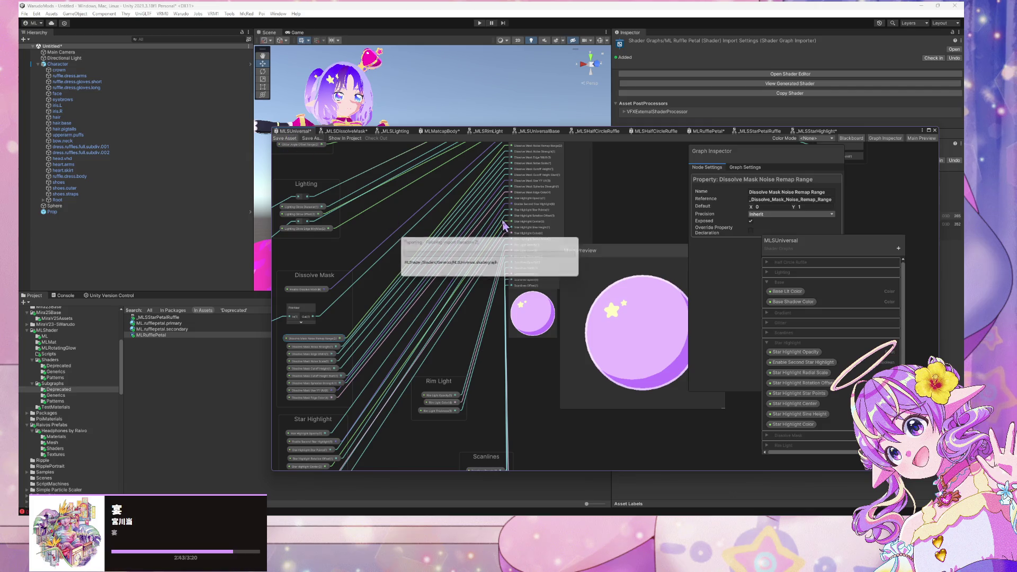
Nudge the Dissolve Mask group up-left, briefly view MLSHalfCircleRuffle, then return to MLSUniversal.
drag(318, 277, 313, 267)
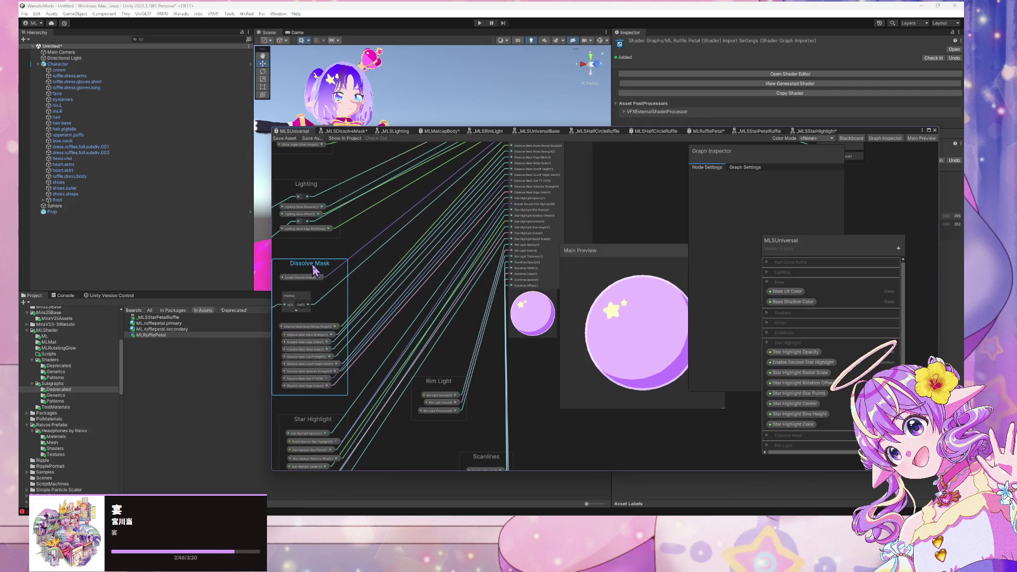
scroll(490, 281, down, 5)
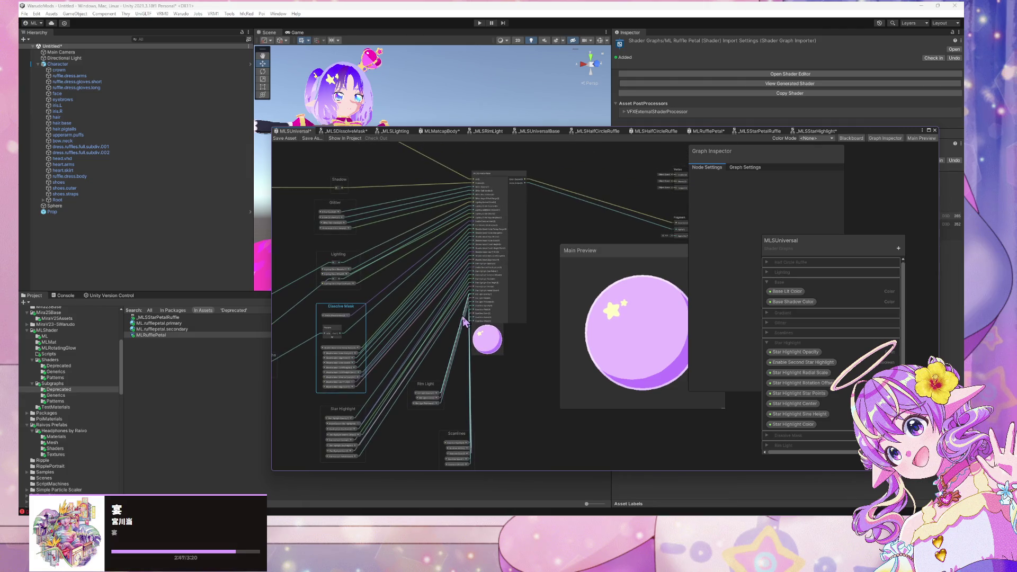
scroll(463, 321, up, 2)
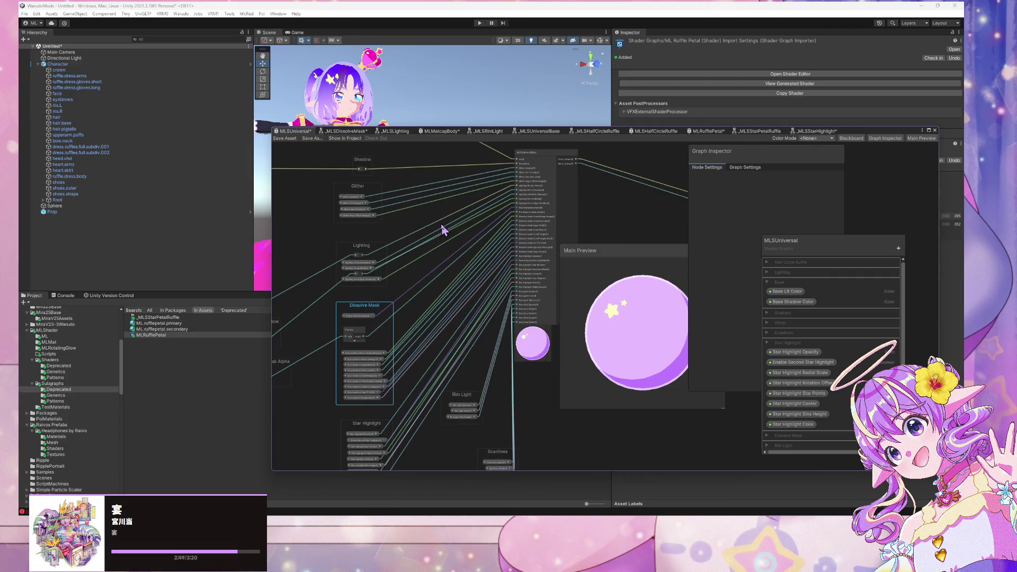
scroll(444, 229, down, 2)
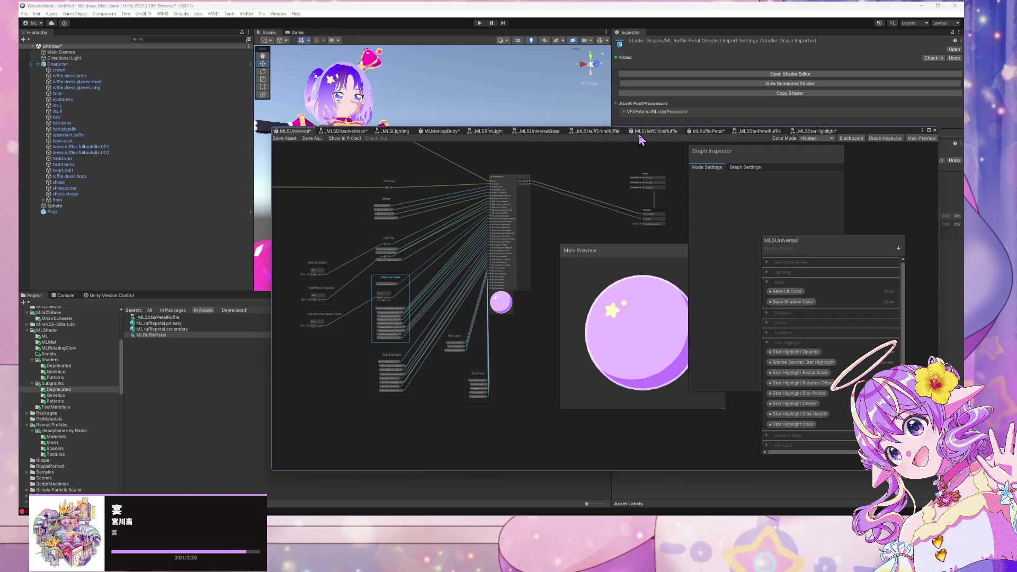
click(655, 133)
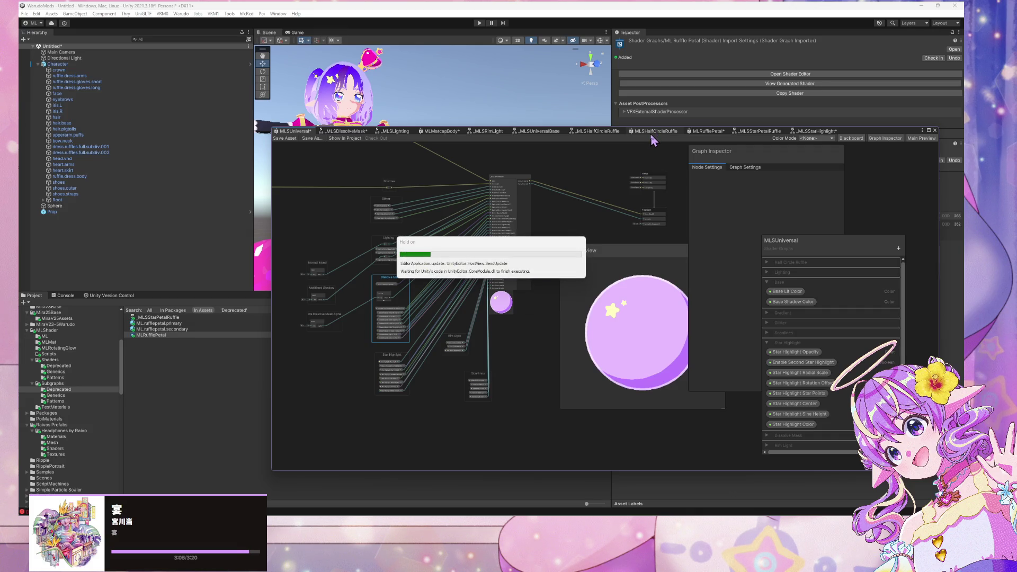
click(301, 132)
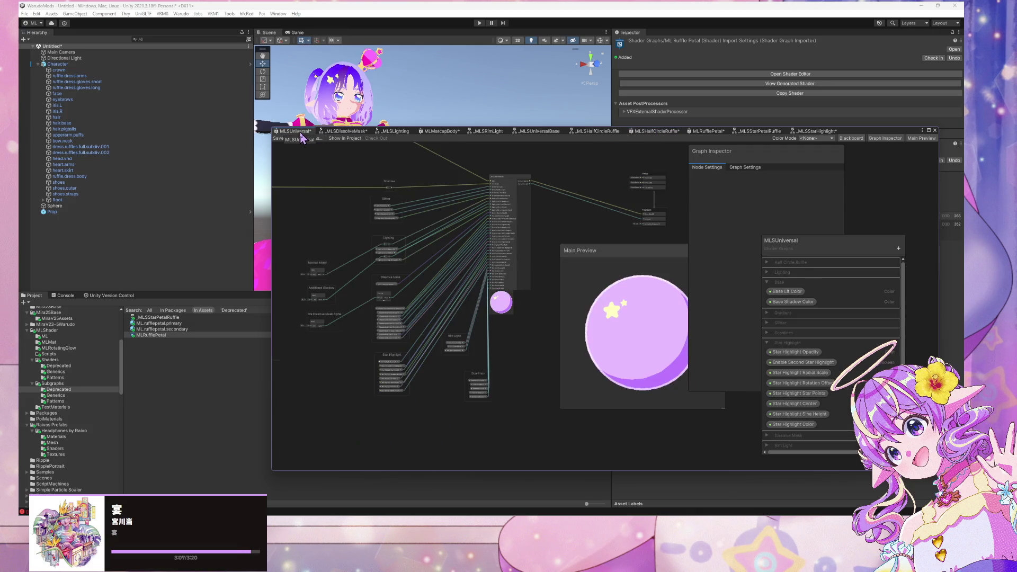
Save MLSUniversal and bring MLSHalfCircleRuffle's Dissolve Mask and Scanlines groups into view.
click(283, 138)
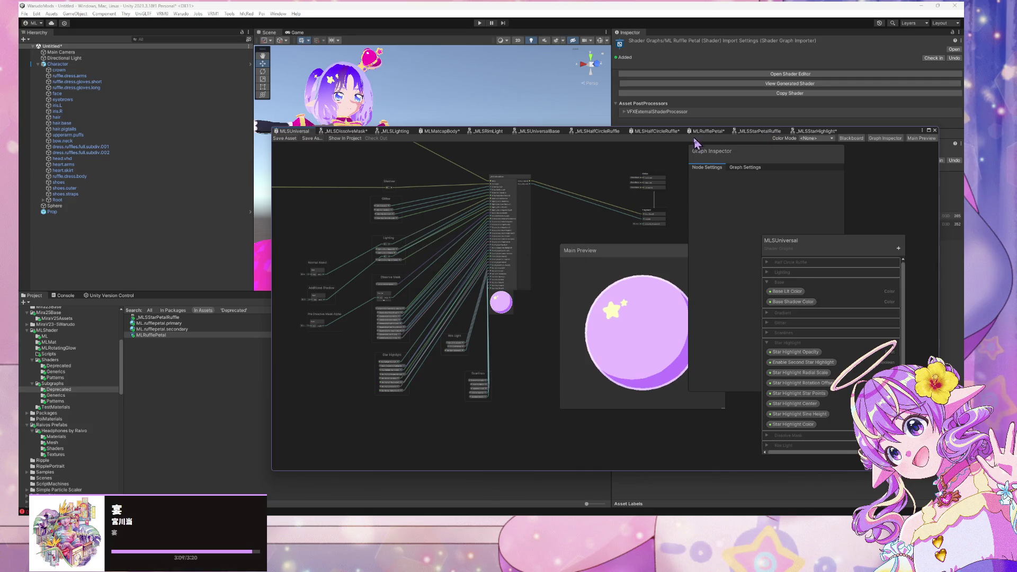
click(657, 133)
scroll(436, 359, up, 3)
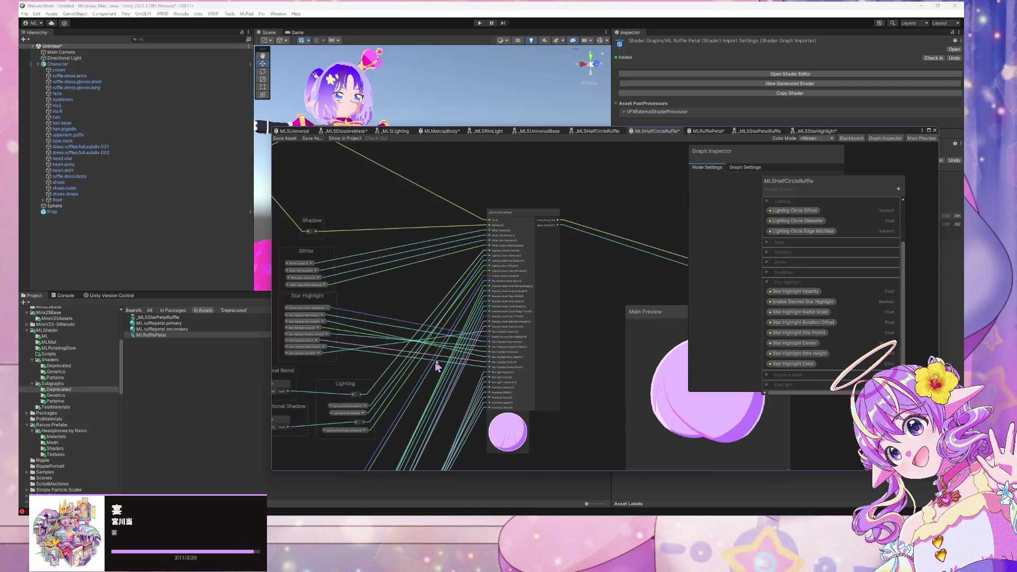
scroll(575, 322, up, 3)
scroll(524, 325, up, 2)
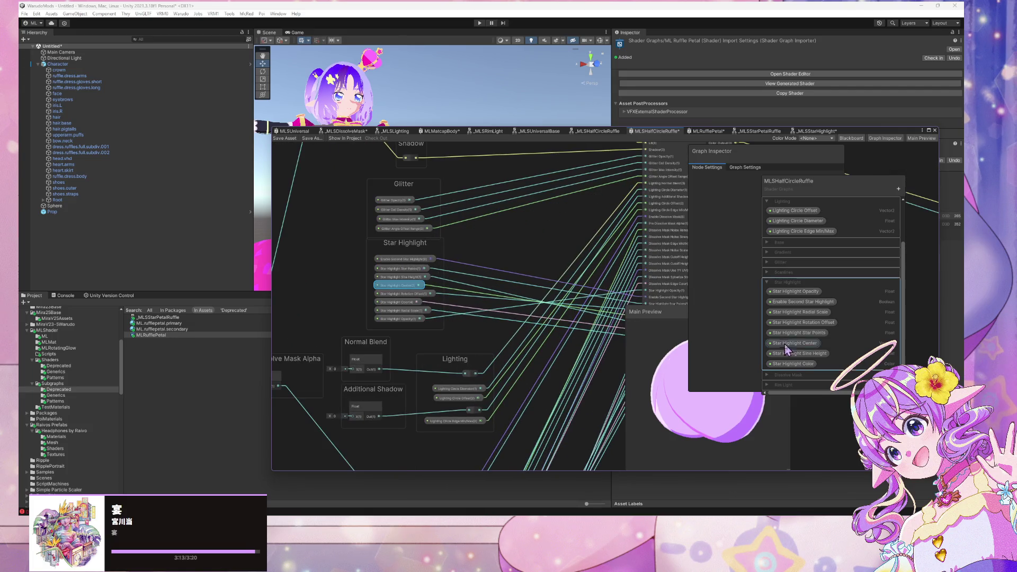
scroll(419, 272, down, 5)
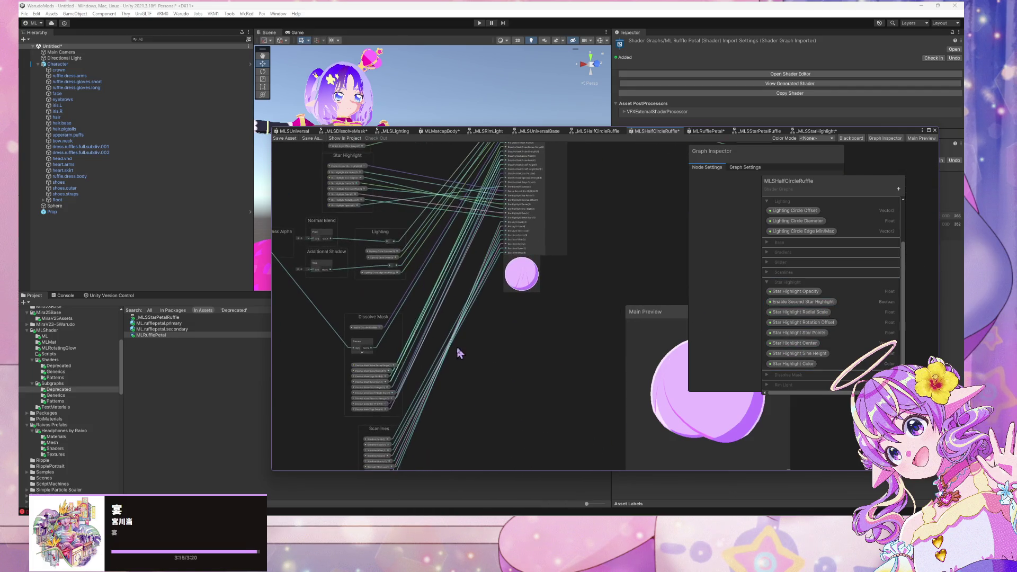
drag(457, 346, 484, 201)
scroll(487, 276, up, 2)
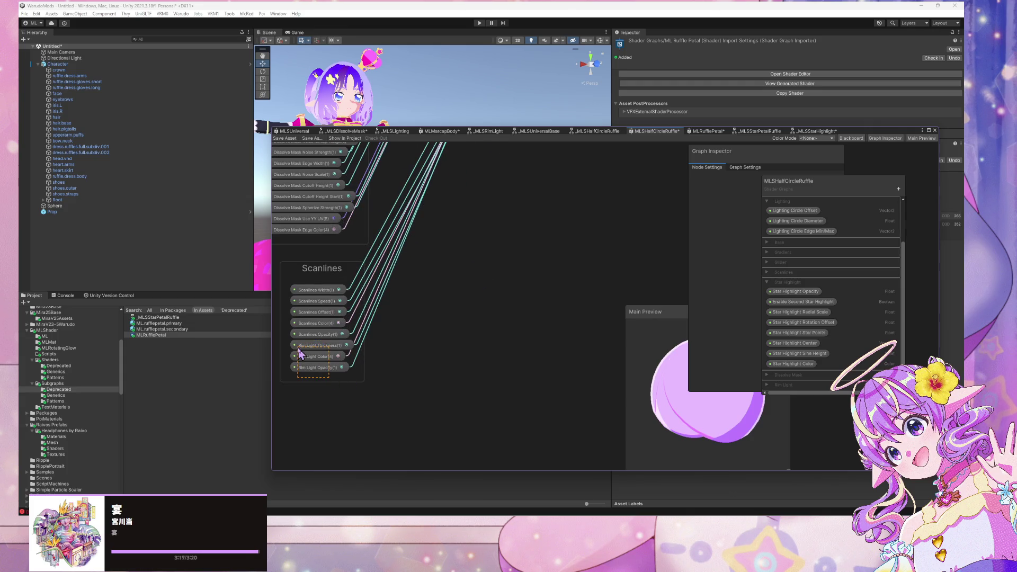
Group MLSHalfCircleRuffle's three Rim Light property nodes and title the group 'Rim Light'.
mouse_move(297, 349)
mouse_down()
mouse_move(318, 350)
mouse_move(285, 330)
mouse_up()
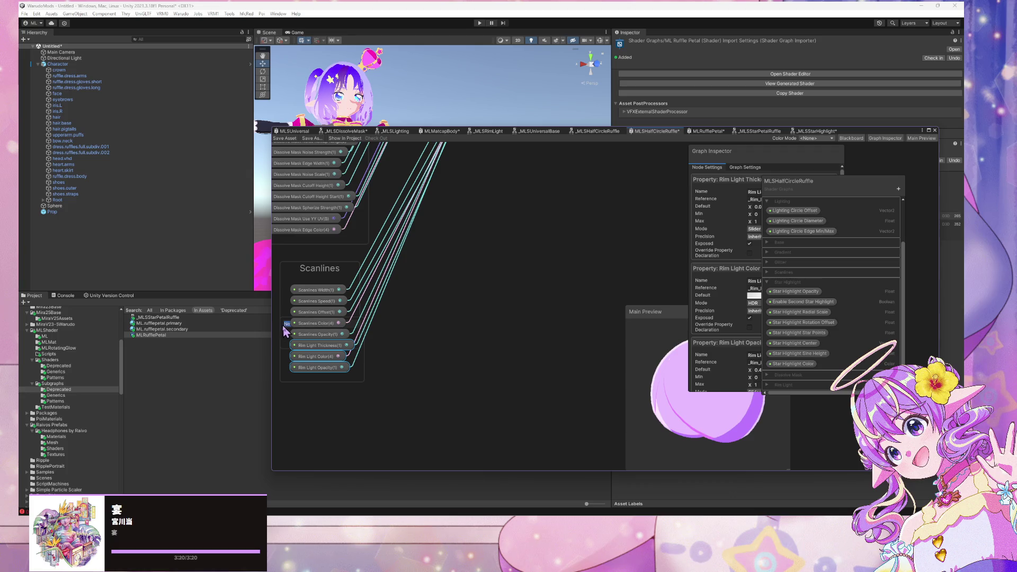
click(461, 358)
mouse_move(317, 368)
mouse_down()
mouse_move(323, 358)
mouse_move(431, 422)
mouse_move(497, 433)
mouse_up()
mouse_move(401, 331)
mouse_down()
mouse_move(502, 340)
mouse_move(508, 303)
mouse_up()
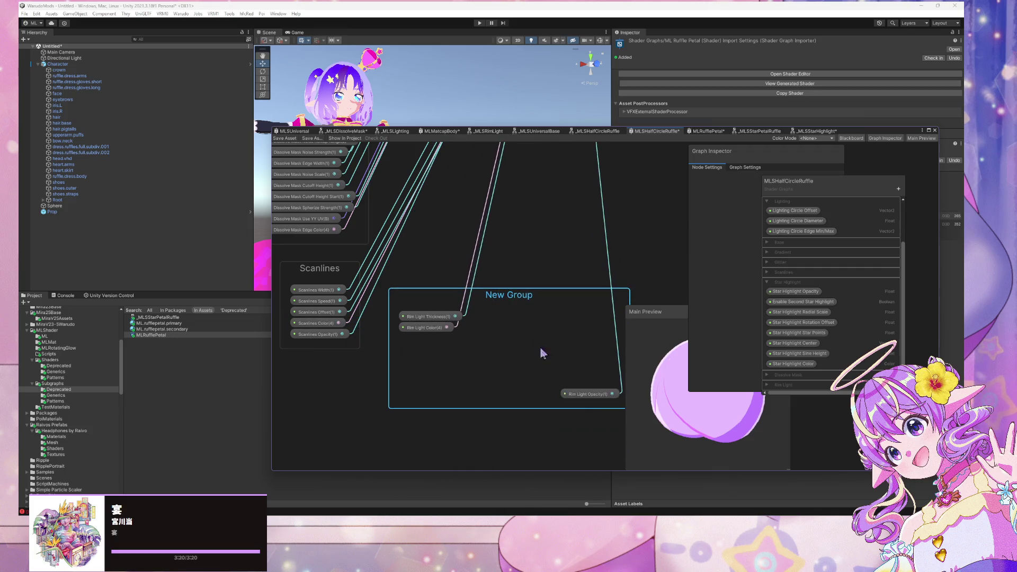
mouse_move(583, 398)
mouse_down()
mouse_move(417, 352)
mouse_move(442, 348)
mouse_up()
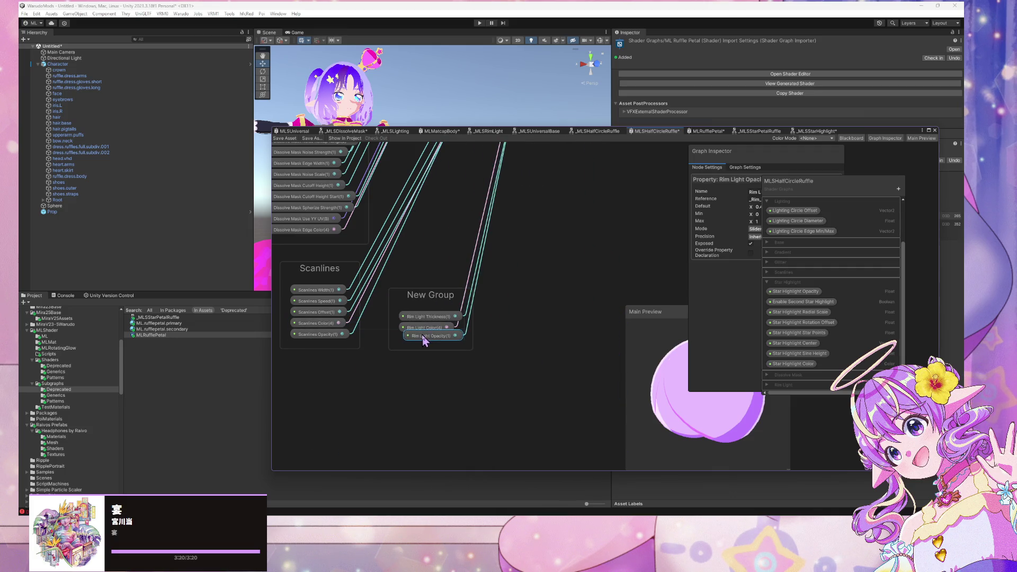
click(427, 301)
text(Rim )
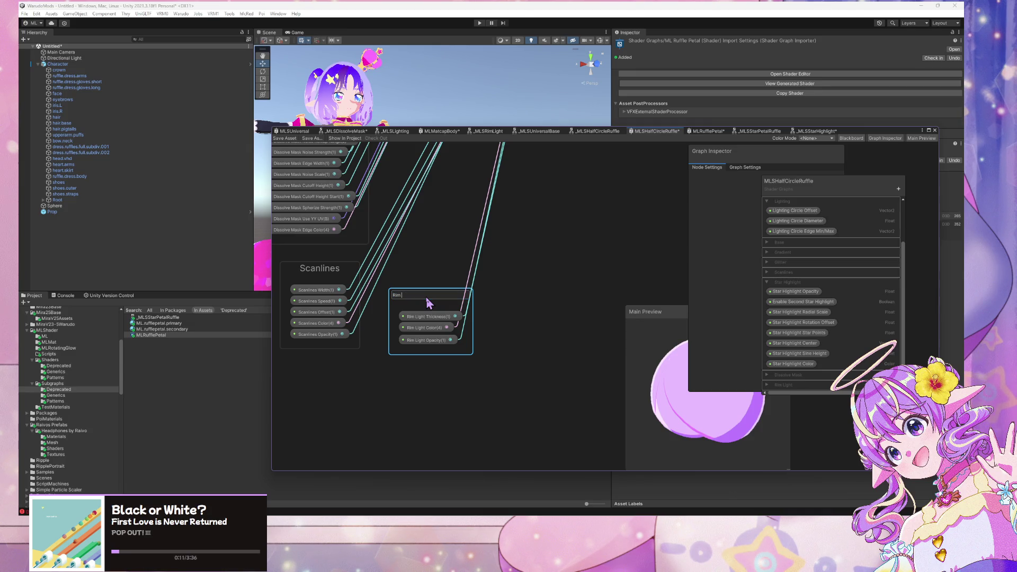
text(Light)
key(Return)
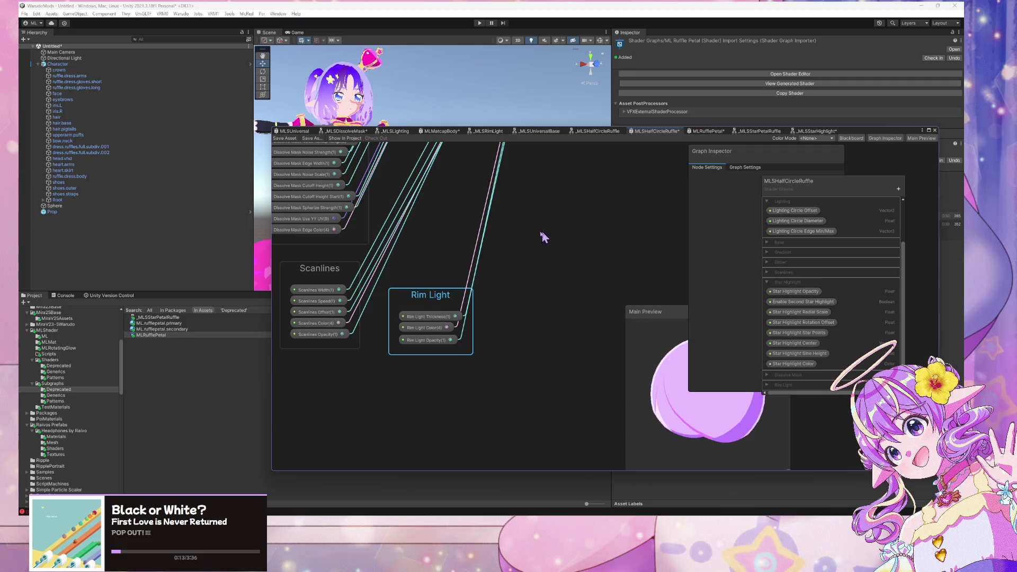
Save the MLSHalfCircleRuffle graph.
scroll(524, 400, down, 5)
scroll(414, 276, up, 5)
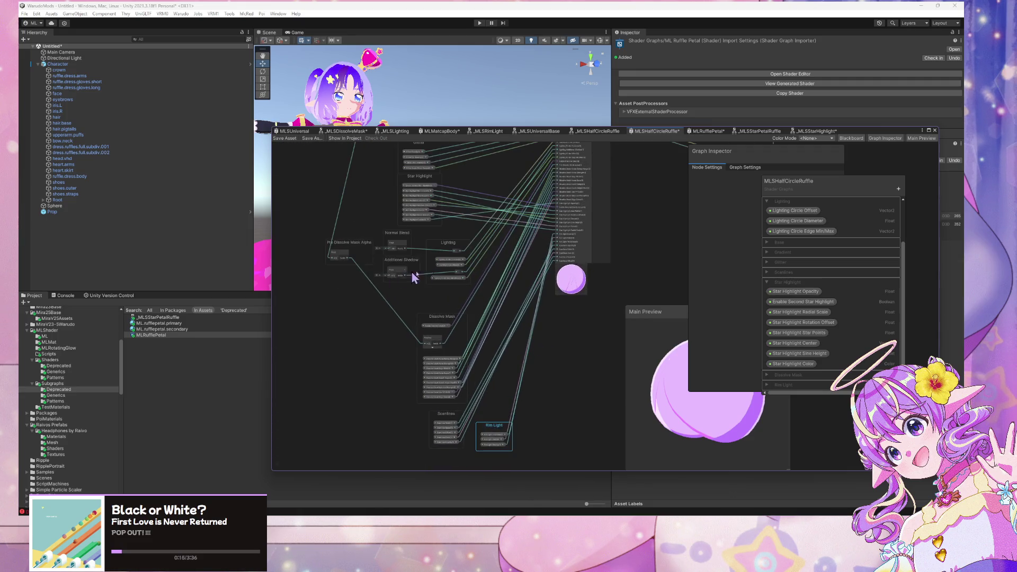
click(407, 280)
click(544, 264)
scroll(543, 264, down, 5)
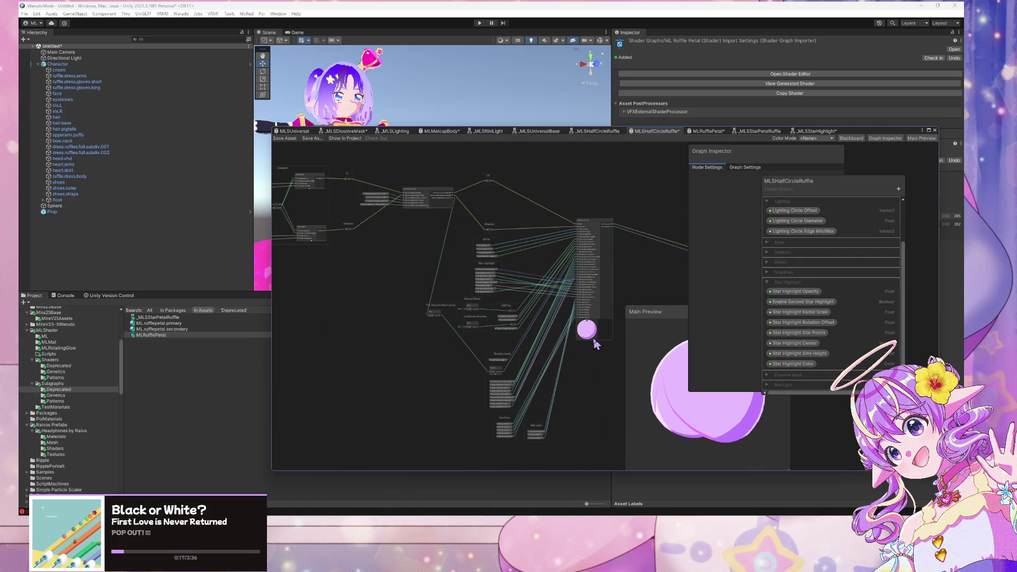
click(285, 137)
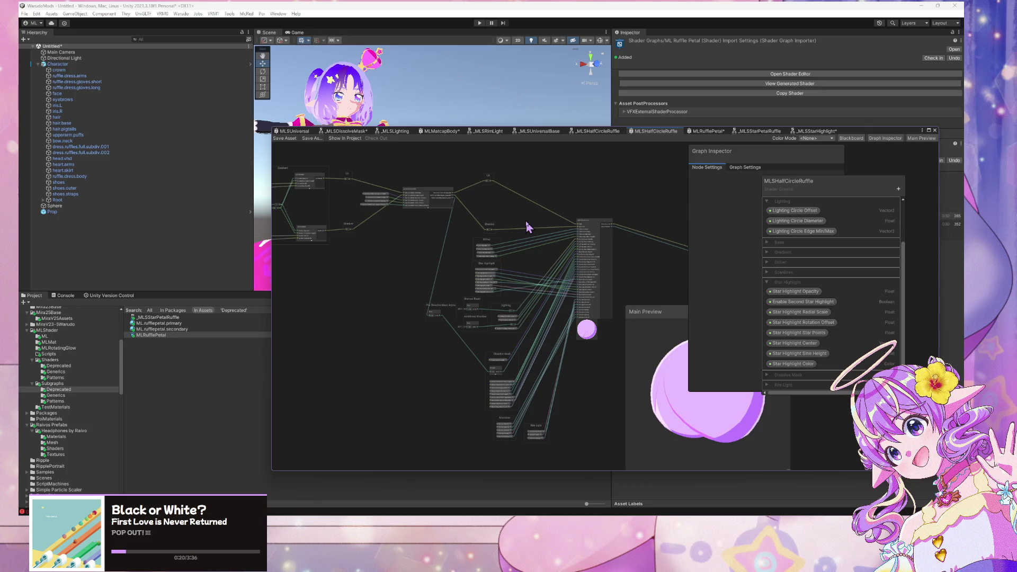